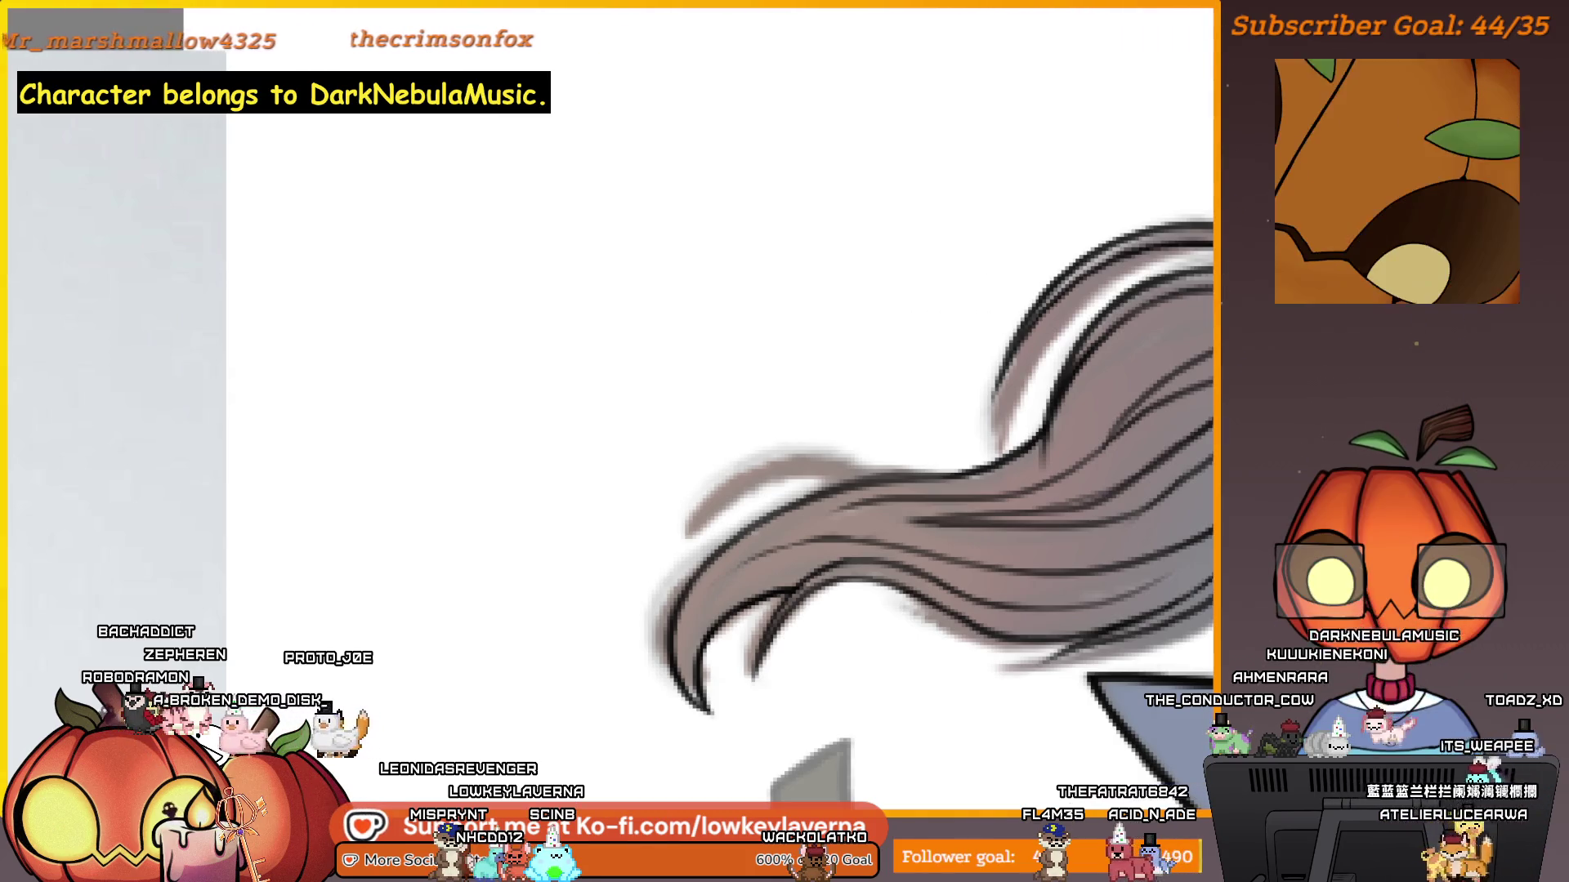
# Zoom out to the whole fighter, then switch to the Instagram post of the pencil portrait.
pyautogui.scroll(-5, 796, 556)
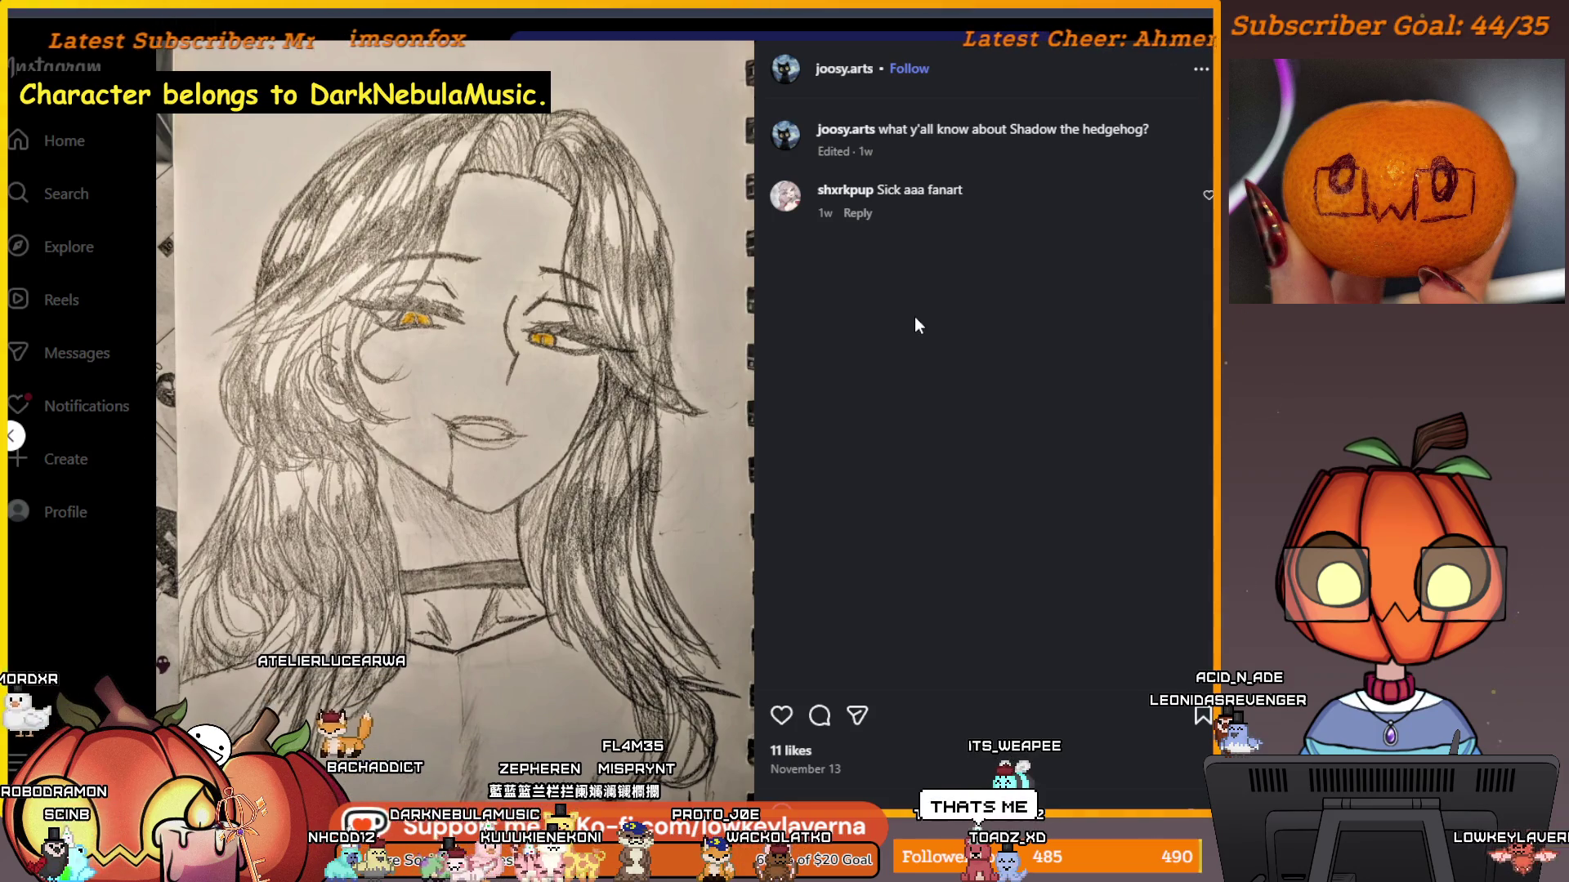
pyautogui.moveTo(801, 186)
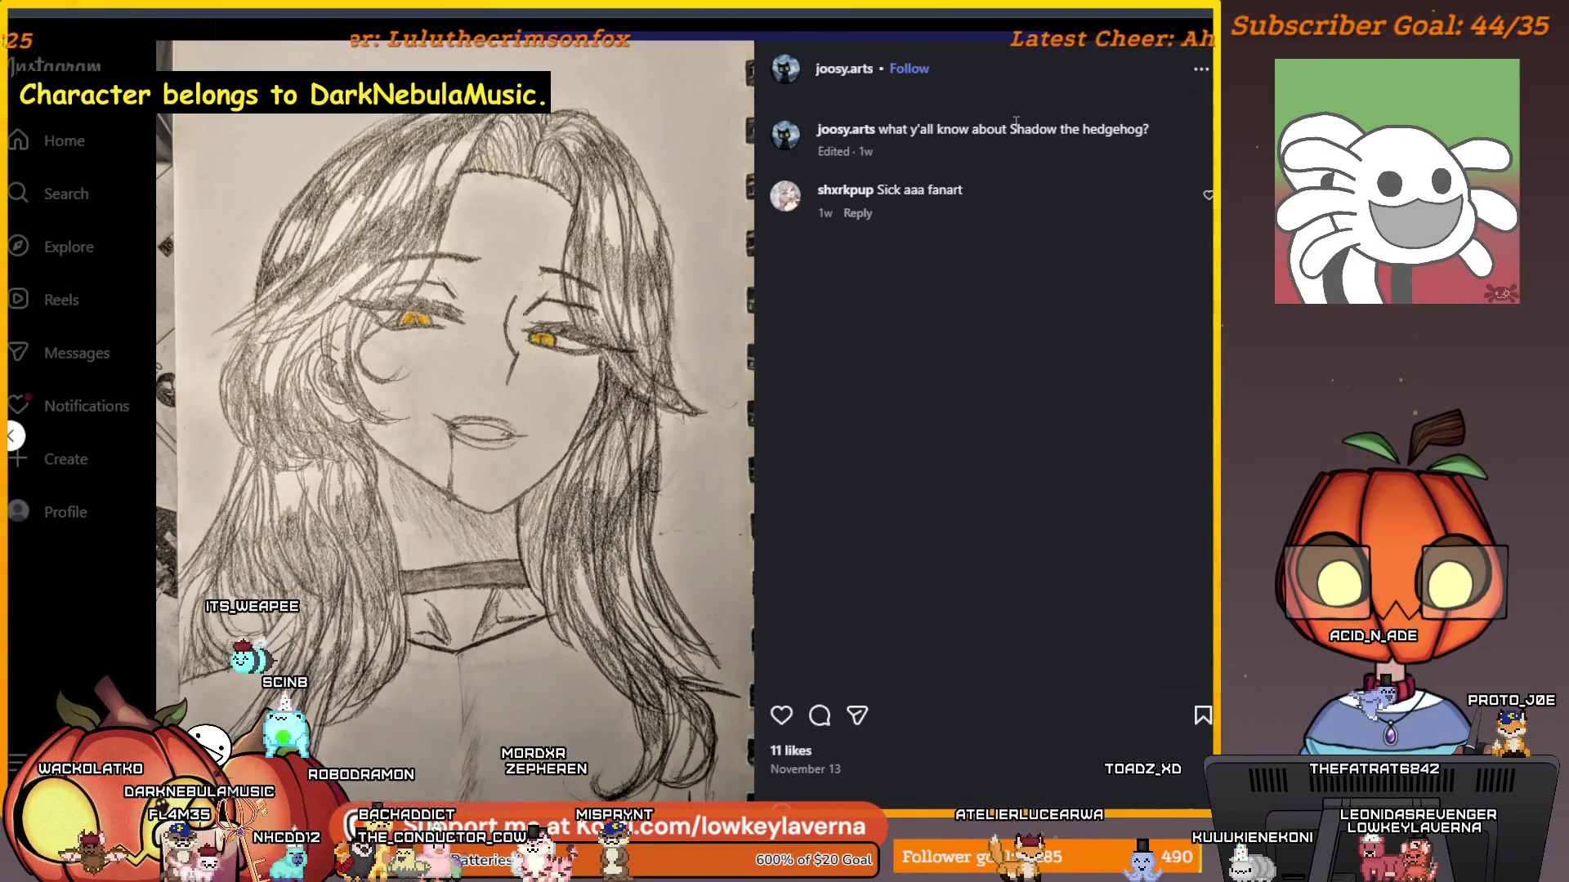
pyautogui.moveTo(1013, 129); pyautogui.dragTo(1150, 101)
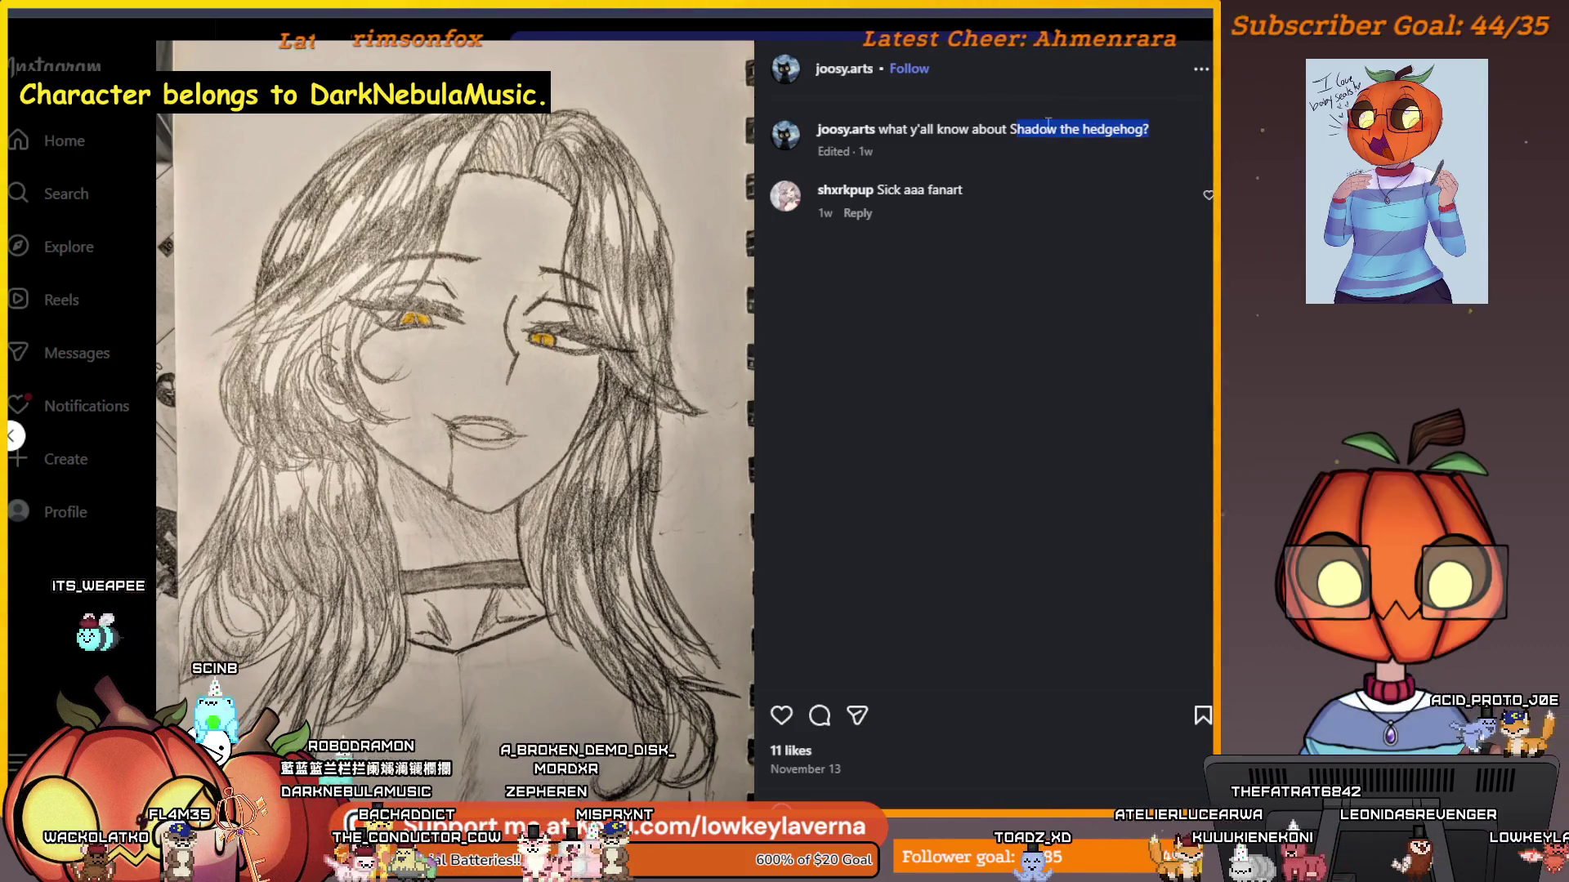
pyautogui.click(911, 266)
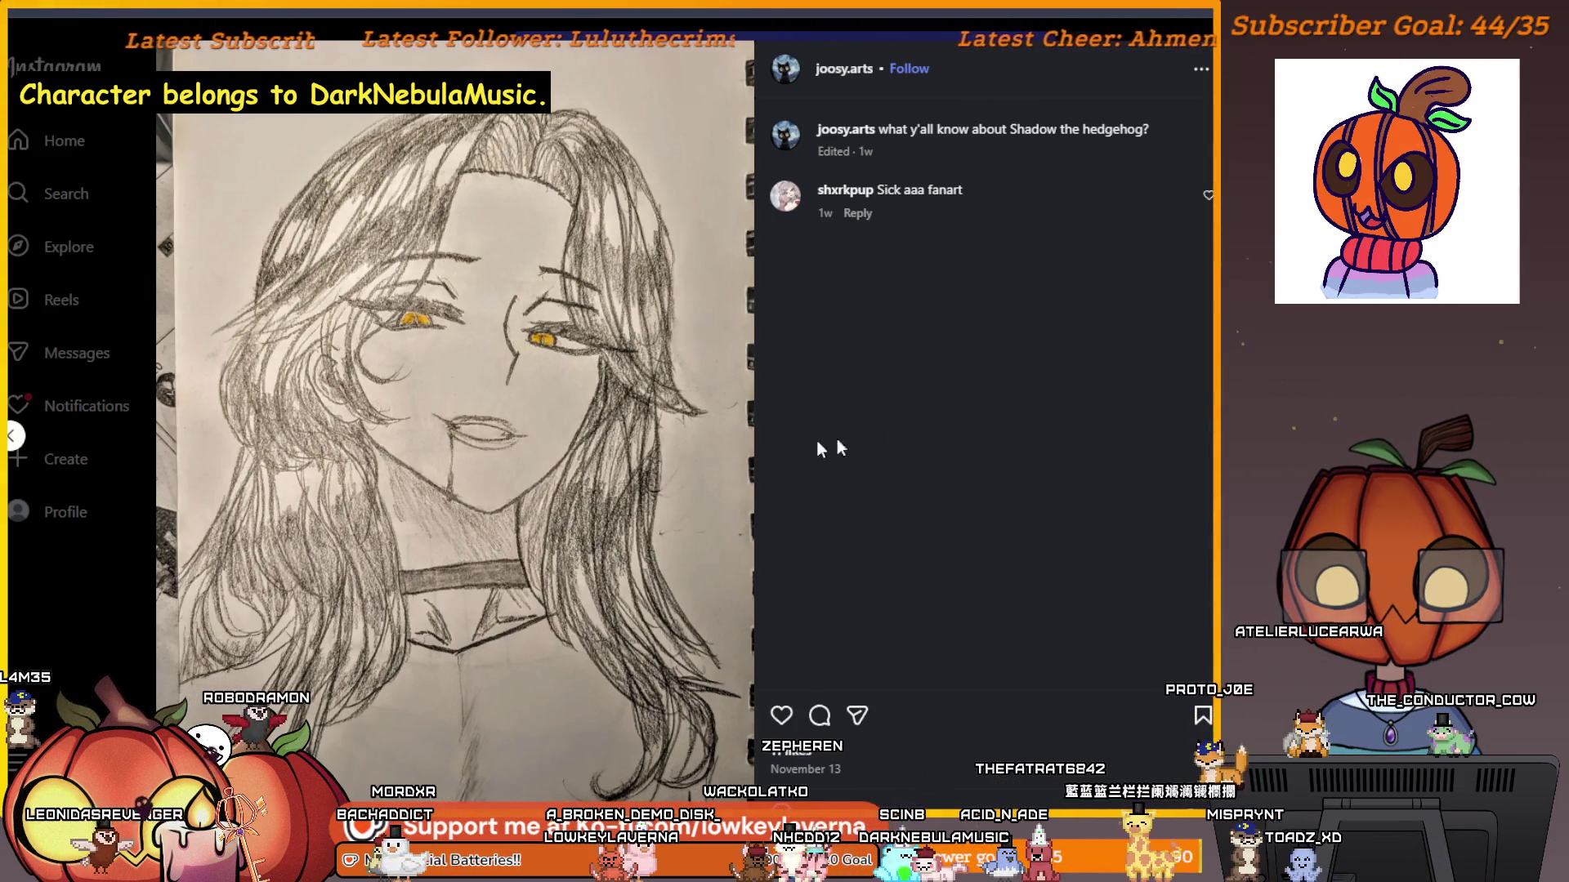
pyautogui.moveTo(969, 189); pyautogui.dragTo(874, 190)
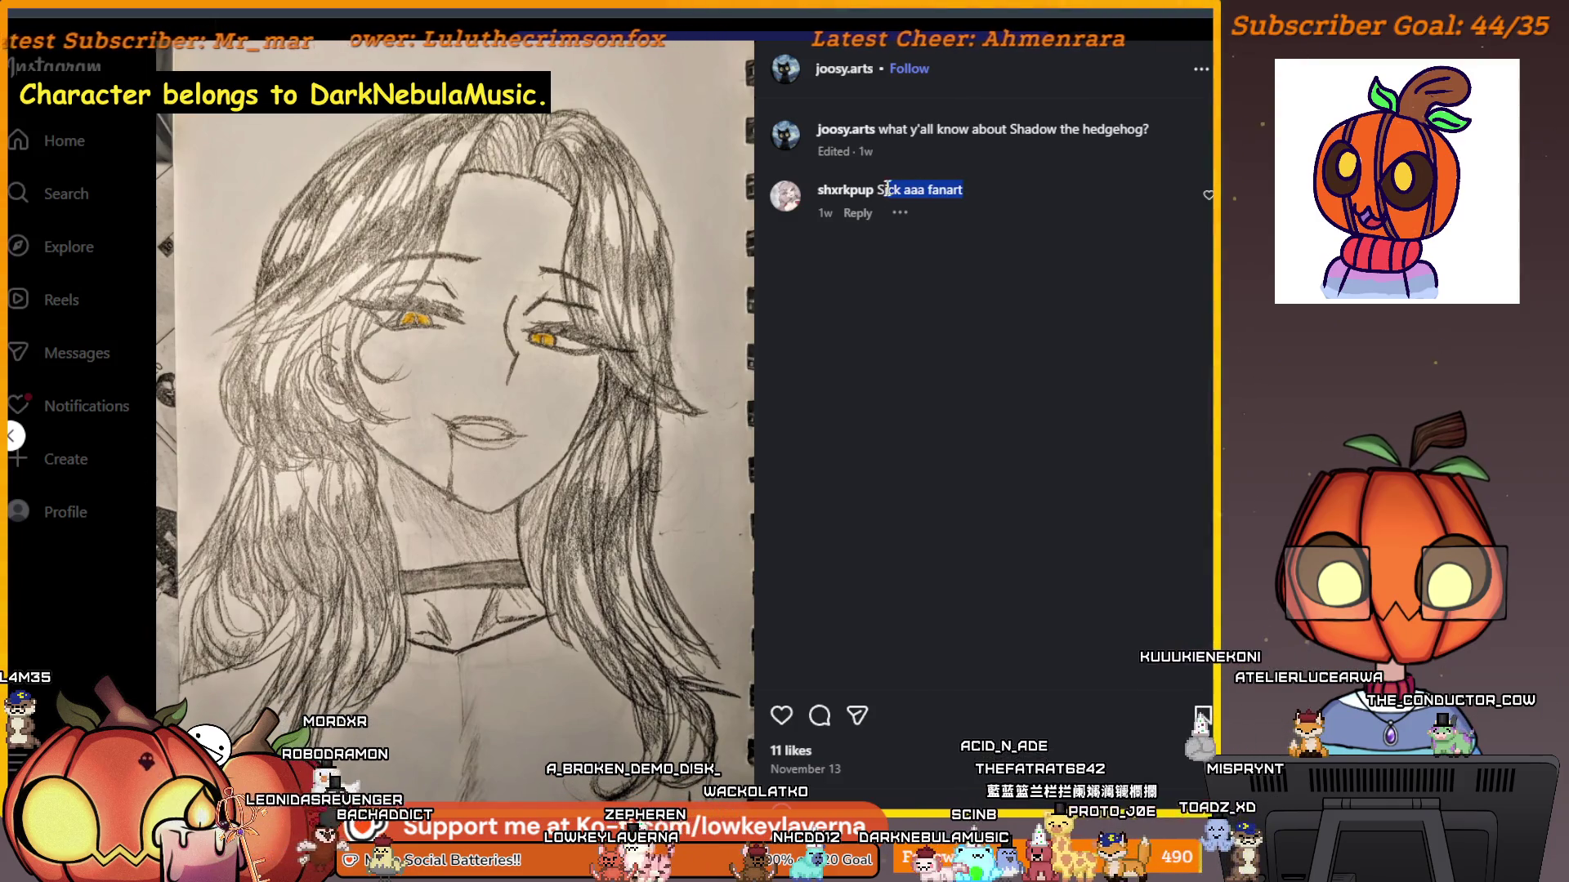
# Return to the Krita canvas showing the fighter's shaded grey trousers.
pyautogui.moveTo(795, 196)
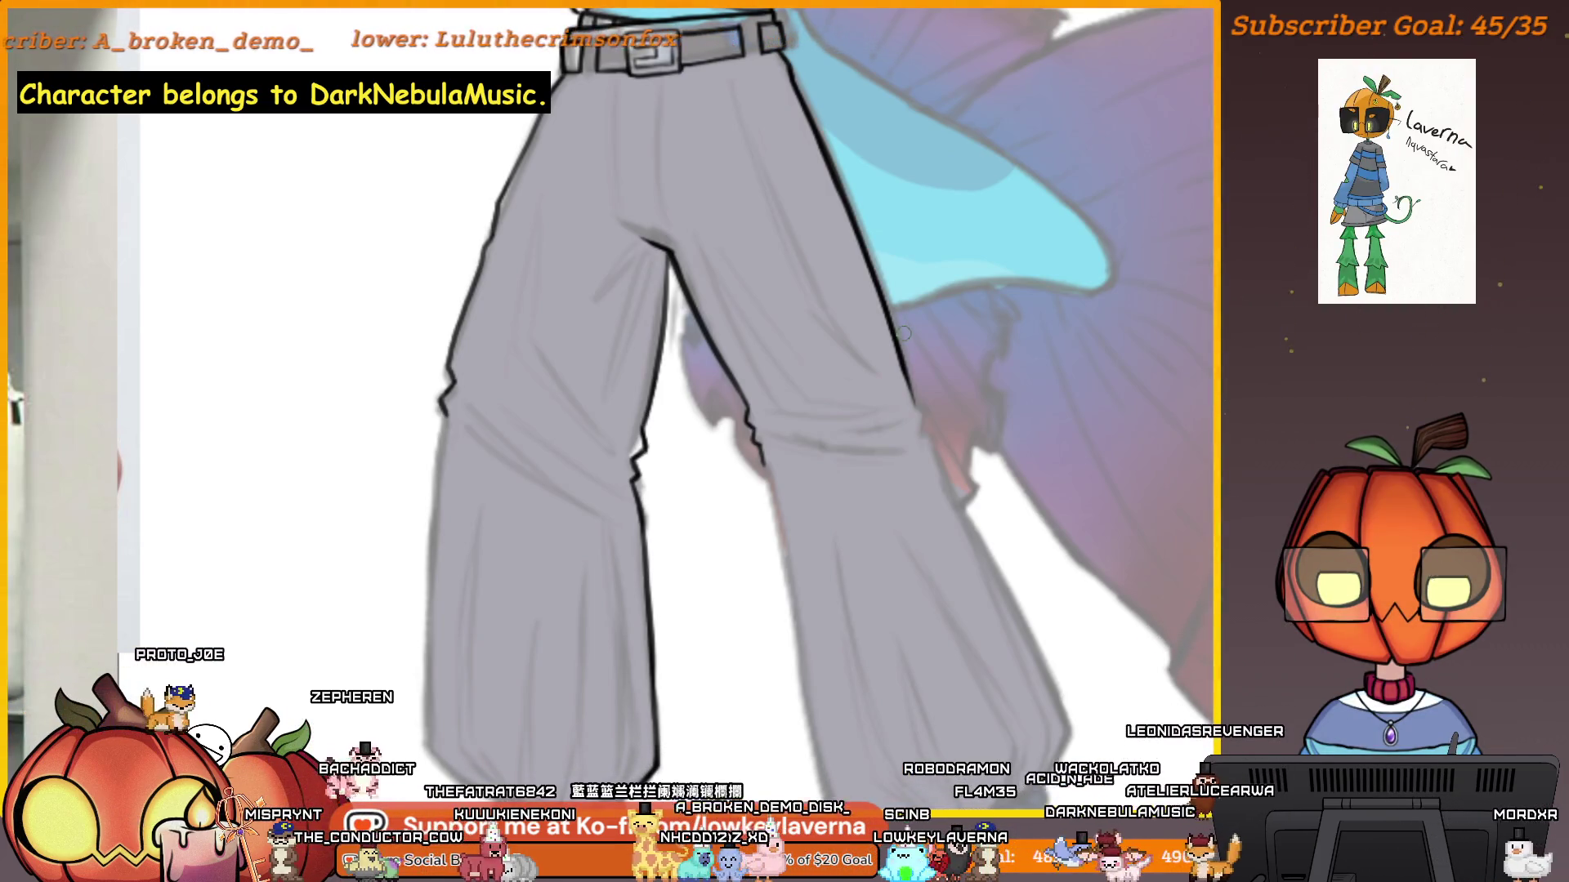
# Ink the right pant leg's outer outline downward in two strokes, zooming in and back out.
pyautogui.moveTo(904, 374); pyautogui.dragTo(913, 409)
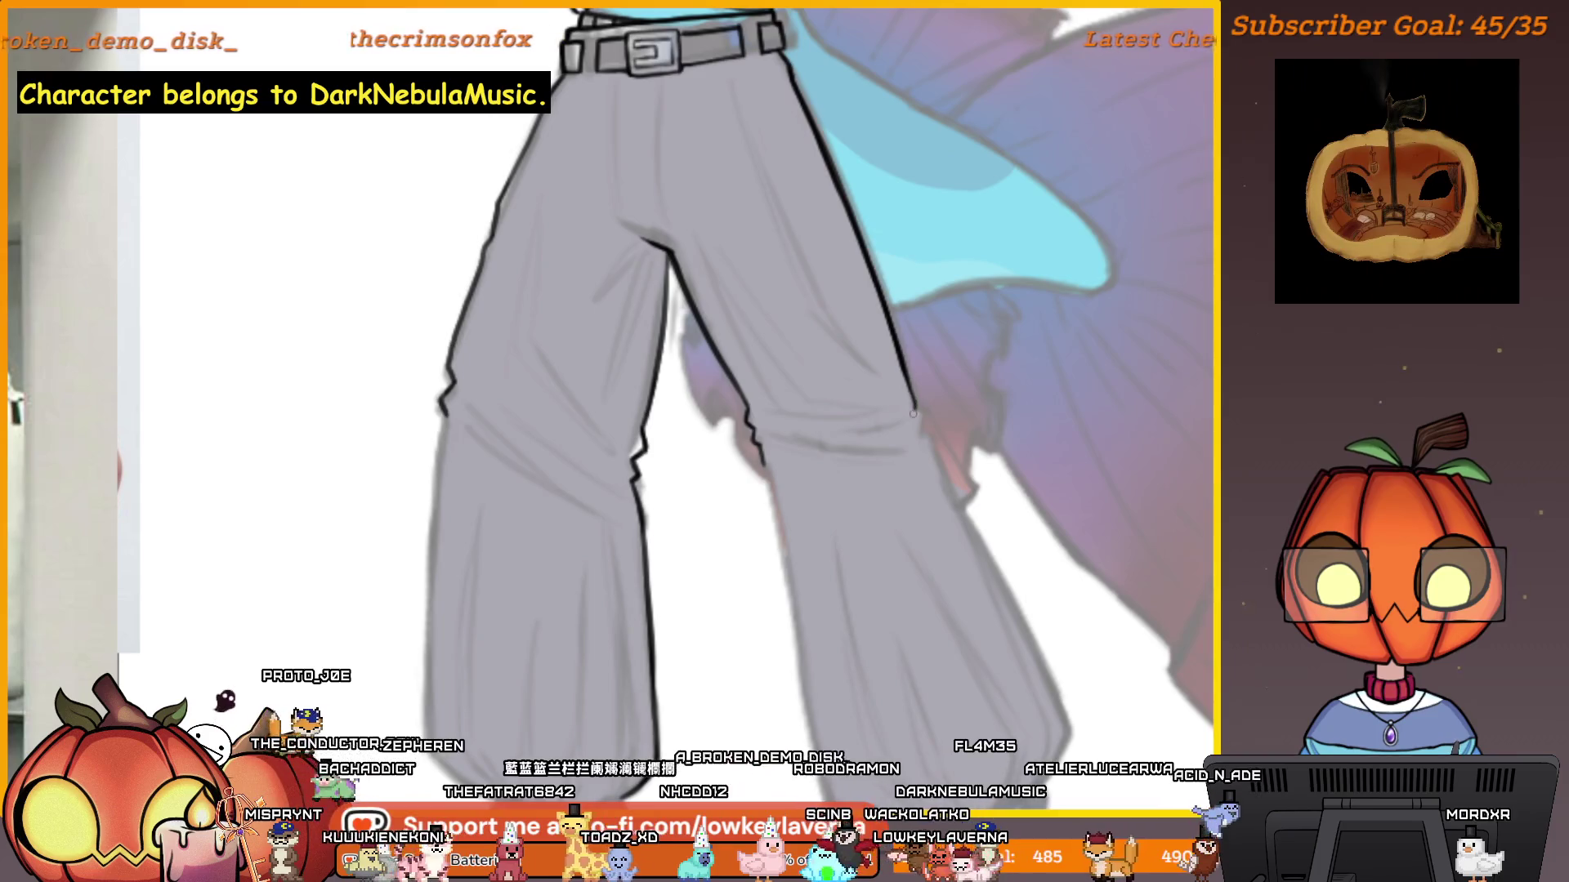
pyautogui.moveTo(886, 312); pyautogui.dragTo(905, 380)
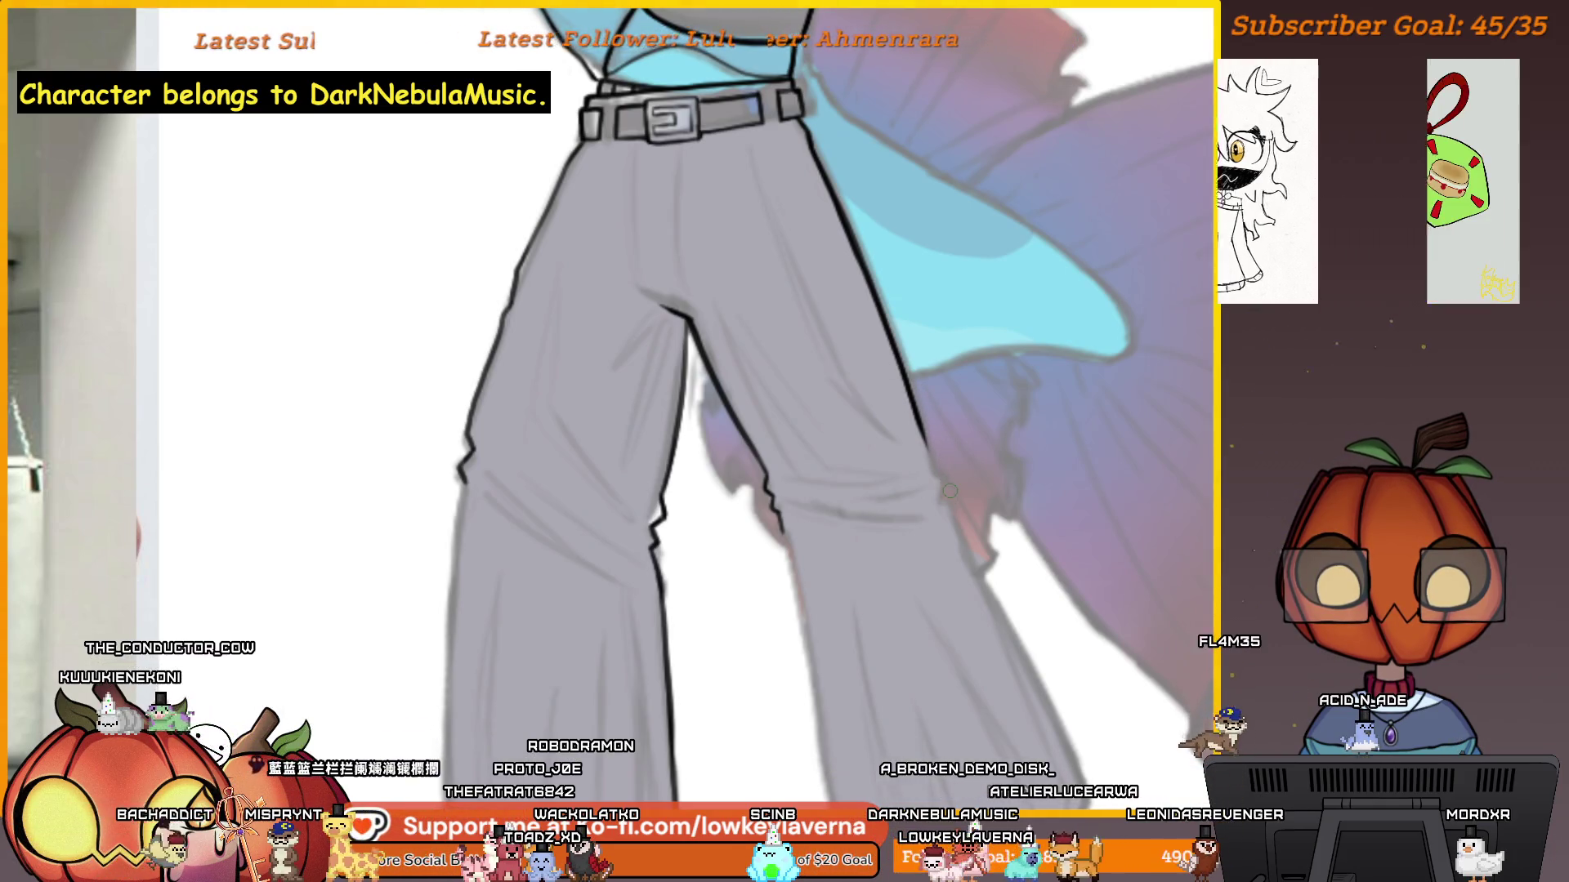
pyautogui.scroll(3, 876, 421)
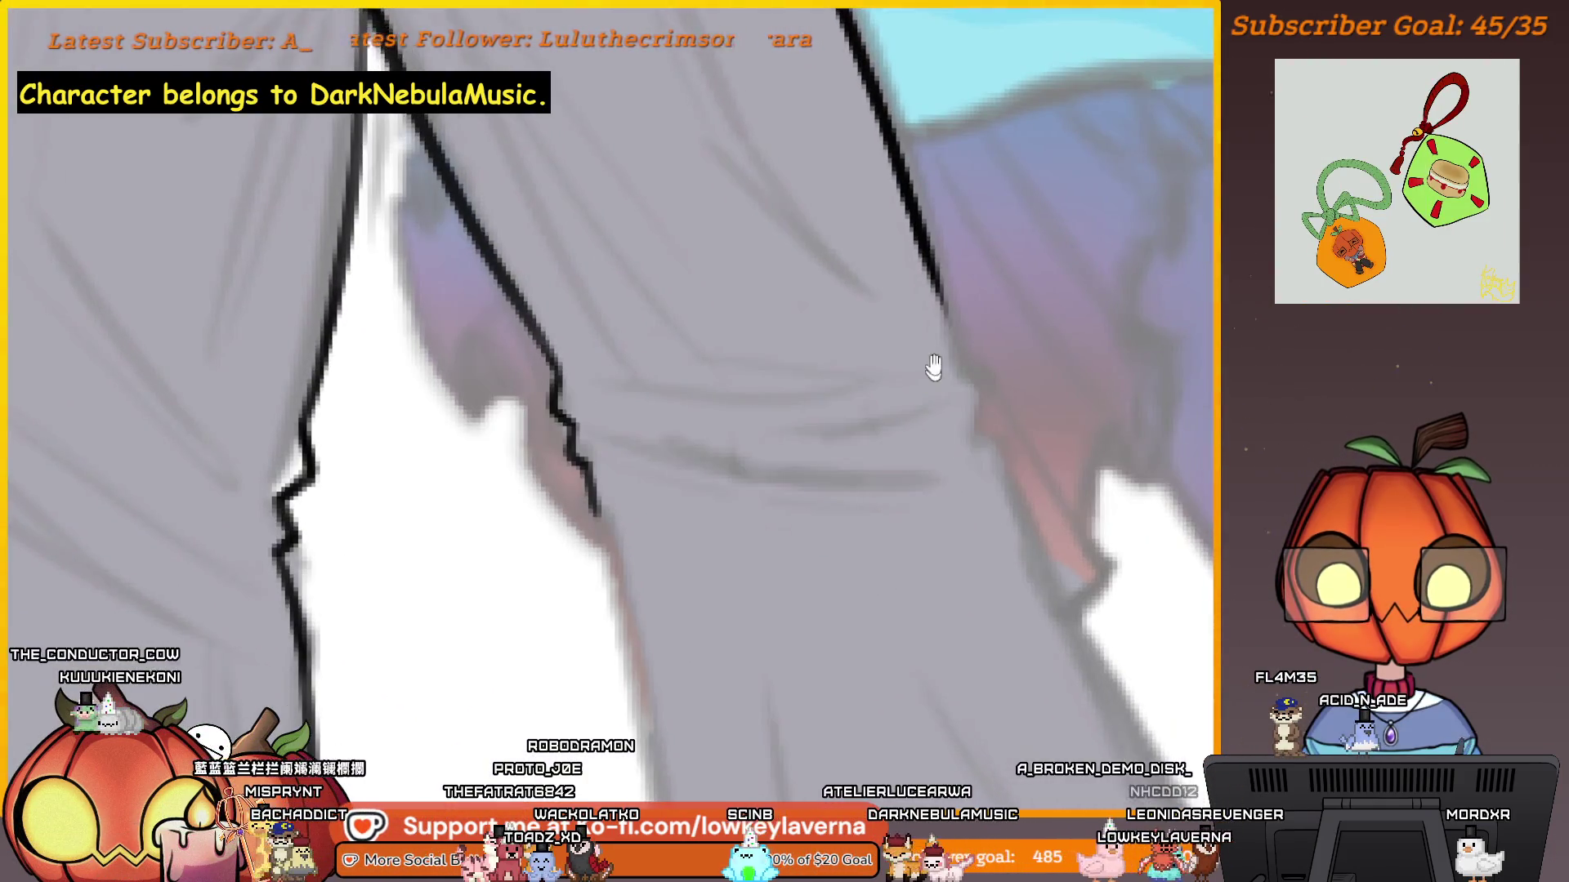
pyautogui.moveTo(940, 309); pyautogui.dragTo(972, 419)
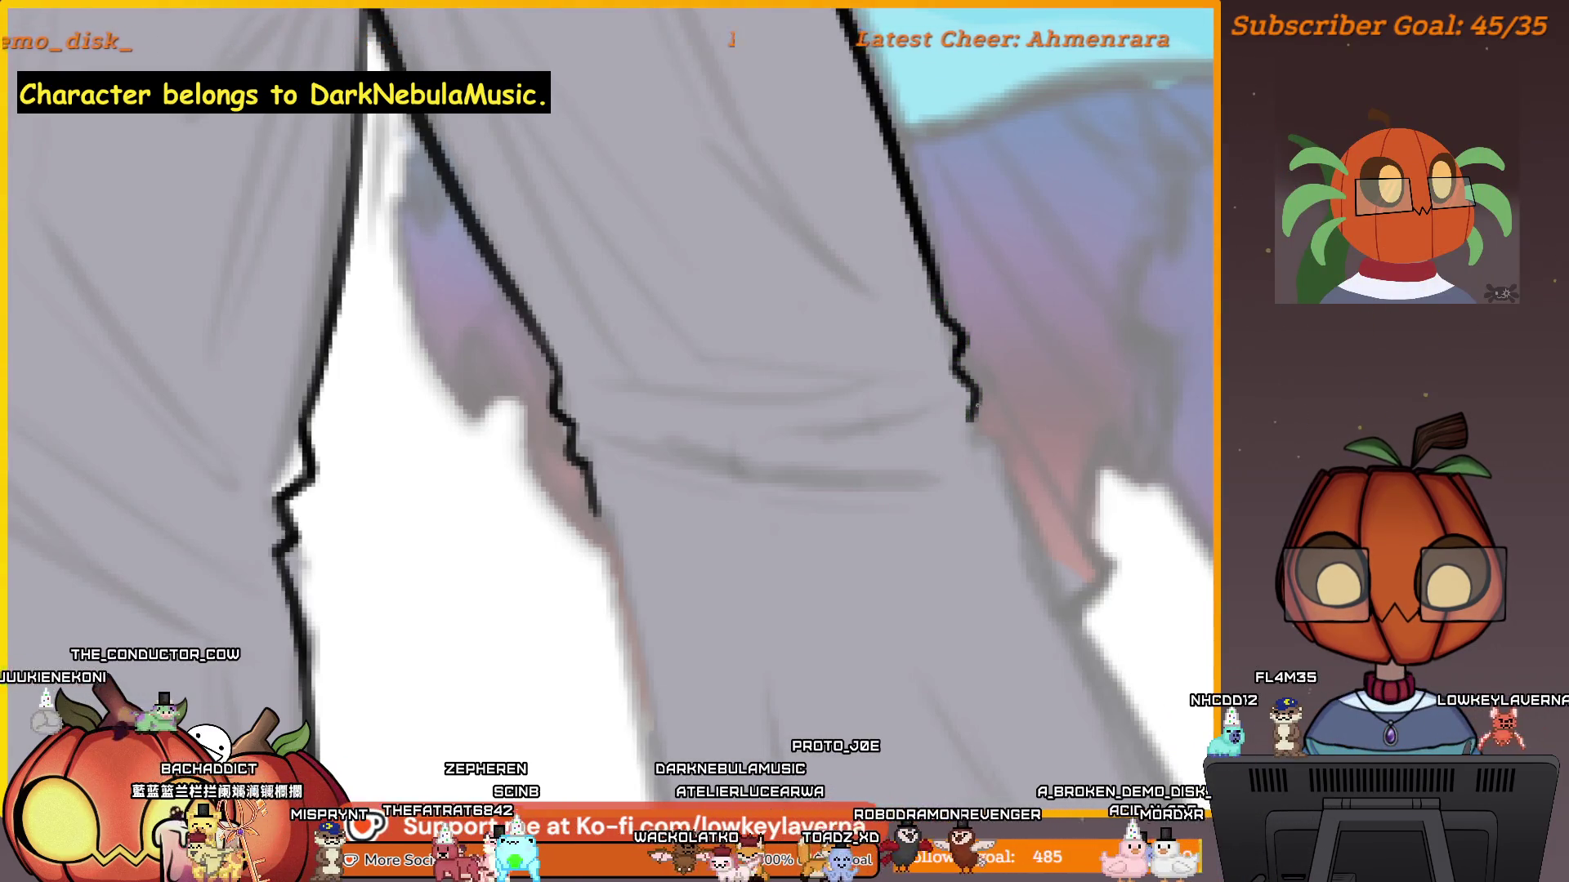
pyautogui.scroll(-3, 958, 282)
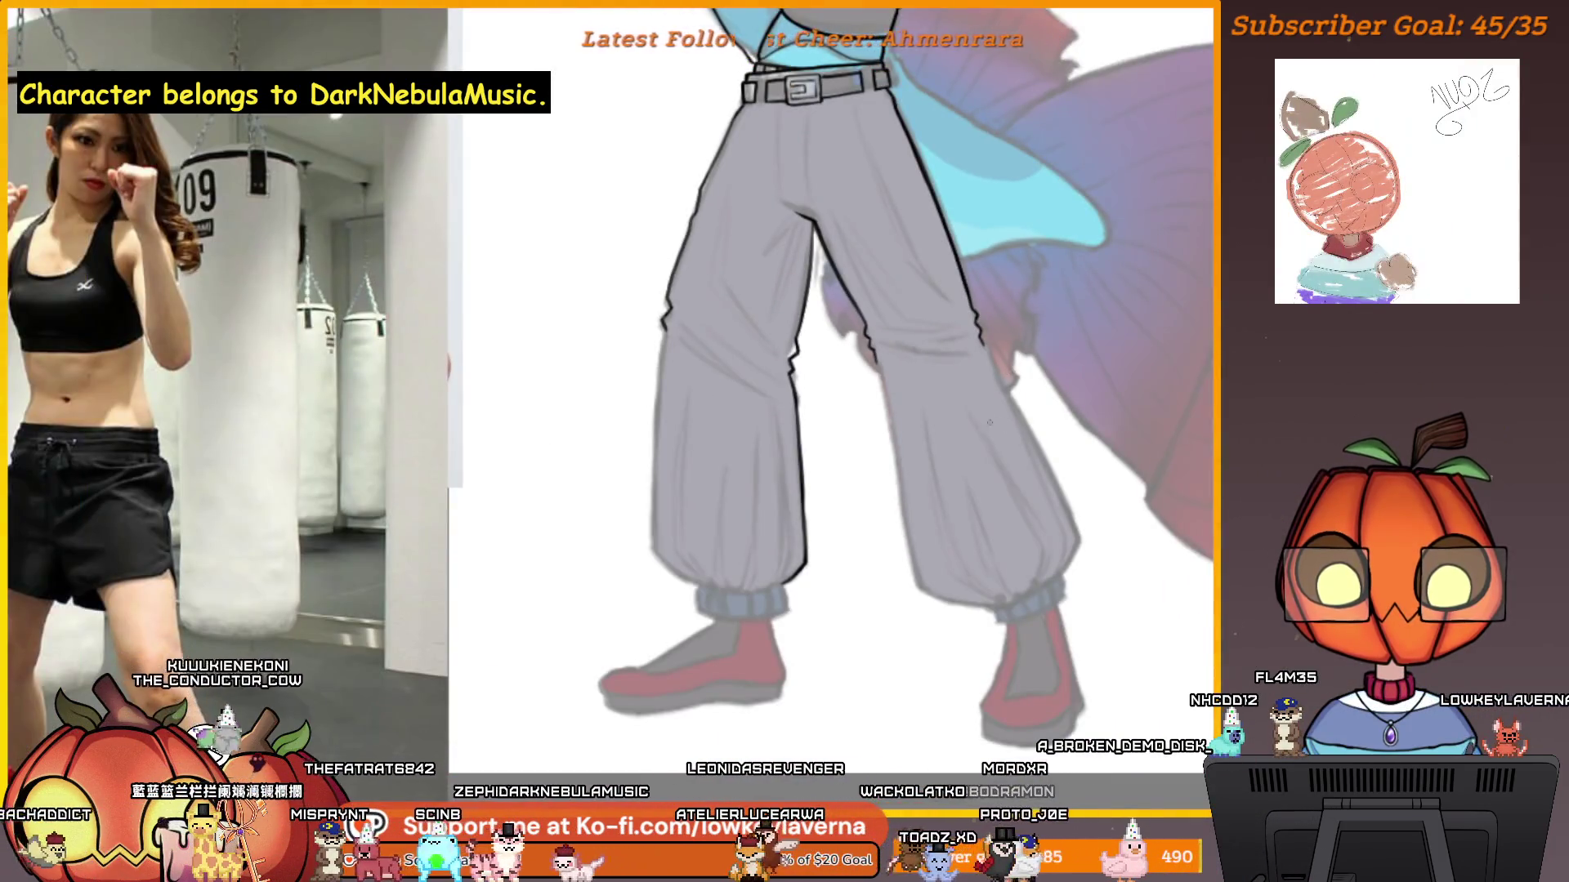
pyautogui.scroll(-3, 842, 554)
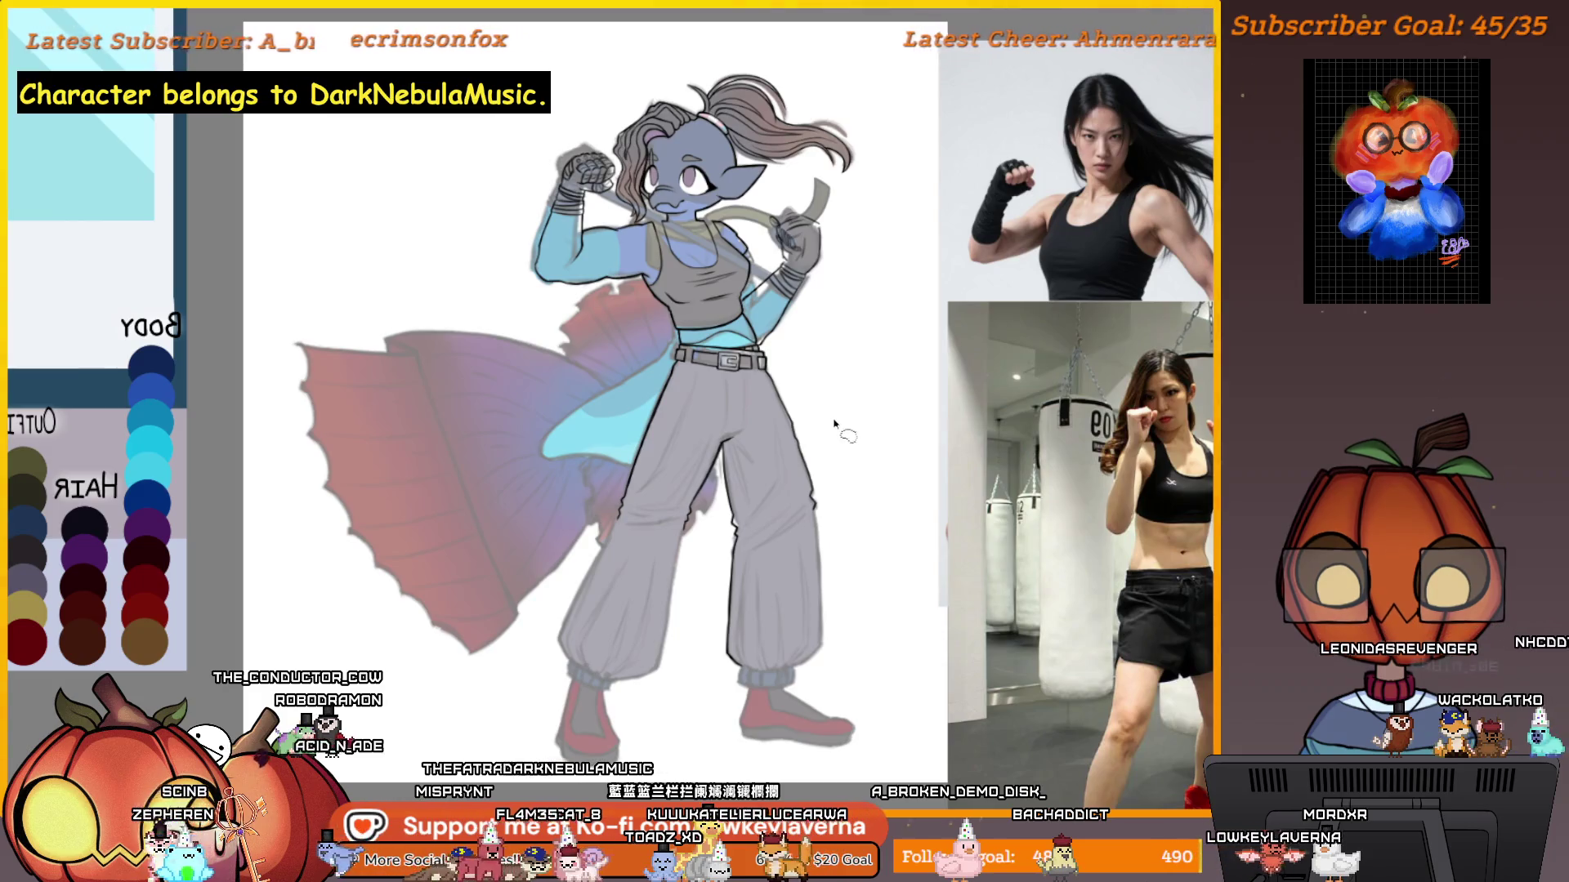
# Zoom in on the fighter and pan the view up and right across it.
pyautogui.click(746, 575)
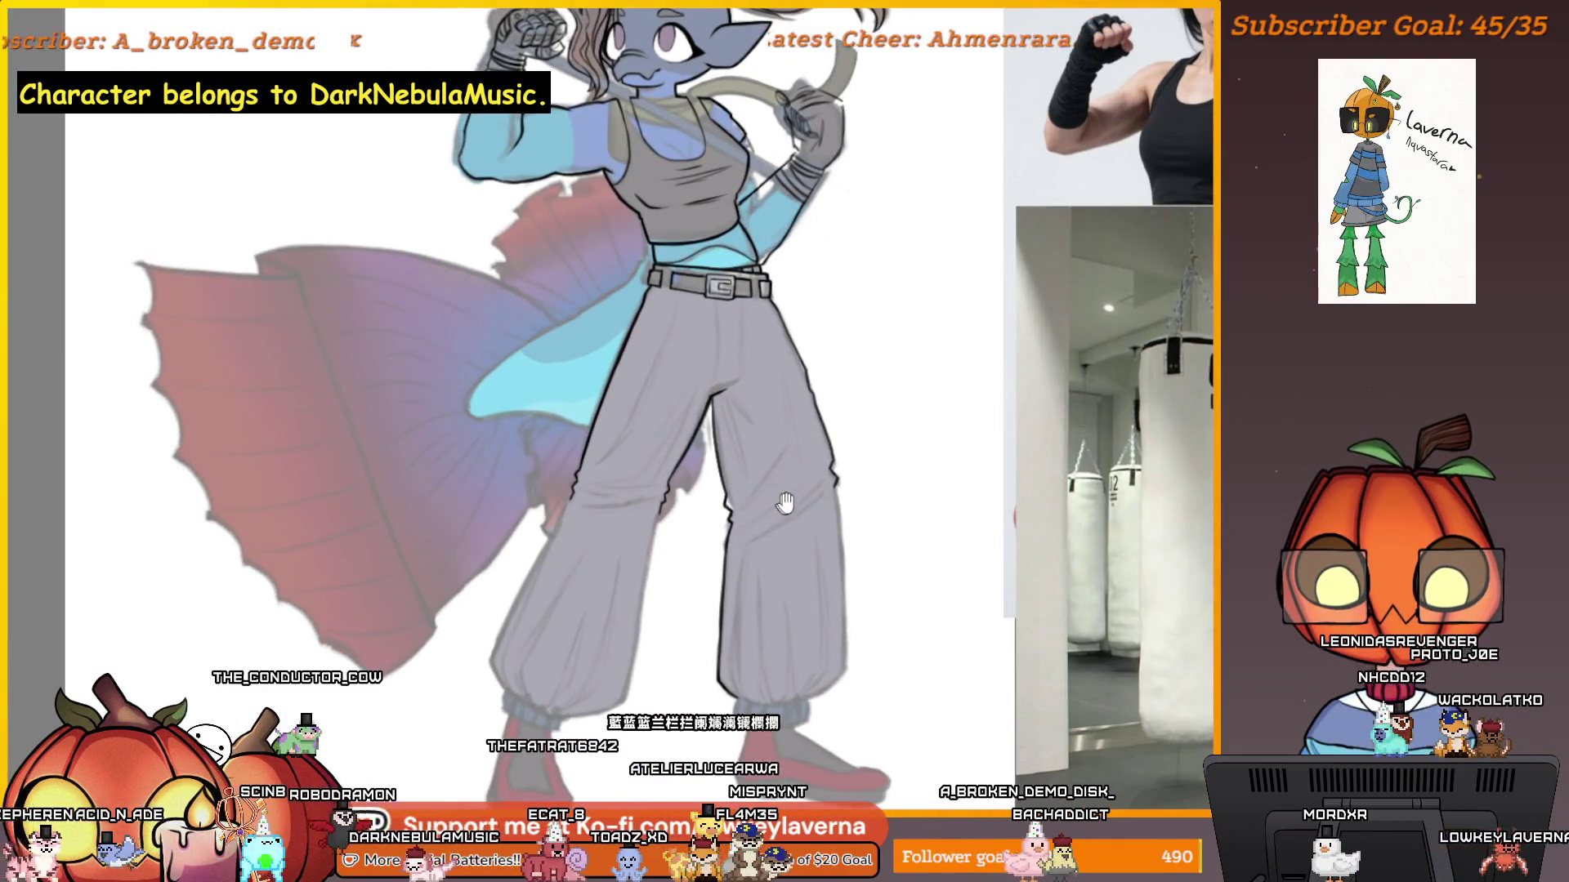
pyautogui.moveTo(746, 575); pyautogui.dragTo(846, 474)
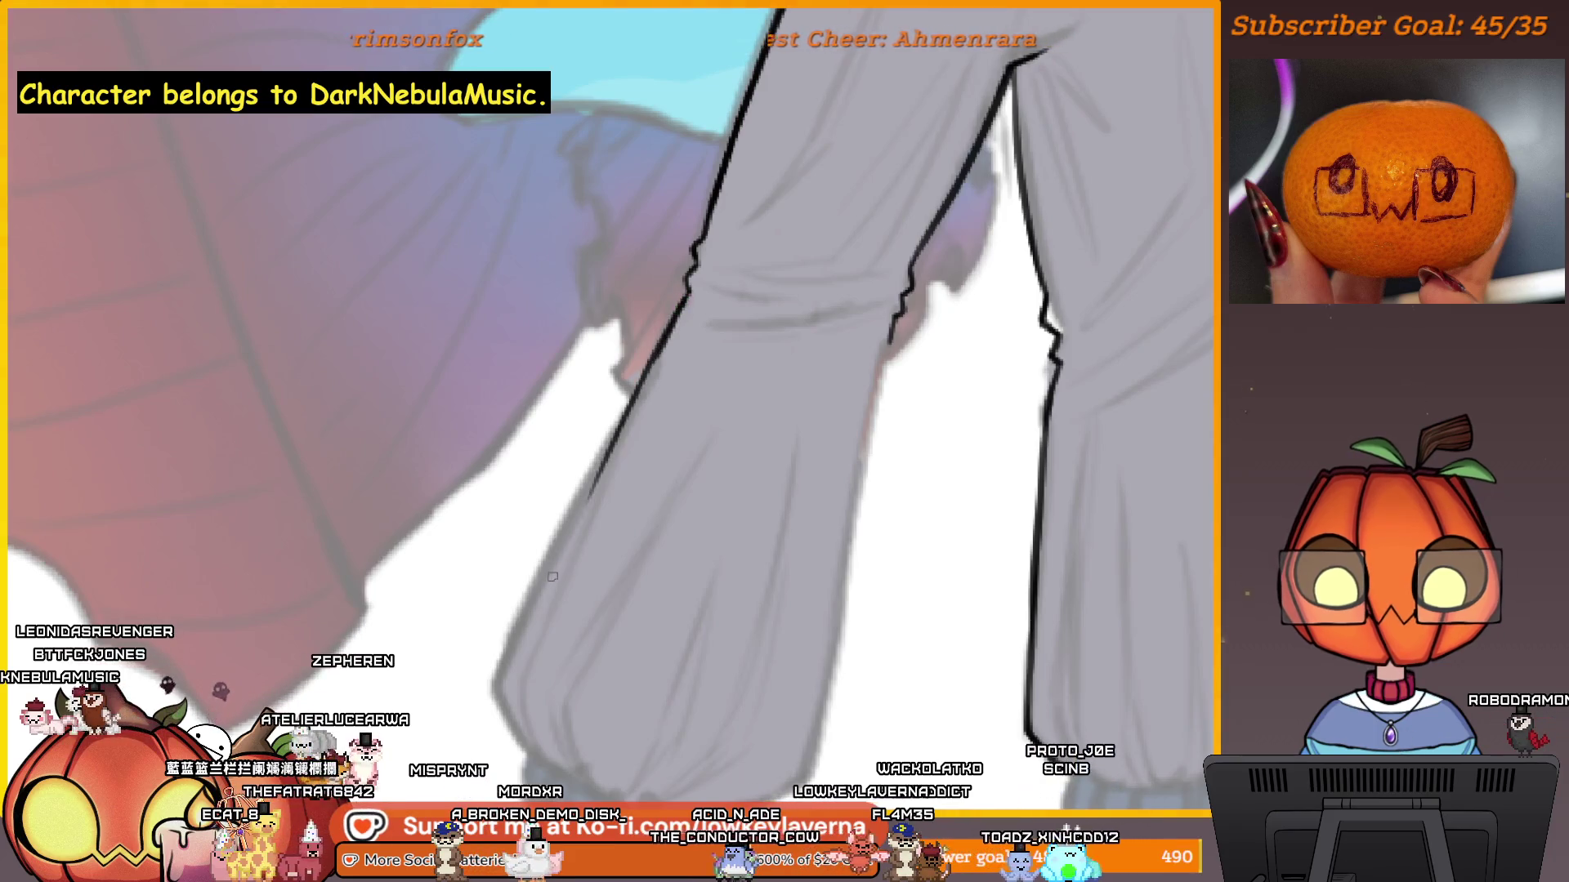
# Erase part of the lower trouser-leg outline, then pan along the legs and zoom out.
pyautogui.moveTo(588, 500); pyautogui.dragTo(685, 301)
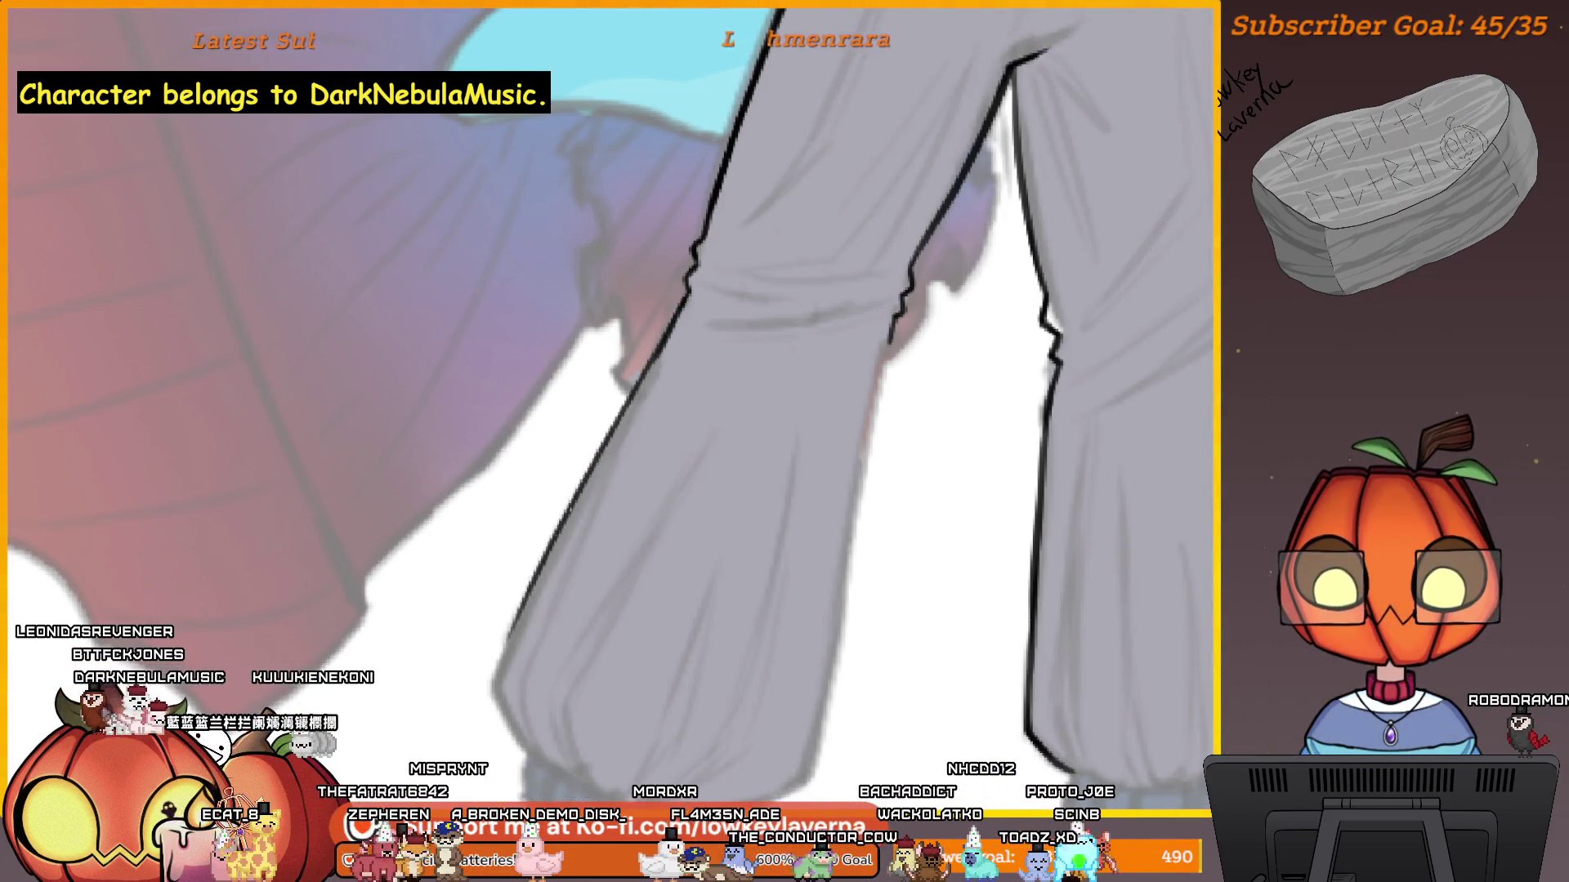
pyautogui.scroll(-1, 697, 305)
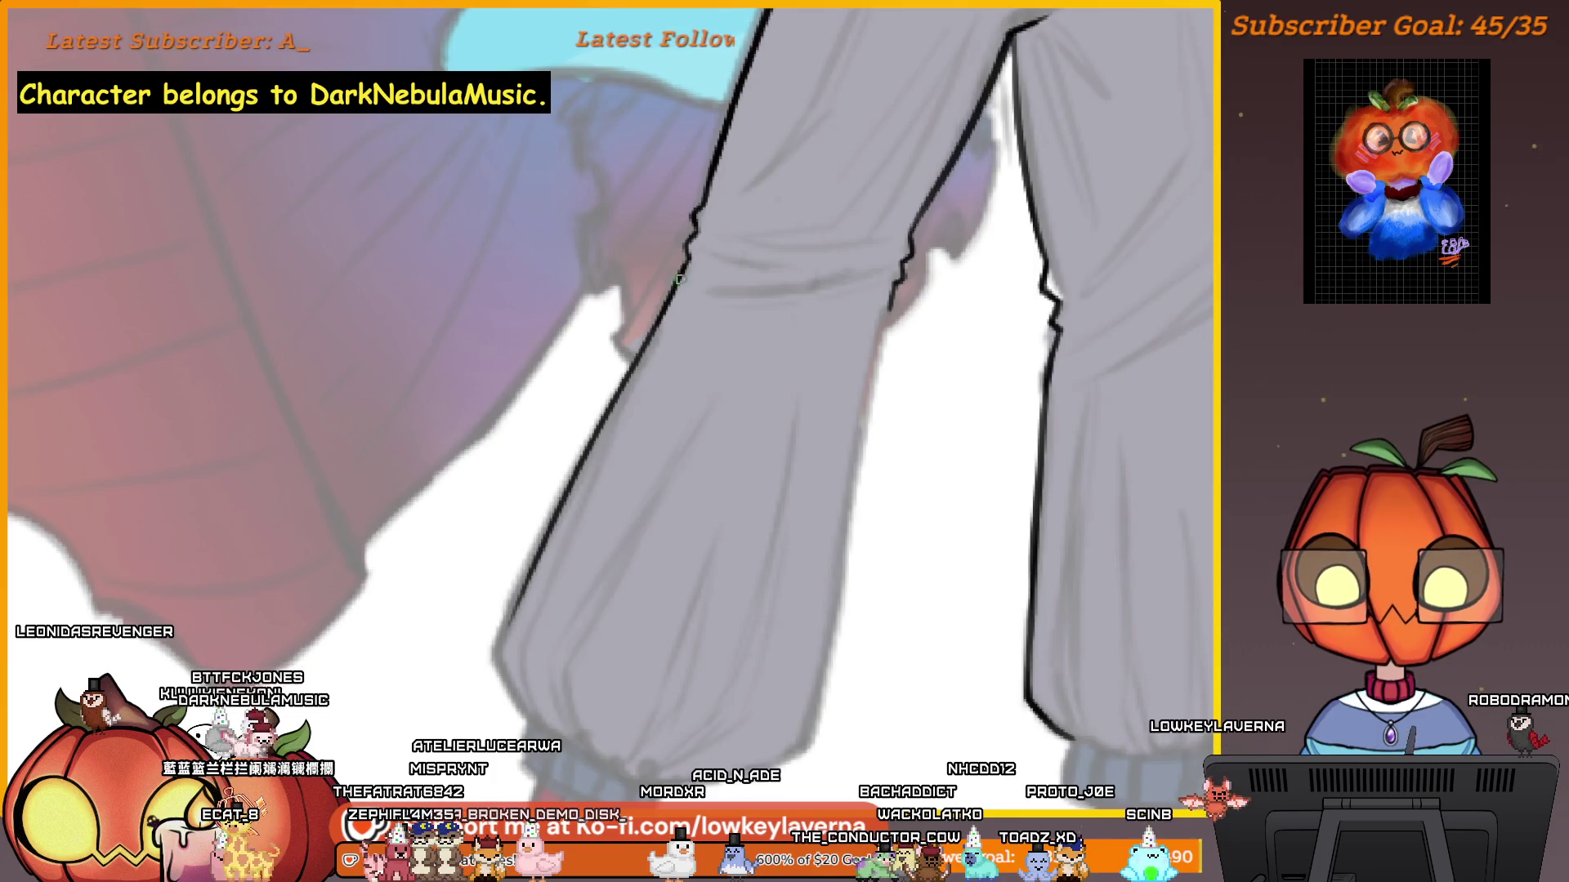
pyautogui.moveTo(556, 501); pyautogui.dragTo(590, 467)
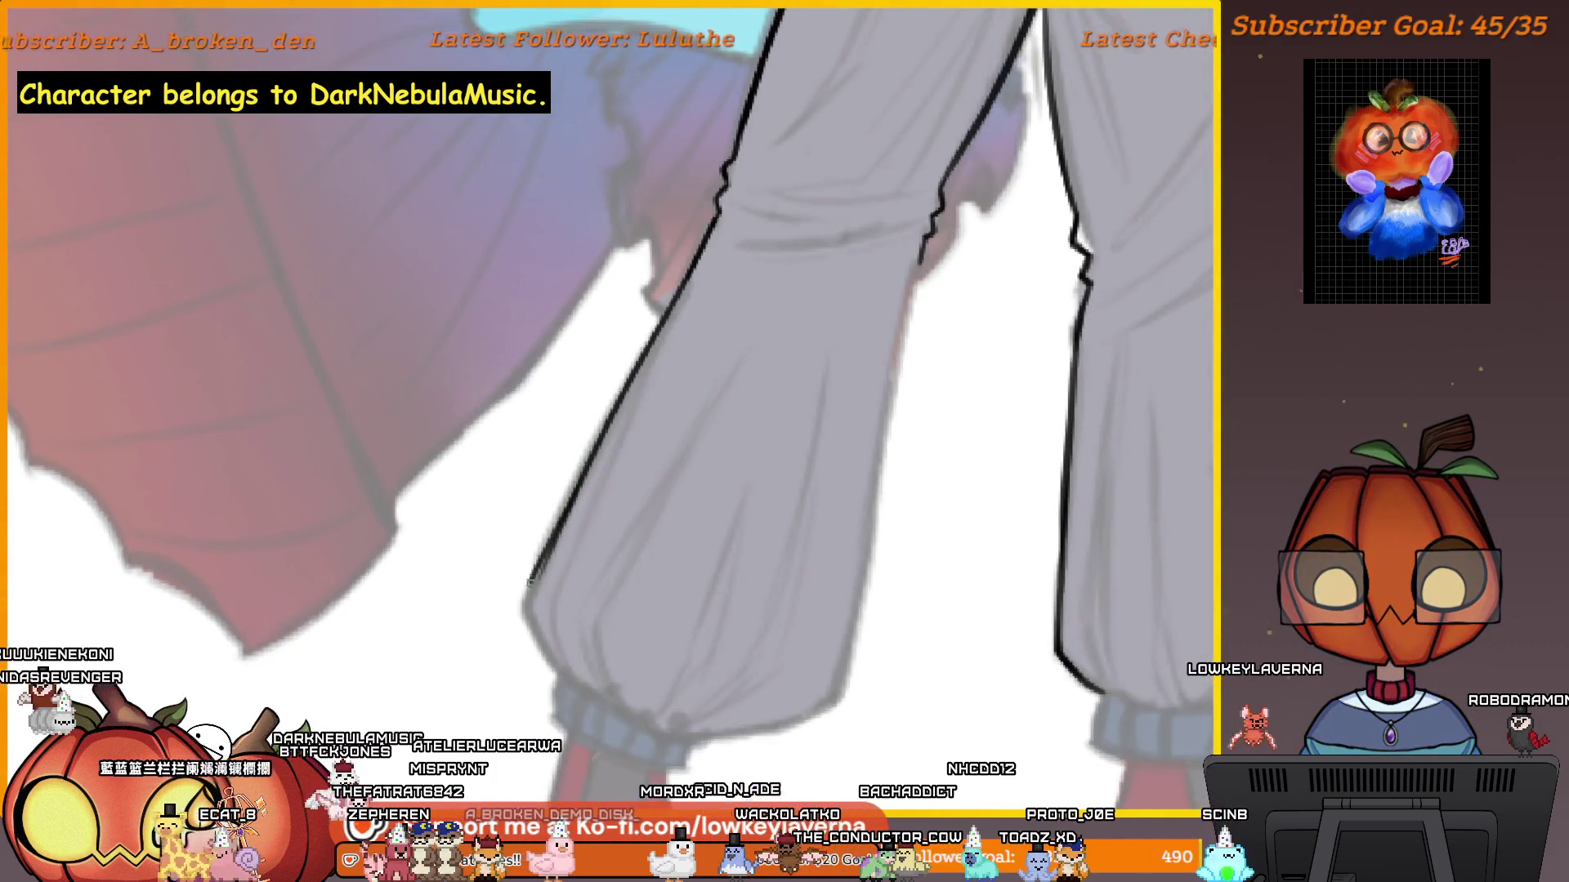
pyautogui.scroll(-3, 734, 468)
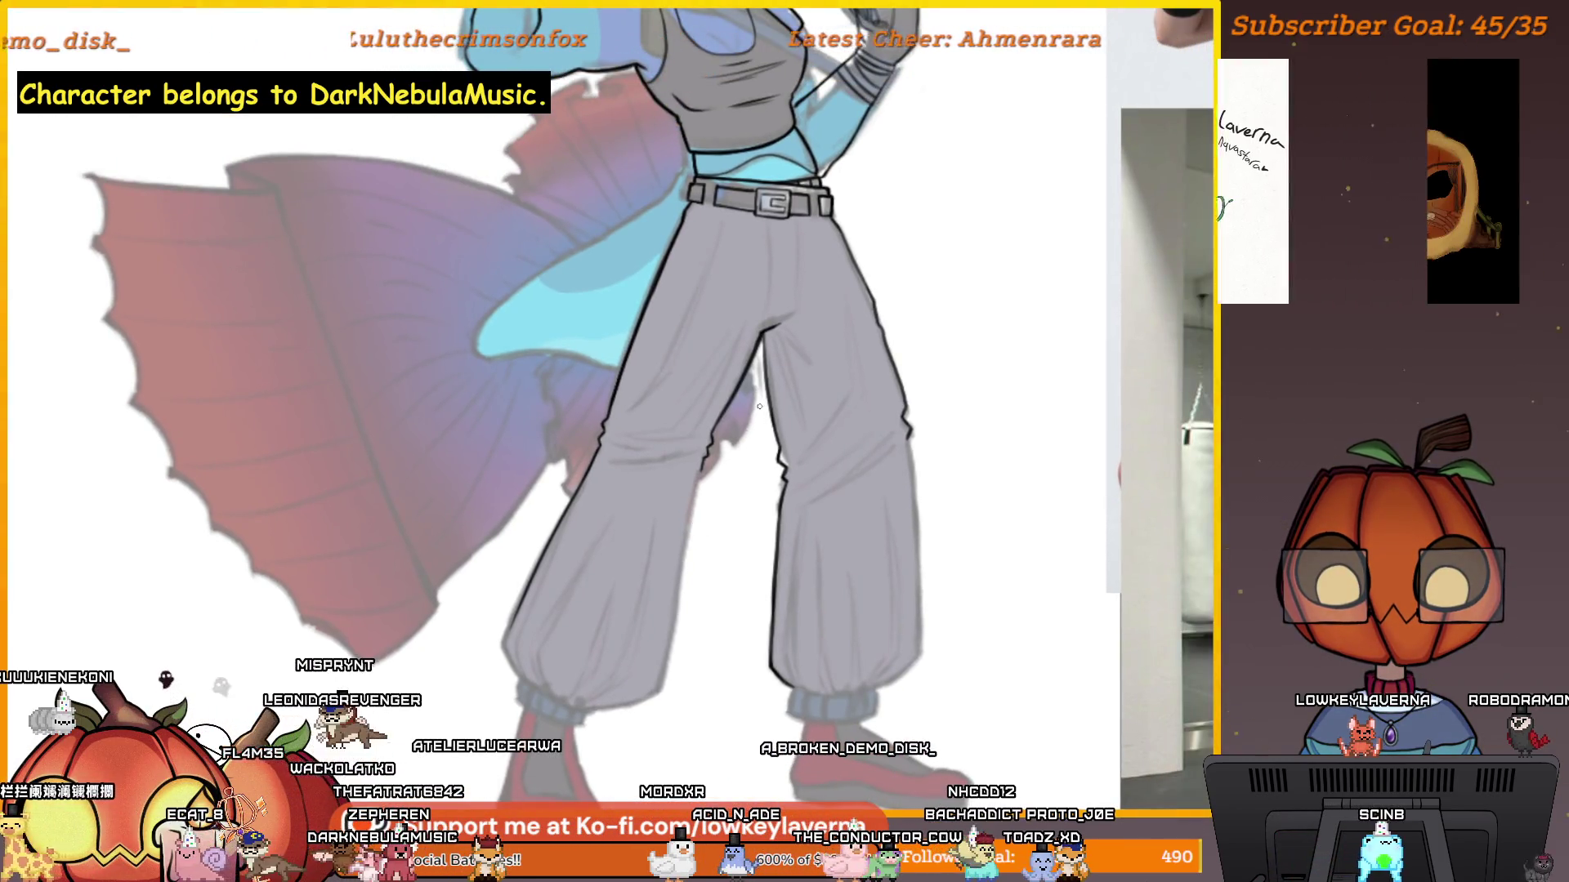
# Undo the stray line at the right trouser cuff.
pyautogui.moveTo(1152, 523)
pyautogui.mouseDown()
pyautogui.moveTo(515, 474)
pyautogui.moveTo(738, 455)
pyautogui.mouseUp()
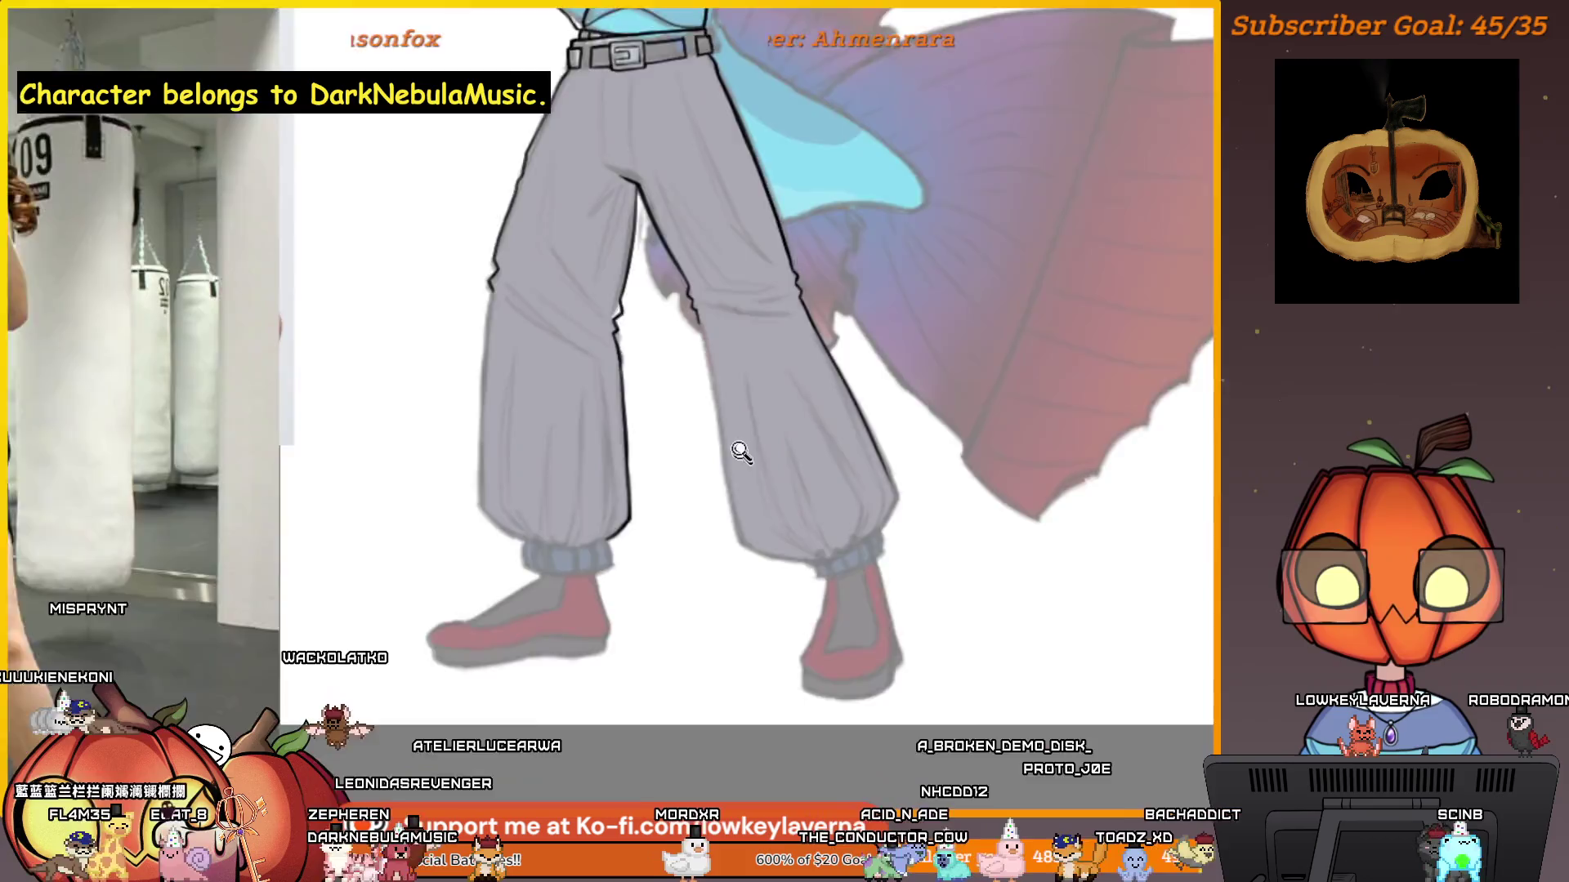
pyautogui.scroll(5, 718, 375)
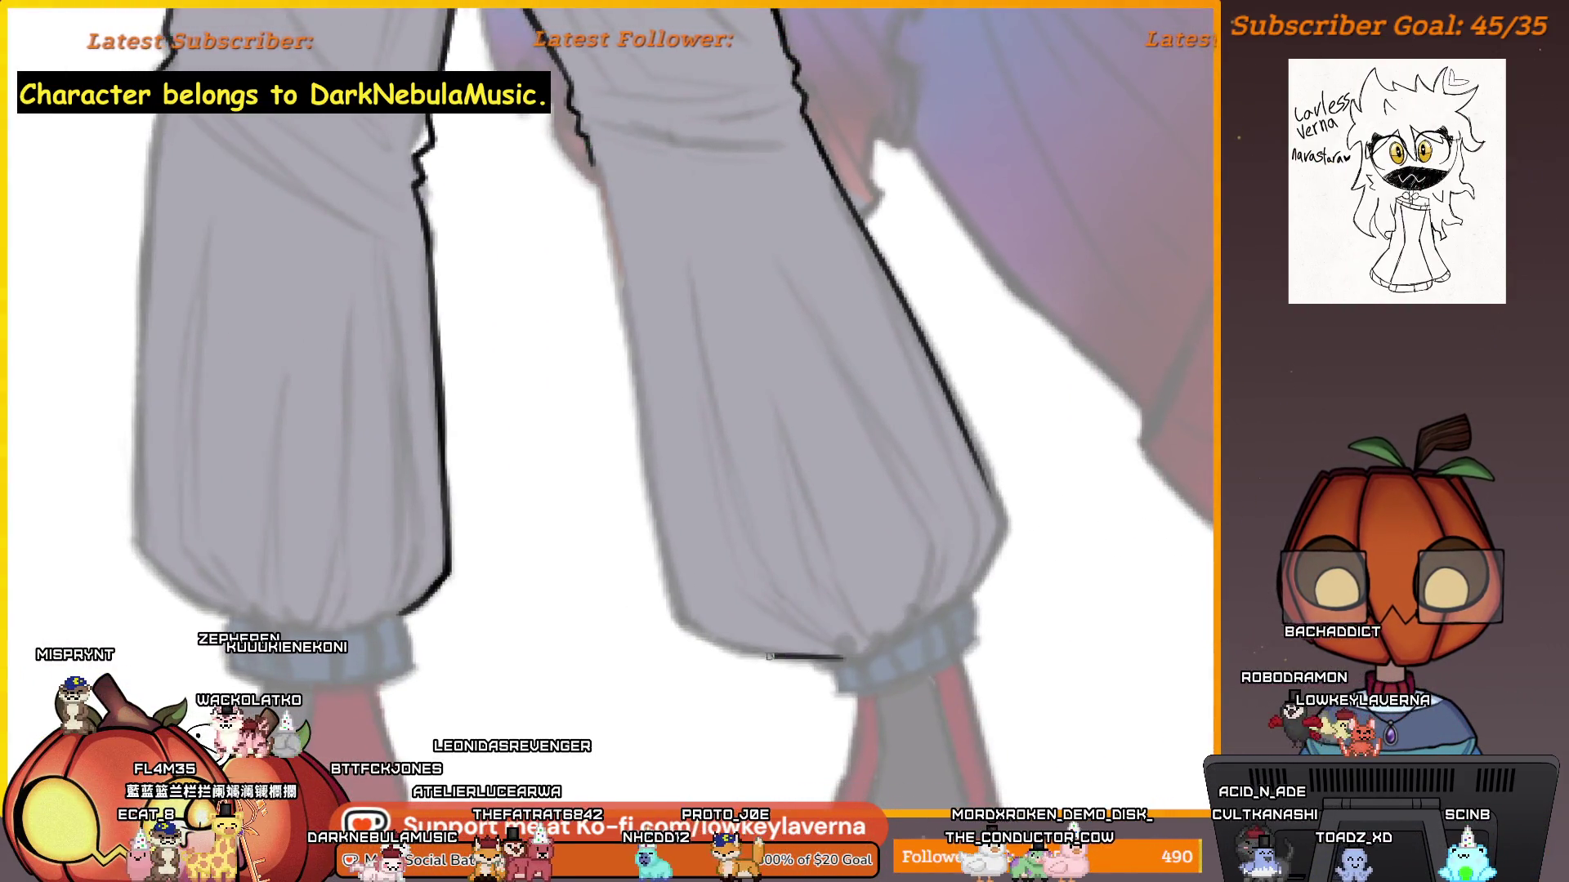
pyautogui.hotkey('ctrl', 'z')
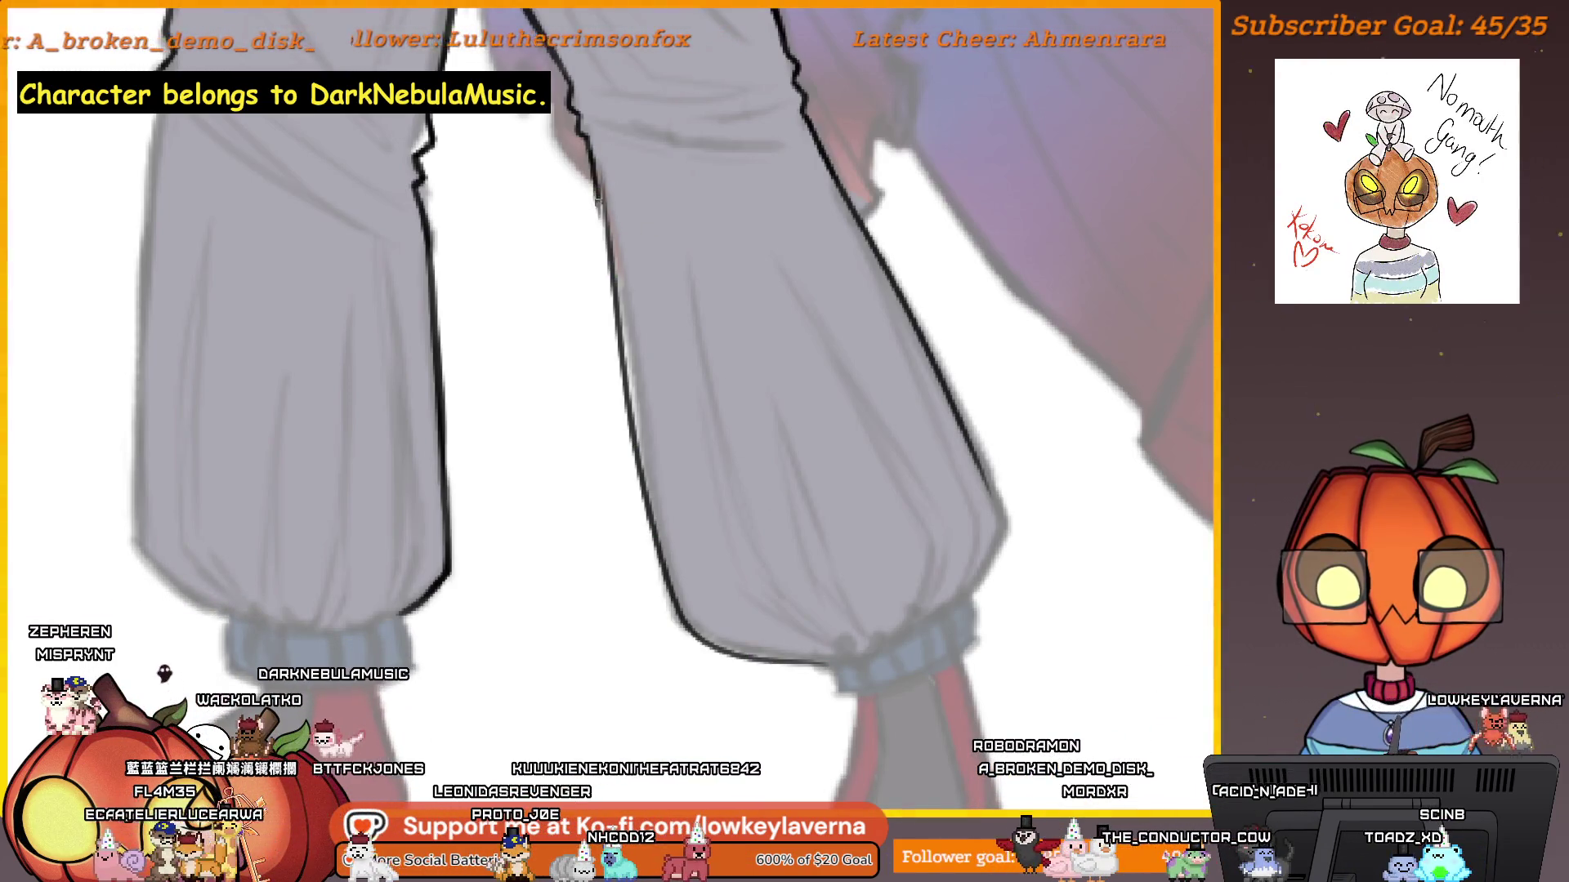
# Ink the inner outline of the right trouser leg in two strokes.
pyautogui.moveTo(598, 201); pyautogui.dragTo(615, 344)
pyautogui.moveTo(646, 229); pyautogui.dragTo(750, 292)
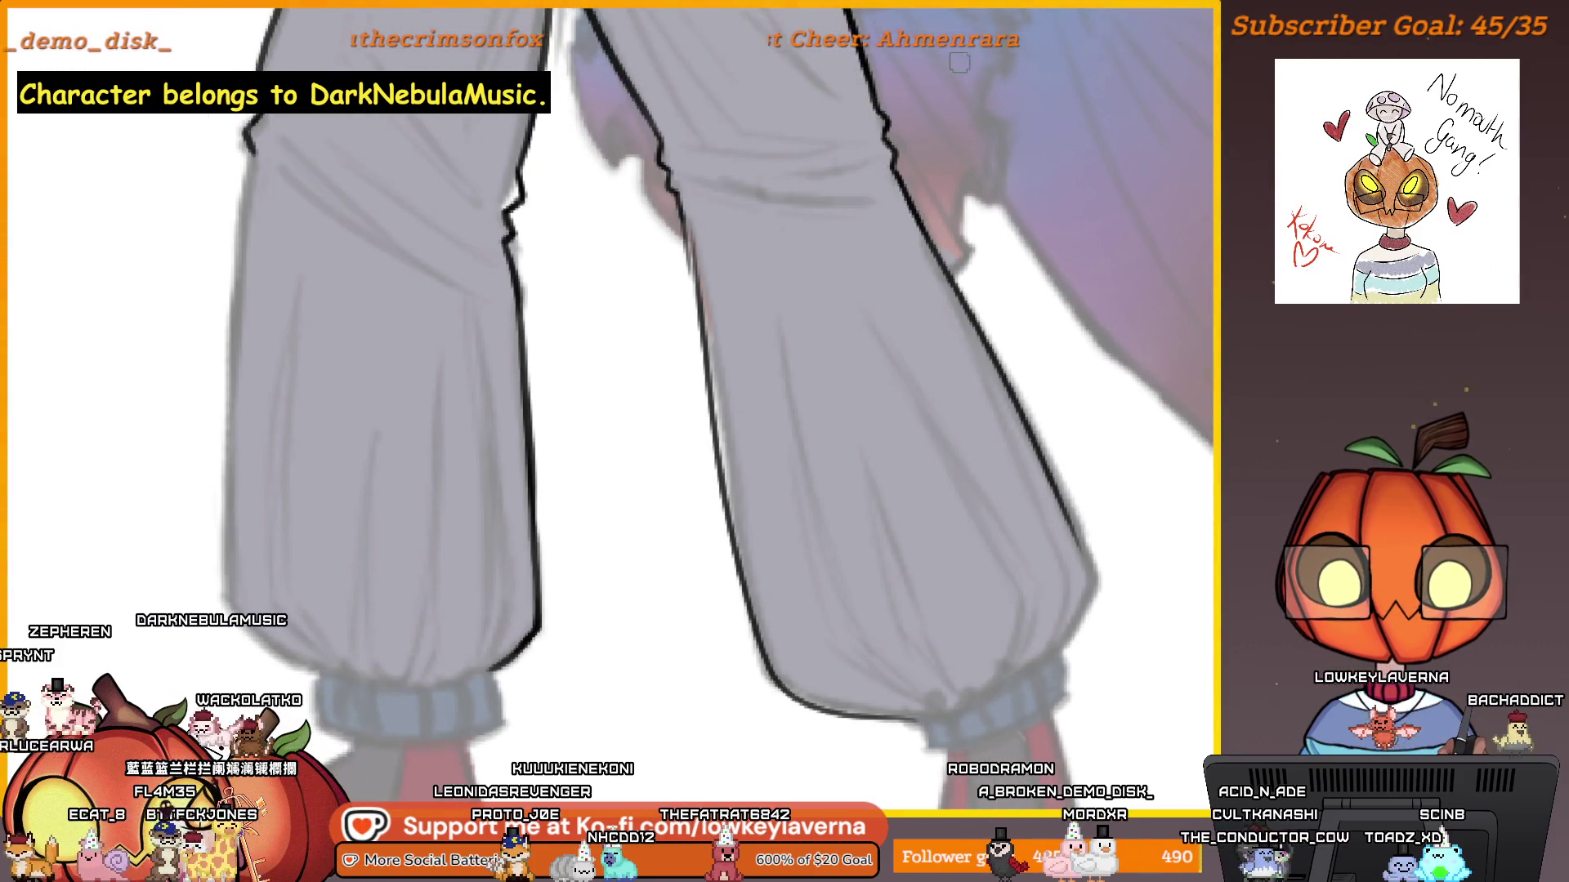
pyautogui.scroll(-3, 771, 250)
pyautogui.scroll(2, 826, 334)
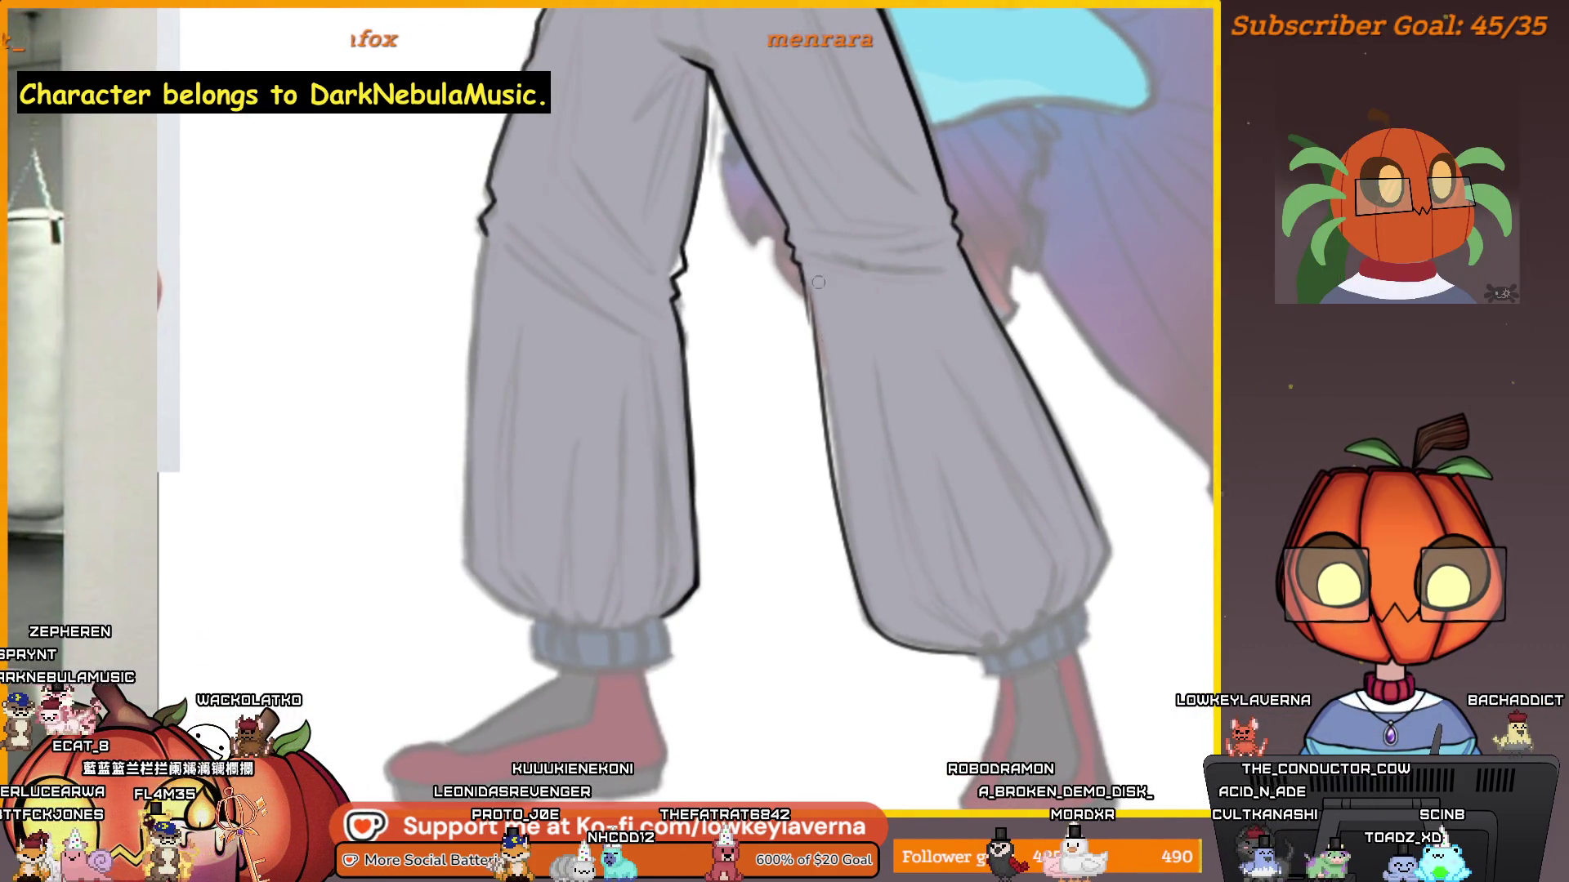
pyautogui.moveTo(820, 329); pyautogui.dragTo(840, 448)
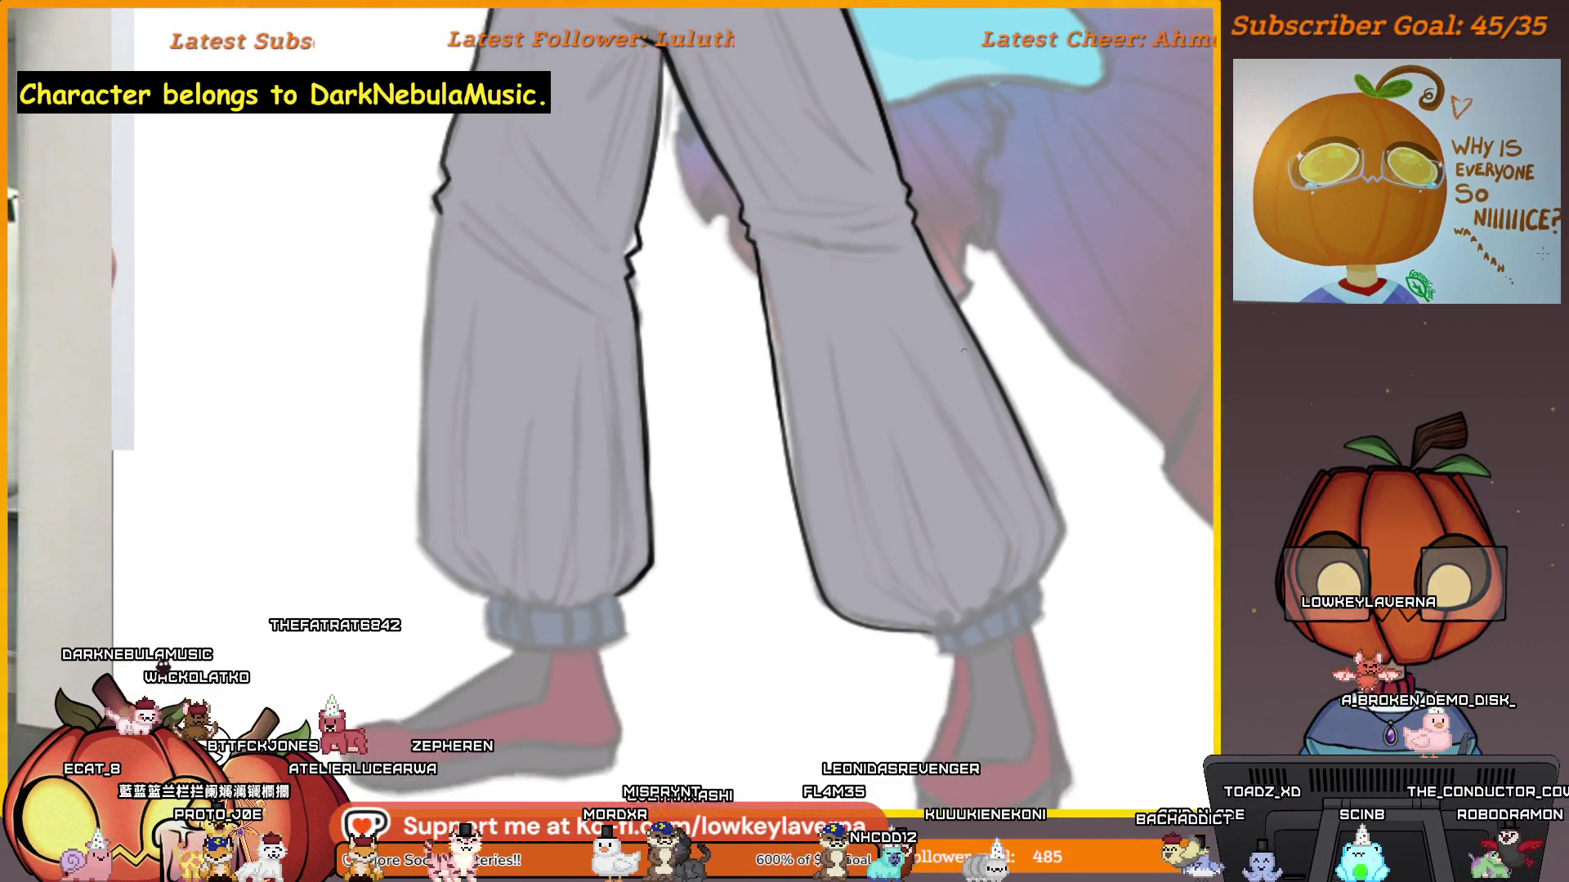
pyautogui.scroll(5, 1062, 392)
pyautogui.scroll(-2, 905, 367)
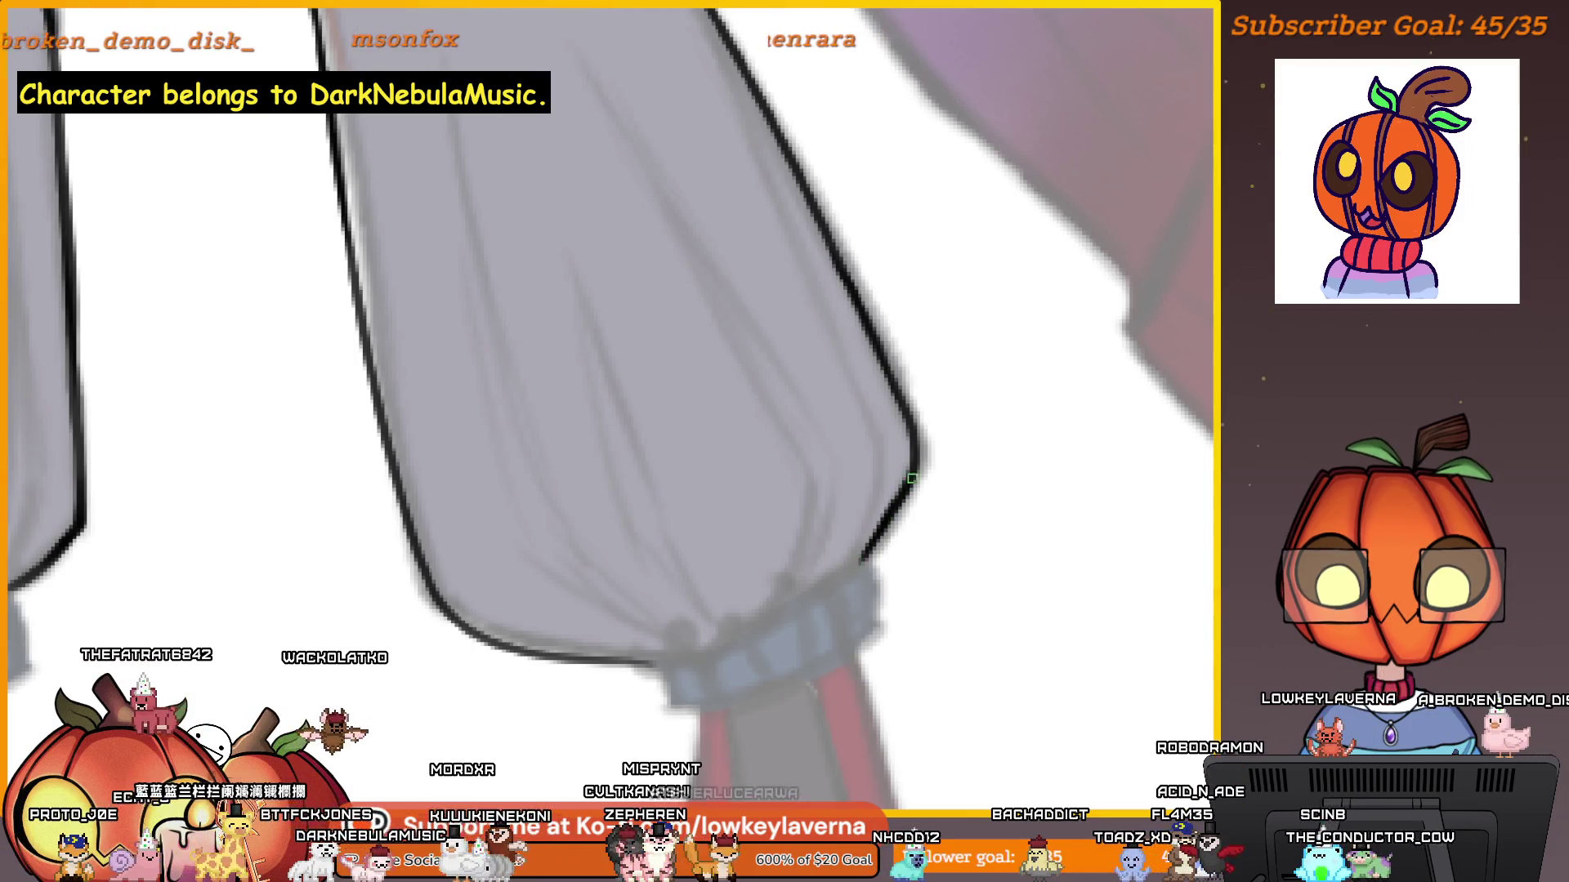
pyautogui.scroll(-1, 882, 351)
pyautogui.hscroll(-3, 953, 501)
pyautogui.moveTo(837, 617)
pyautogui.mouseDown()
pyautogui.moveTo(715, 603)
pyautogui.moveTo(631, 558)
pyautogui.mouseUp()
pyautogui.scroll(-3, 738, 435)
pyautogui.scroll(1, 778, 463)
pyautogui.scroll(2, 700, 438)
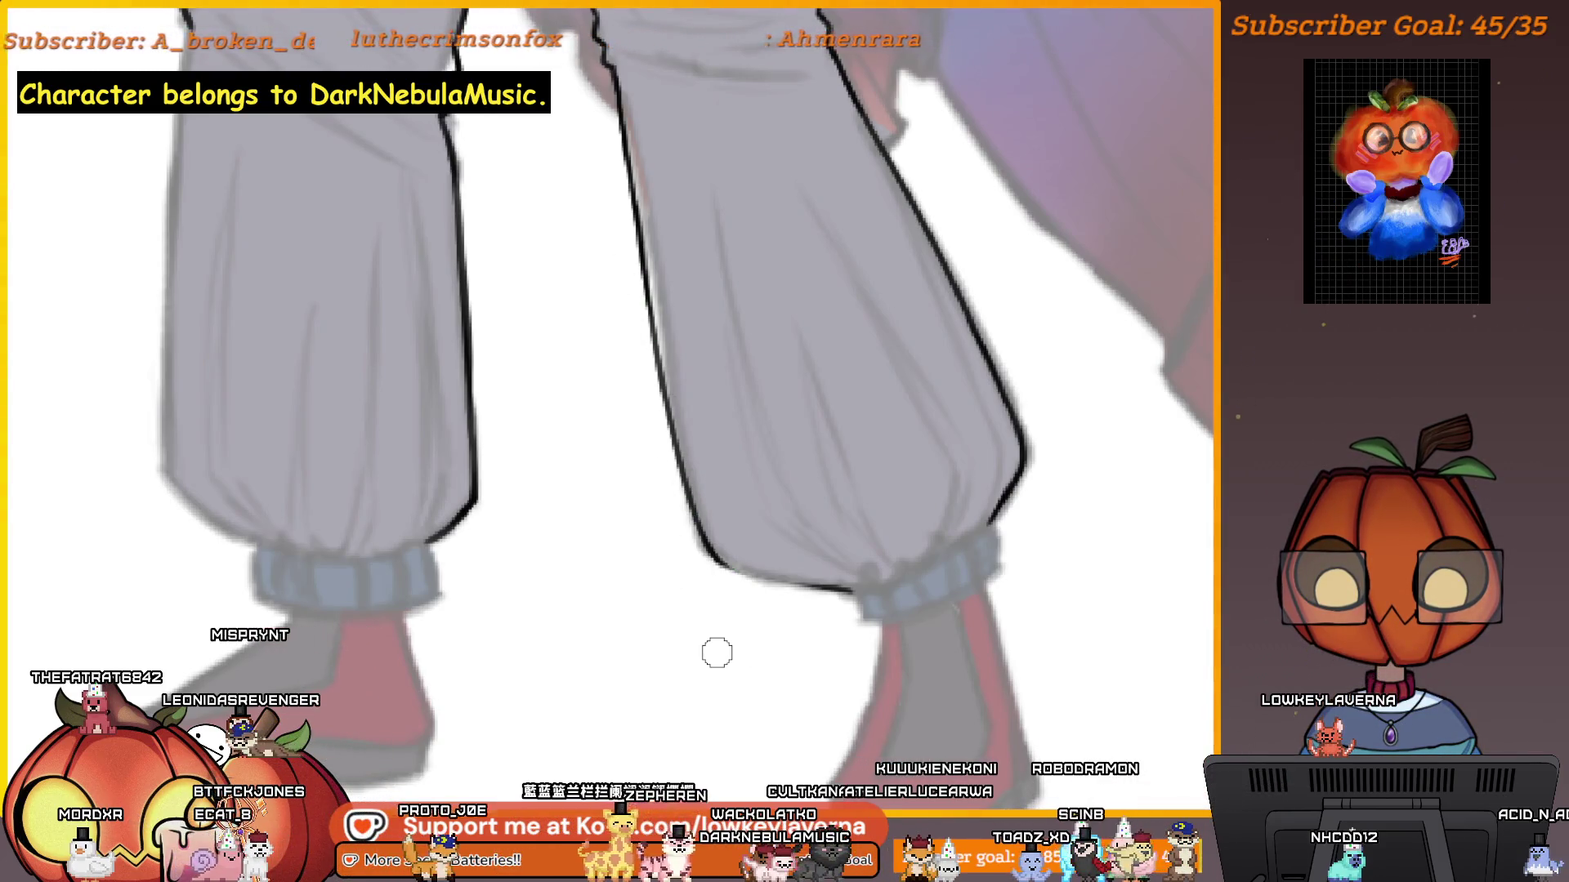
pyautogui.scroll(3, 716, 653)
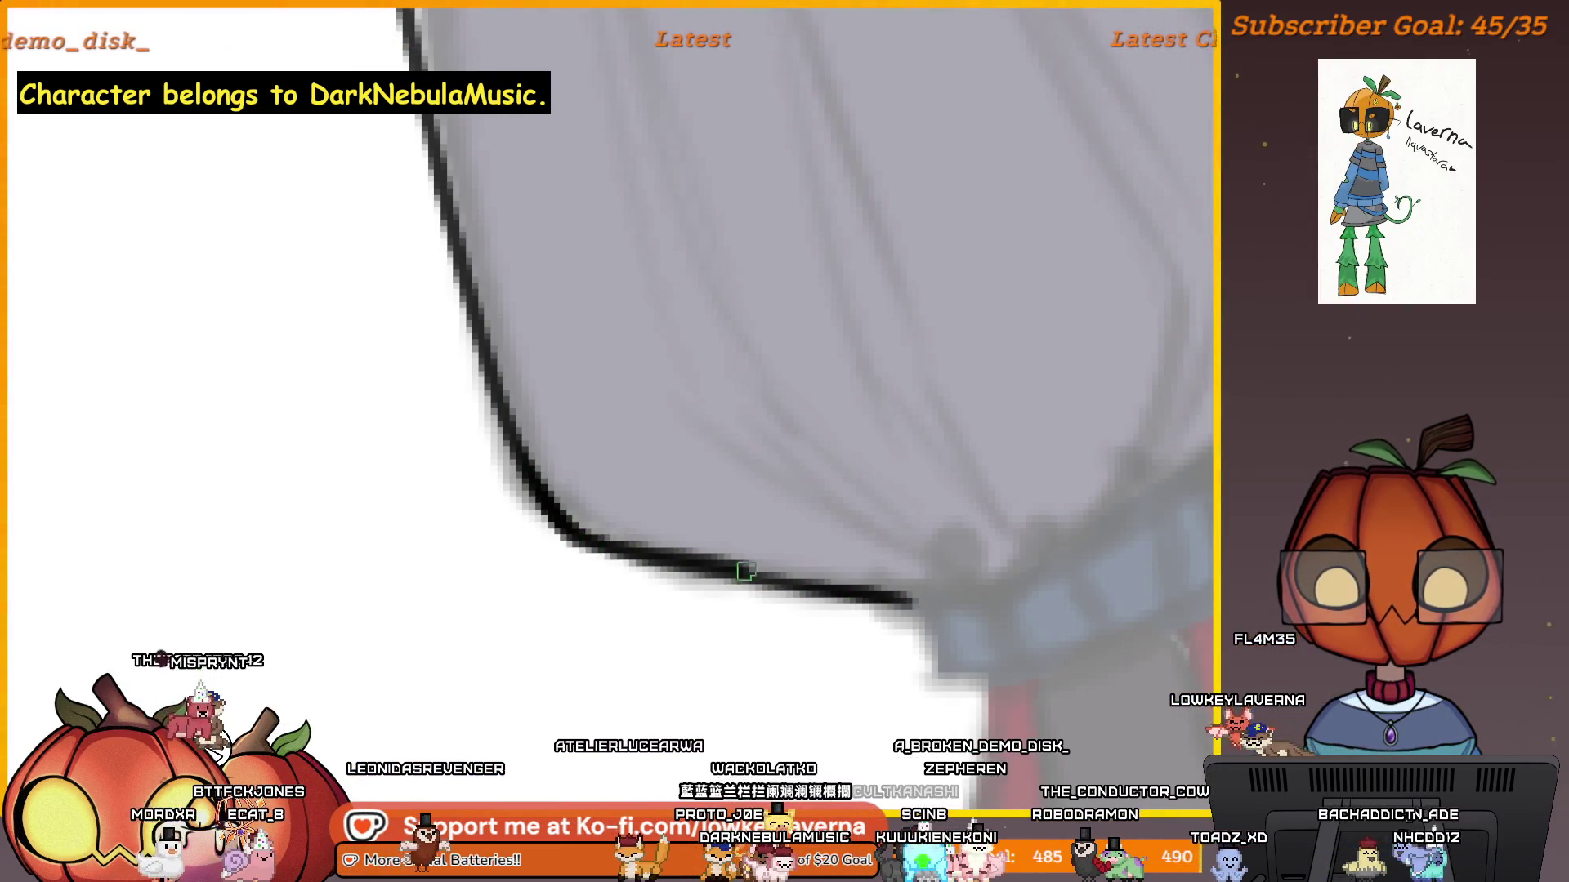
pyautogui.scroll(-3, 969, 555)
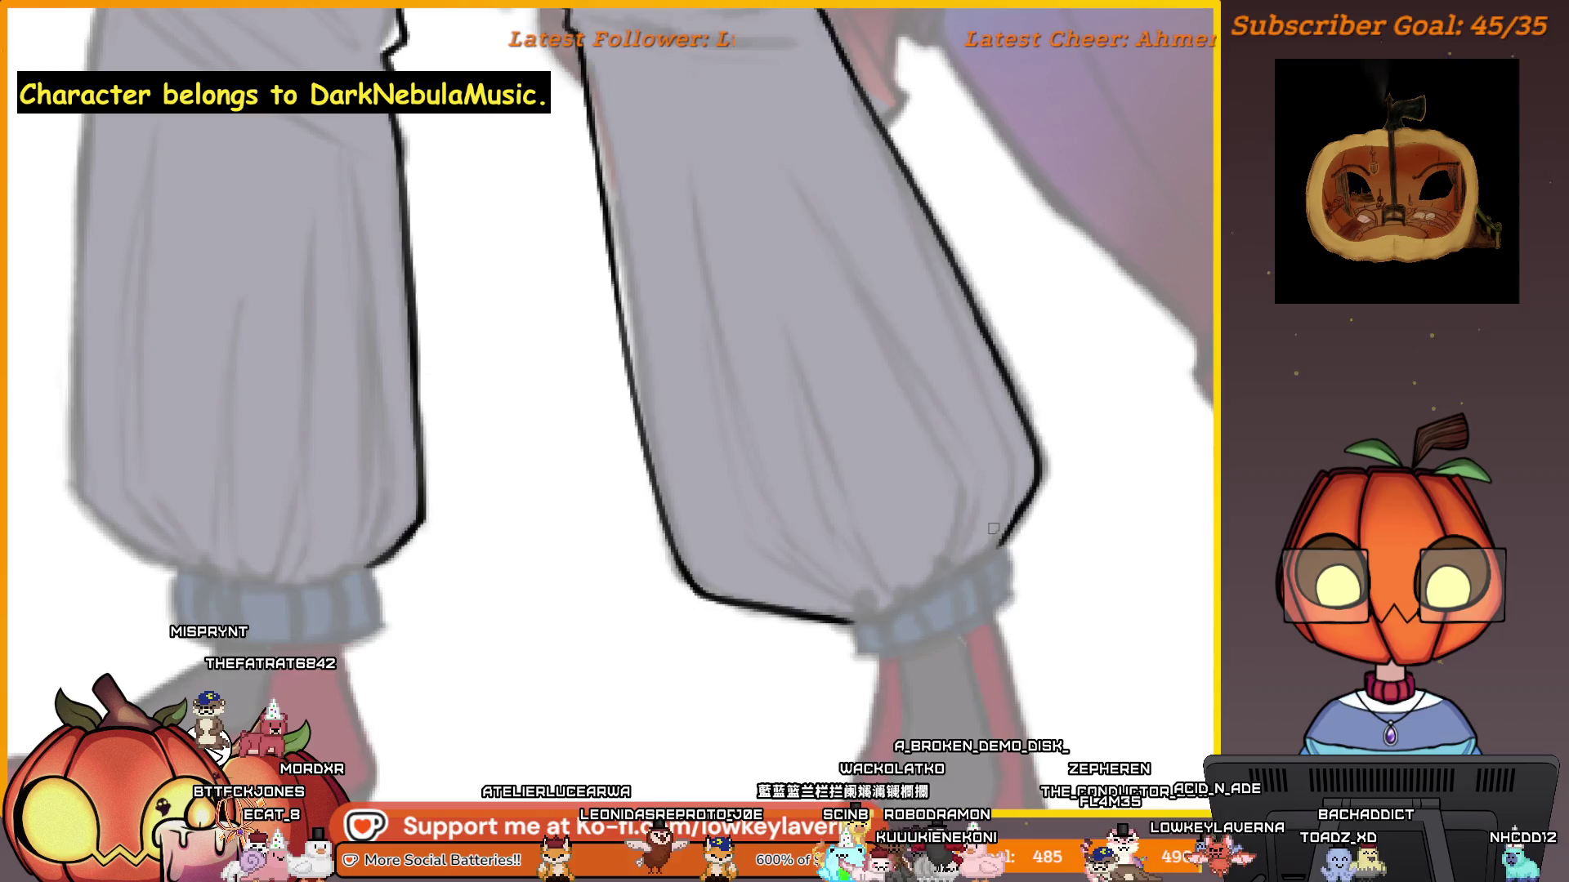
pyautogui.scroll(-3, 992, 528)
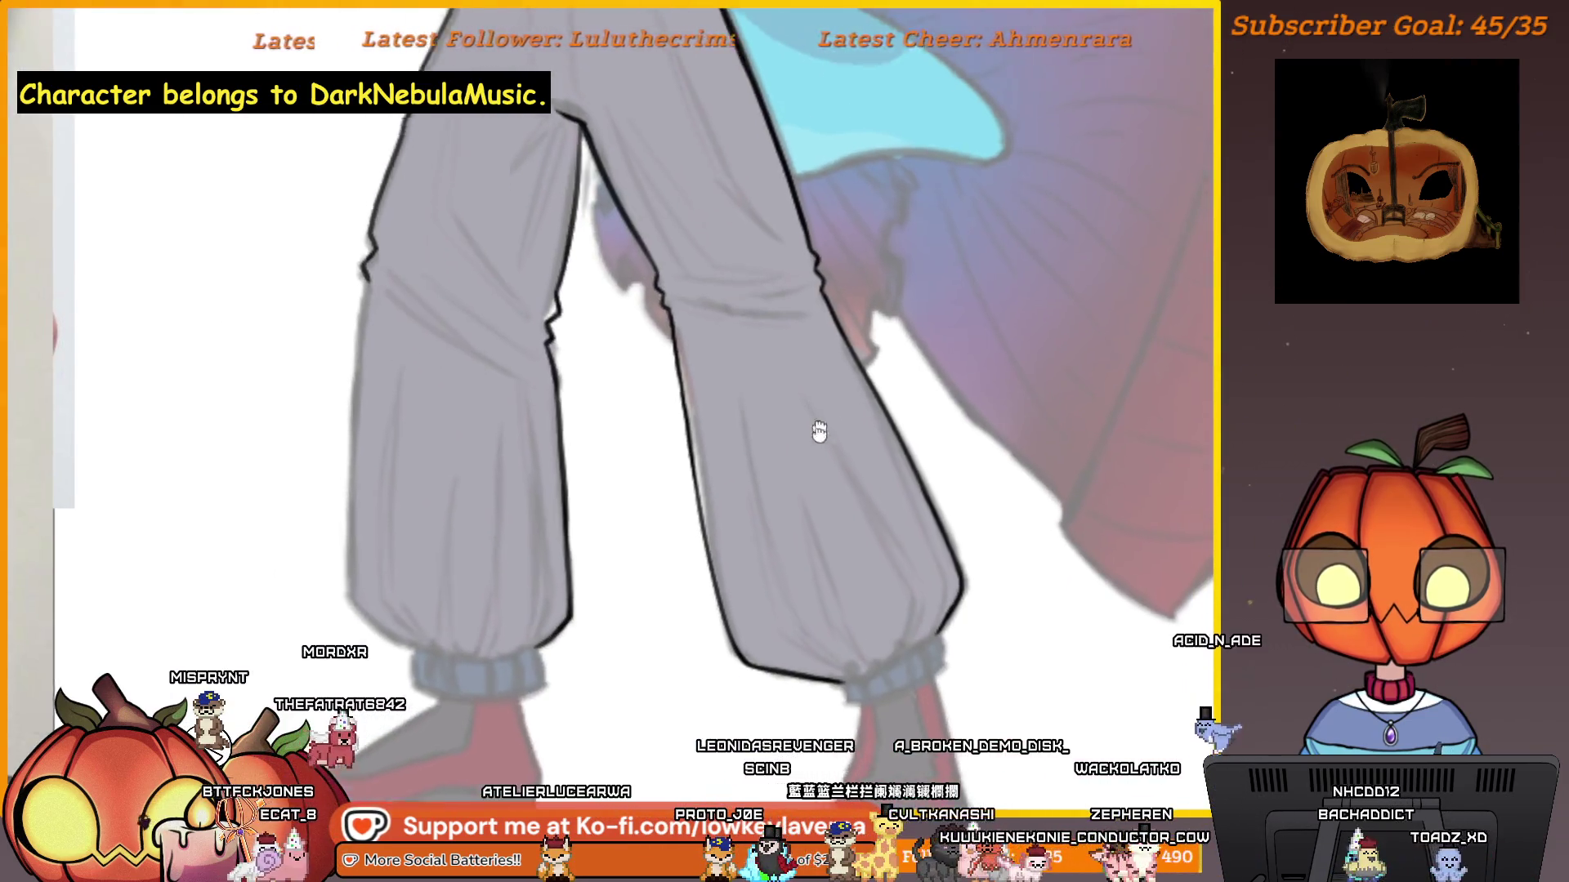
# Zoom in on the trousers, adjusting the view around the right leg.
pyautogui.scroll(2, 818, 411)
pyautogui.hscroll(5, 749, 495)
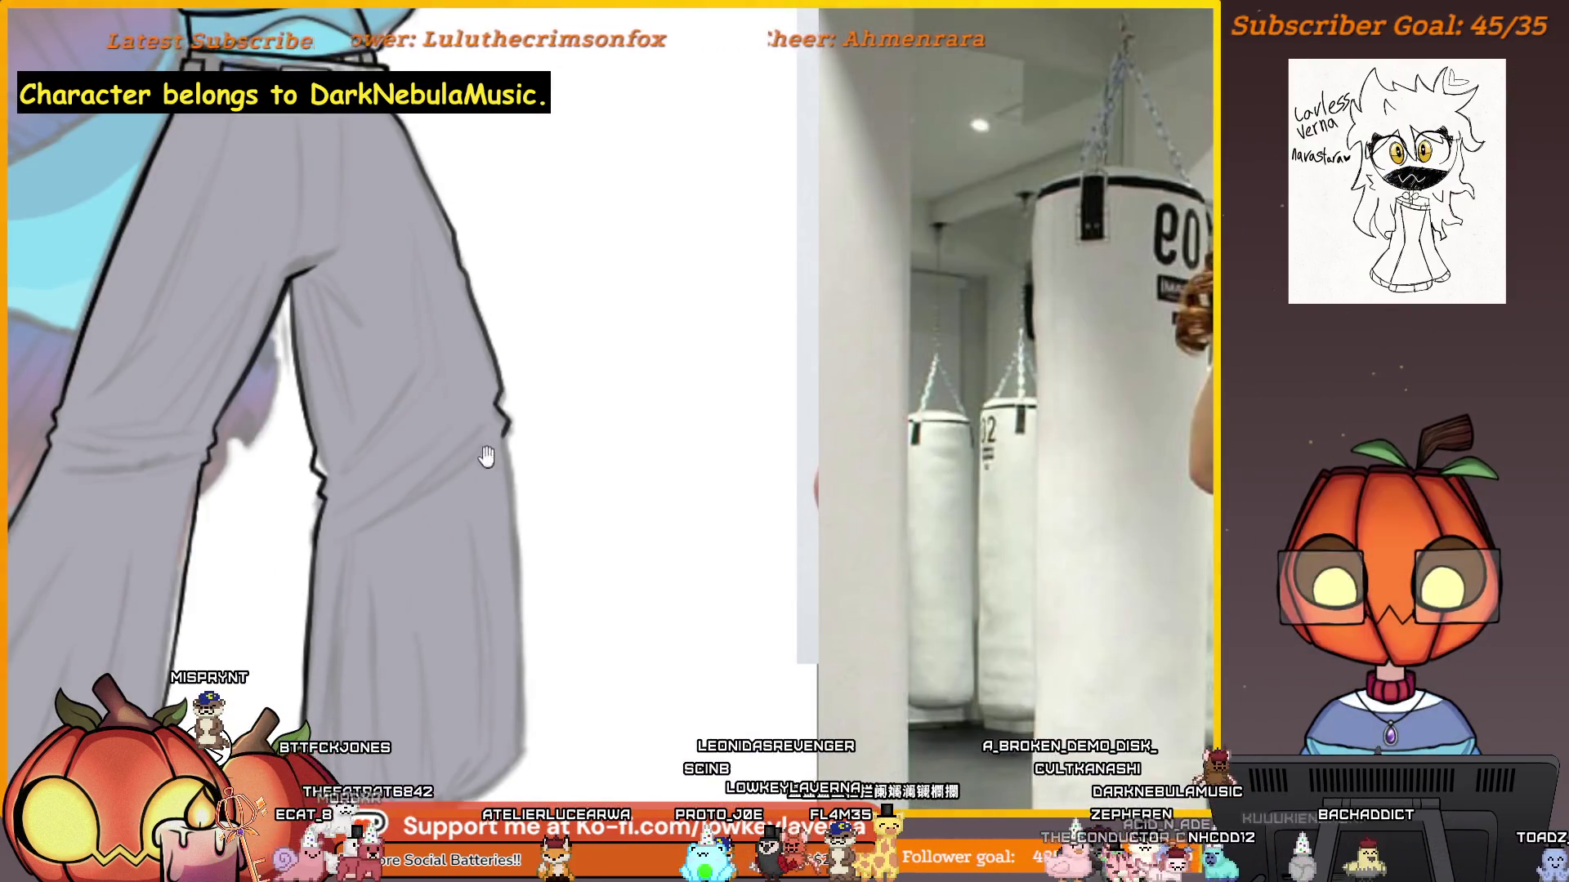
pyautogui.scroll(-5, 487, 459)
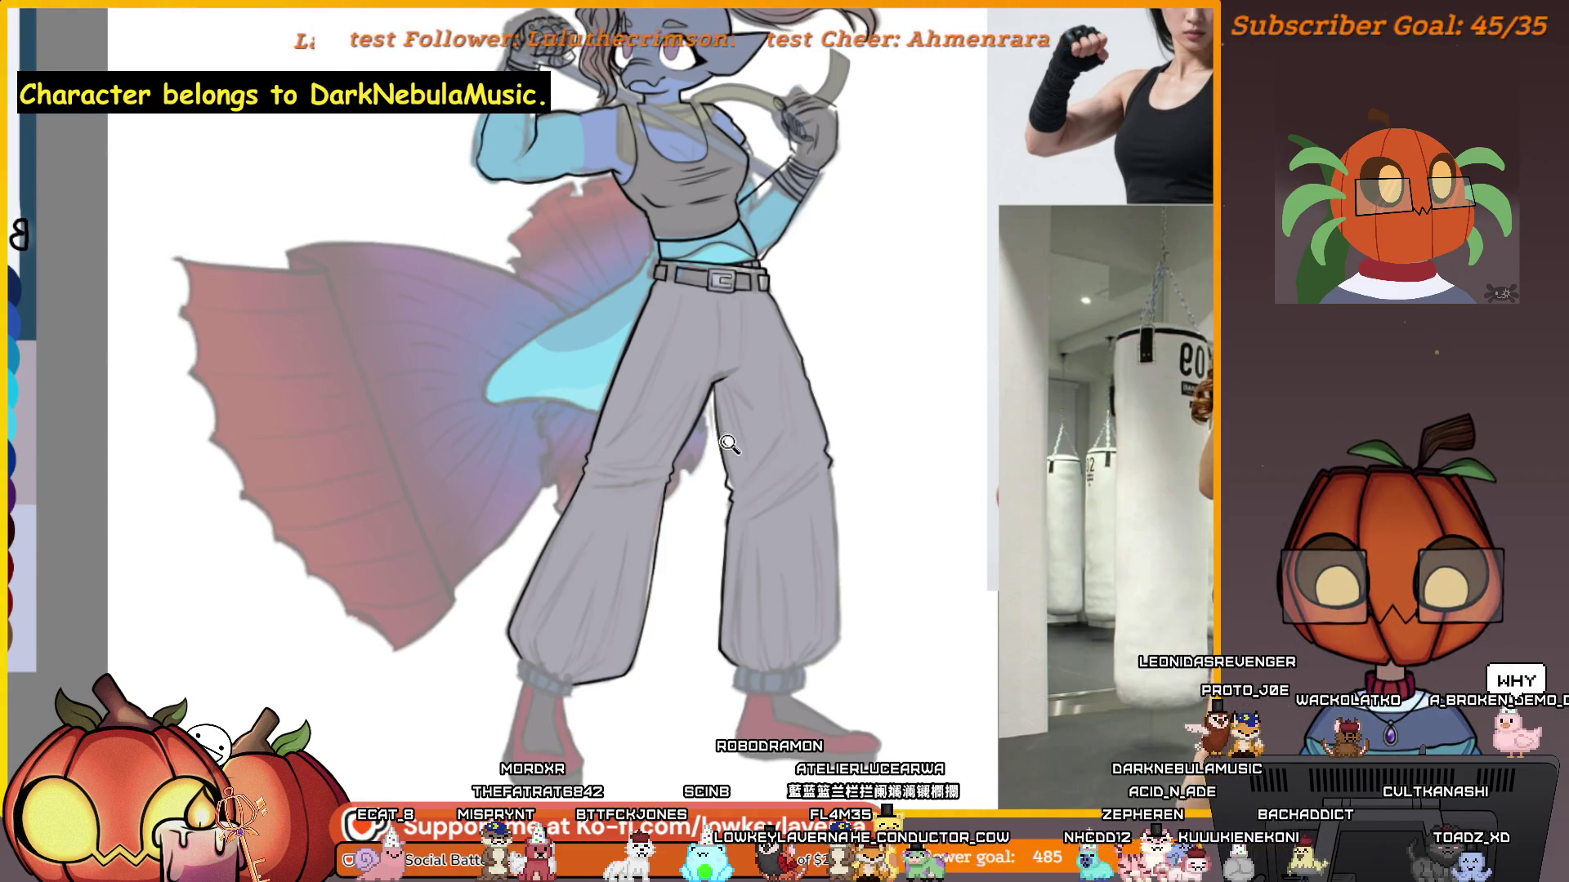
pyautogui.scroll(3, 728, 444)
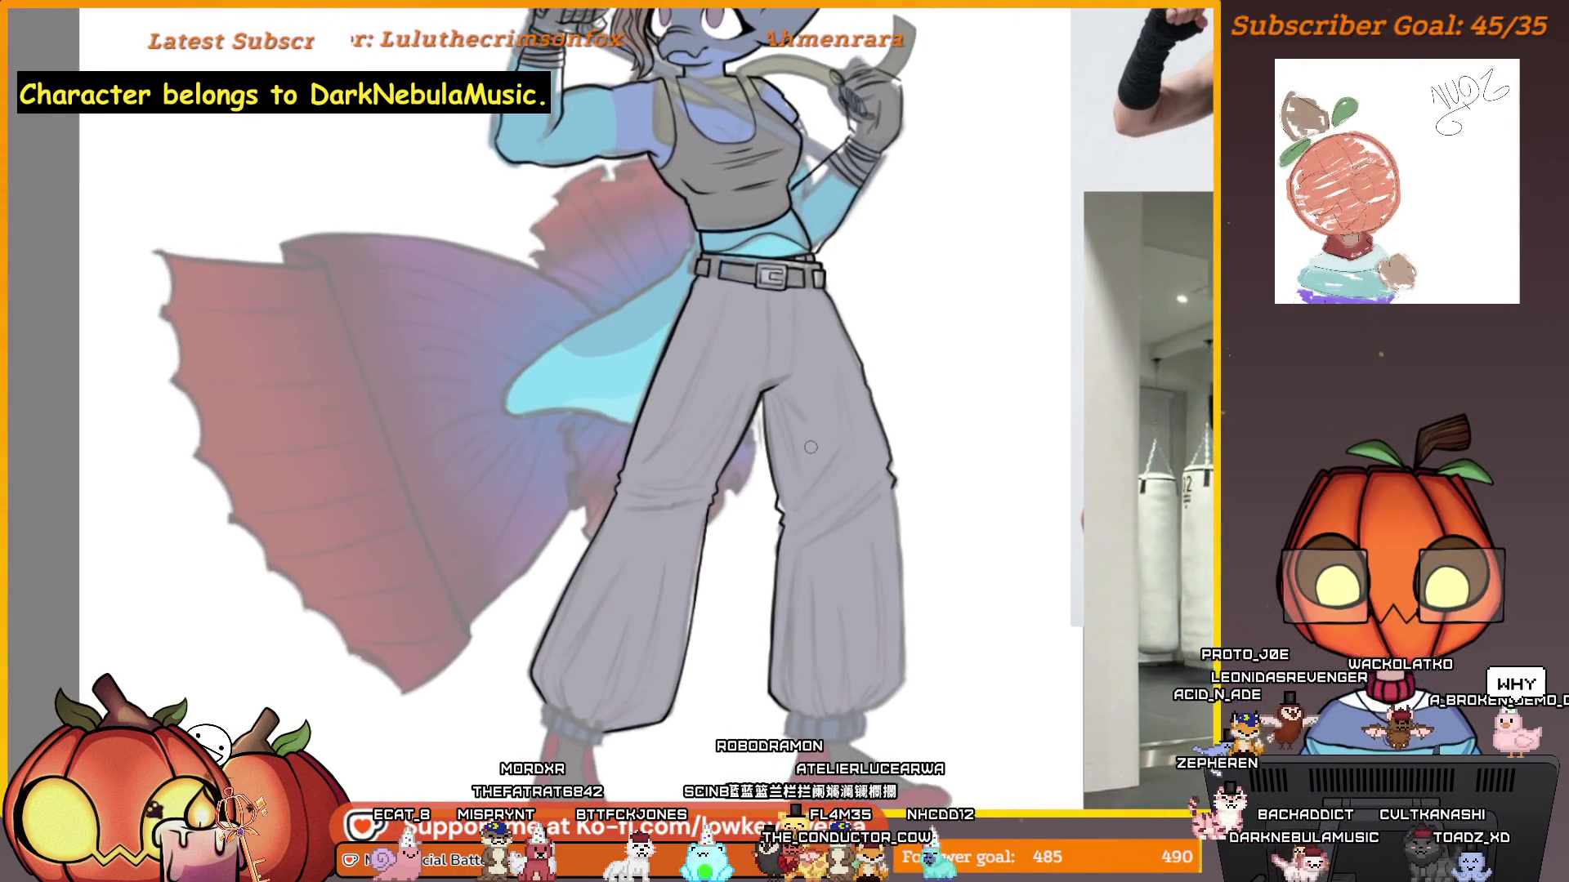
pyautogui.moveTo(818, 507); pyautogui.dragTo(805, 494)
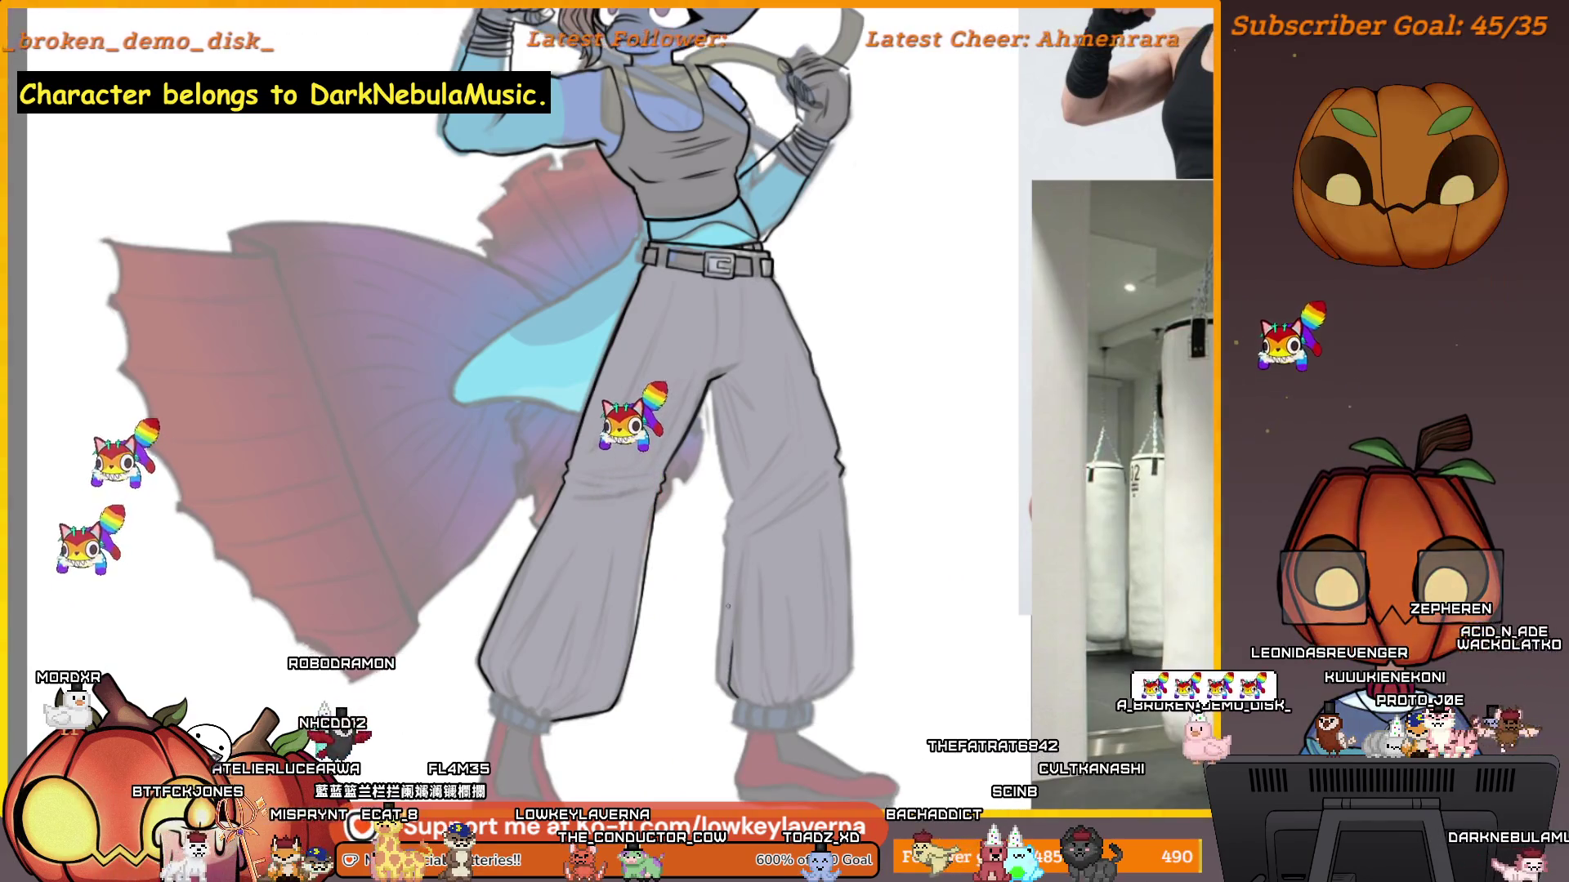
pyautogui.click(747, 668)
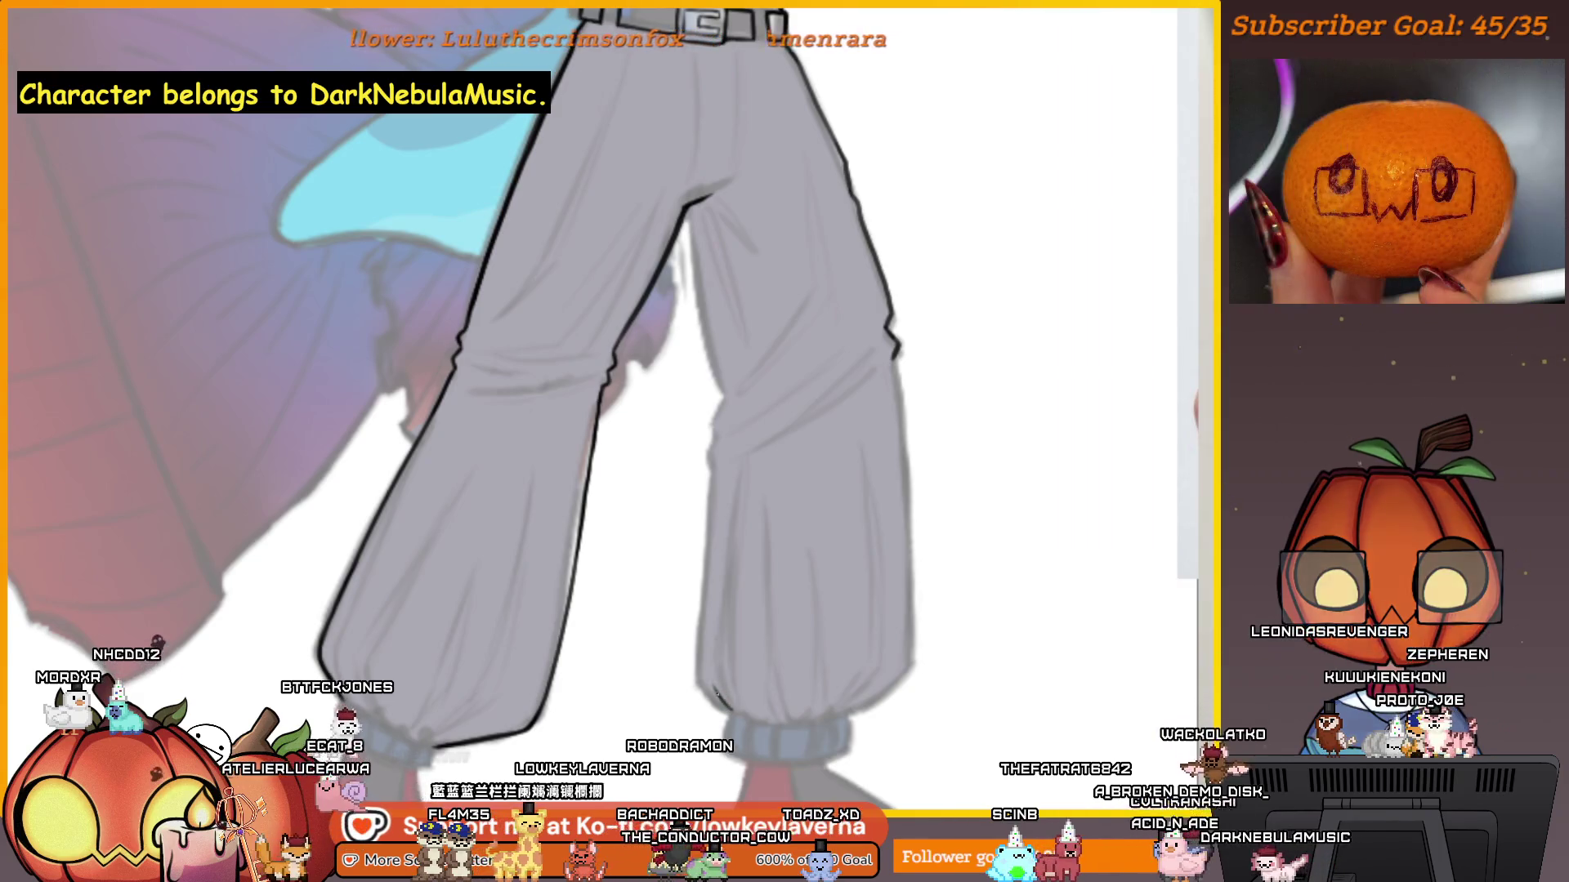
pyautogui.moveTo(770, 441); pyautogui.dragTo(726, 453)
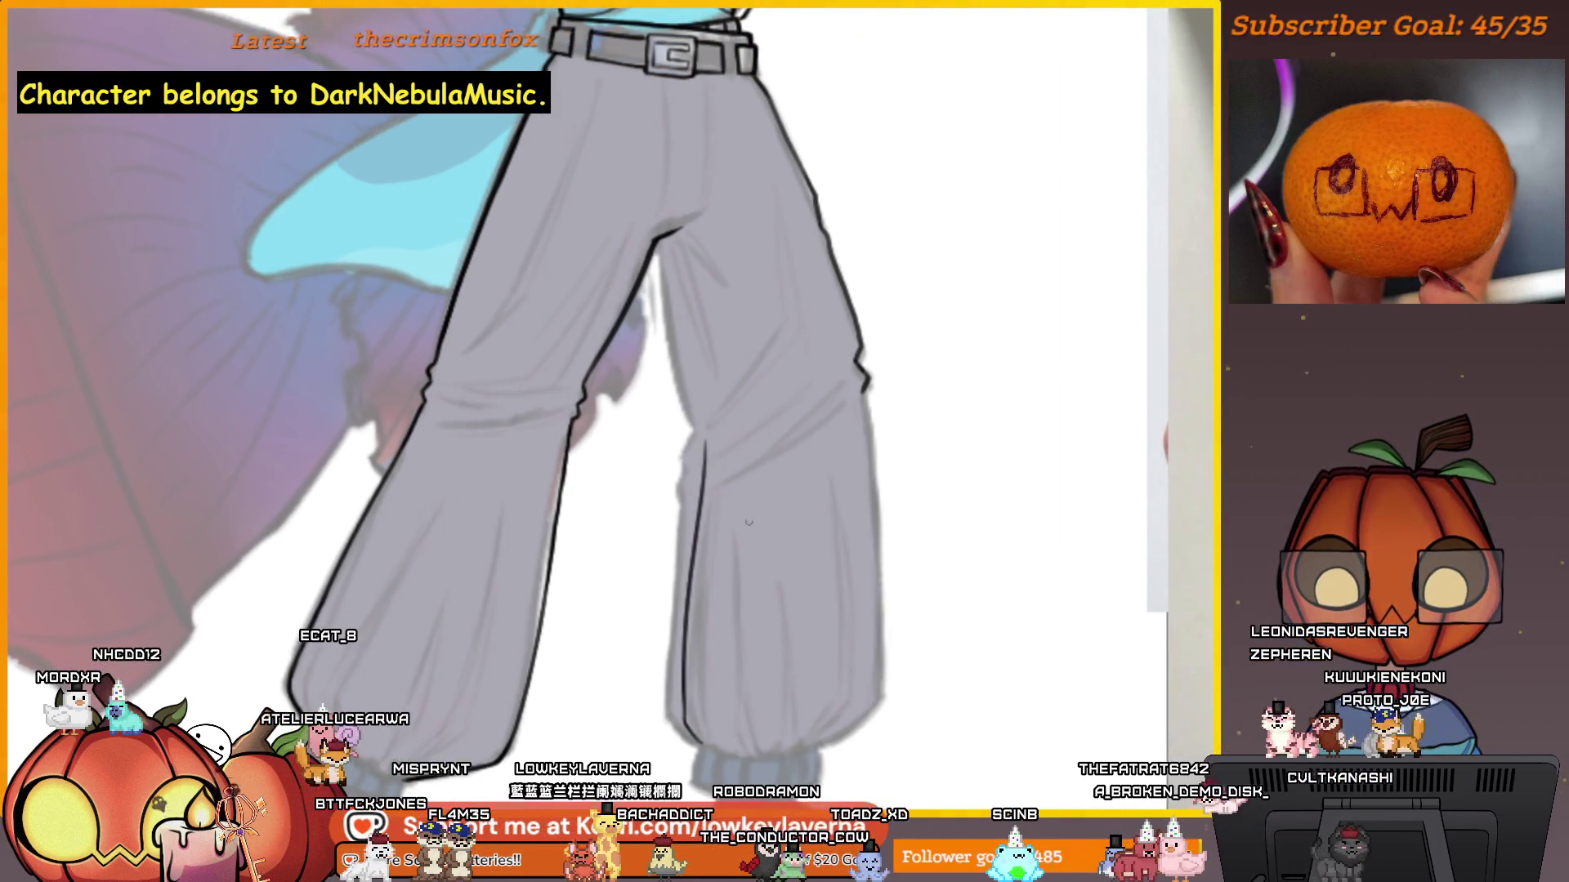
pyautogui.keyDown('alt'); pyautogui.click(742, 550); pyautogui.keyUp('alt')
pyautogui.keyDown('alt'); pyautogui.click(745, 560); pyautogui.keyUp('alt')
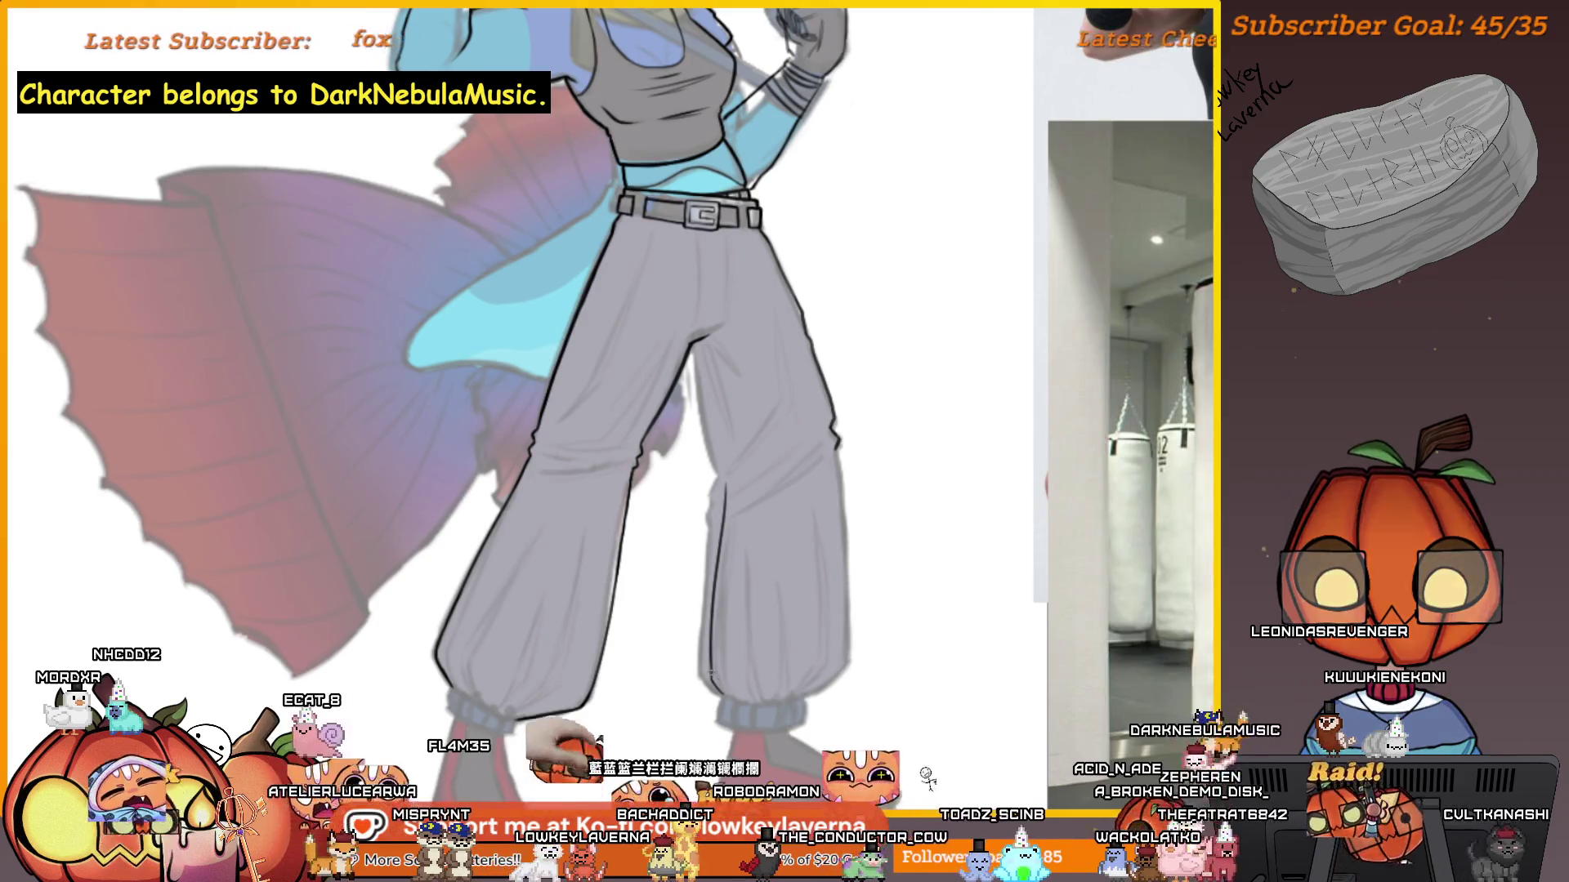
pyautogui.click(749, 569)
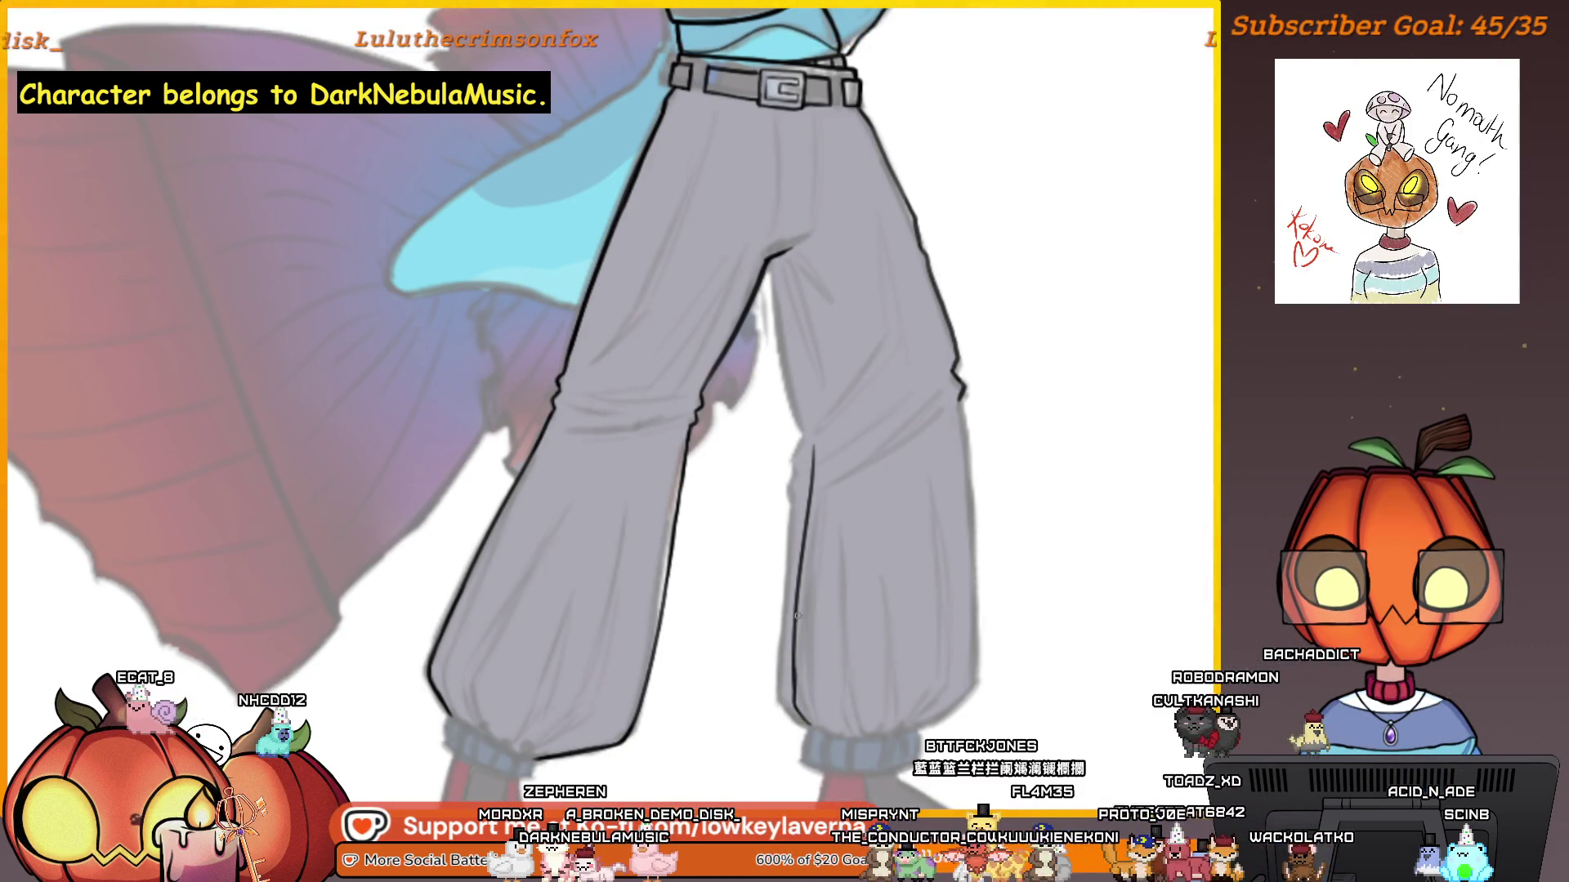
# Ink the right trouser leg's outer edge, undo the stroke, and fit the canvas to view.
pyautogui.moveTo(796, 623); pyautogui.dragTo(913, 620)
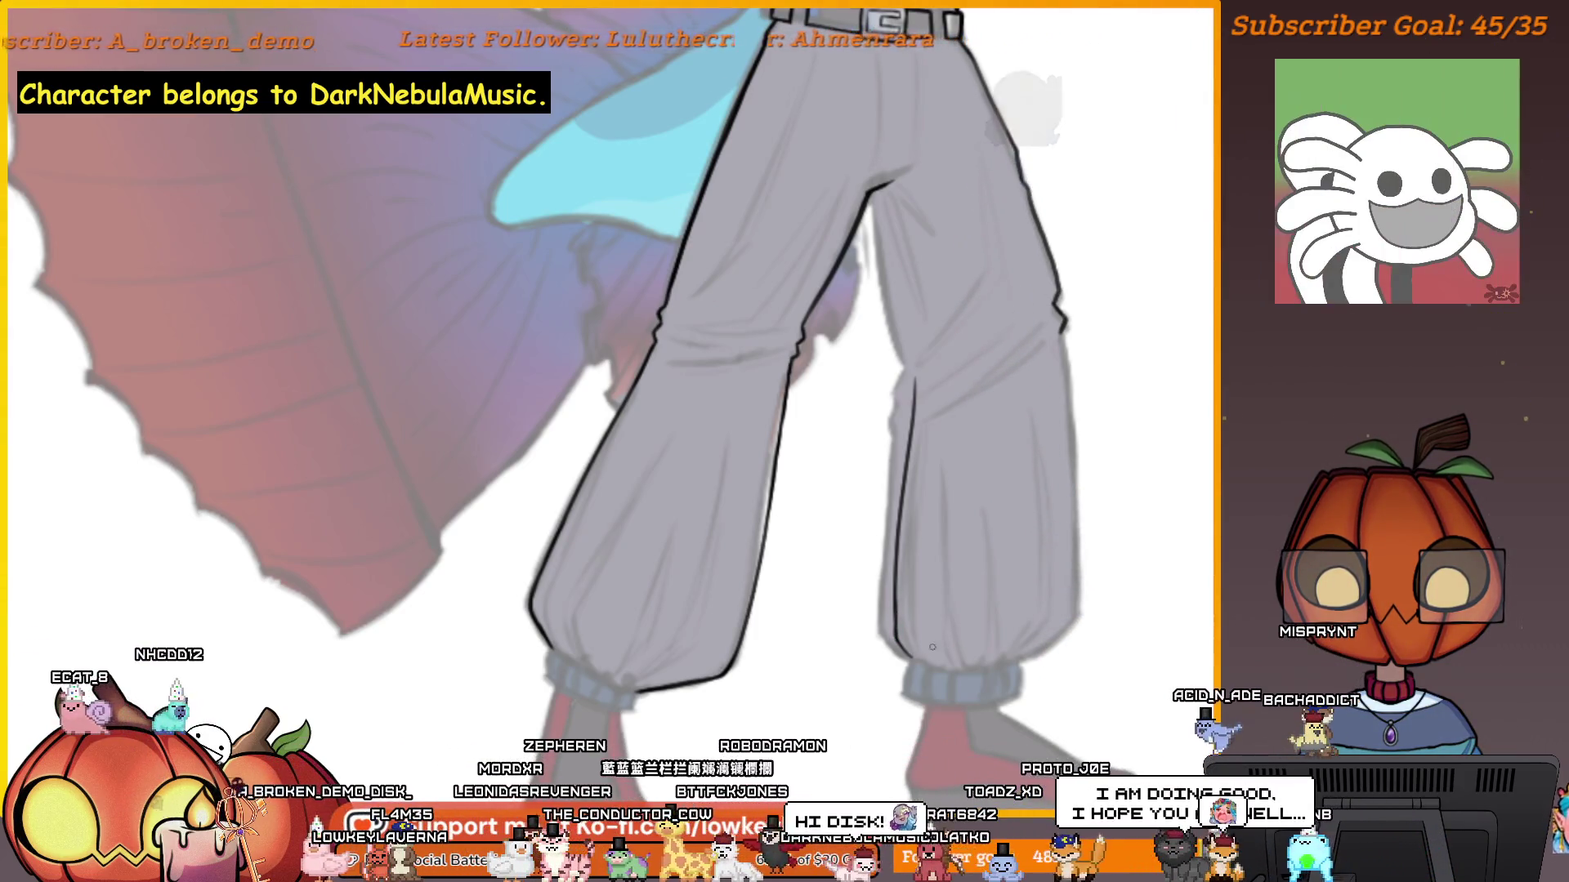
pyautogui.moveTo(1092, 598); pyautogui.dragTo(1022, 633)
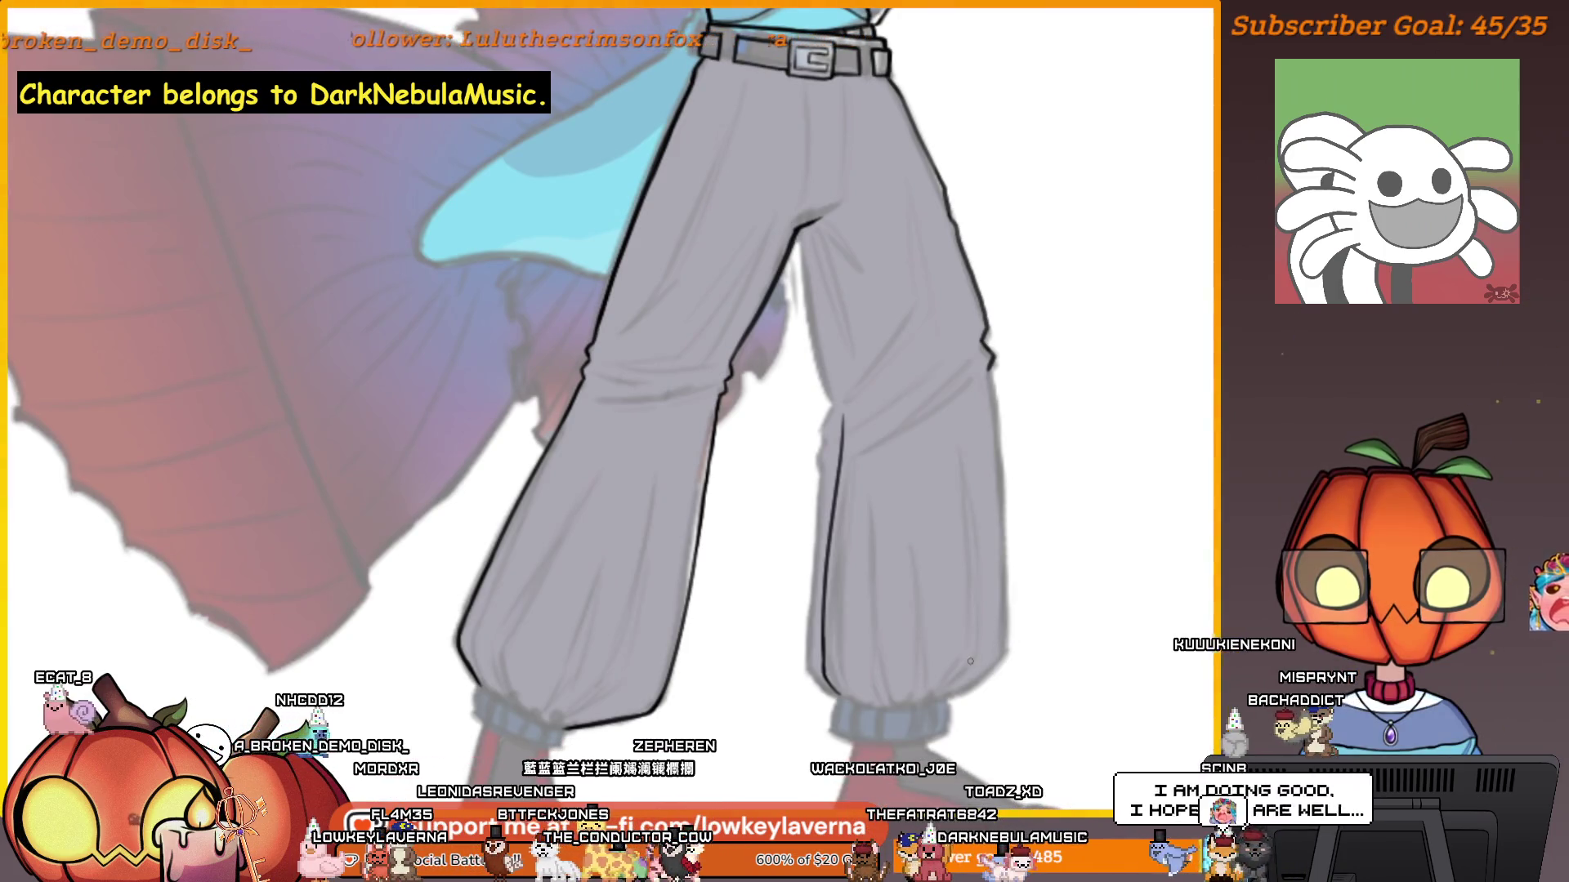
pyautogui.click(951, 699)
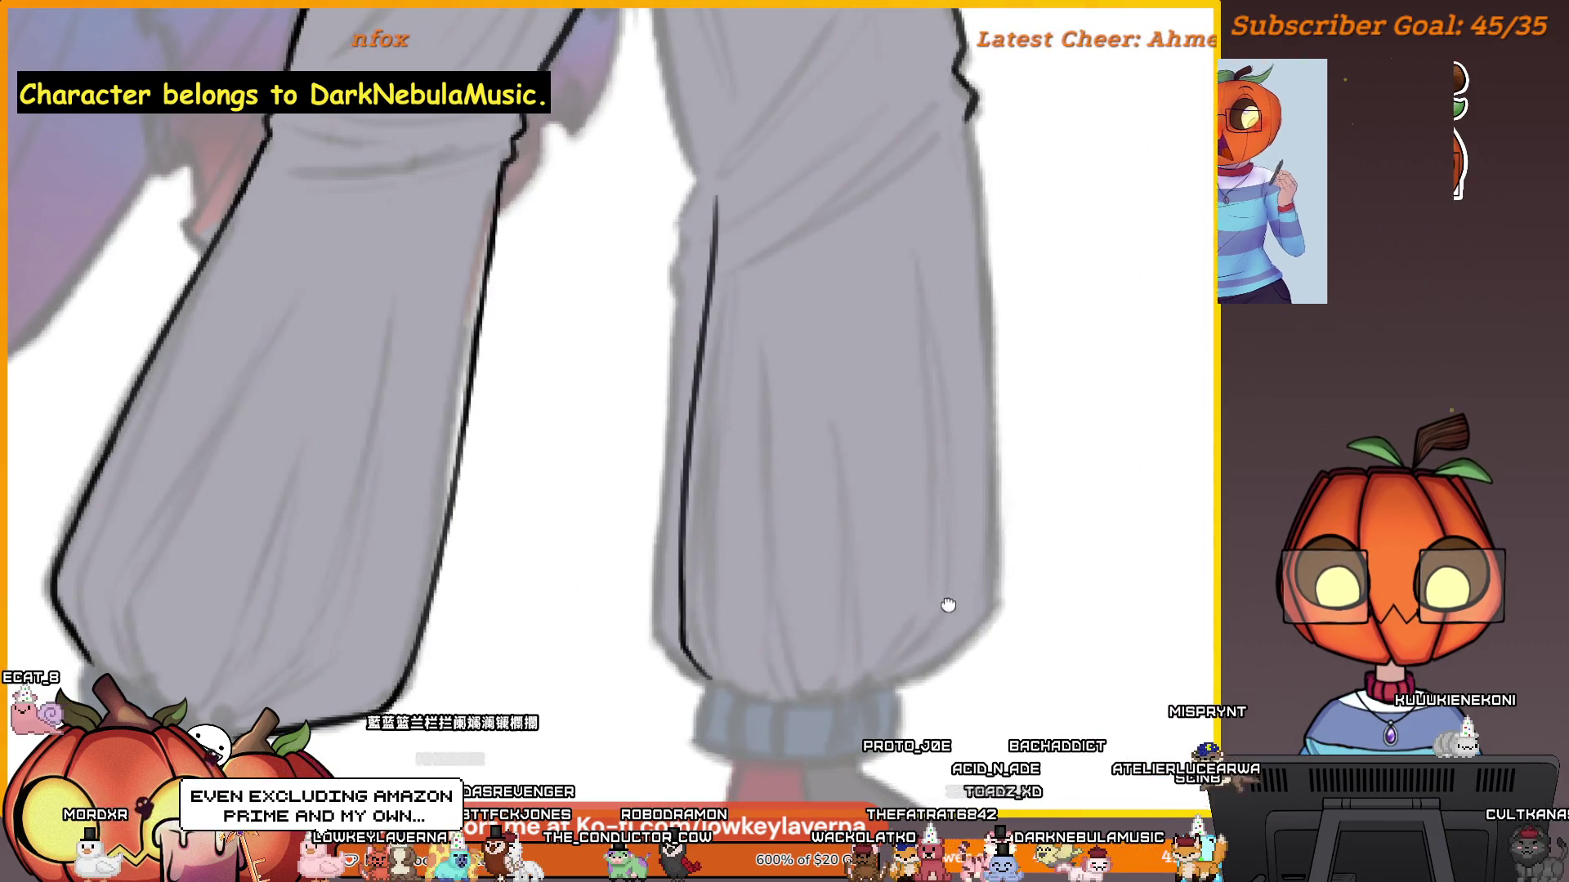
pyautogui.moveTo(983, 102)
pyautogui.mouseDown()
pyautogui.moveTo(998, 601)
pyautogui.moveTo(1003, 196)
pyautogui.moveTo(1026, 596)
pyautogui.mouseUp()
pyautogui.hotkey('ctrl', 'z')
pyautogui.hotkey('ctrl', '0')
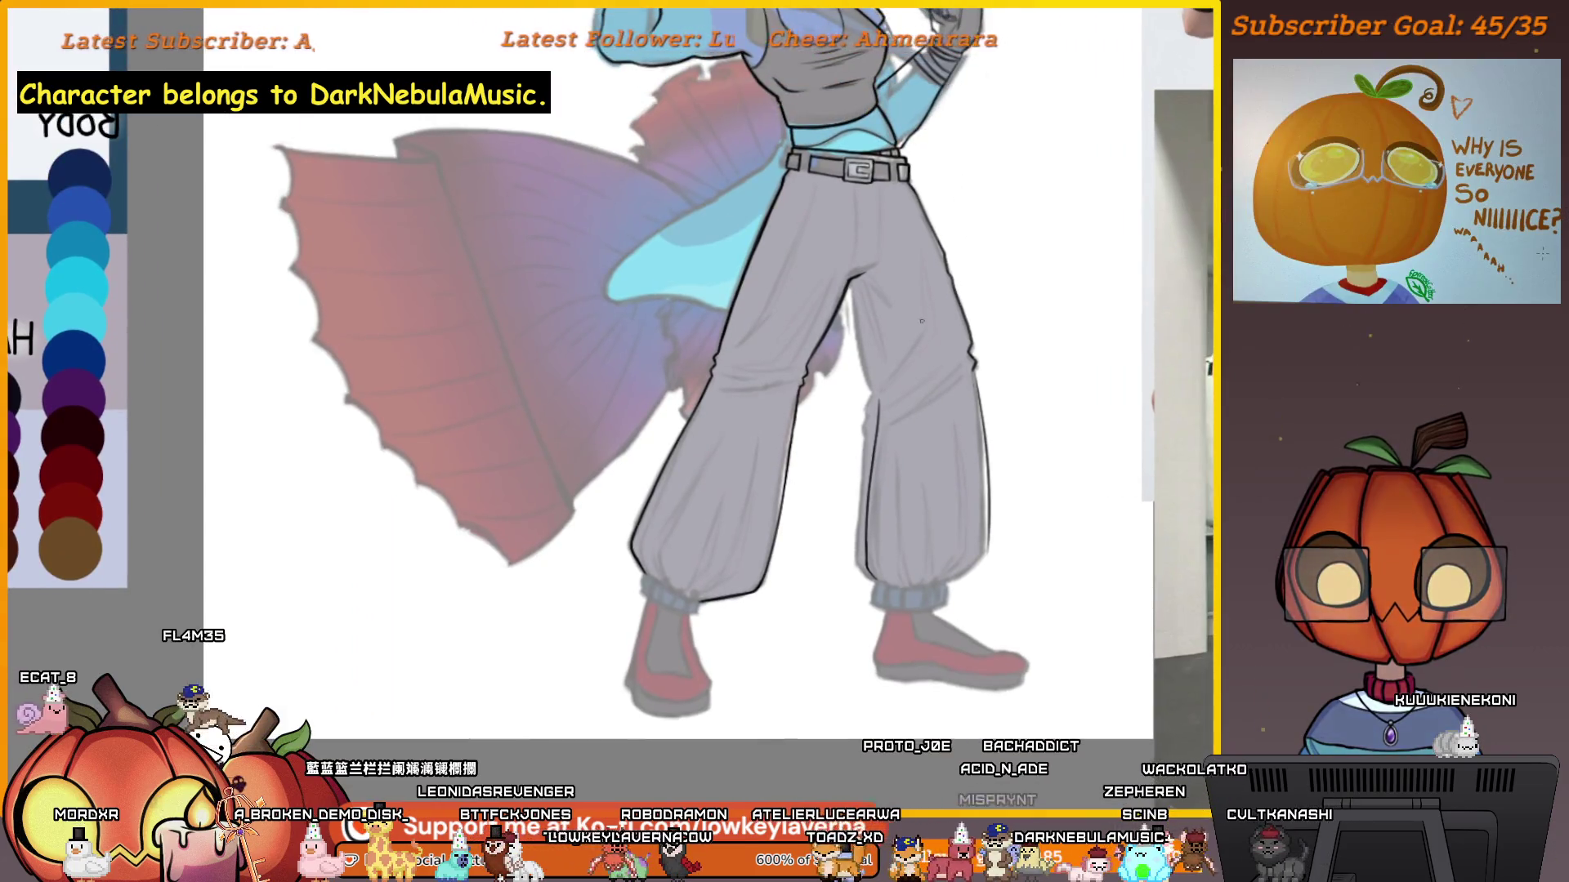
# Ink the outer edge of the left trouser leg.
pyautogui.click(885, 402)
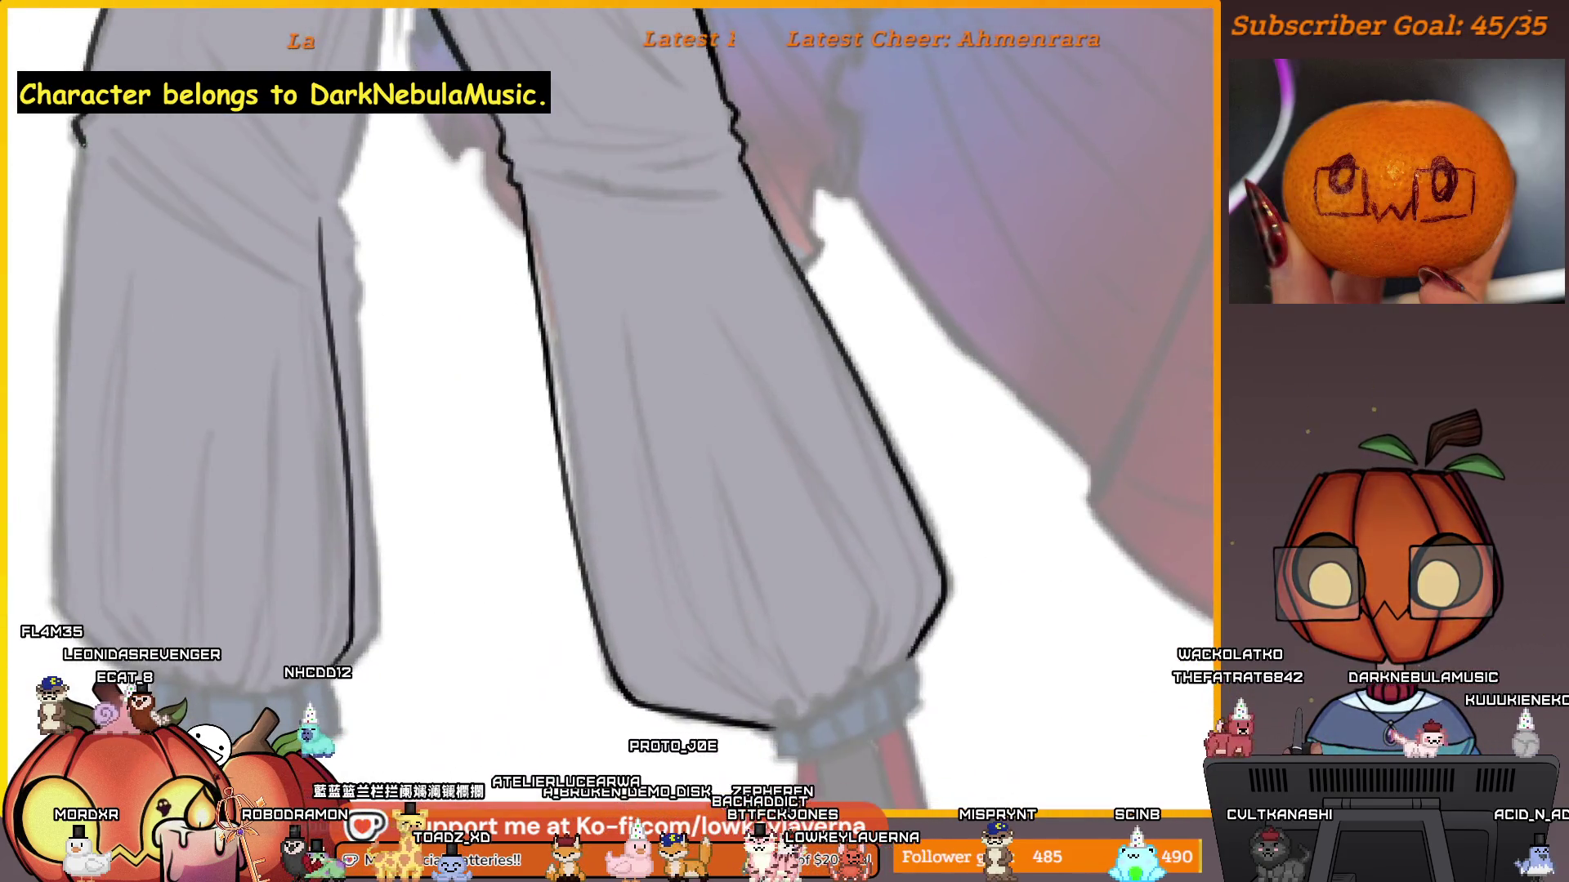
pyautogui.moveTo(81, 141)
pyautogui.mouseDown()
pyautogui.moveTo(45, 658)
pyautogui.moveTo(142, 630)
pyautogui.mouseUp()
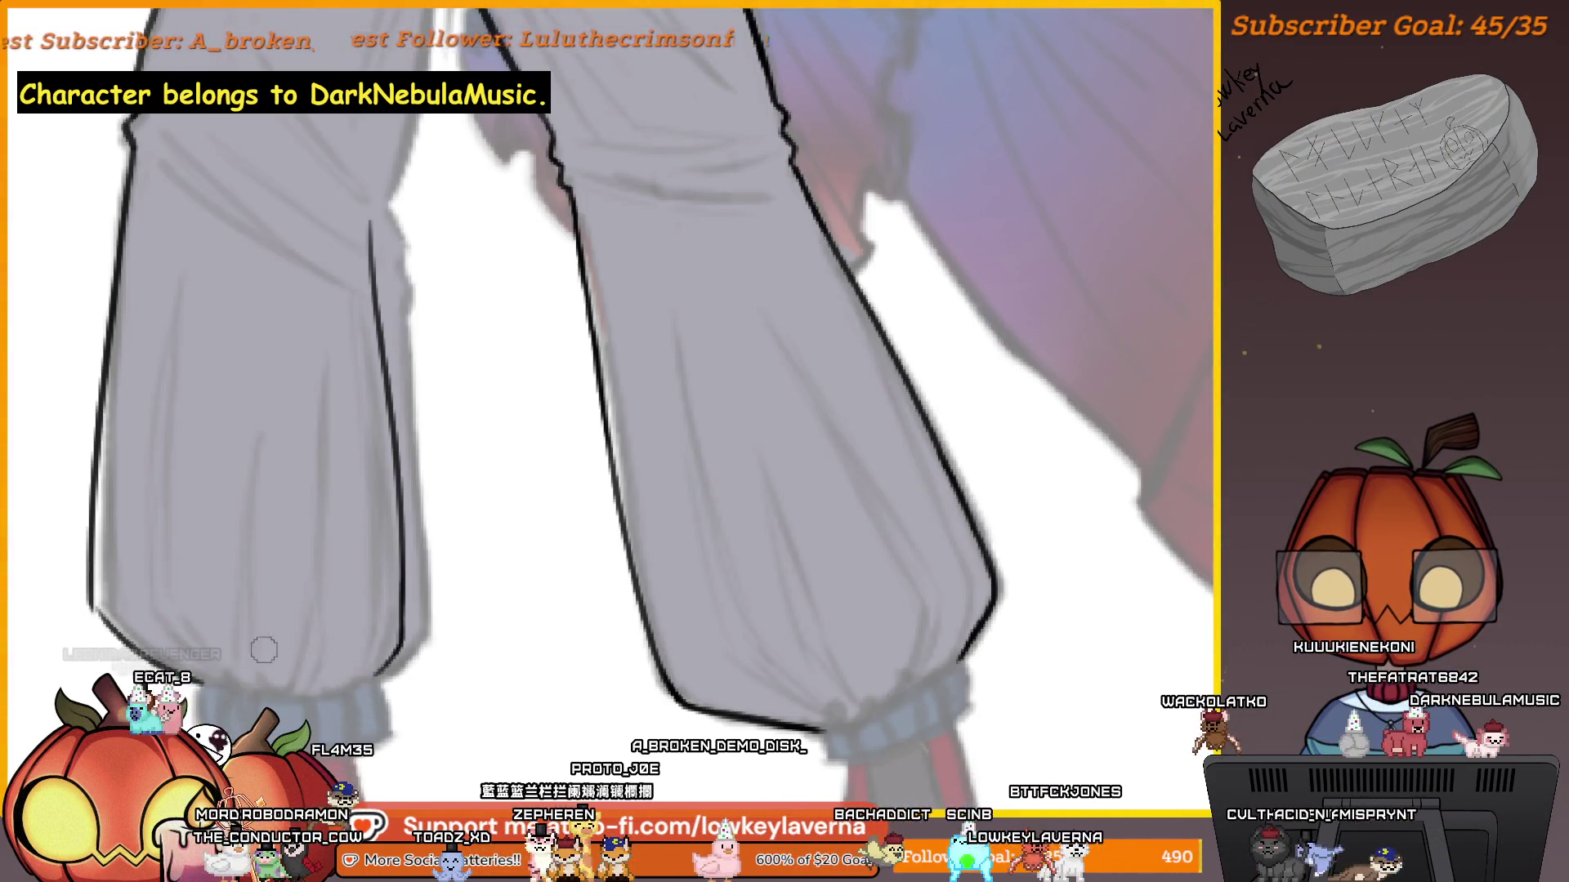
pyautogui.moveTo(551, 728)
pyautogui.mouseDown()
pyautogui.moveTo(812, 654)
pyautogui.moveTo(864, 660)
pyautogui.mouseUp()
pyautogui.moveTo(722, 642); pyautogui.dragTo(771, 645)
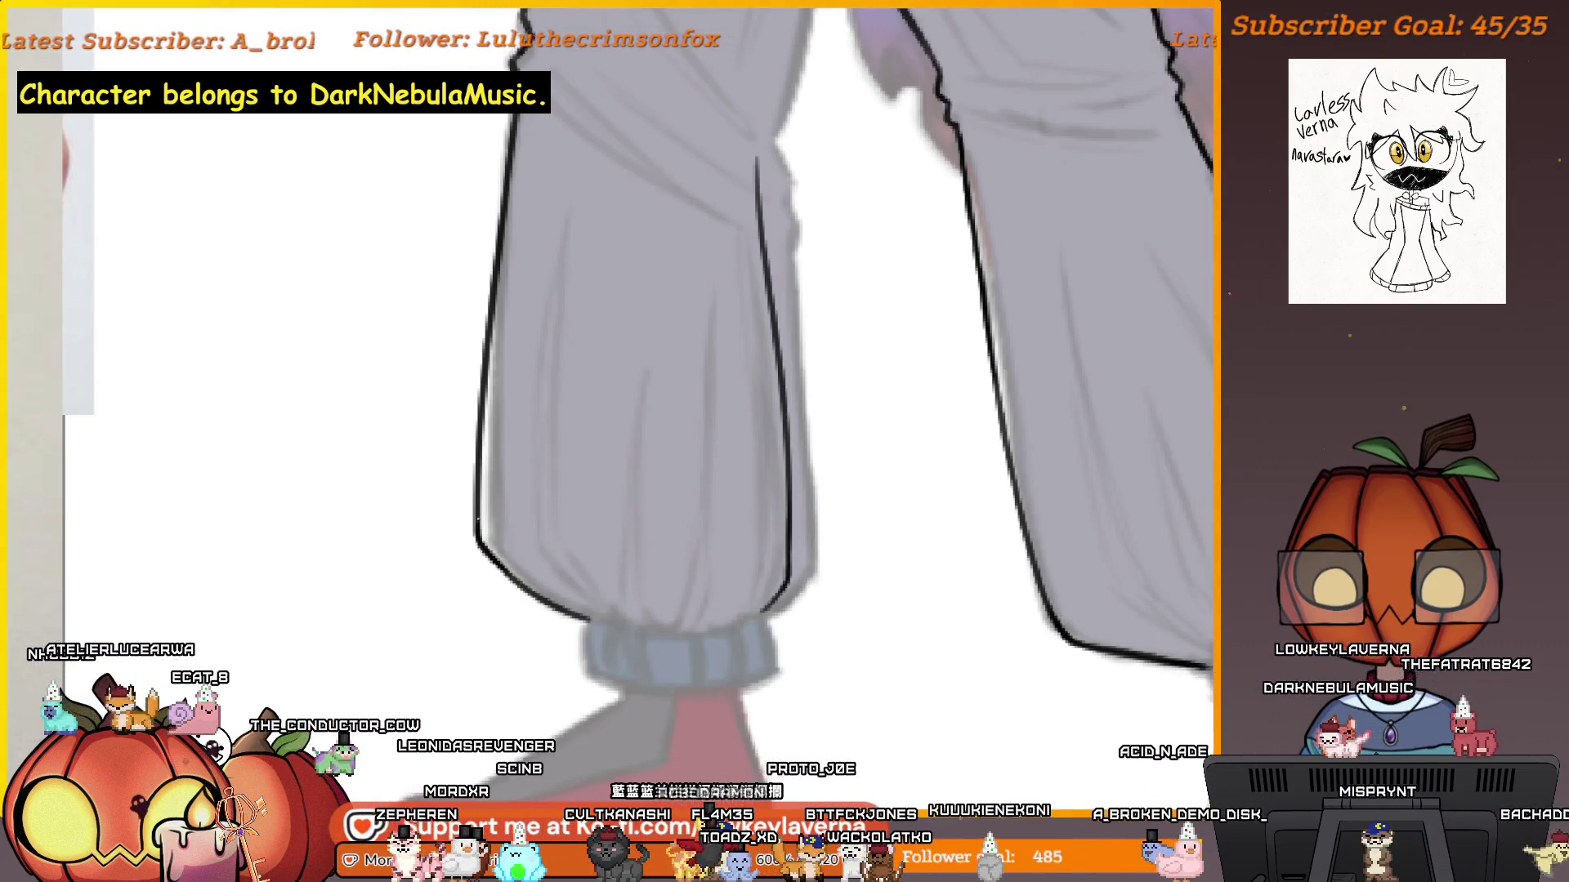
pyautogui.scroll(3, 623, 518)
pyautogui.scroll(-1, 483, 247)
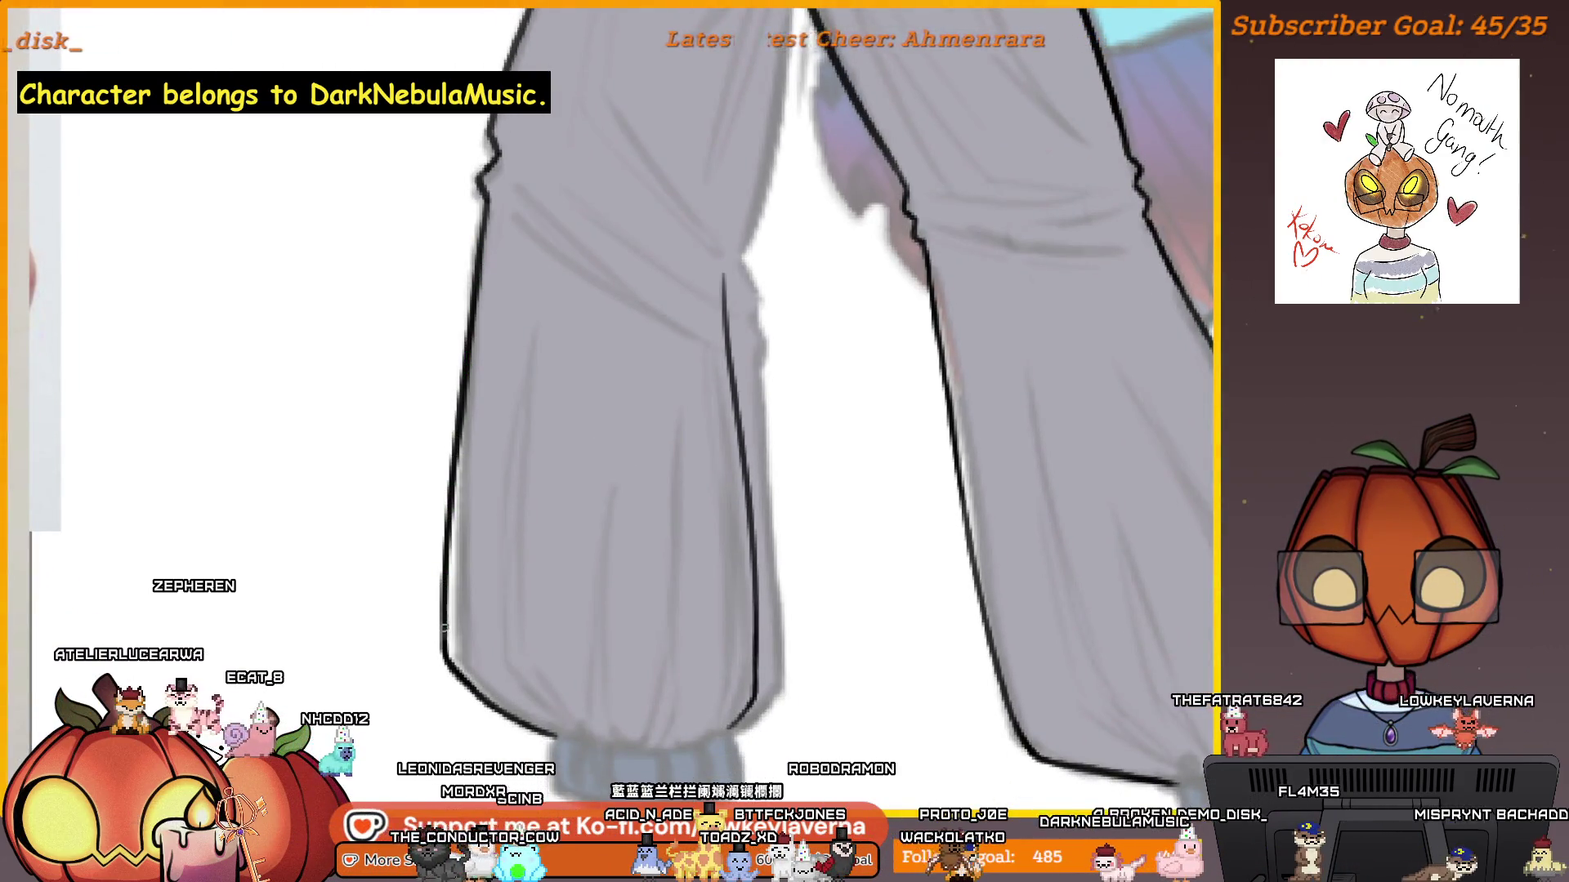
pyautogui.scroll(3, 675, 389)
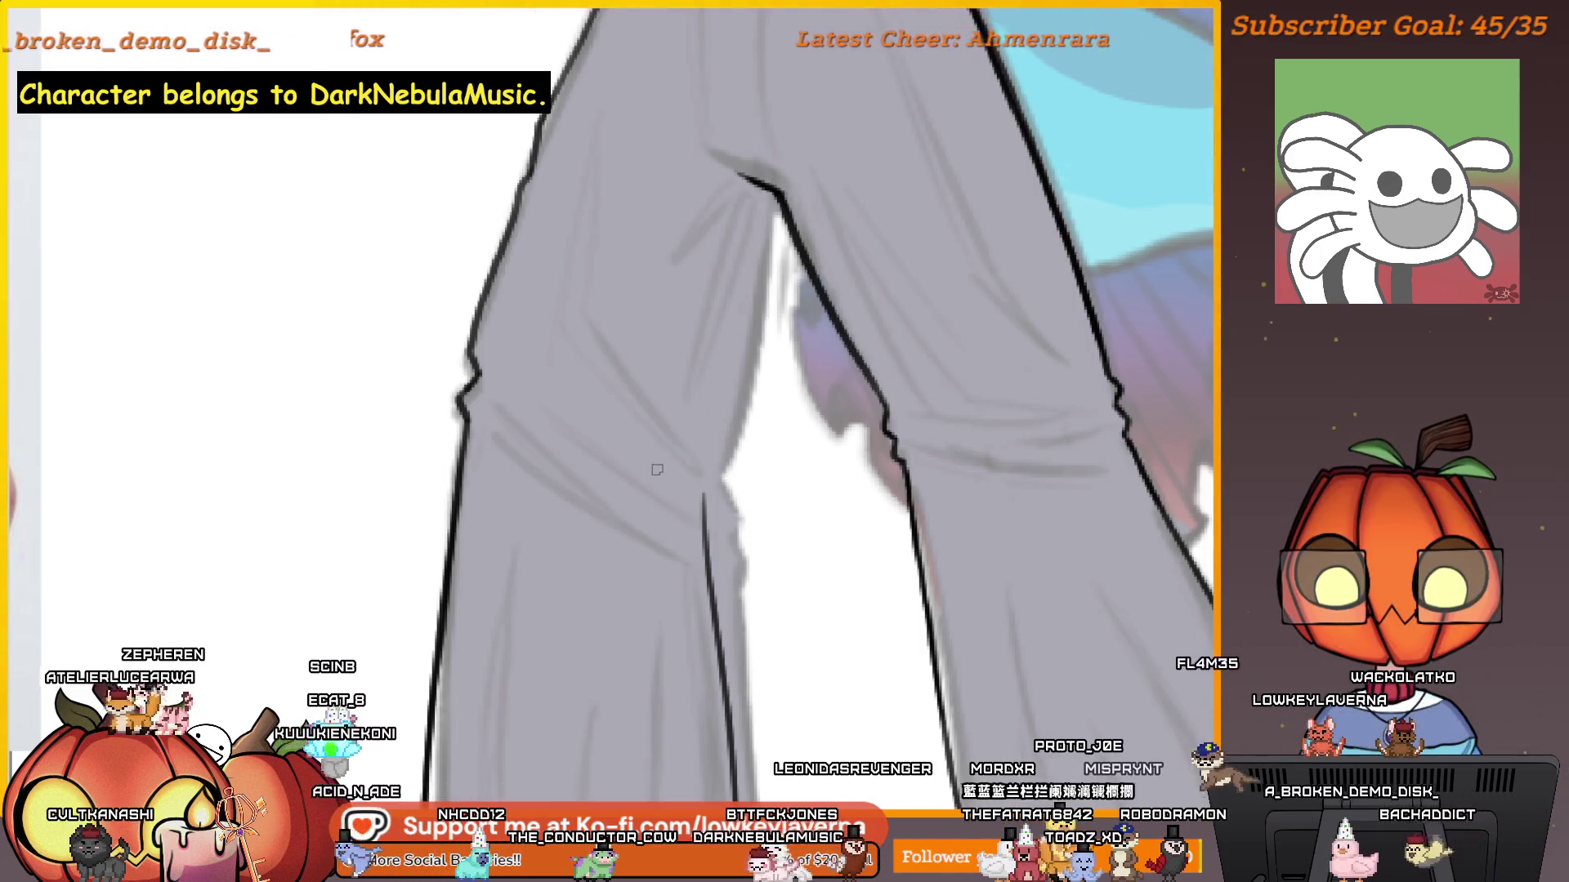
pyautogui.hscroll(5, 541, 468)
pyautogui.hscroll(-5, 541, 468)
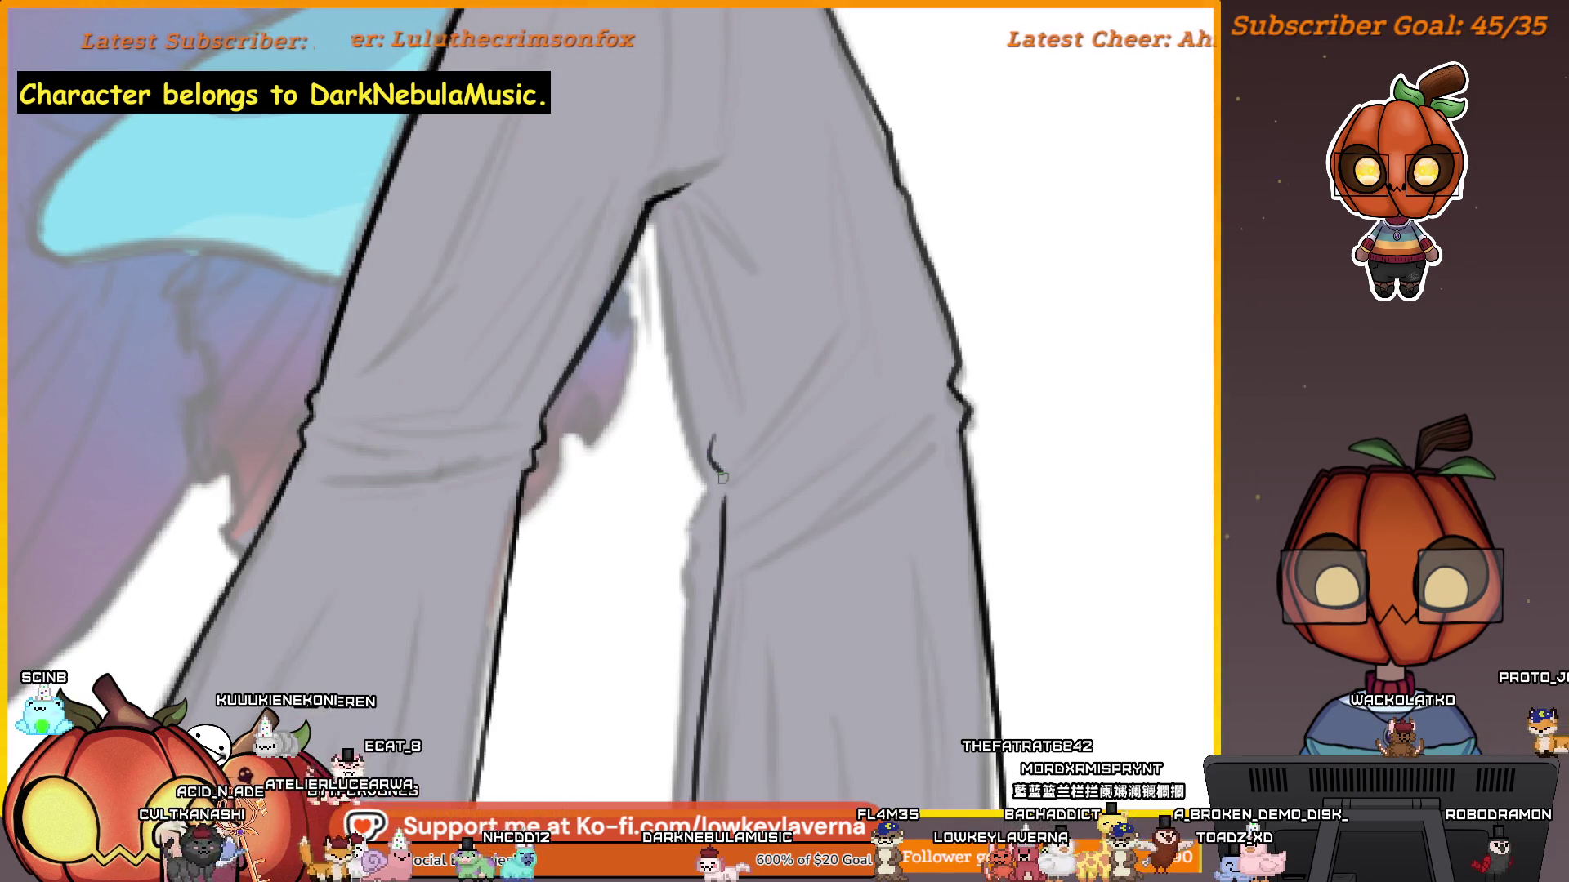
# Draw a short crease line on the trousers and mirror the canvas view to check it.
pyautogui.moveTo(714, 434); pyautogui.dragTo(723, 493)
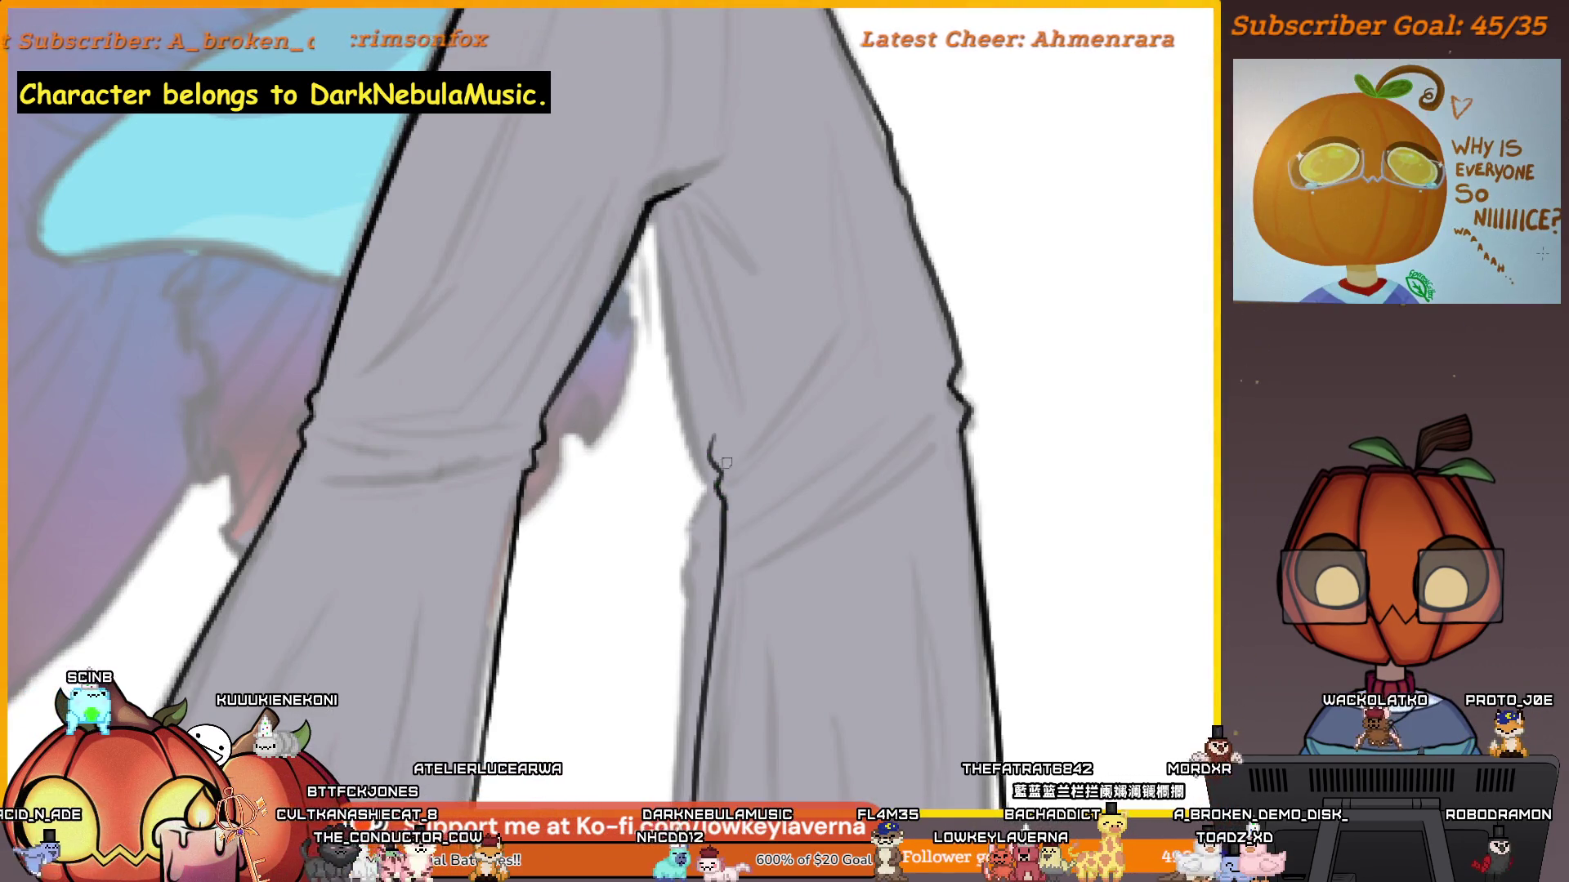
pyautogui.scroll(-2, 749, 311)
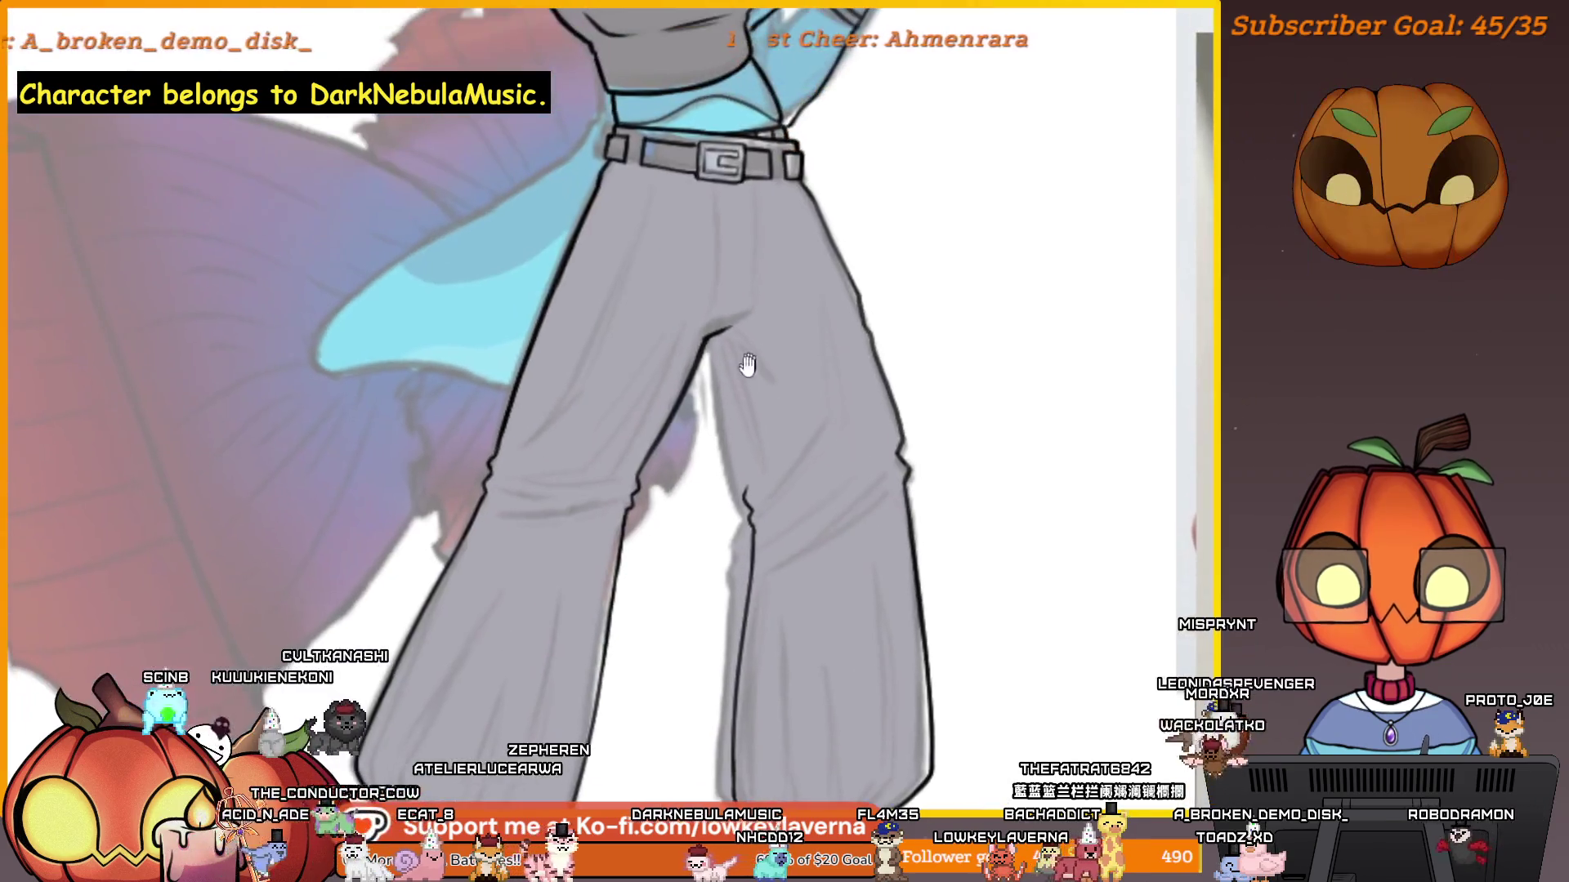
pyautogui.scroll(-3, 733, 331)
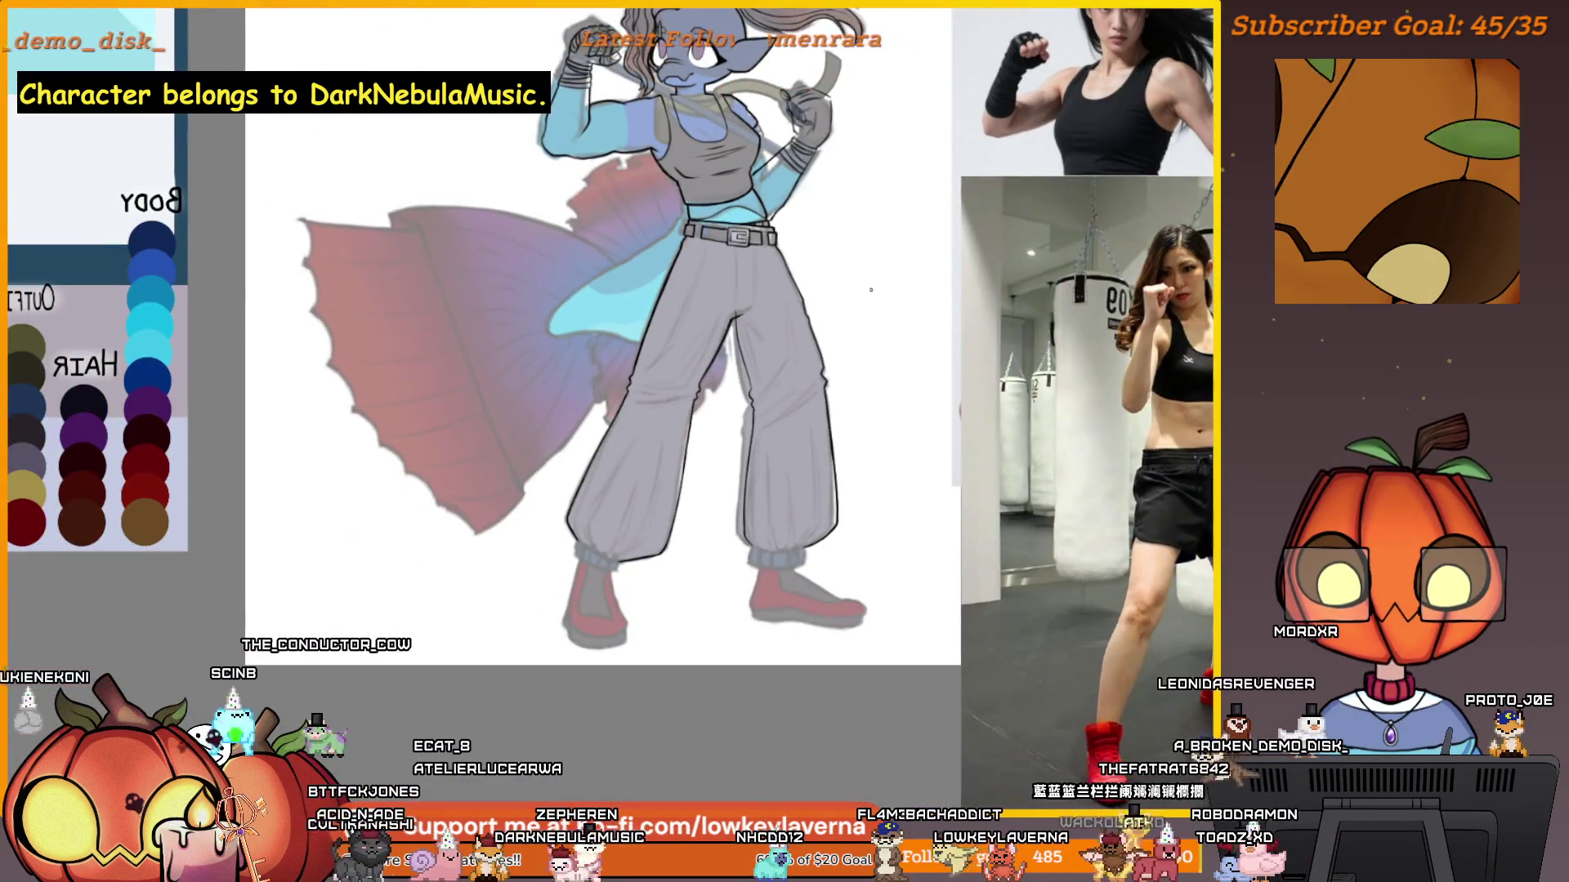
pyautogui.scroll(2, 870, 290)
pyautogui.press('m')
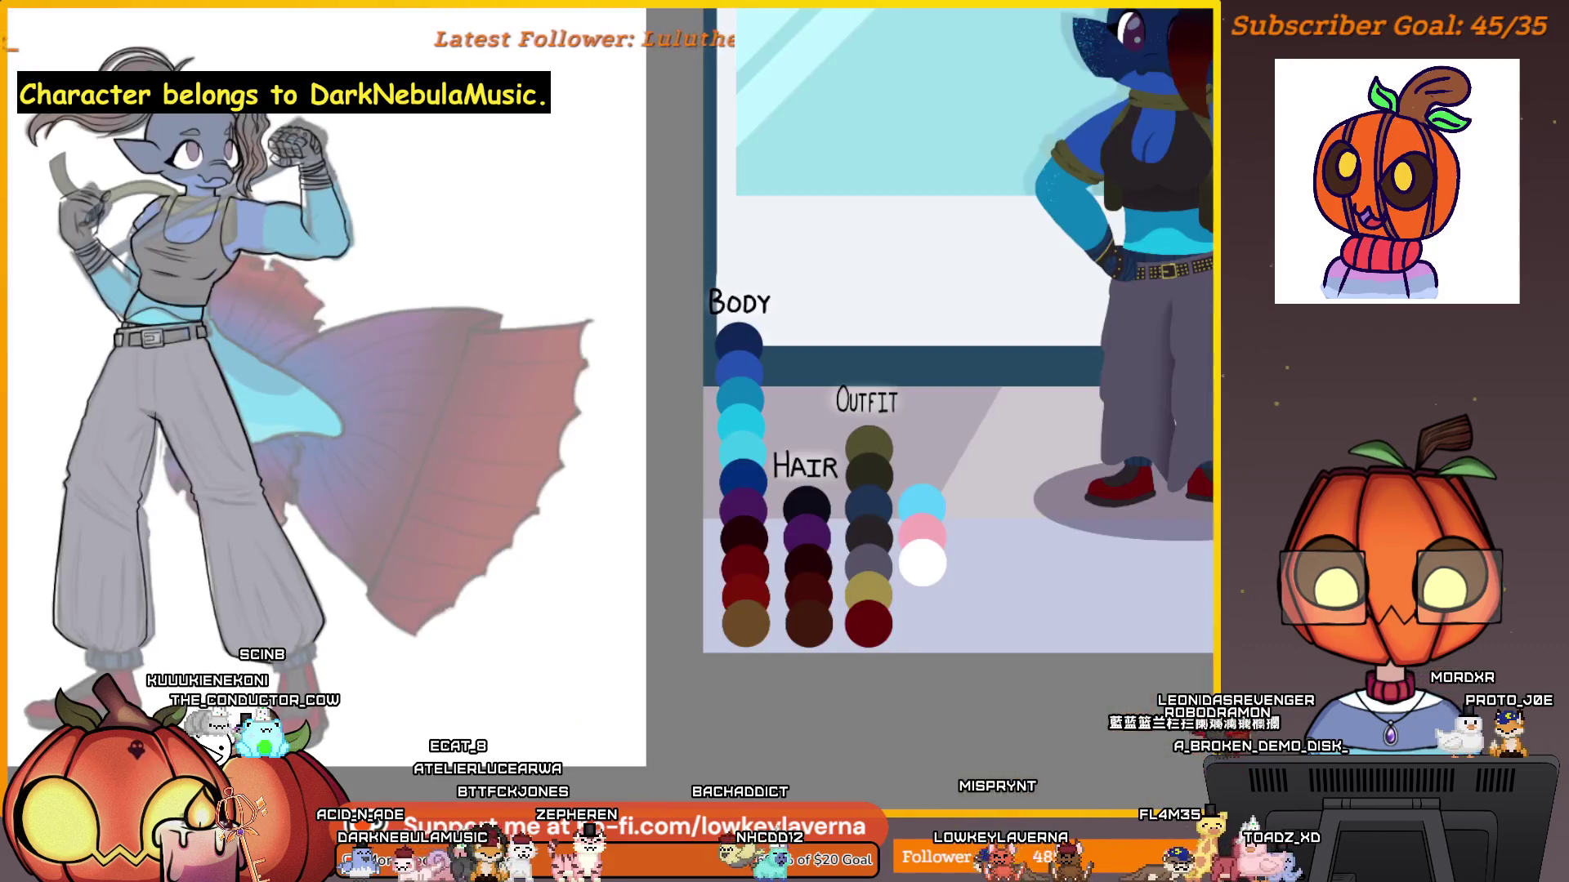
pyautogui.scroll(5, 381, 566)
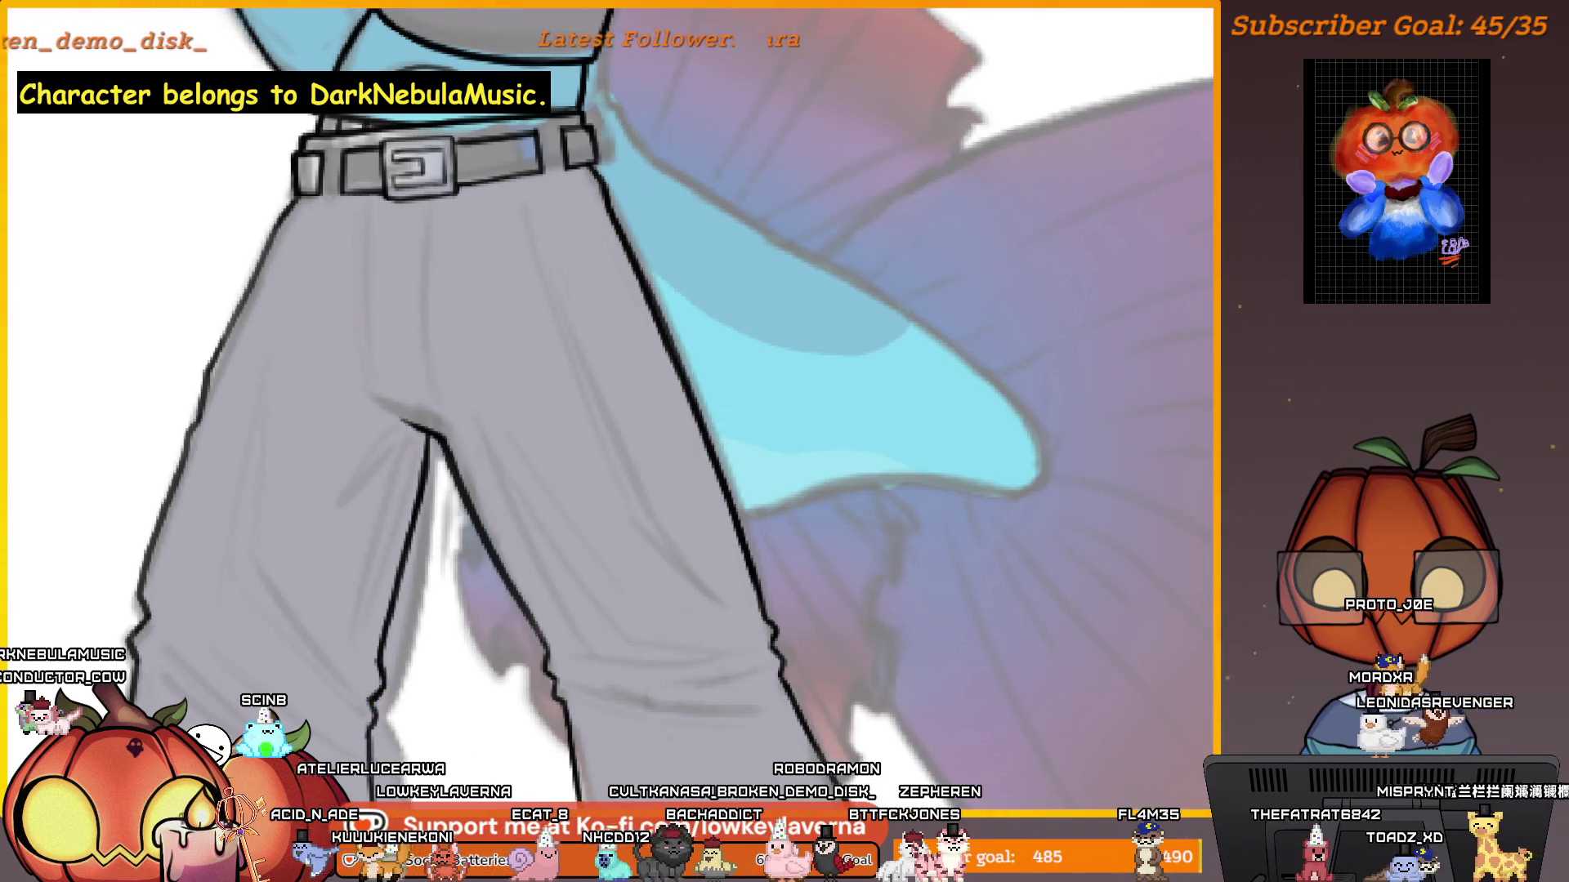
pyautogui.scroll(-5, 366, 733)
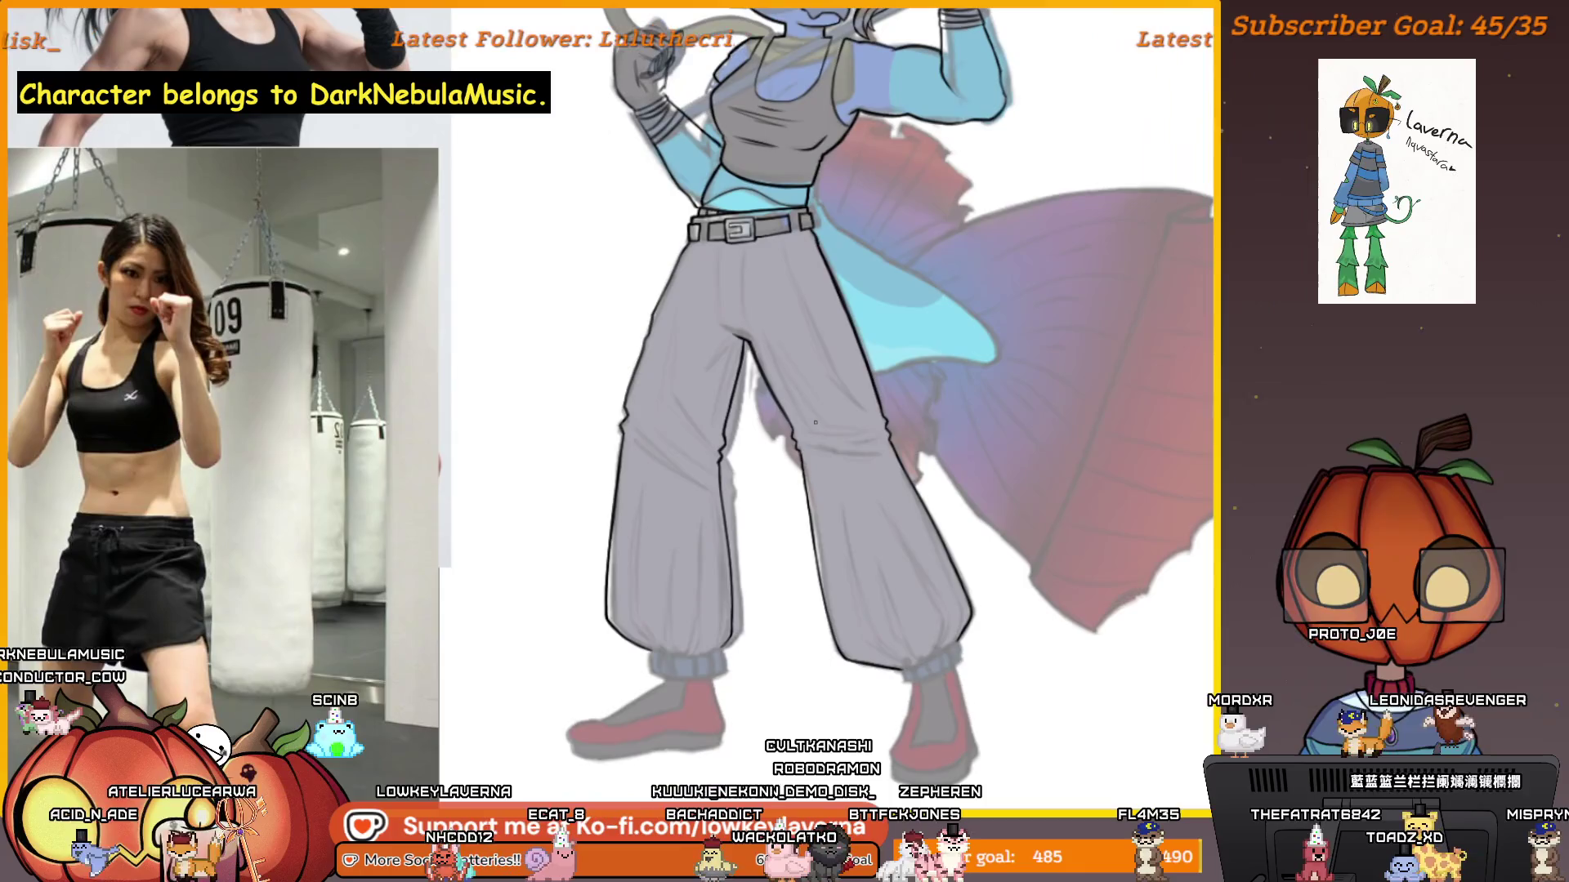
pyautogui.scroll(2, 702, 490)
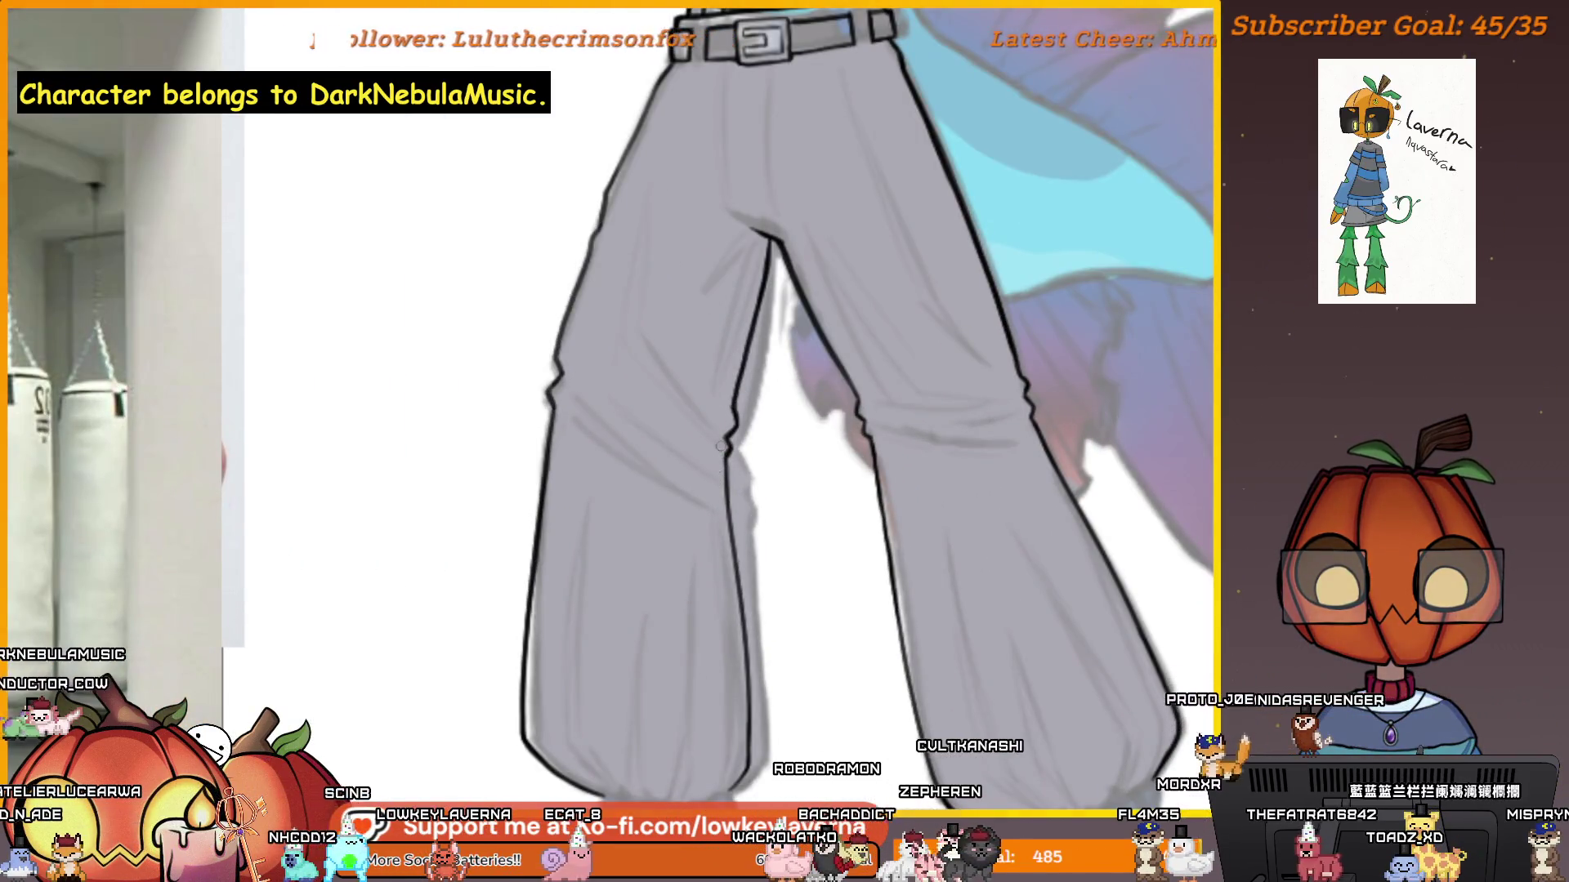
pyautogui.scroll(1, 1038, 547)
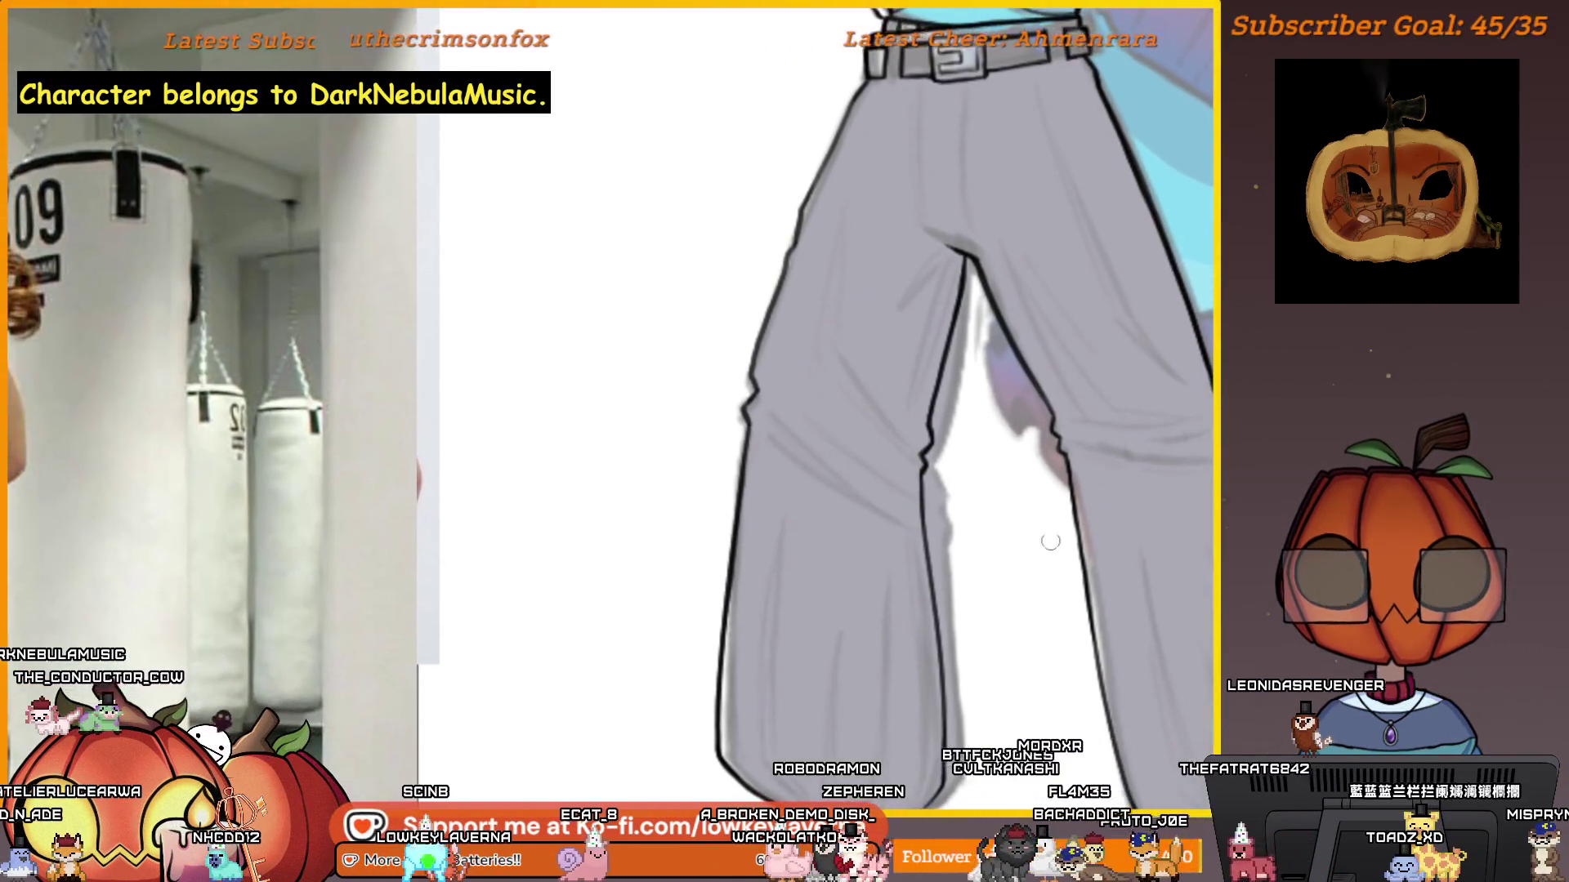
pyautogui.scroll(1, 1001, 572)
pyautogui.scroll(1, 1036, 493)
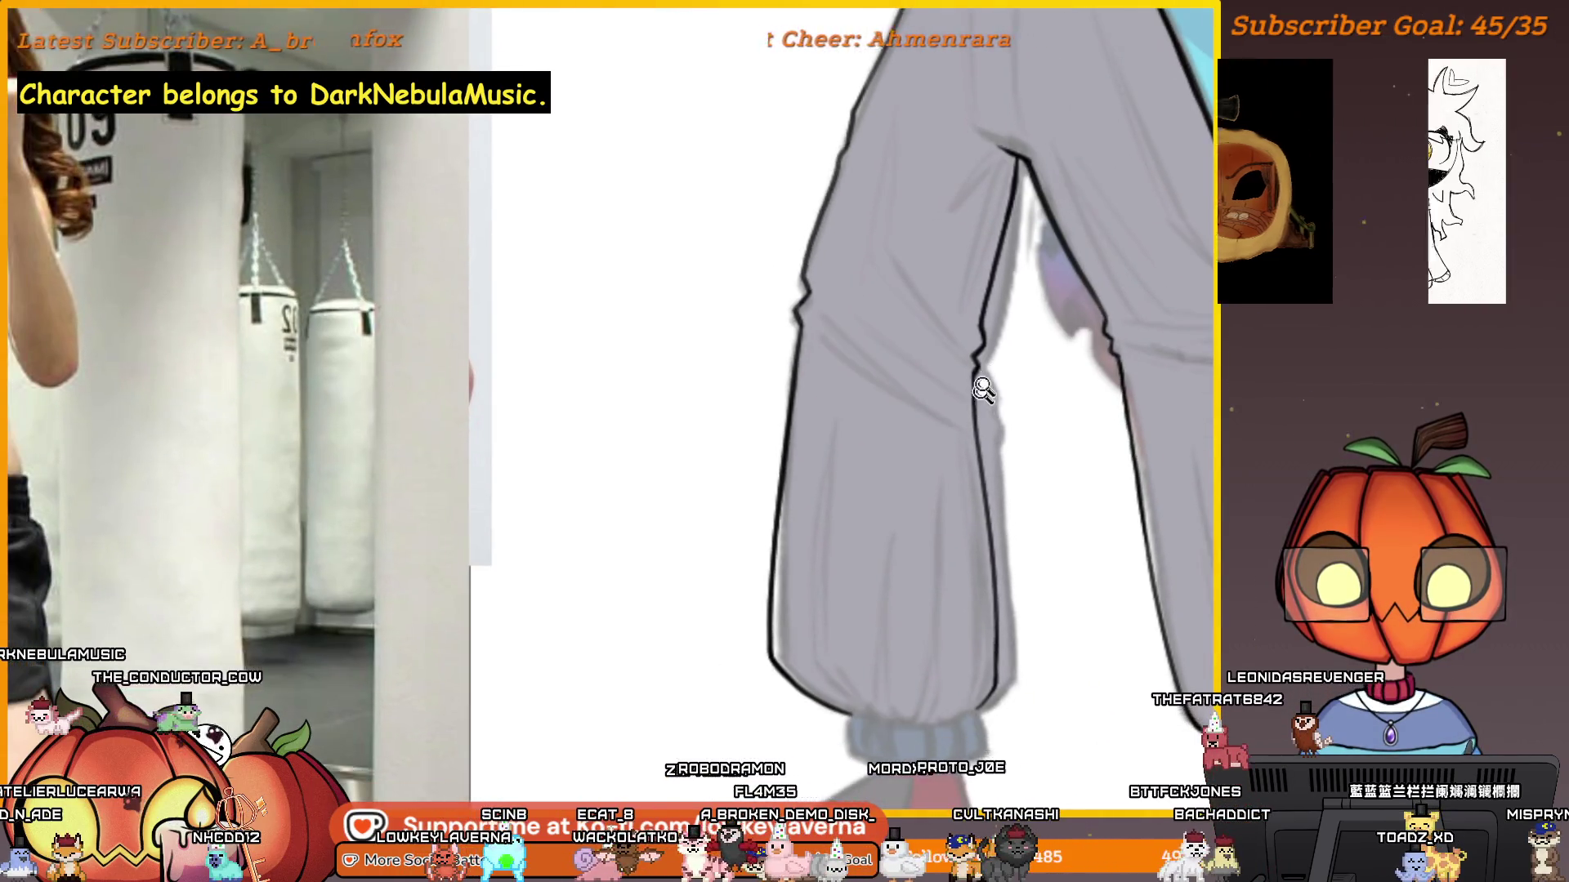
pyautogui.scroll(1, 975, 384)
pyautogui.scroll(-2, 978, 351)
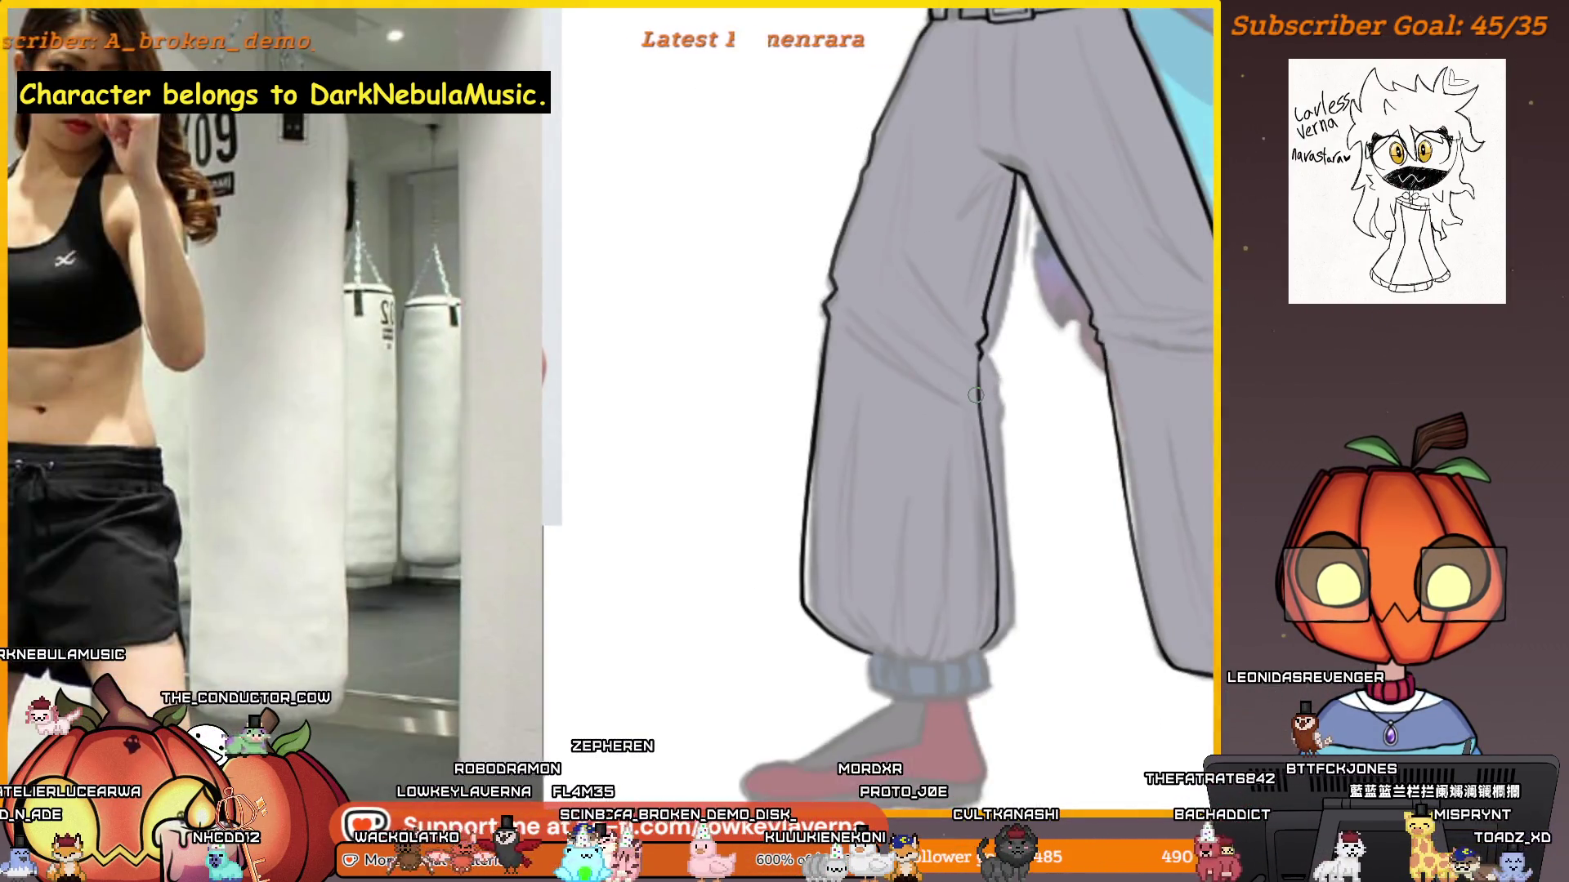
pyautogui.scroll(2, 975, 394)
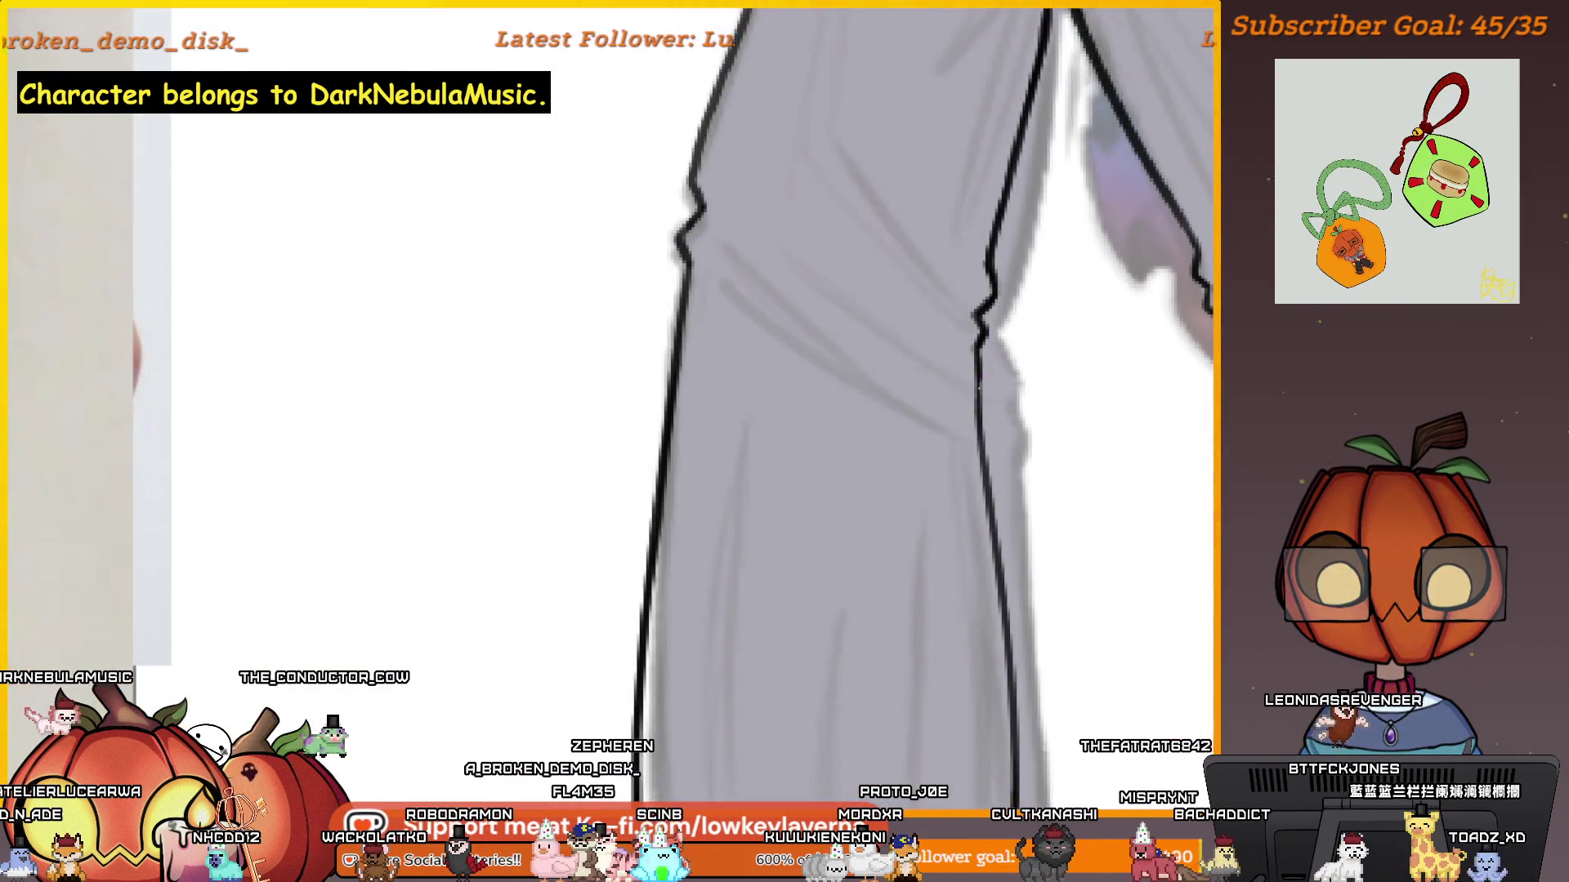
pyautogui.scroll(-3, 989, 375)
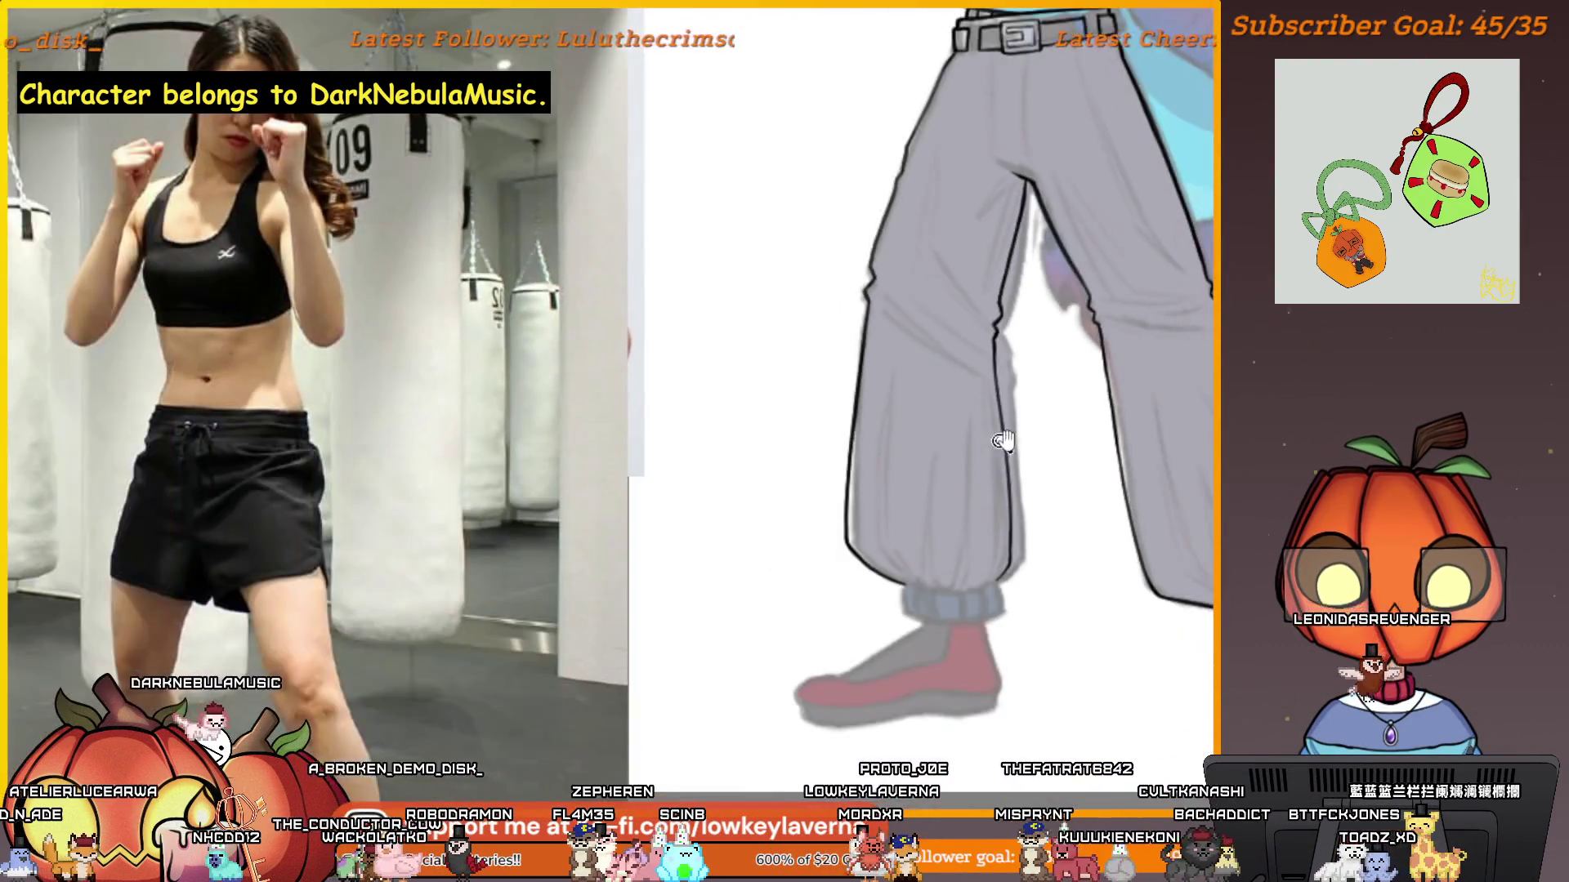
pyautogui.hscroll(3, 1085, 644)
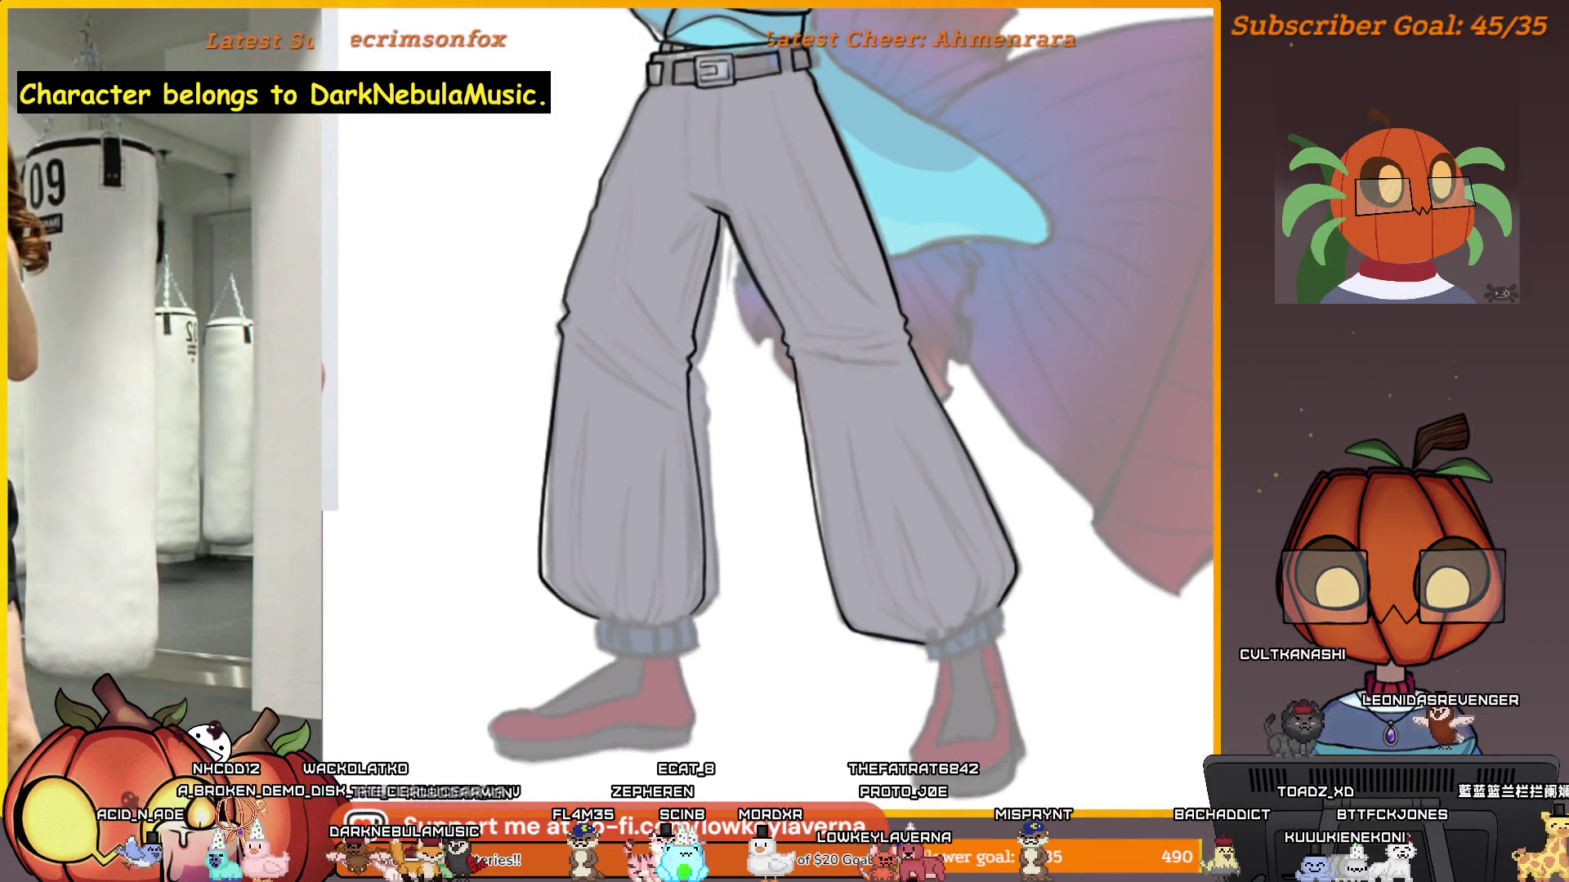
pyautogui.scroll(-3, 955, 544)
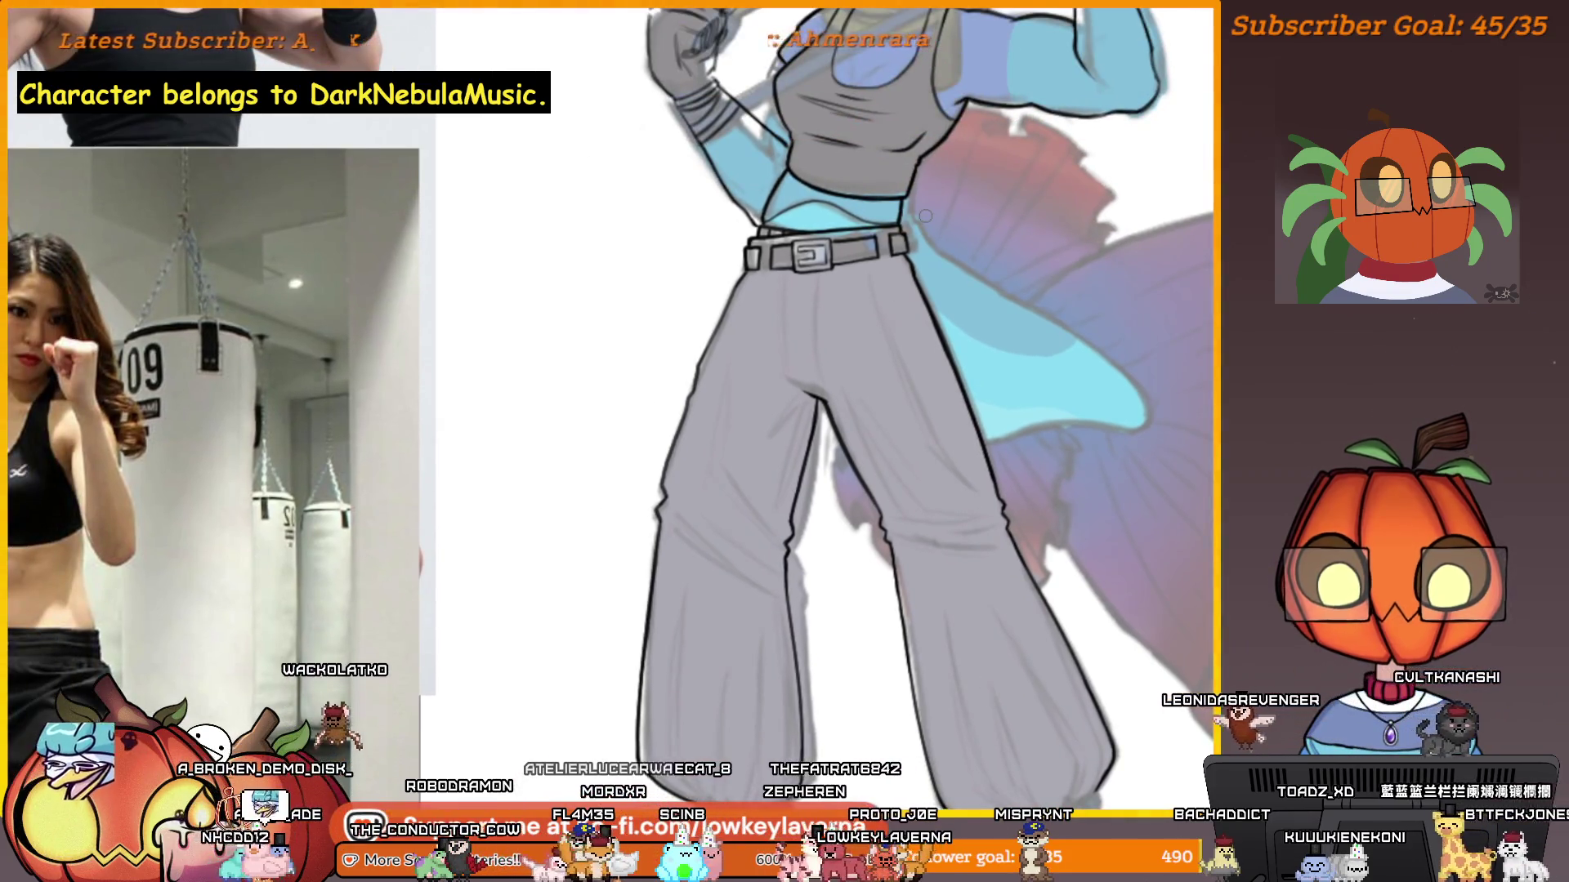
pyautogui.scroll(3, 819, 398)
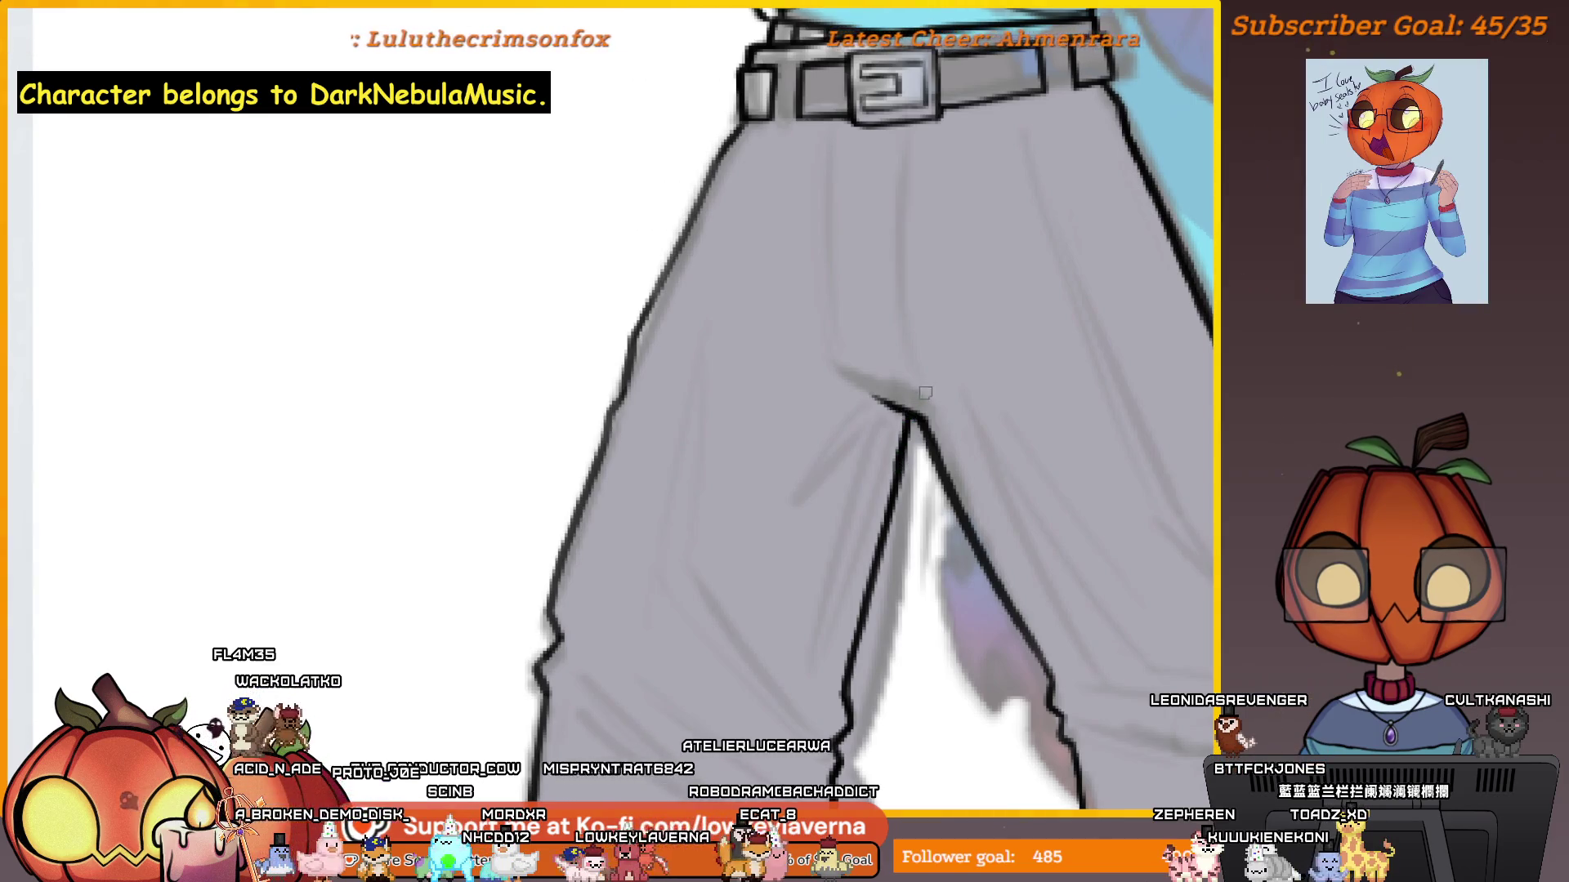
pyautogui.scroll(-5, 924, 421)
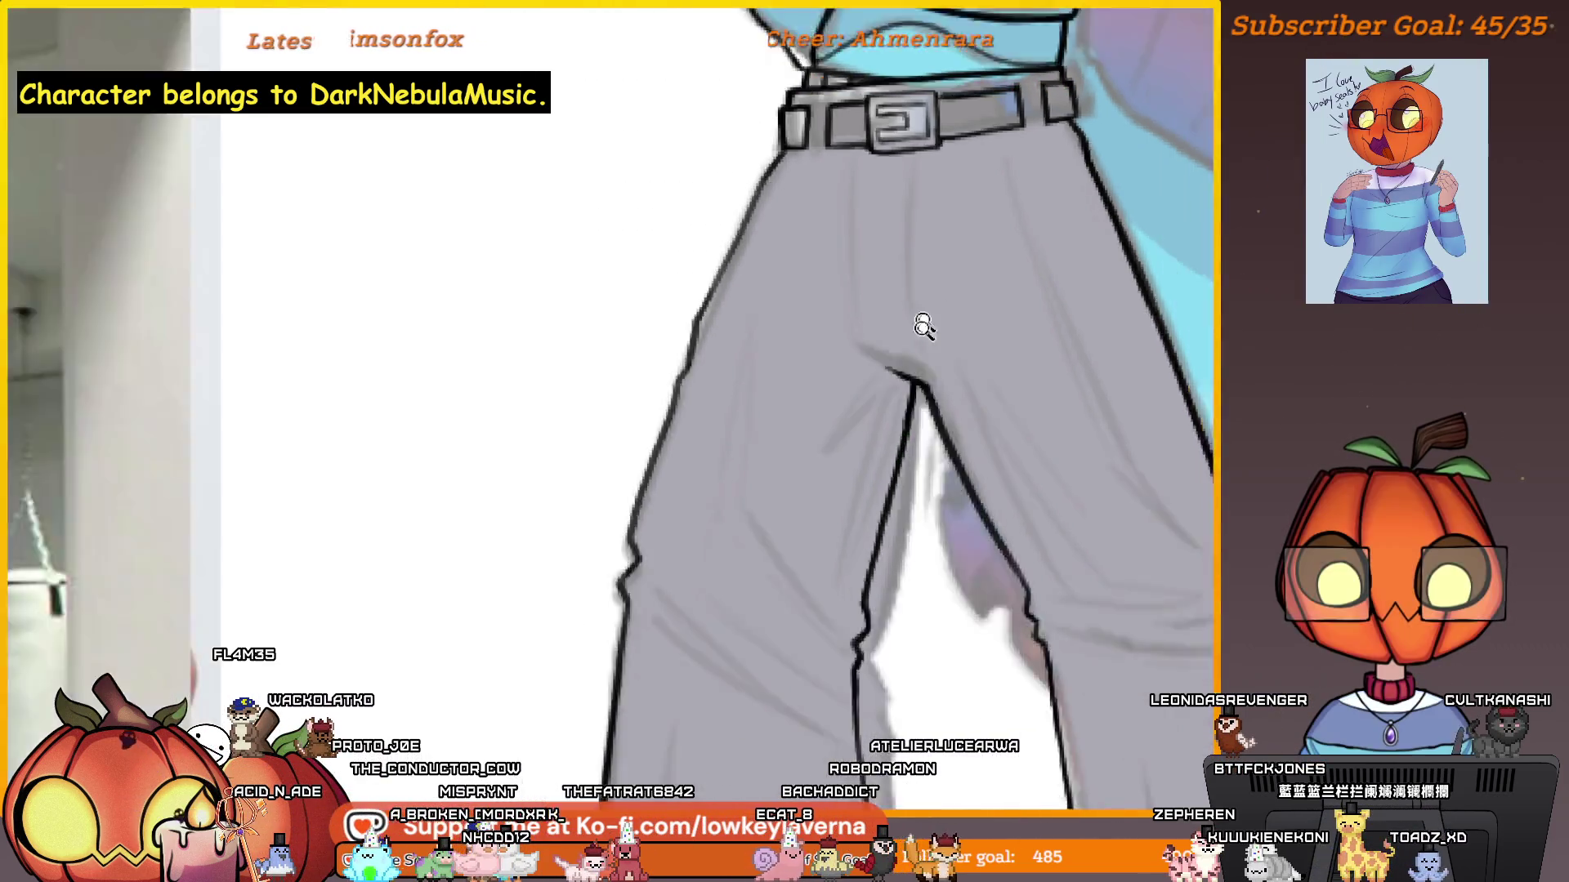
pyautogui.scroll(2, 938, 426)
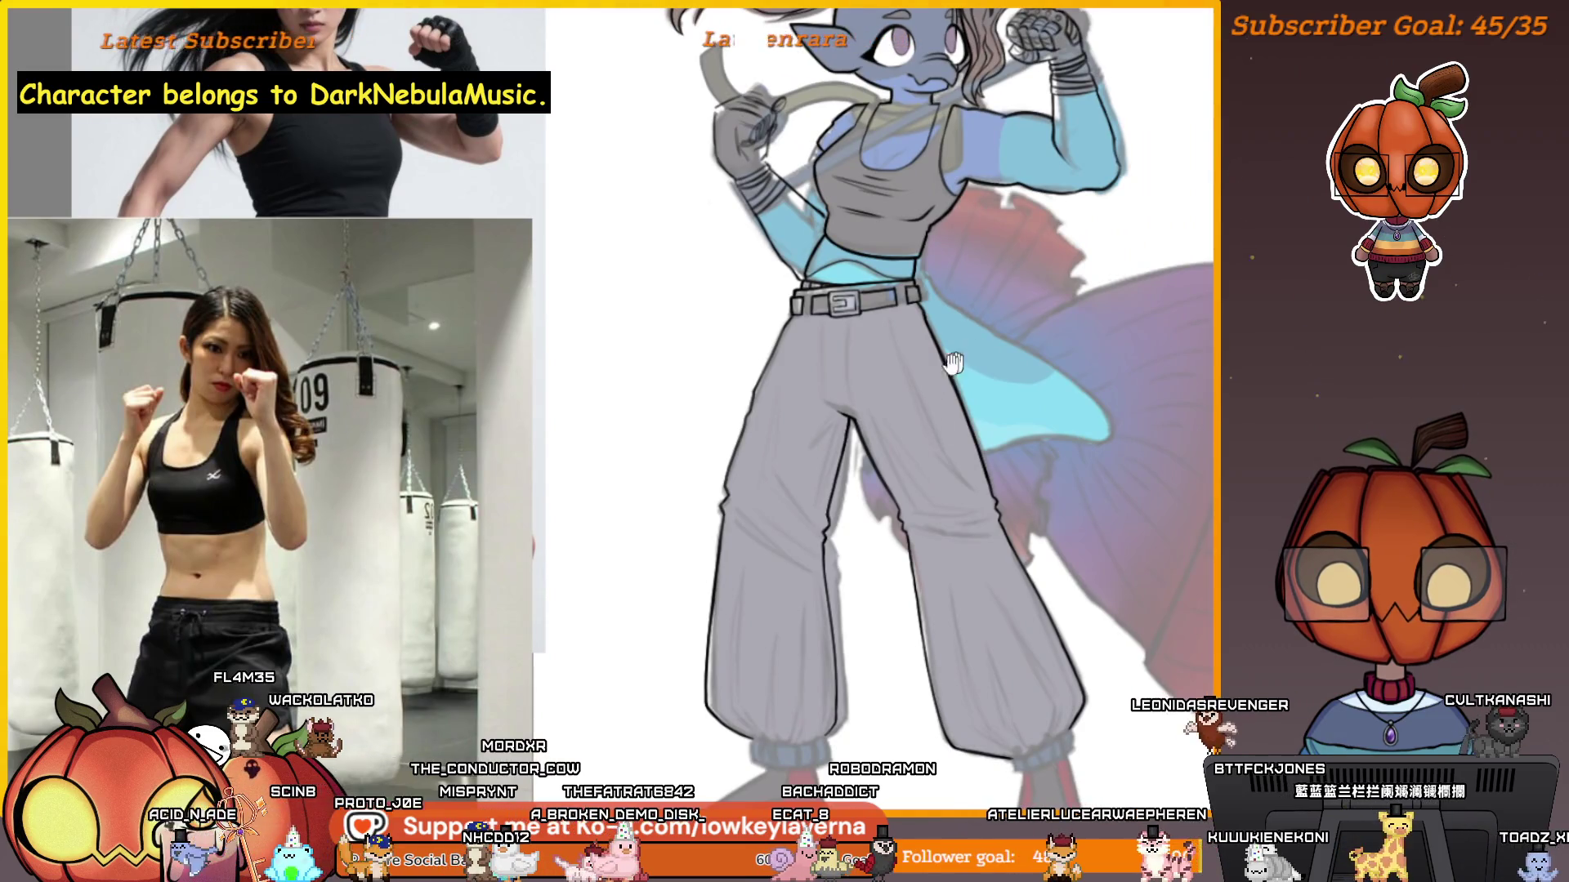
pyautogui.moveTo(960, 360); pyautogui.dragTo(979, 429)
pyautogui.scroll(4, 801, 402)
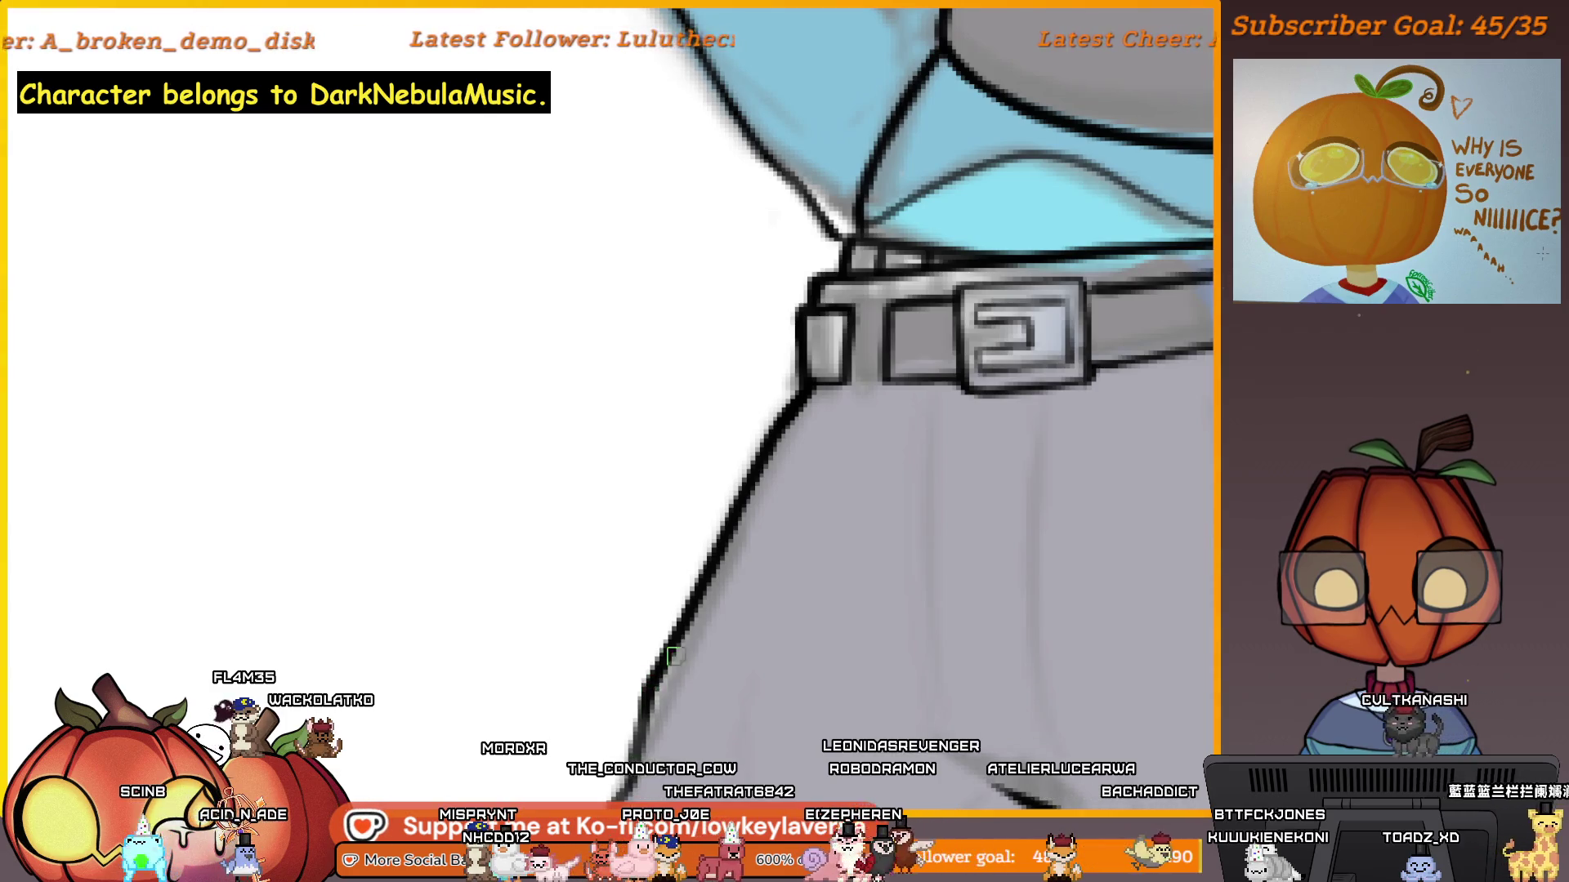
pyautogui.scroll(-5, 718, 641)
pyautogui.scroll(2, 719, 640)
pyautogui.scroll(-2, 719, 640)
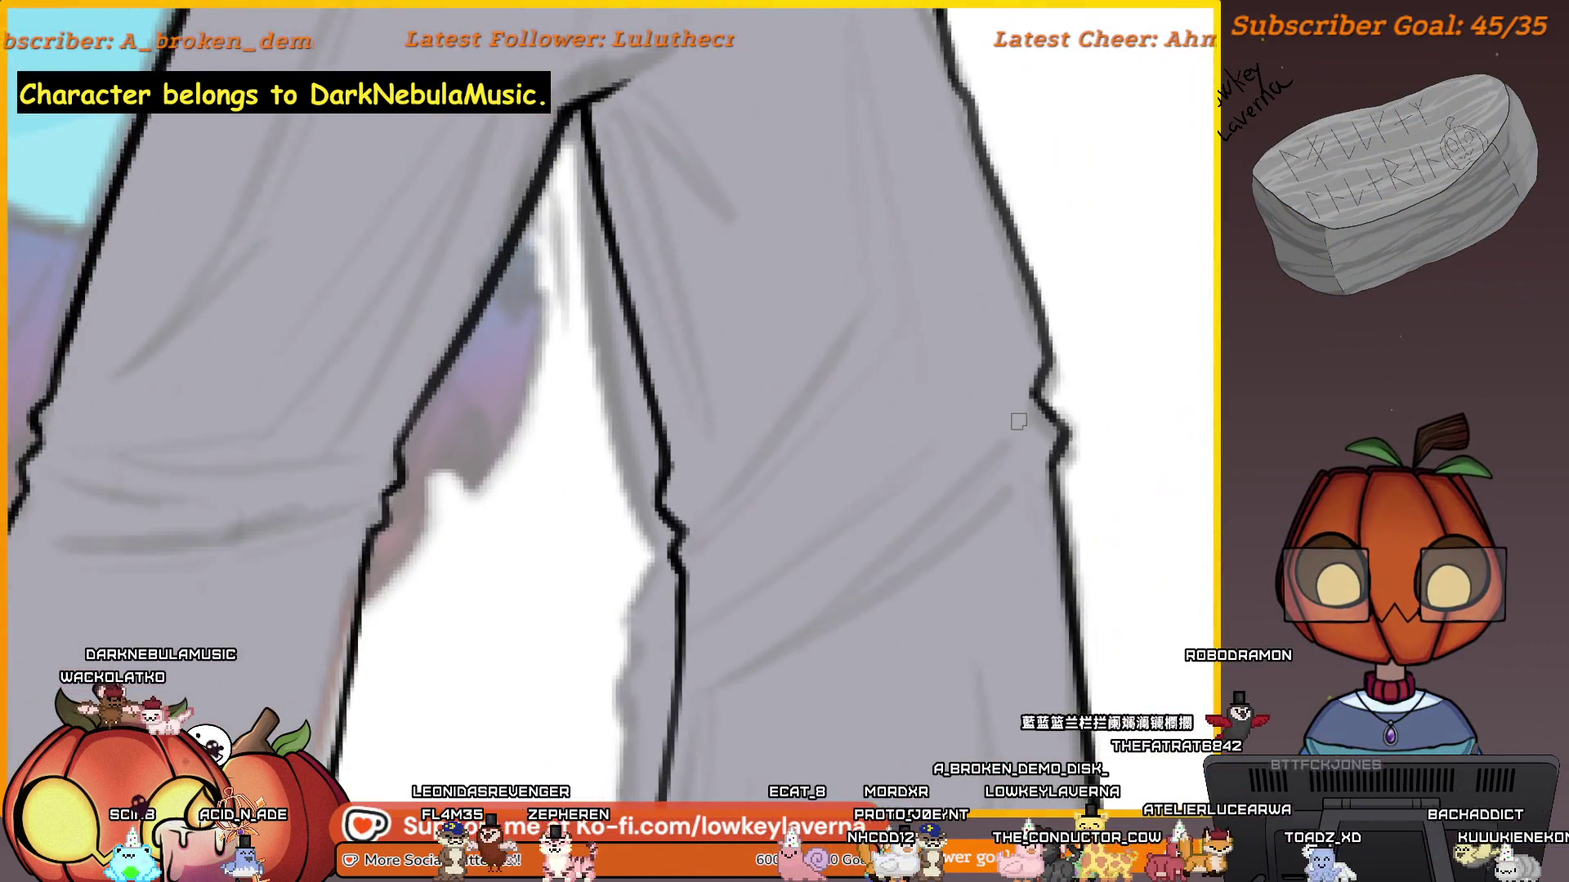
# Try several diagonal crease strokes across the right trouser knee, undoing the failed ones.
pyautogui.moveTo(1018, 421); pyautogui.dragTo(725, 536)
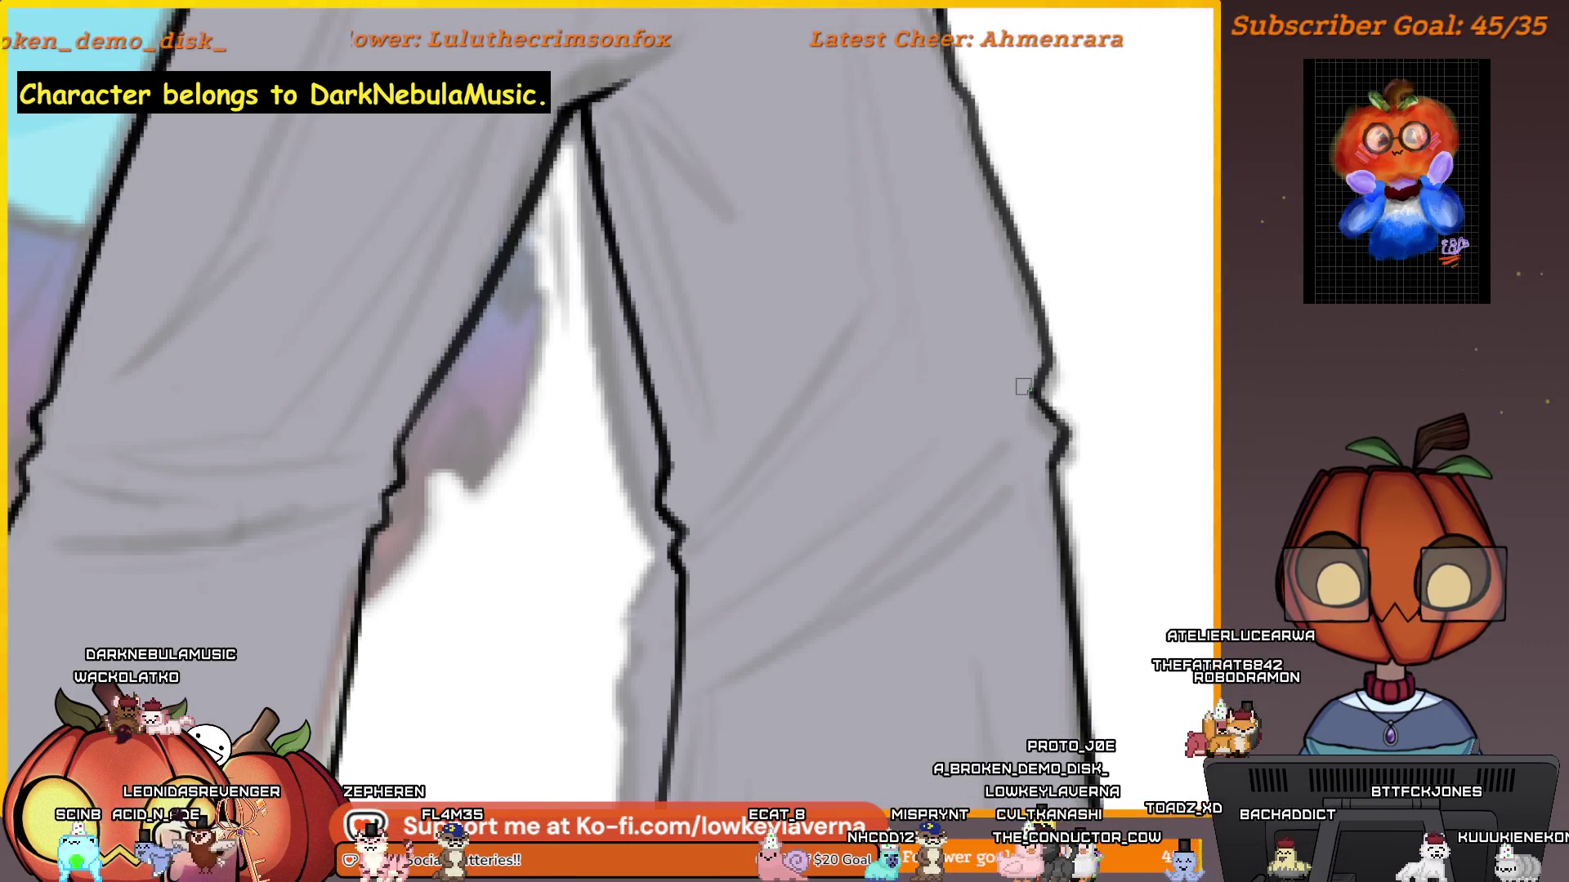
pyautogui.moveTo(993, 403); pyautogui.dragTo(704, 523)
pyautogui.hotkey('ctrl', 'z')
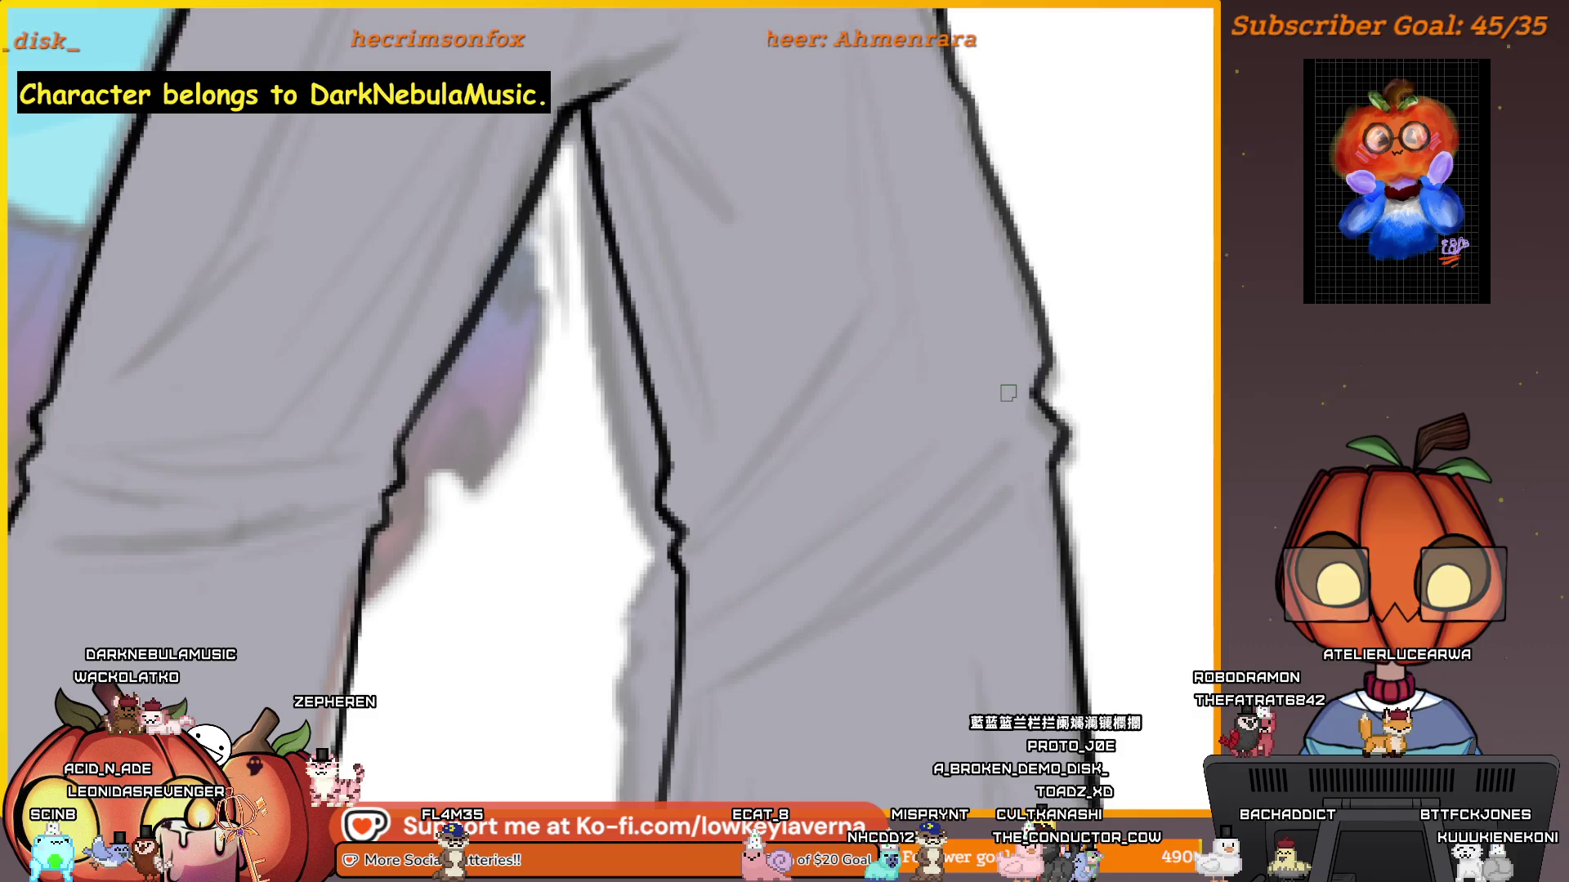
pyautogui.moveTo(985, 402); pyautogui.dragTo(683, 535)
pyautogui.hotkey('ctrl', 'z')
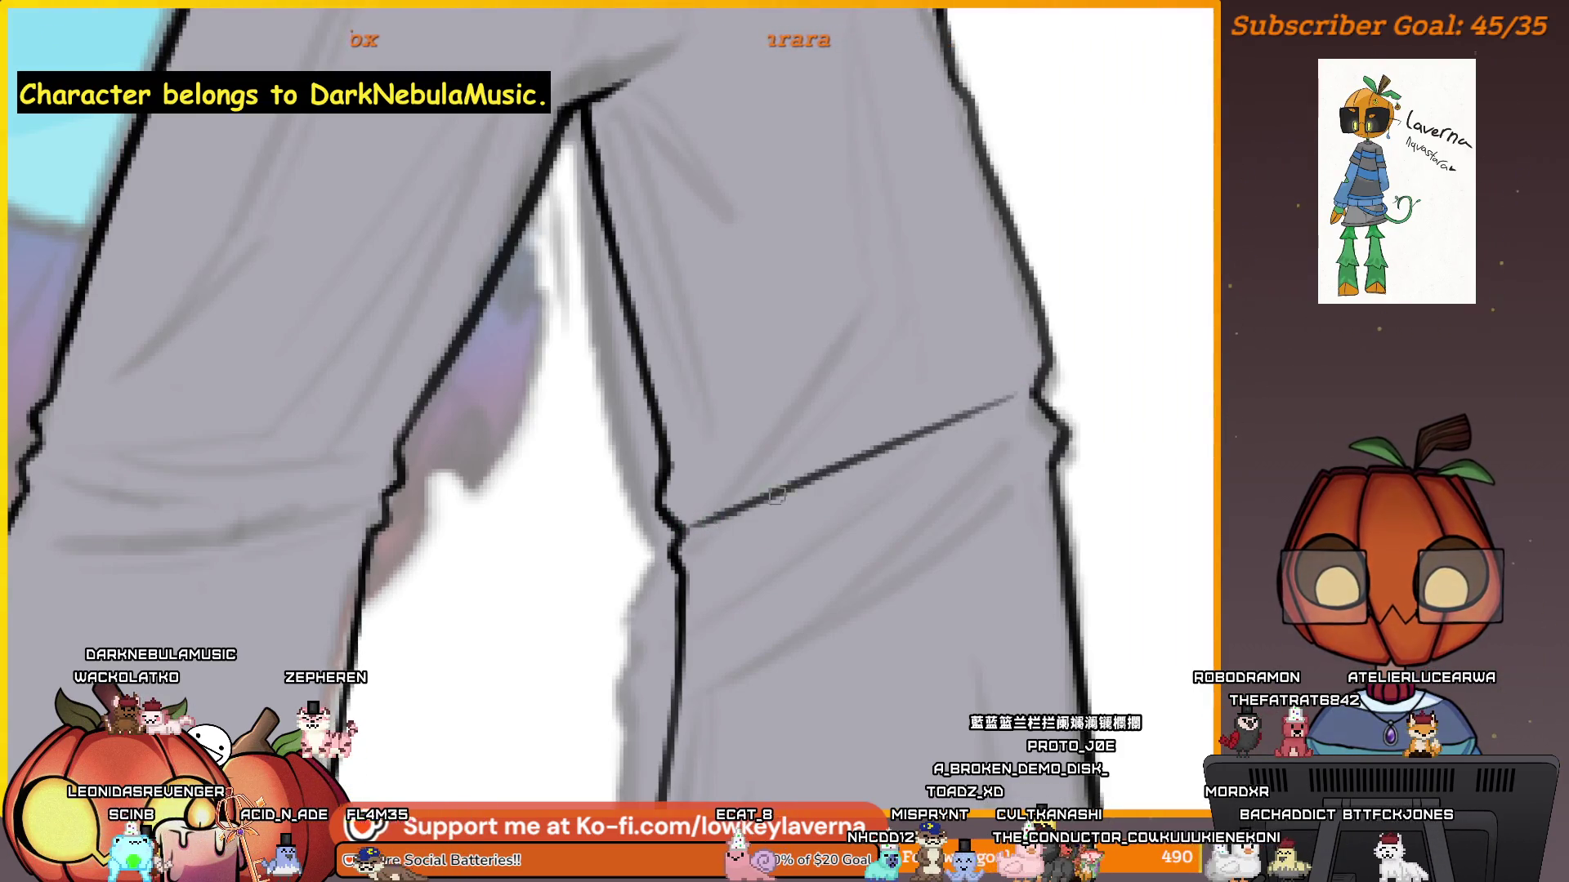
pyautogui.hotkey('ctrl', 'z')
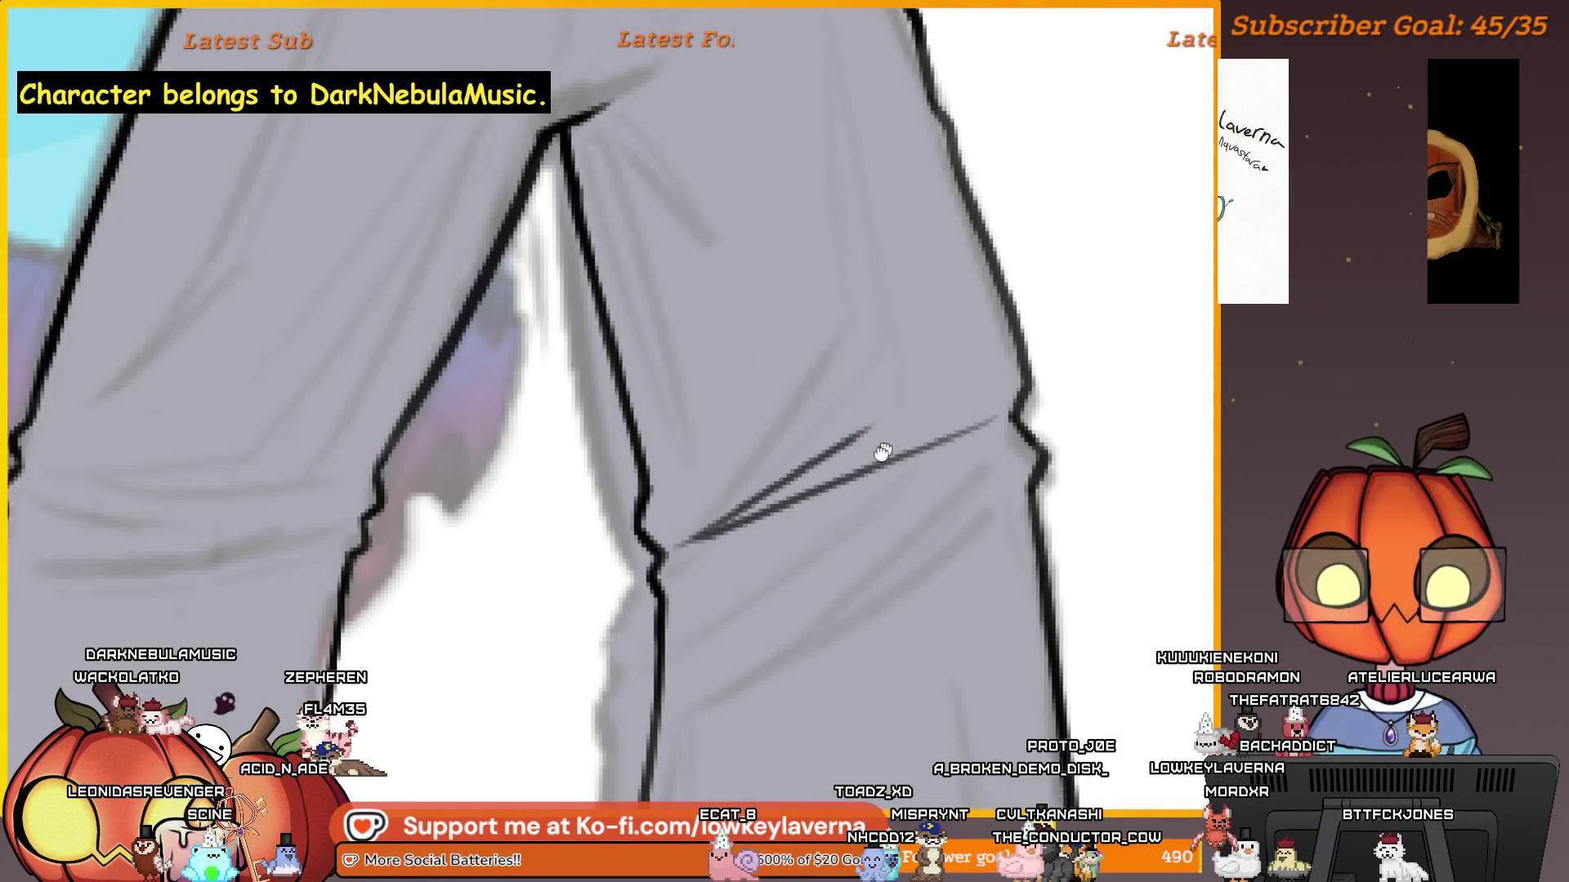
# Add another knee crease, undo it, and pan down to the trouser cuffs.
pyautogui.moveTo(820, 579); pyautogui.dragTo(840, 517)
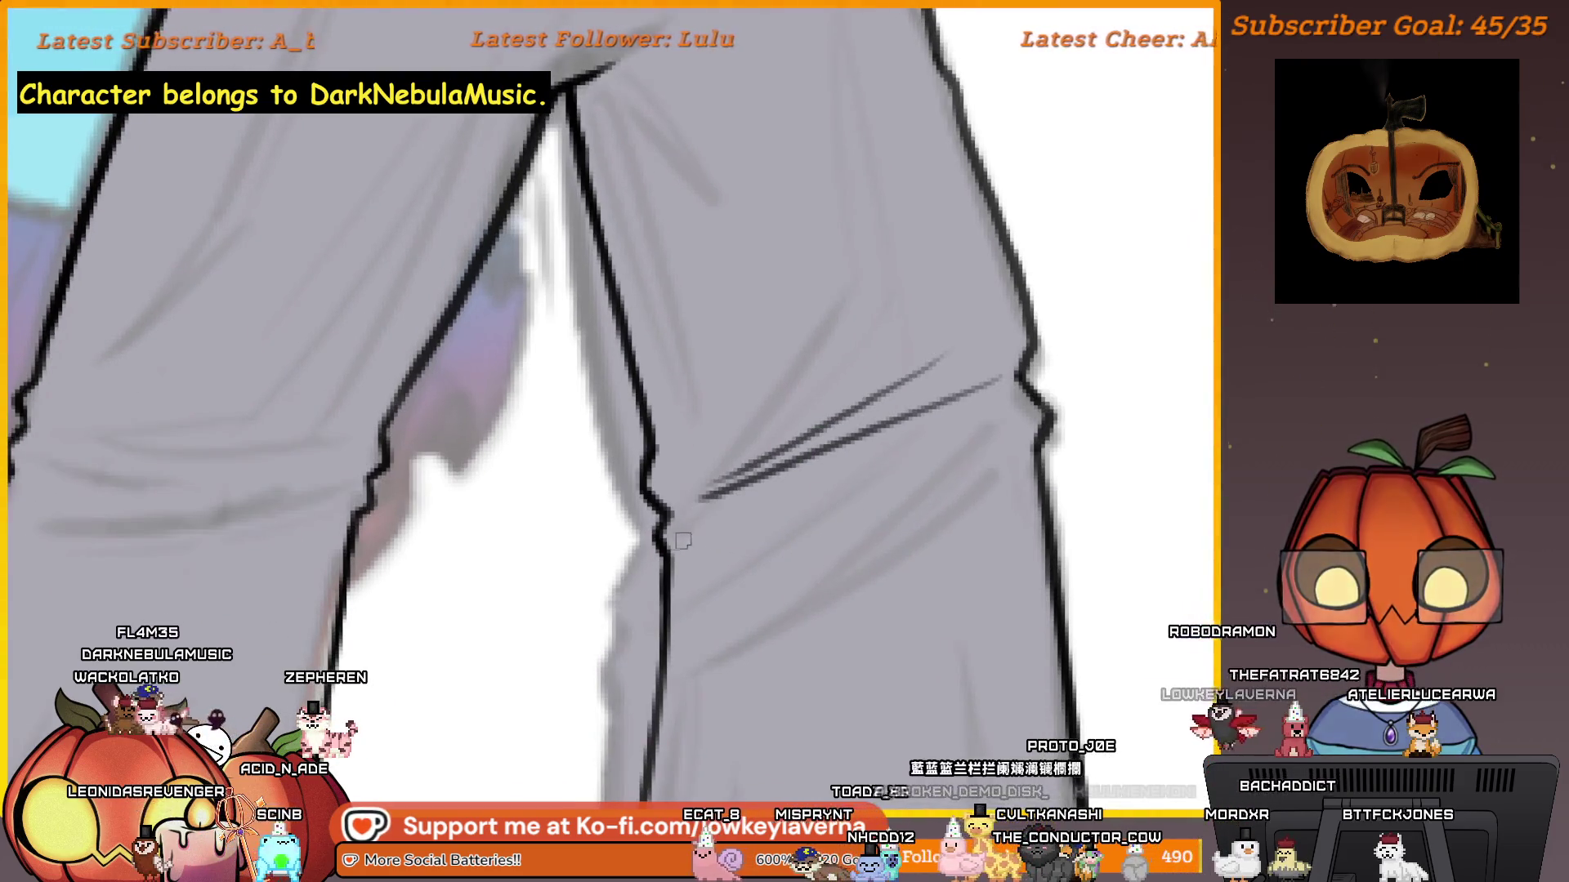
pyautogui.moveTo(1020, 426); pyautogui.dragTo(726, 519)
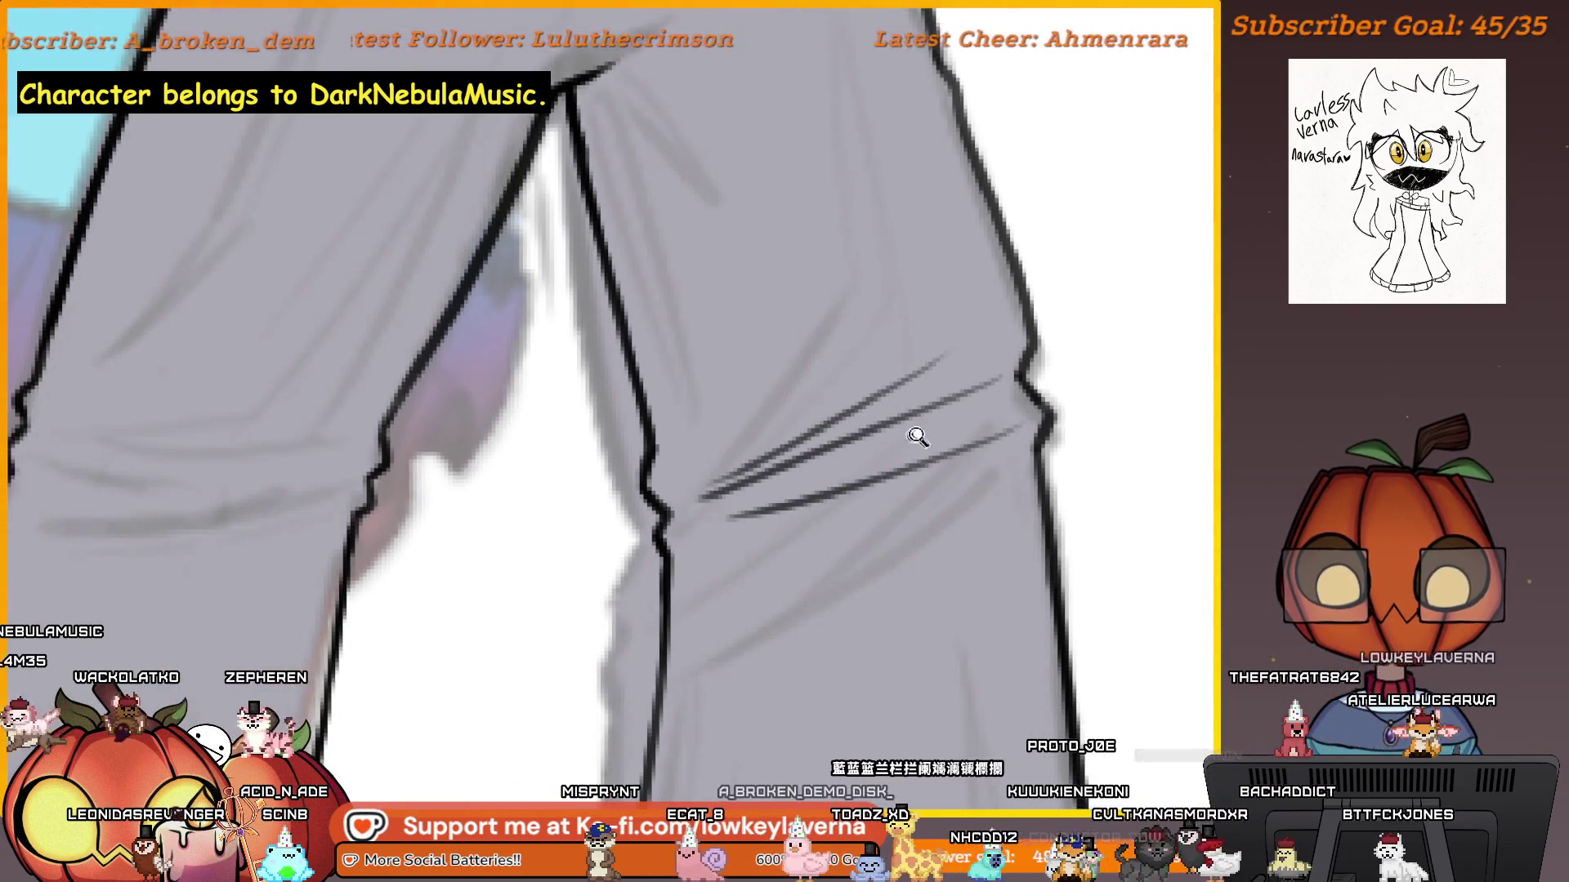
pyautogui.scroll(-3, 910, 443)
pyautogui.scroll(3, 841, 518)
pyautogui.hotkey('ctrl', 'z')
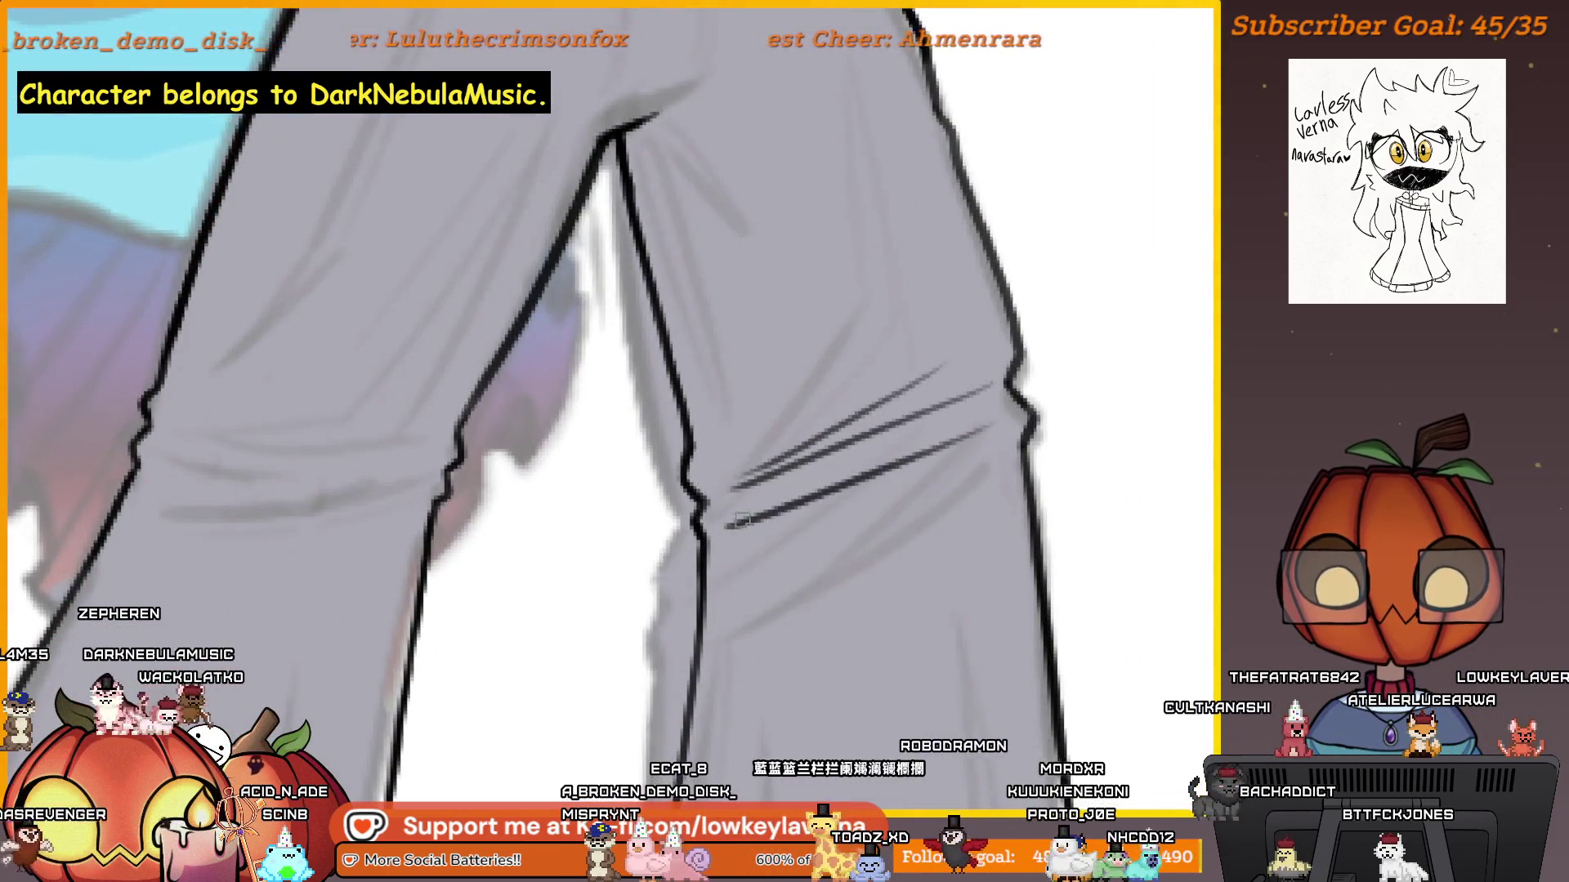
pyautogui.scroll(-3, 959, 420)
pyautogui.scroll(3, 953, 491)
pyautogui.moveTo(934, 469)
pyautogui.mouseDown()
pyautogui.moveTo(847, 351)
pyautogui.moveTo(787, 346)
pyautogui.mouseUp()
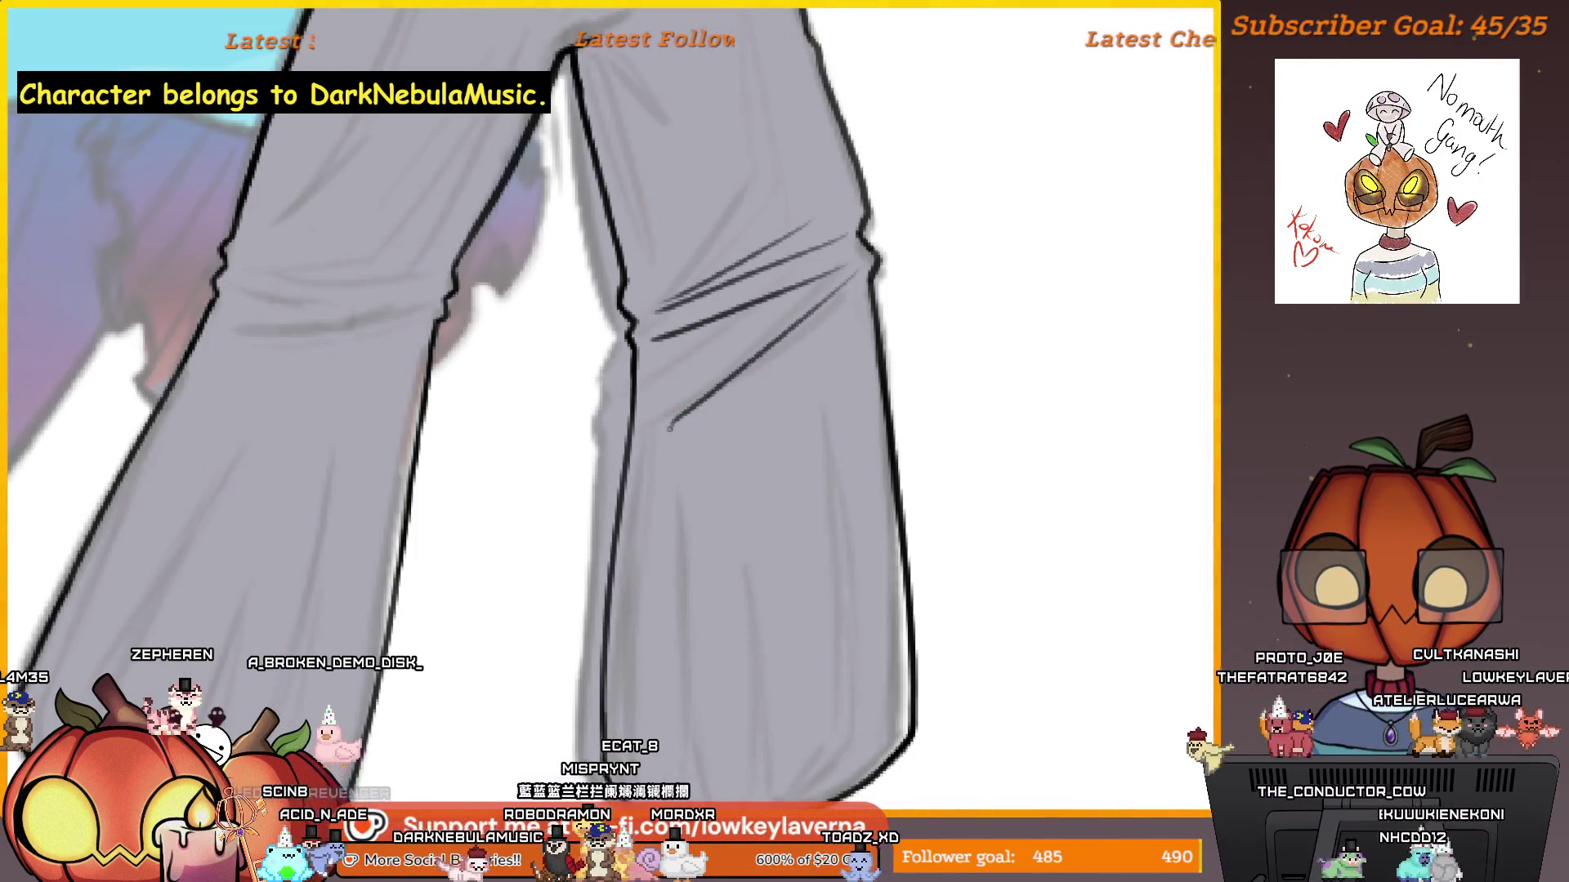
pyautogui.moveTo(667, 711)
pyautogui.mouseDown()
pyautogui.moveTo(684, 597)
pyautogui.moveTo(701, 590)
pyautogui.mouseUp()
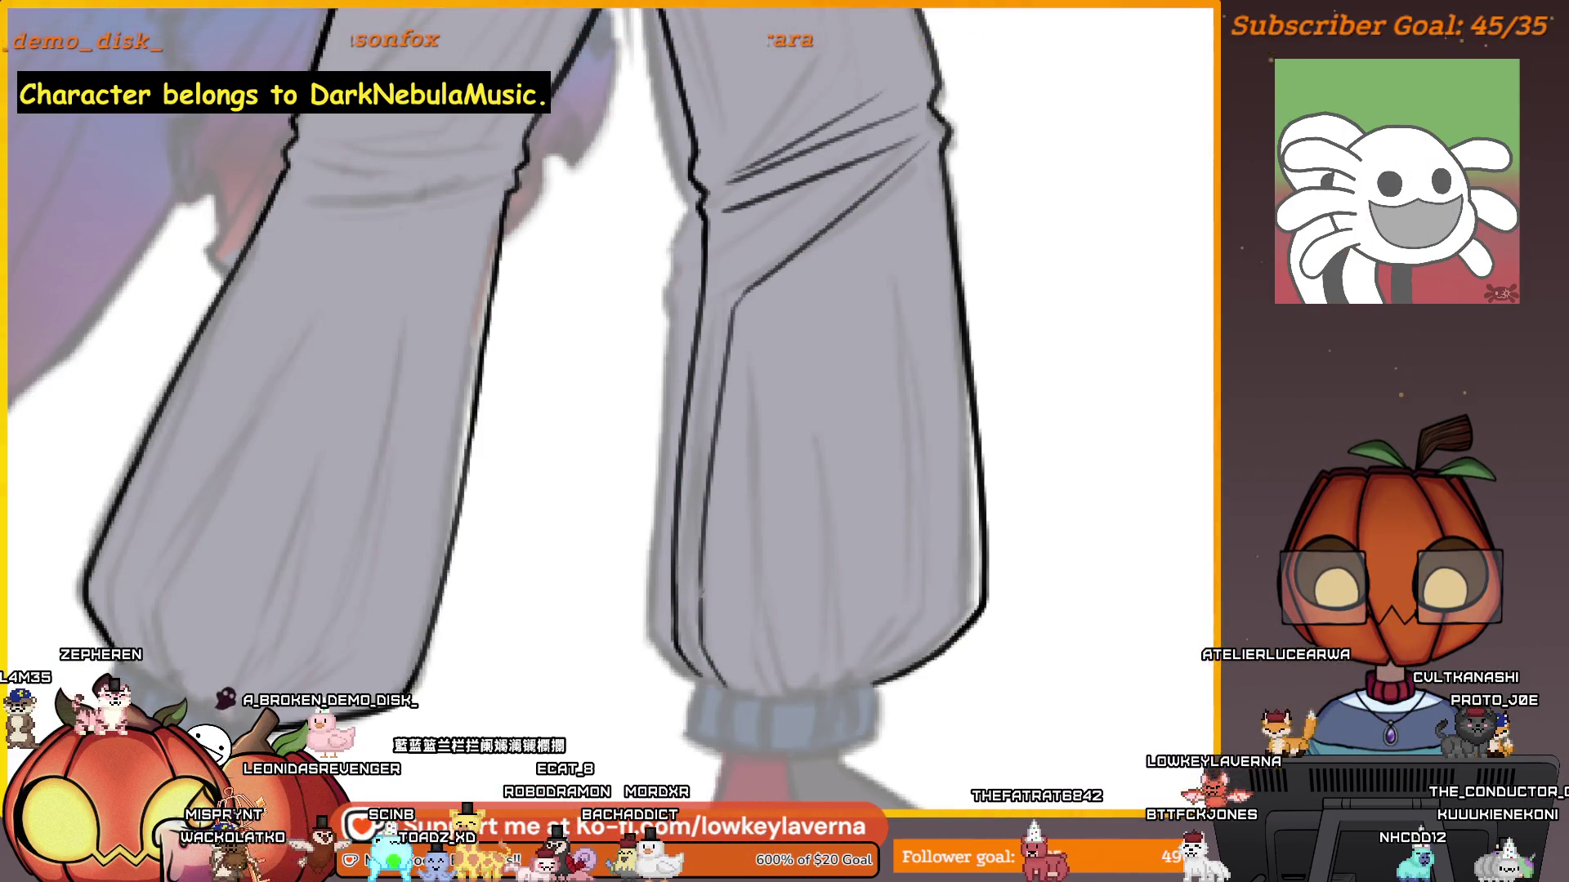
pyautogui.moveTo(865, 425)
pyautogui.mouseDown()
pyautogui.moveTo(672, 490)
pyautogui.moveTo(700, 367)
pyautogui.moveTo(753, 385)
pyautogui.moveTo(641, 323)
pyautogui.moveTo(825, 409)
pyautogui.moveTo(744, 319)
pyautogui.moveTo(685, 417)
pyautogui.mouseUp()
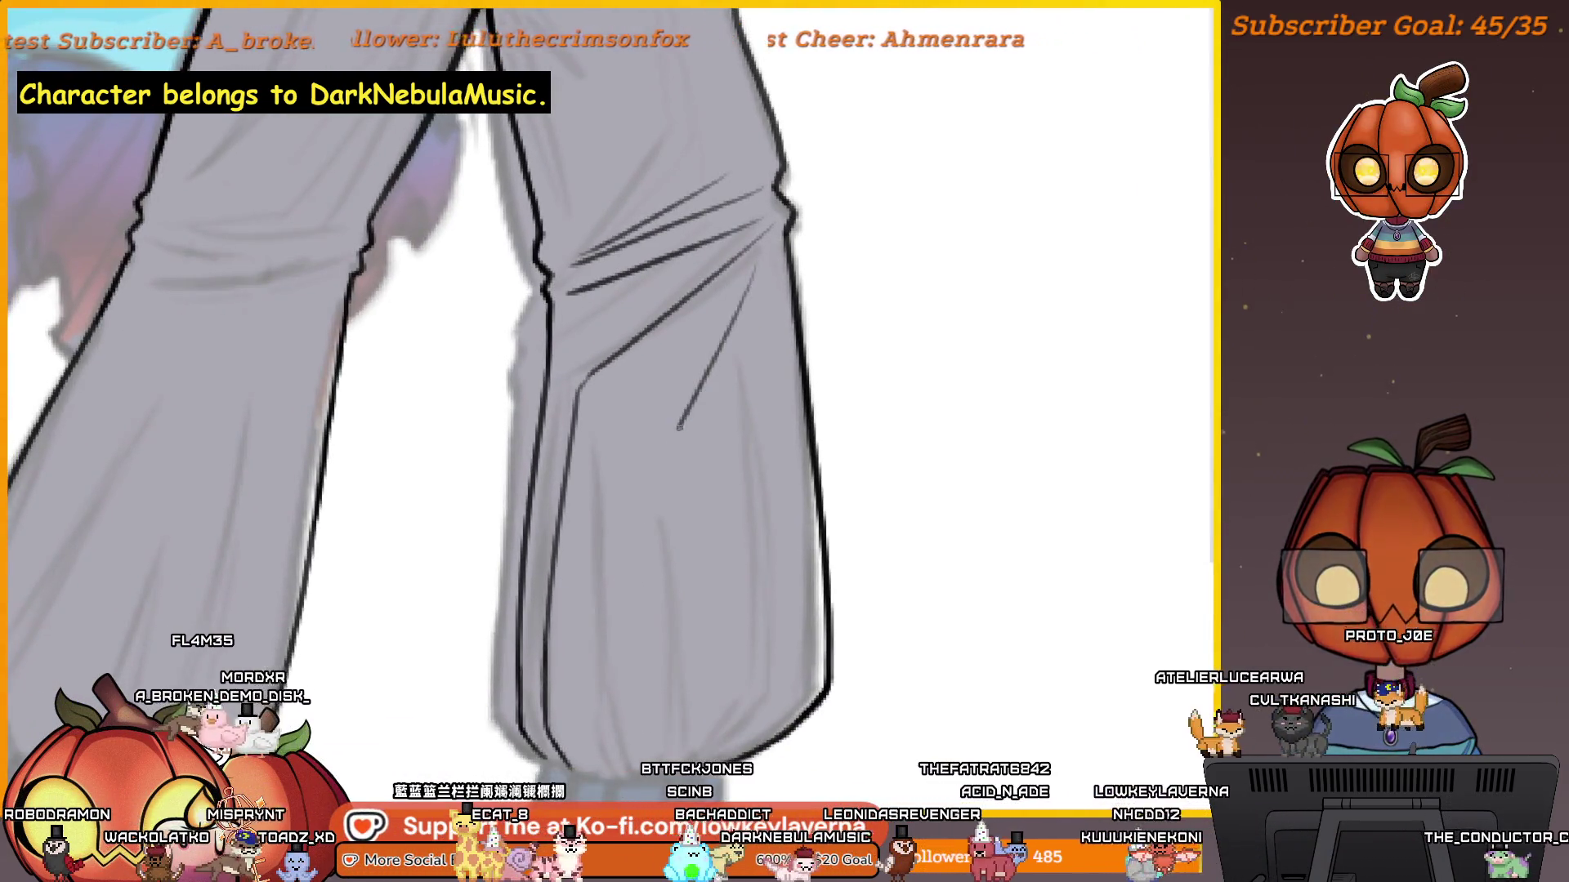
pyautogui.scroll(-3, 733, 569)
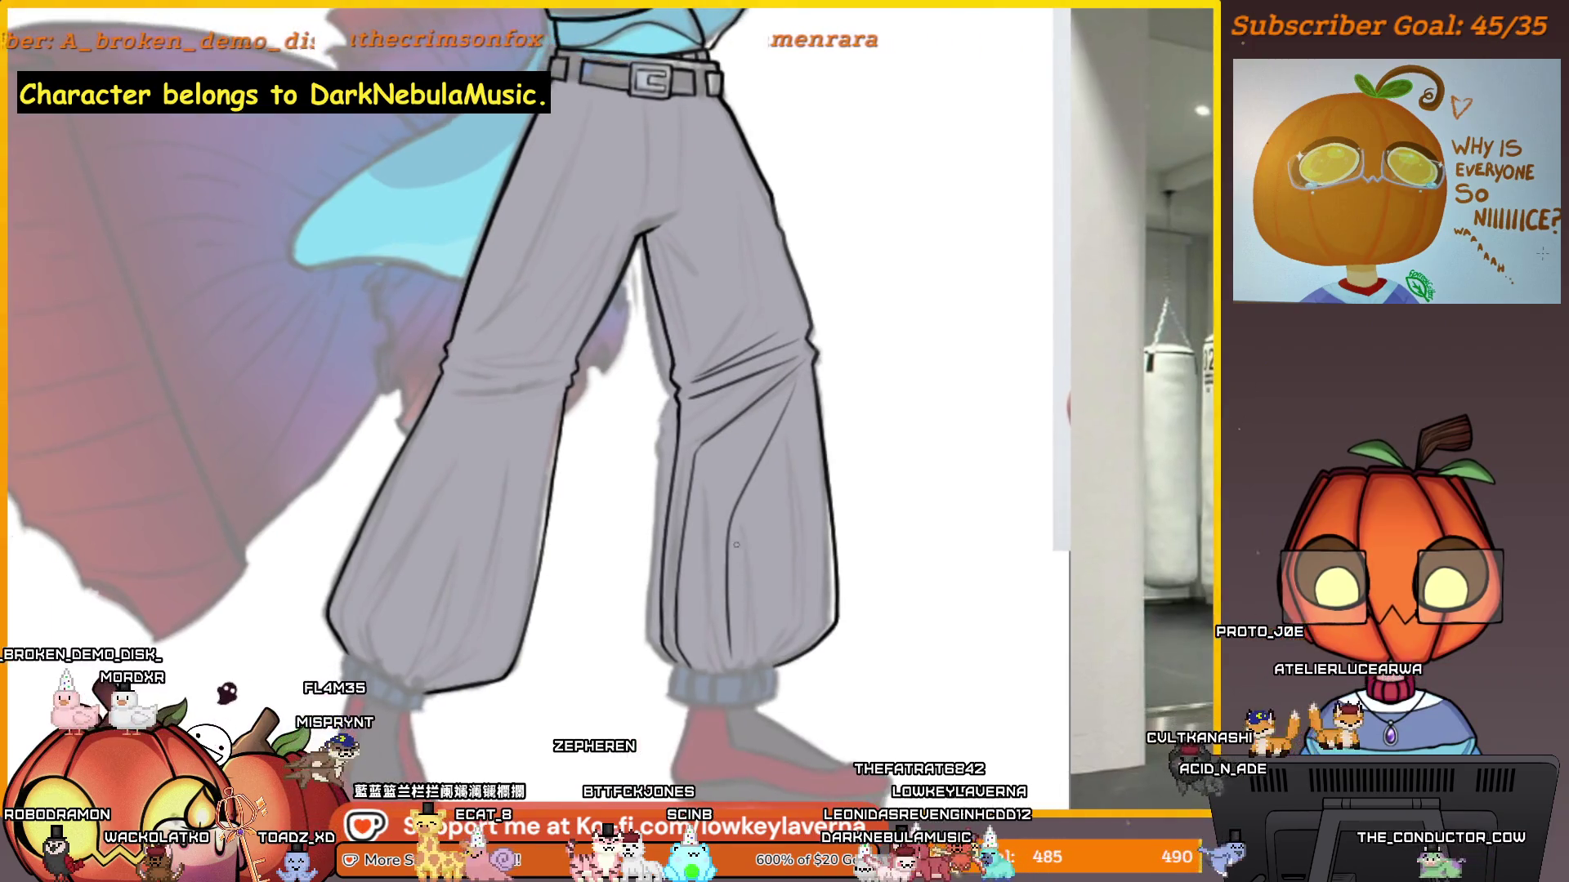
# Draw a vertical fold on the right trouser leg, then mirror the view and zoom.
pyautogui.moveTo(793, 397); pyautogui.dragTo(793, 410)
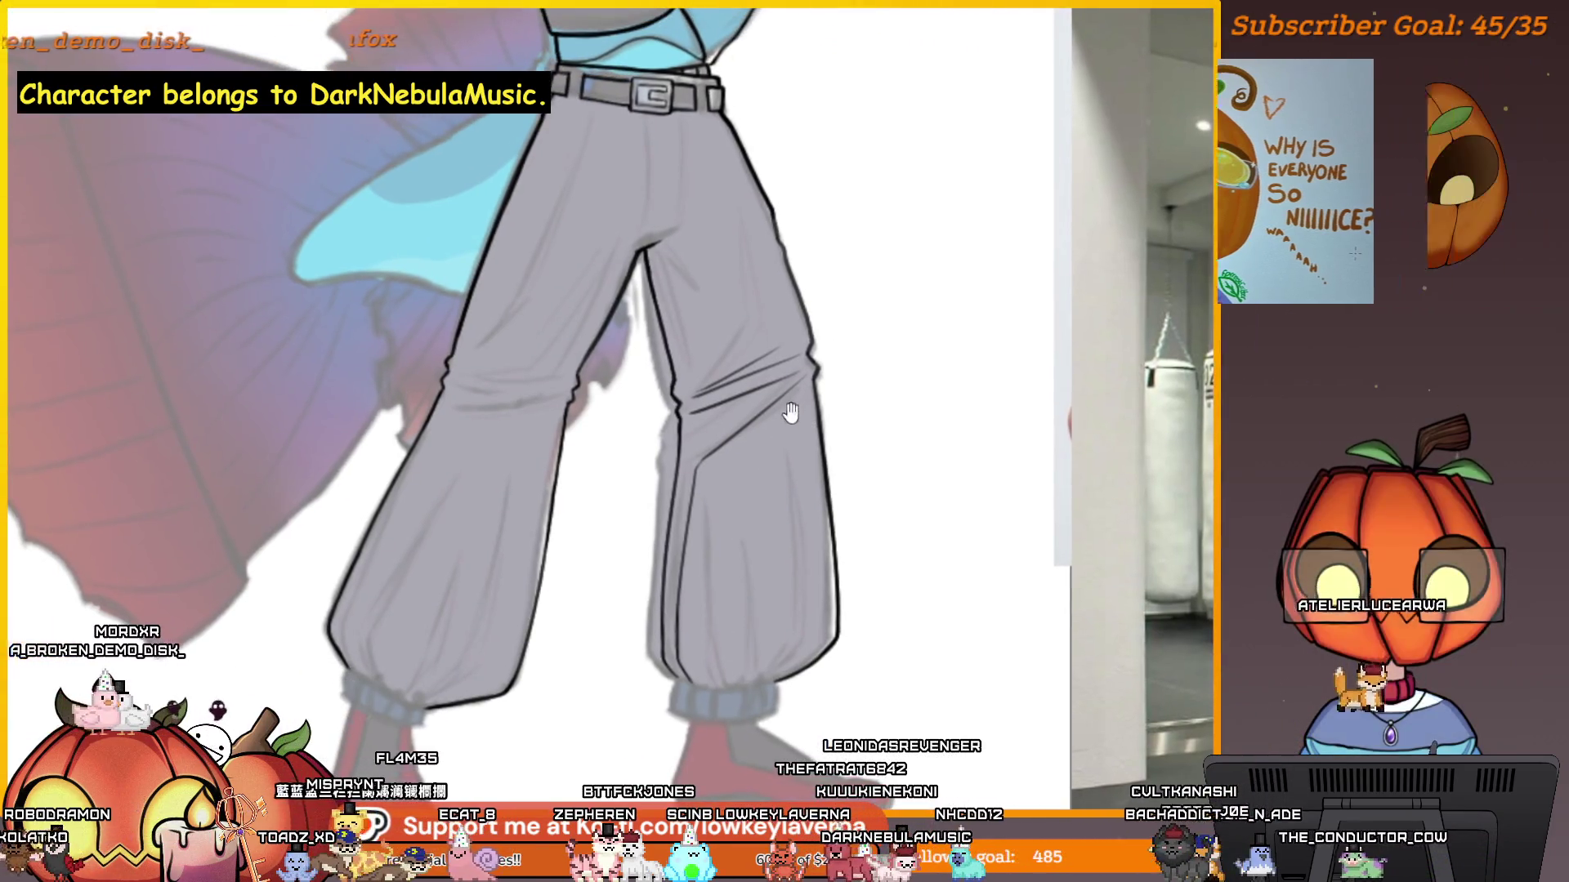
pyautogui.moveTo(725, 520); pyautogui.dragTo(716, 644)
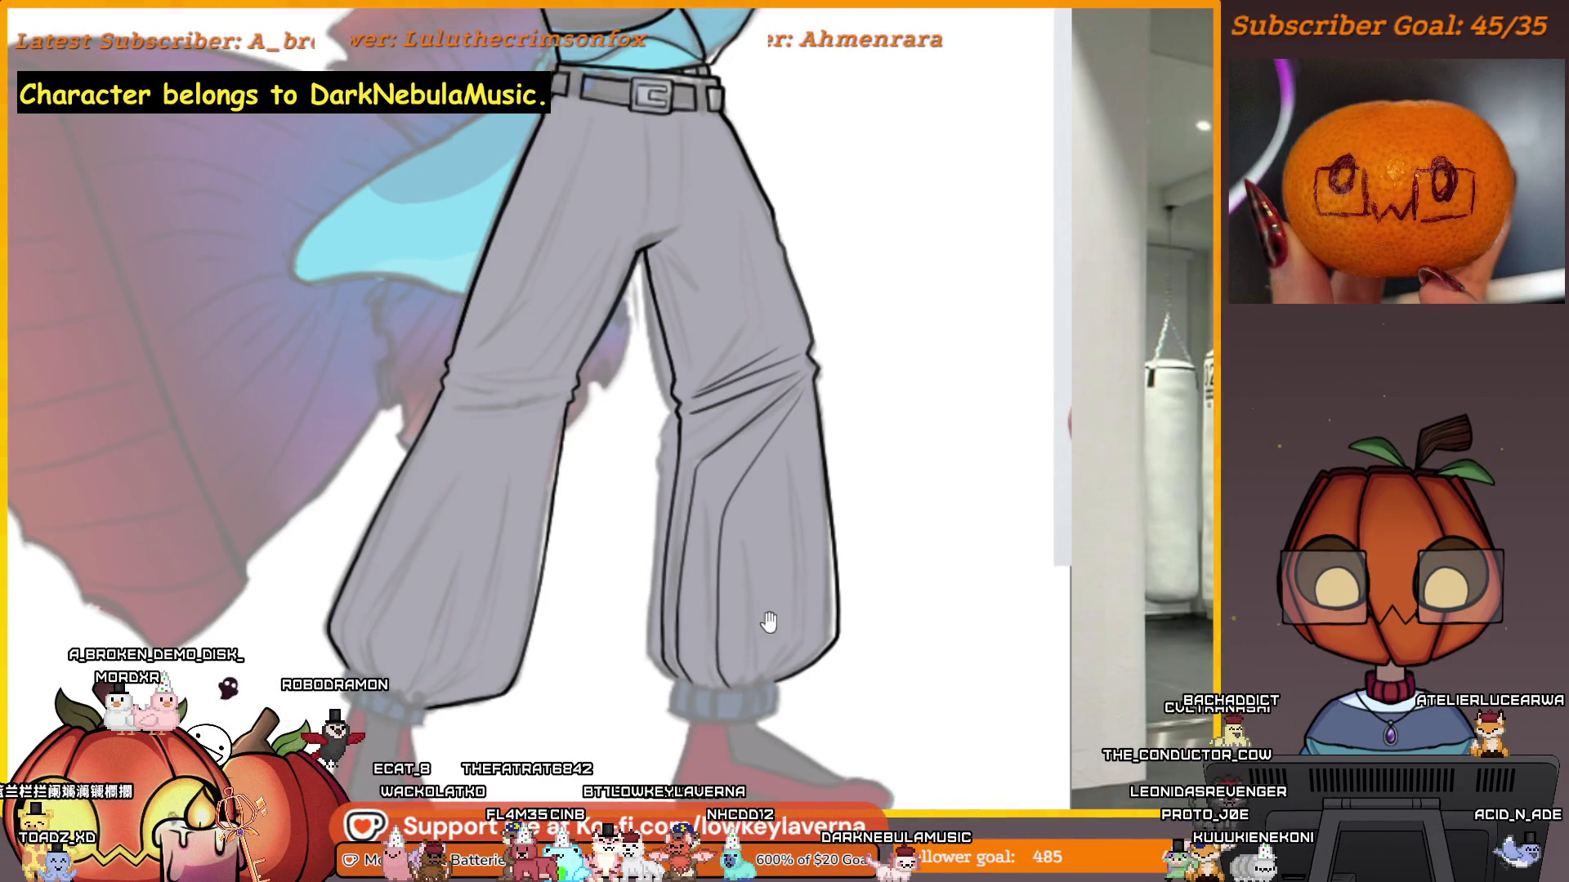
pyautogui.hscroll(1, 764, 618)
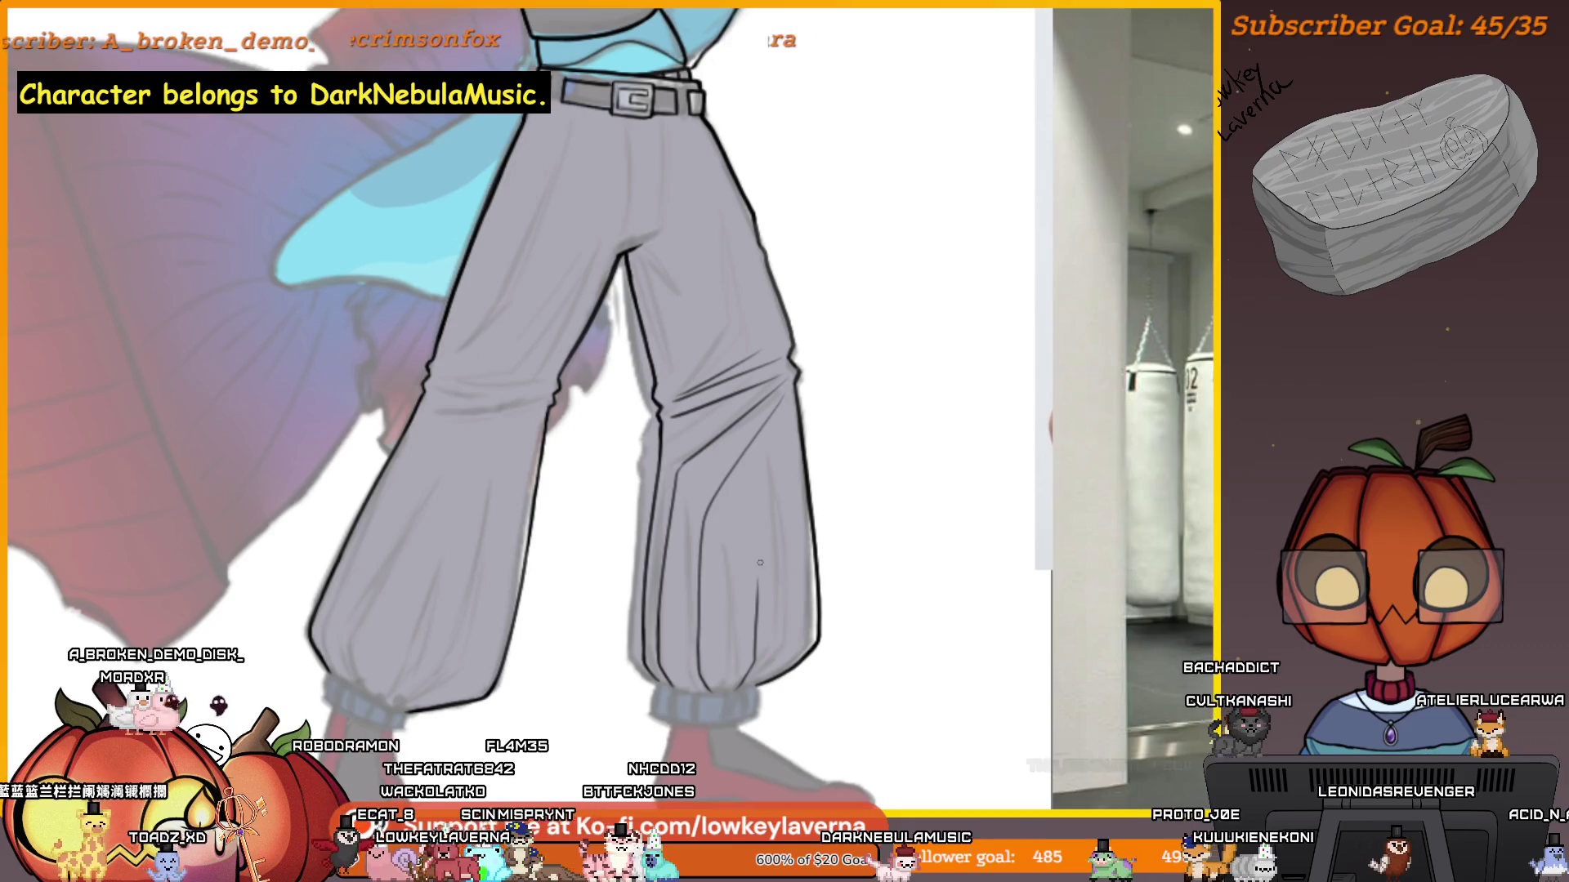
pyautogui.press('h')
pyautogui.scroll(2, 564, 554)
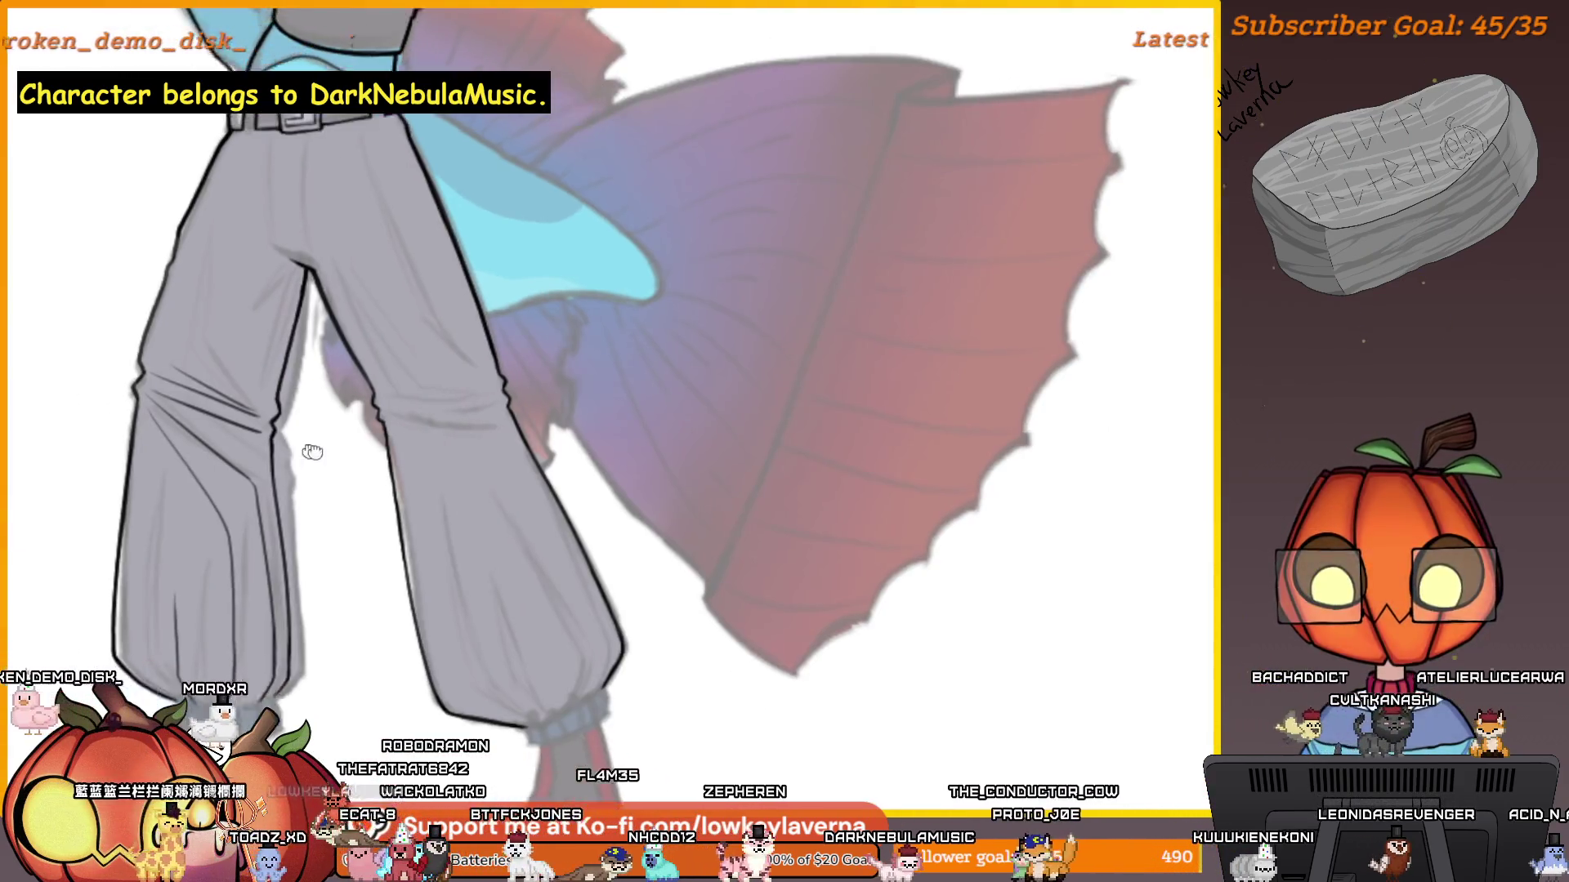
pyautogui.scroll(1, 570, 589)
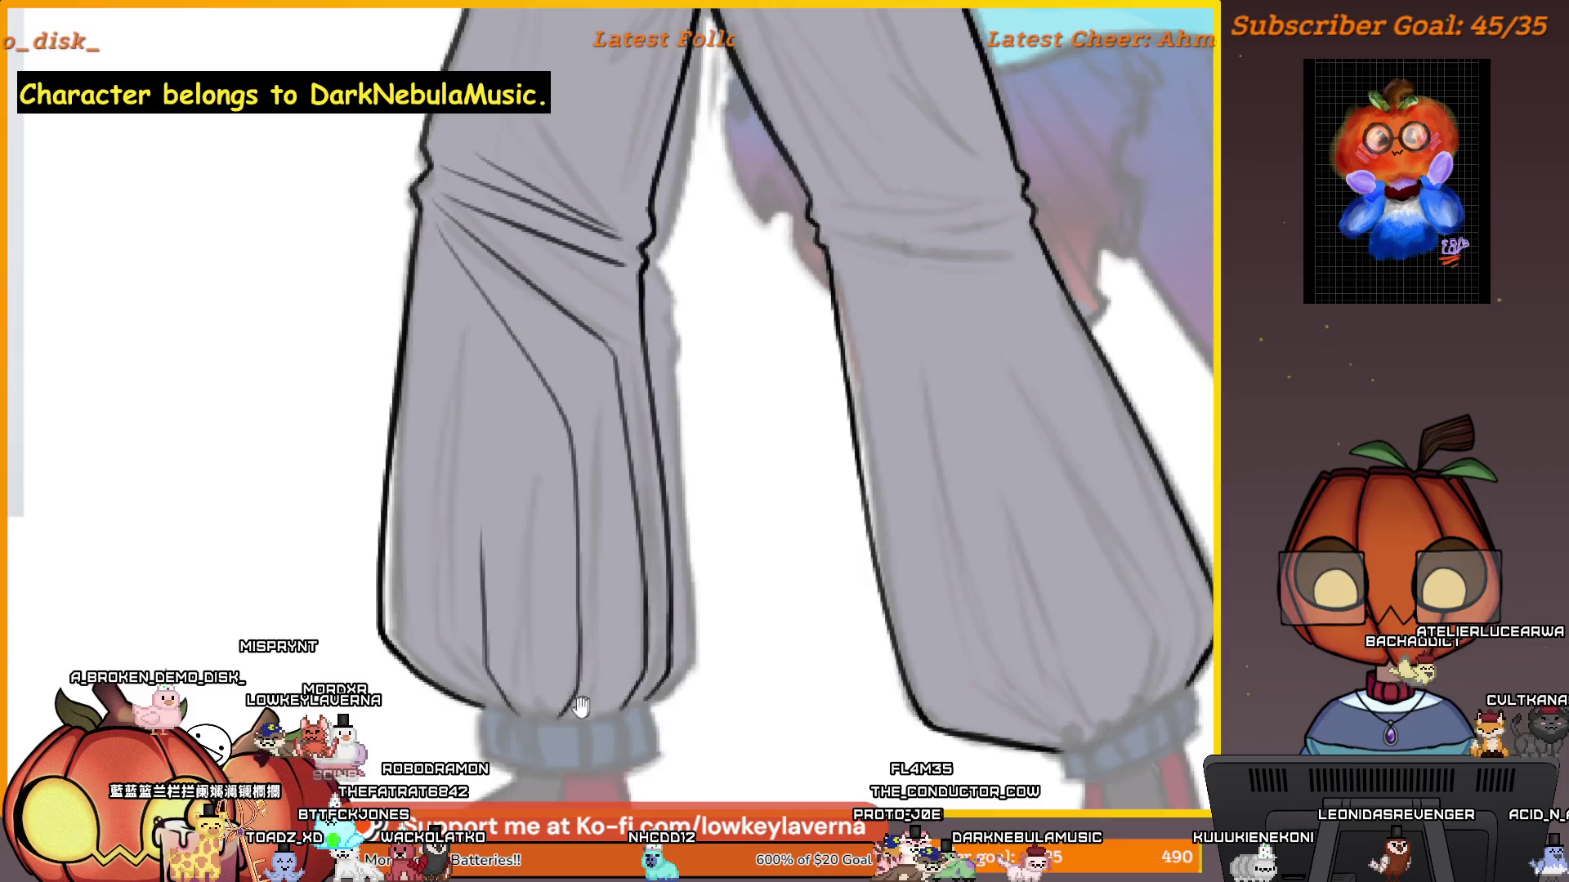
pyautogui.scroll(1, 577, 630)
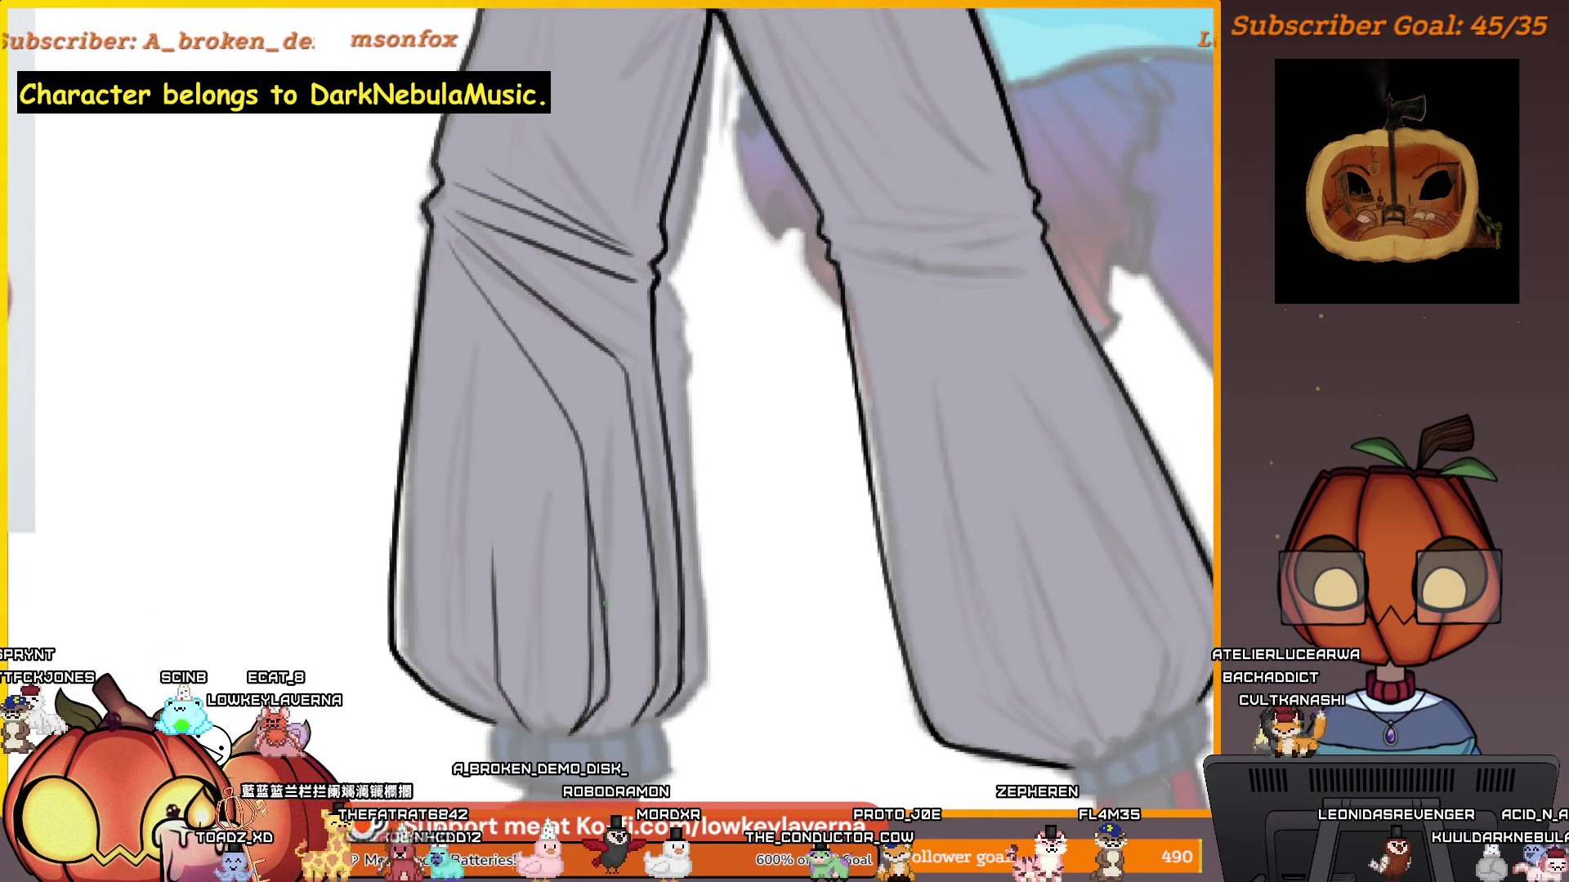
pyautogui.scroll(-2, 658, 532)
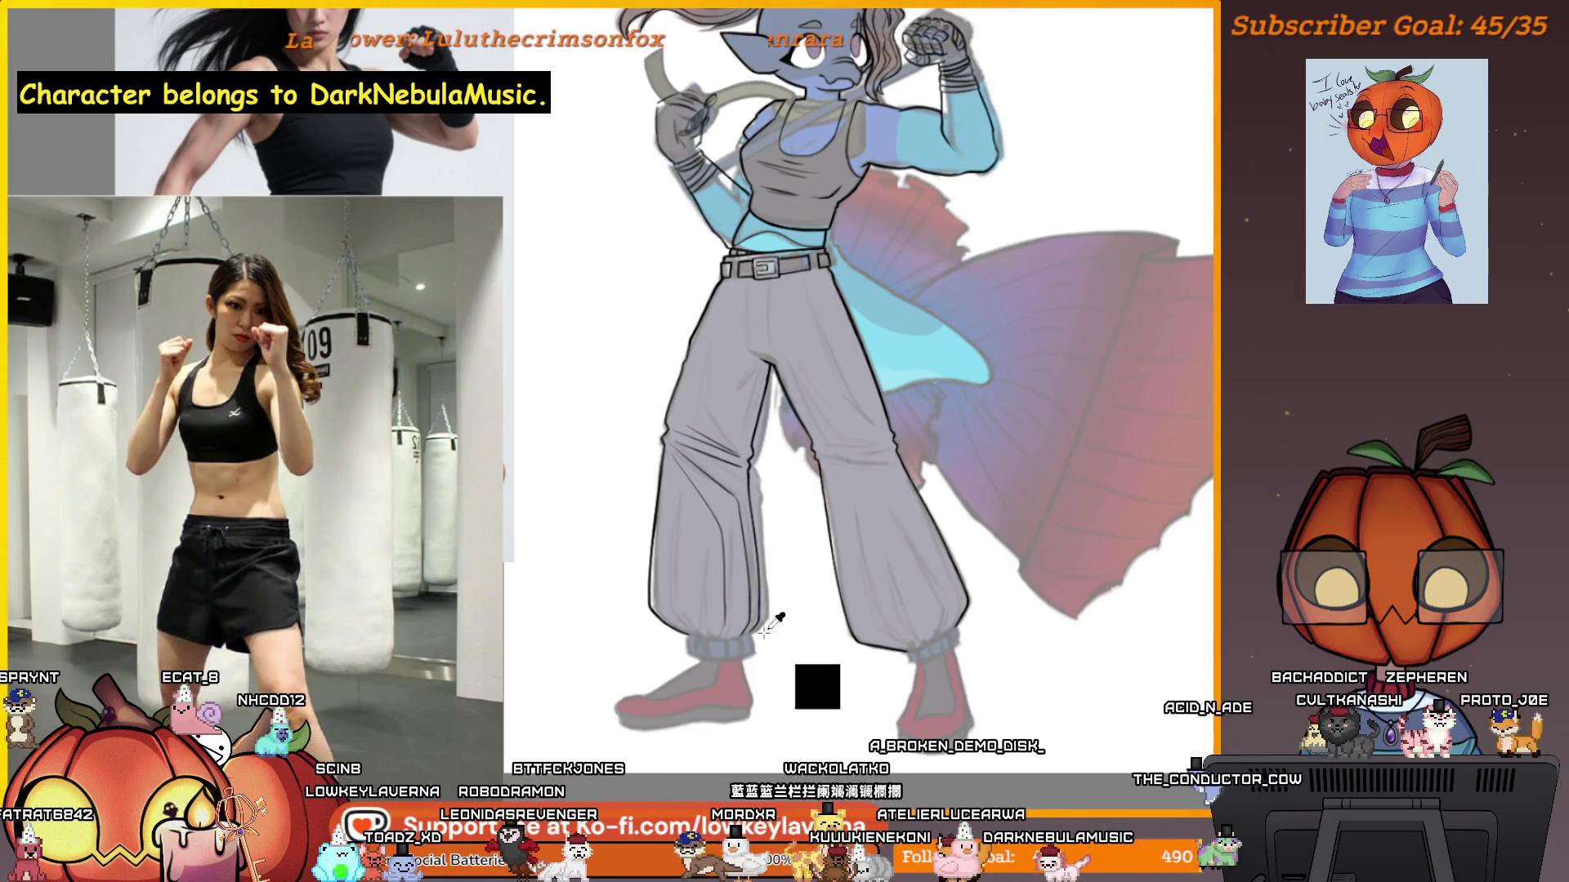
# Ink three horizontal crease lines across the grey trousers, redrawing the upper one after an undo.
pyautogui.moveTo(920, 579); pyautogui.dragTo(862, 660)
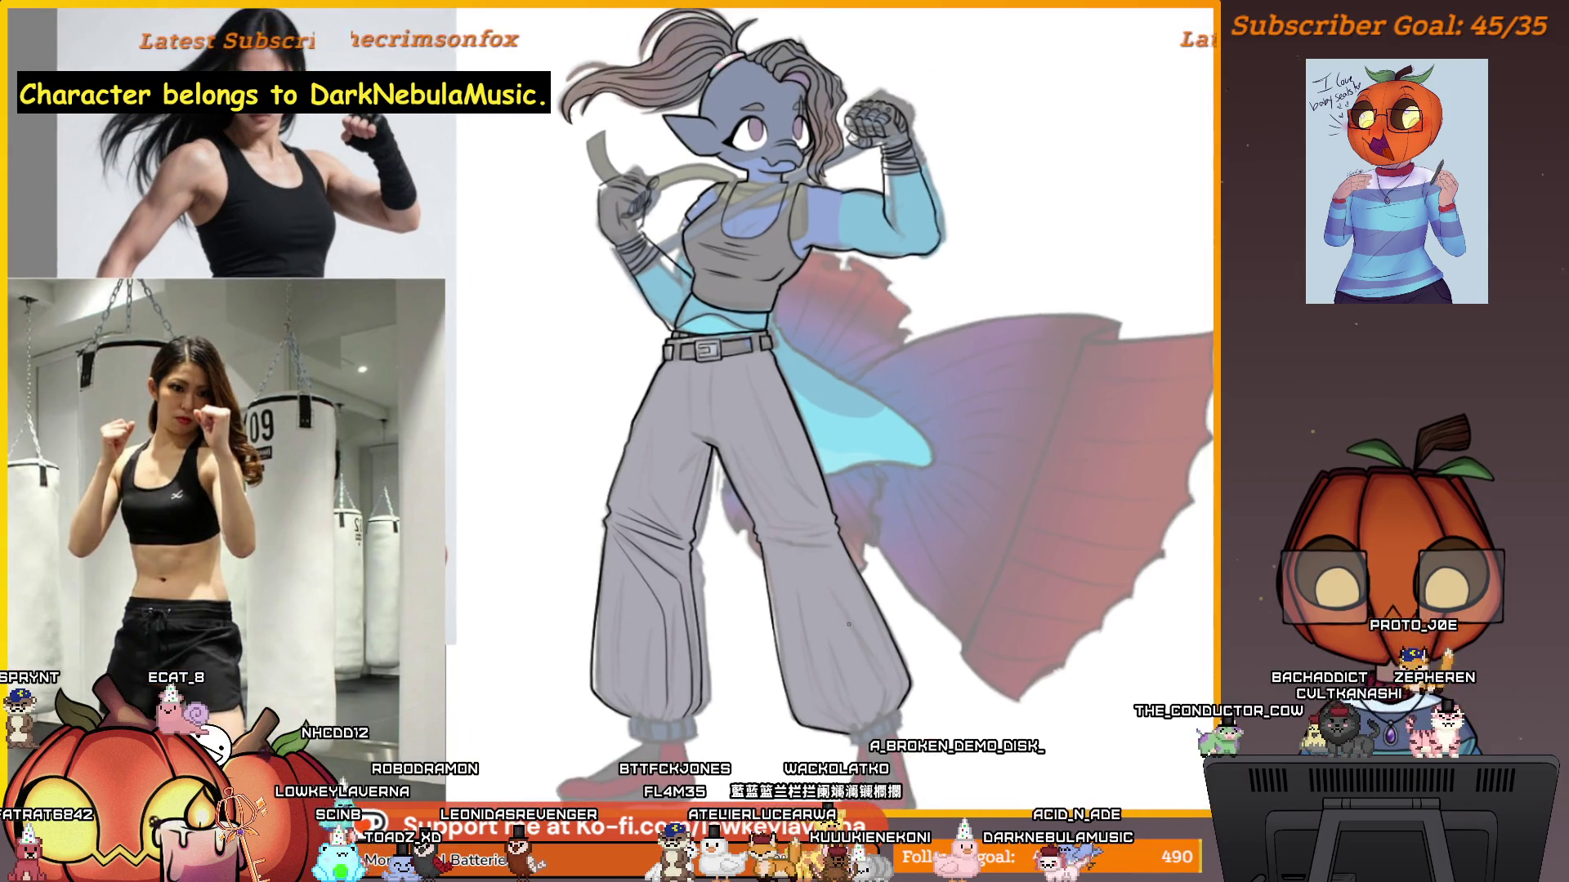
pyautogui.scroll(5, 846, 641)
pyautogui.moveTo(625, 554); pyautogui.dragTo(1005, 543)
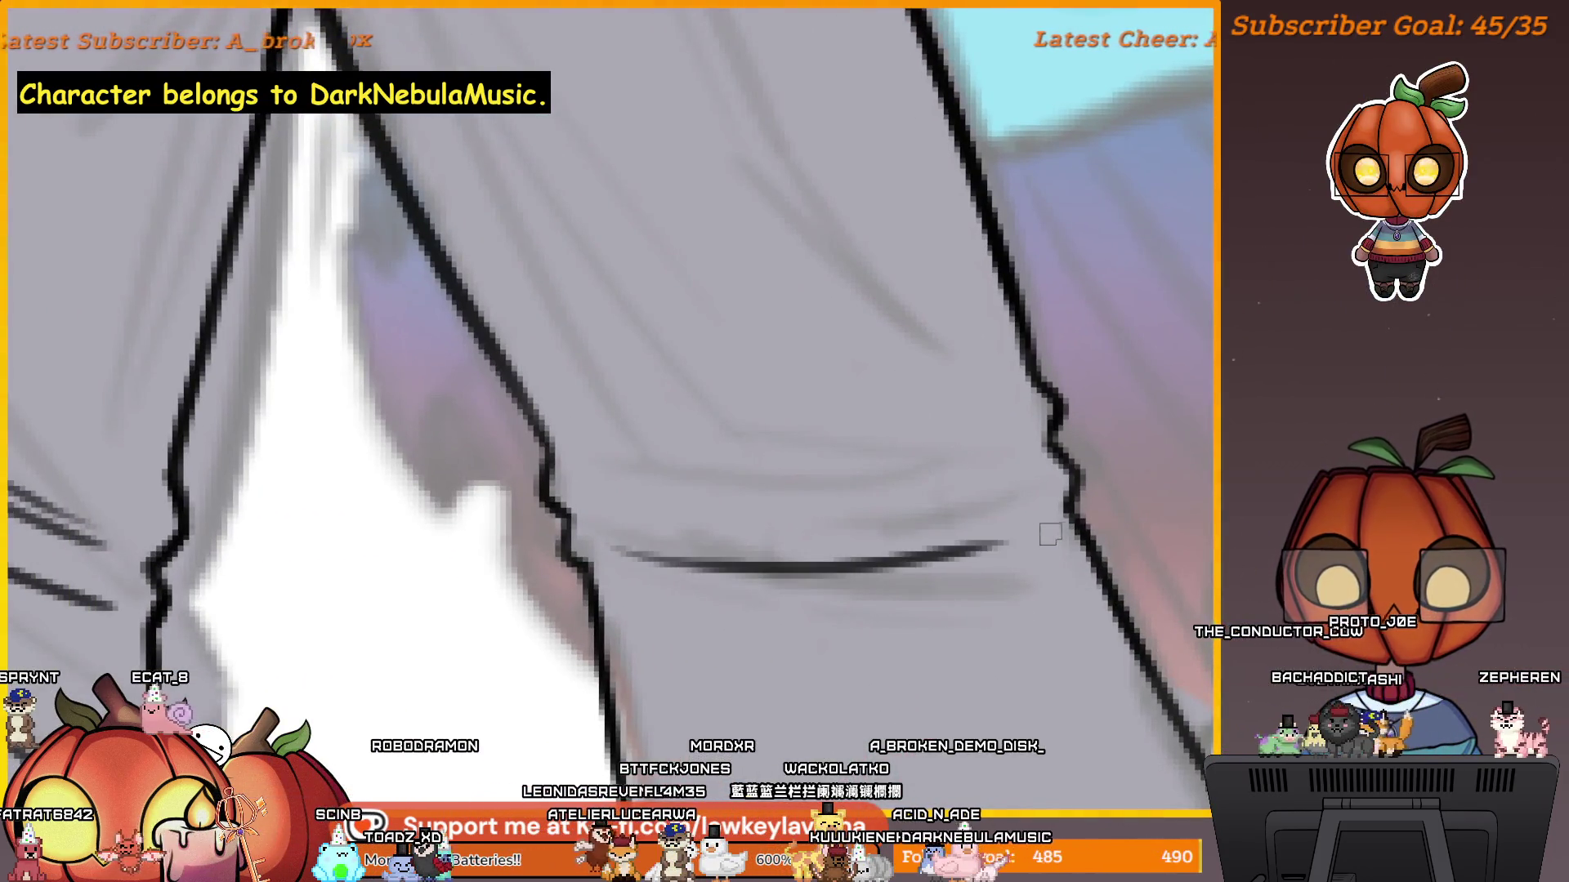
pyautogui.moveTo(637, 541); pyautogui.dragTo(1006, 523)
pyautogui.moveTo(605, 500); pyautogui.dragTo(980, 457)
pyautogui.hotkey('ctrl', 'z')
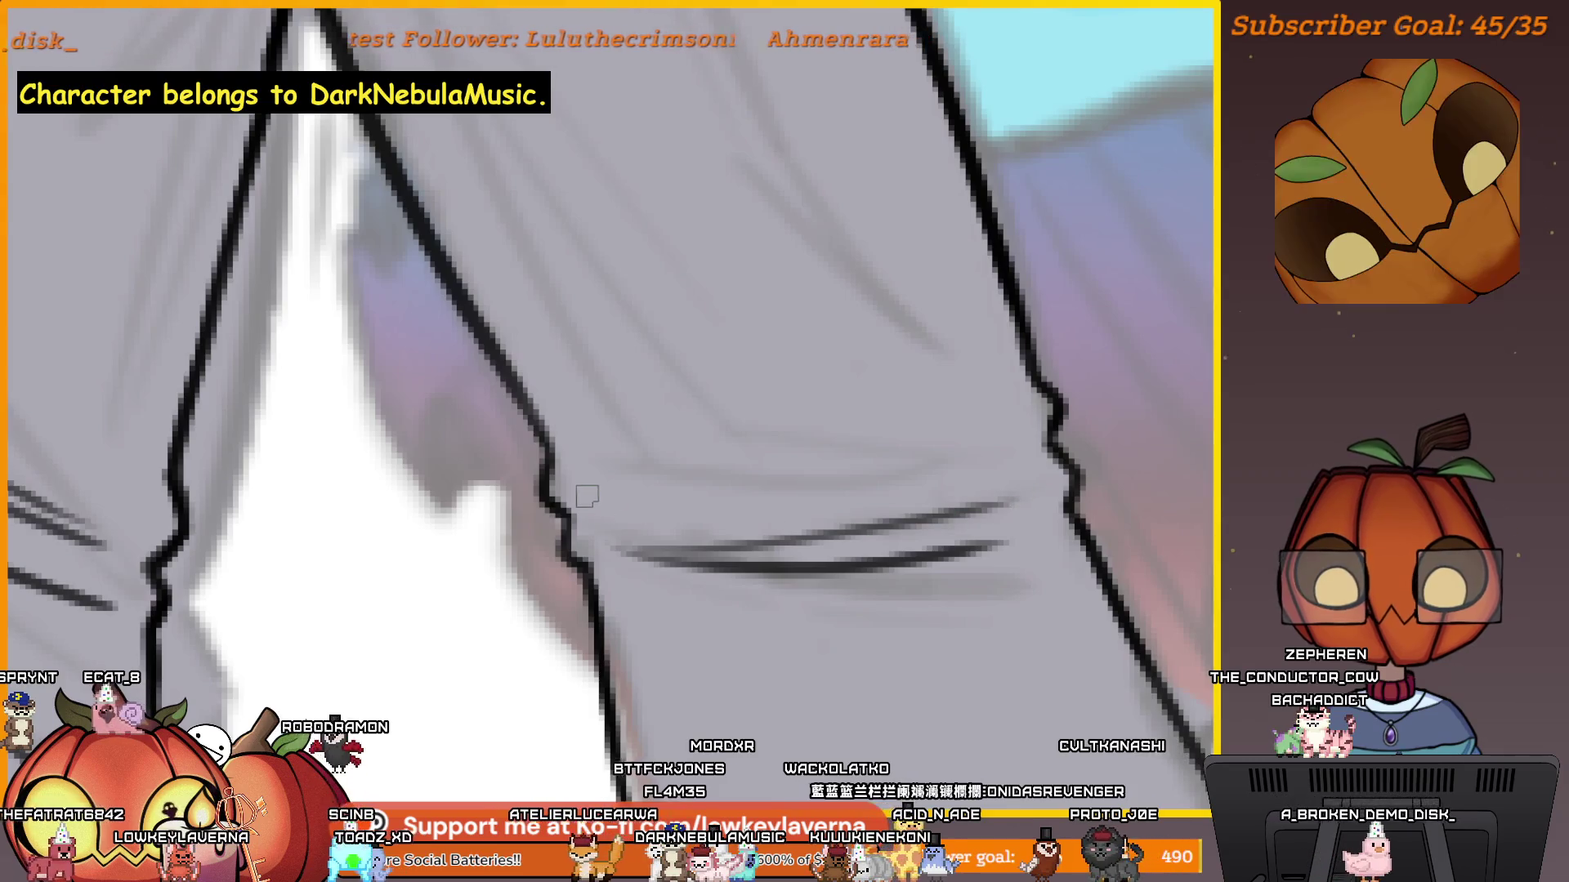
pyautogui.moveTo(606, 500); pyautogui.dragTo(1044, 444)
# Draw two long parallel fold lines running down the trouser leg.
pyautogui.scroll(-6, 987, 420)
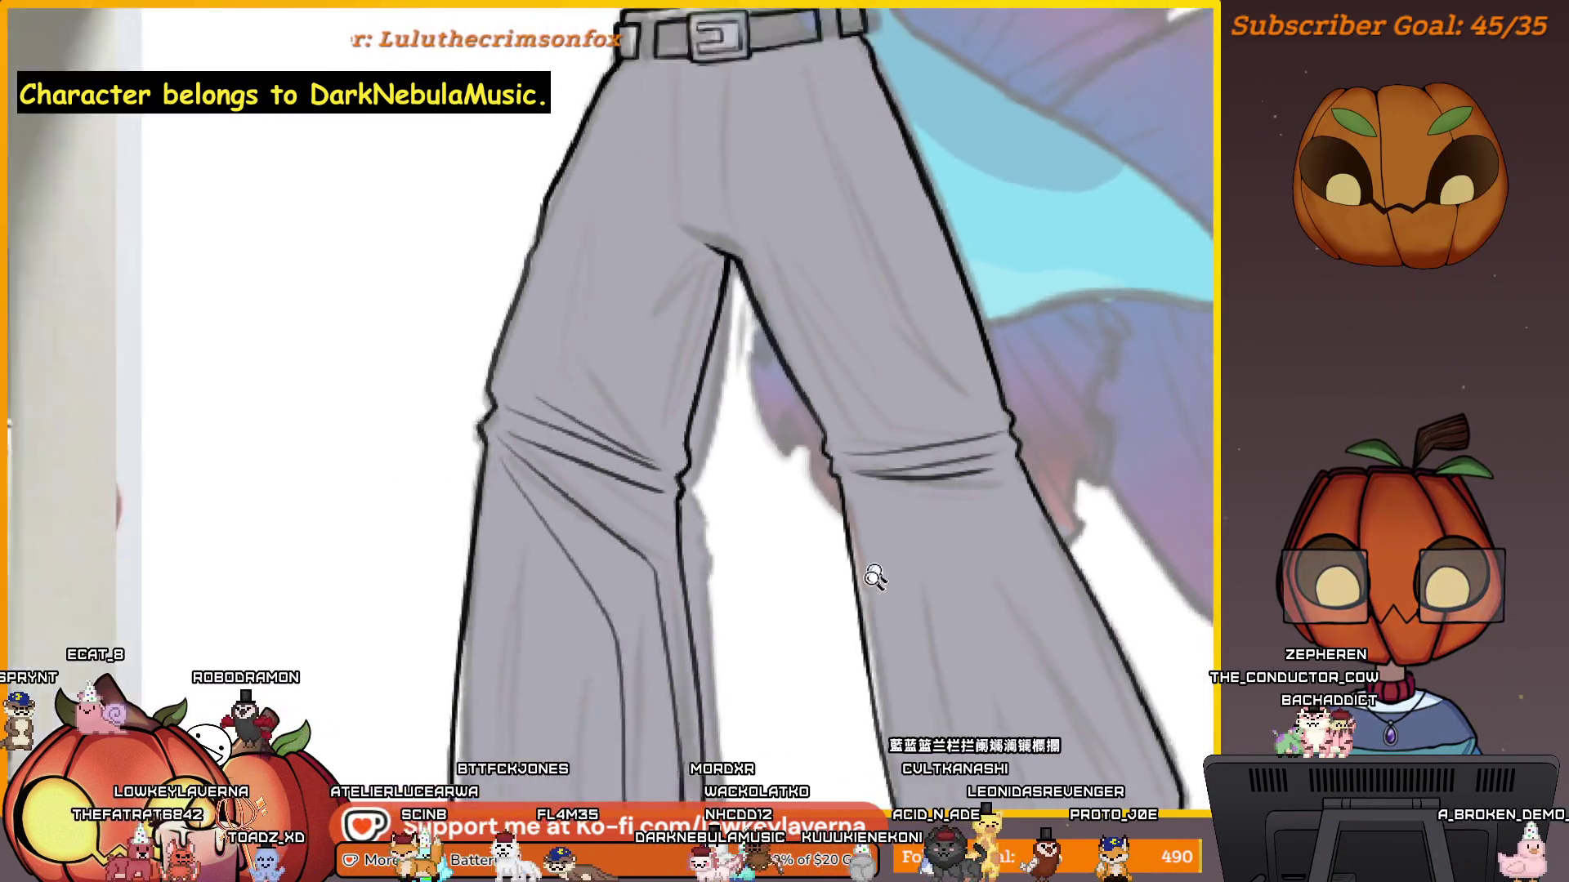
pyautogui.scroll(-3, 976, 490)
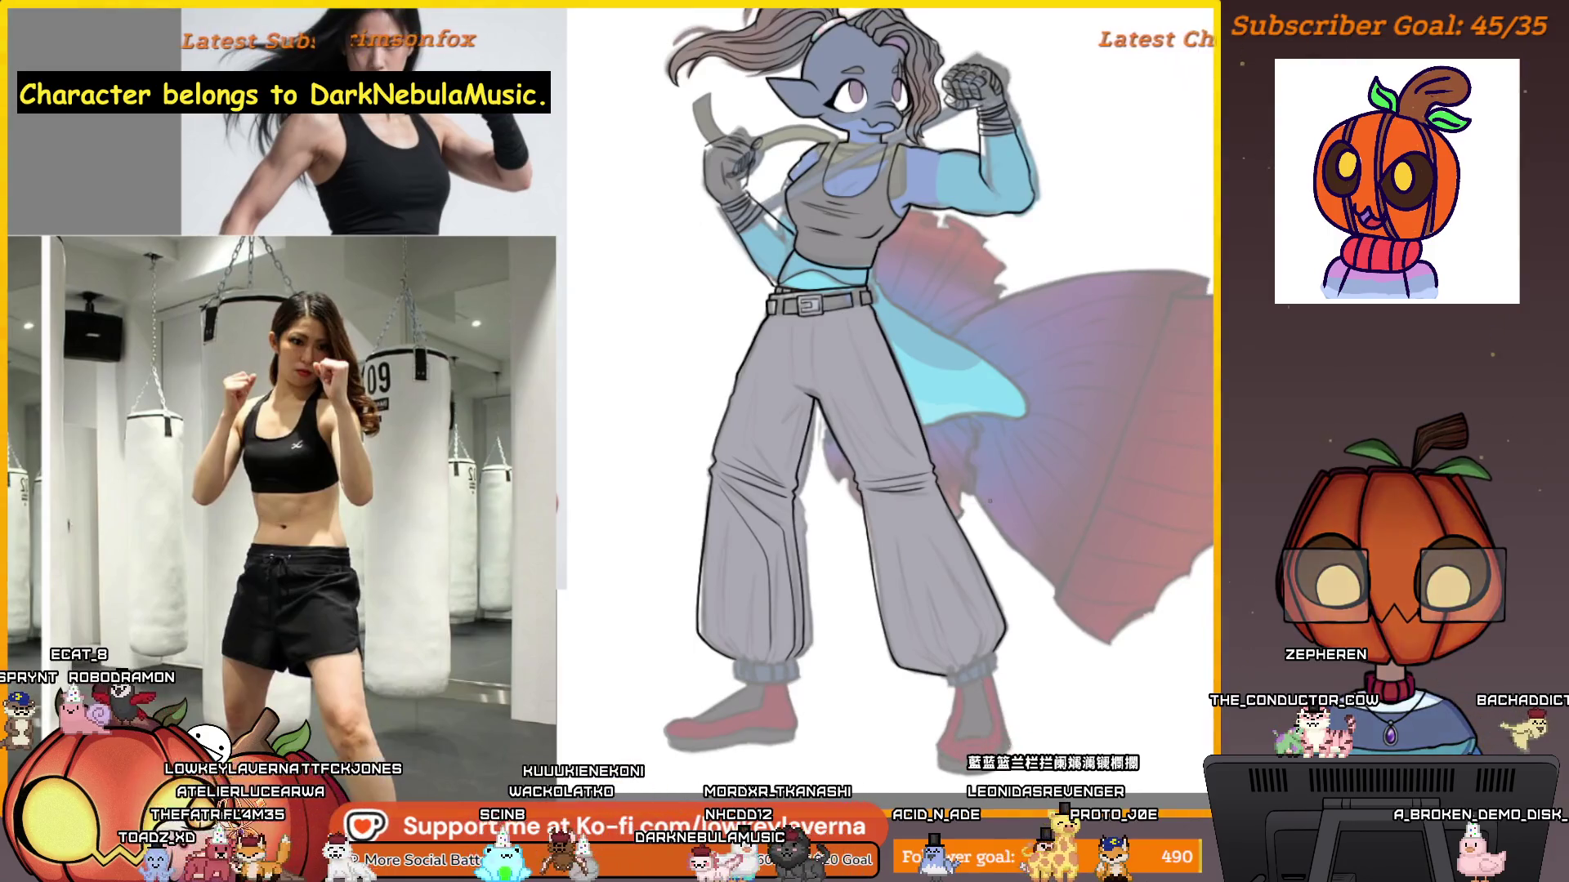
pyautogui.scroll(6, 981, 496)
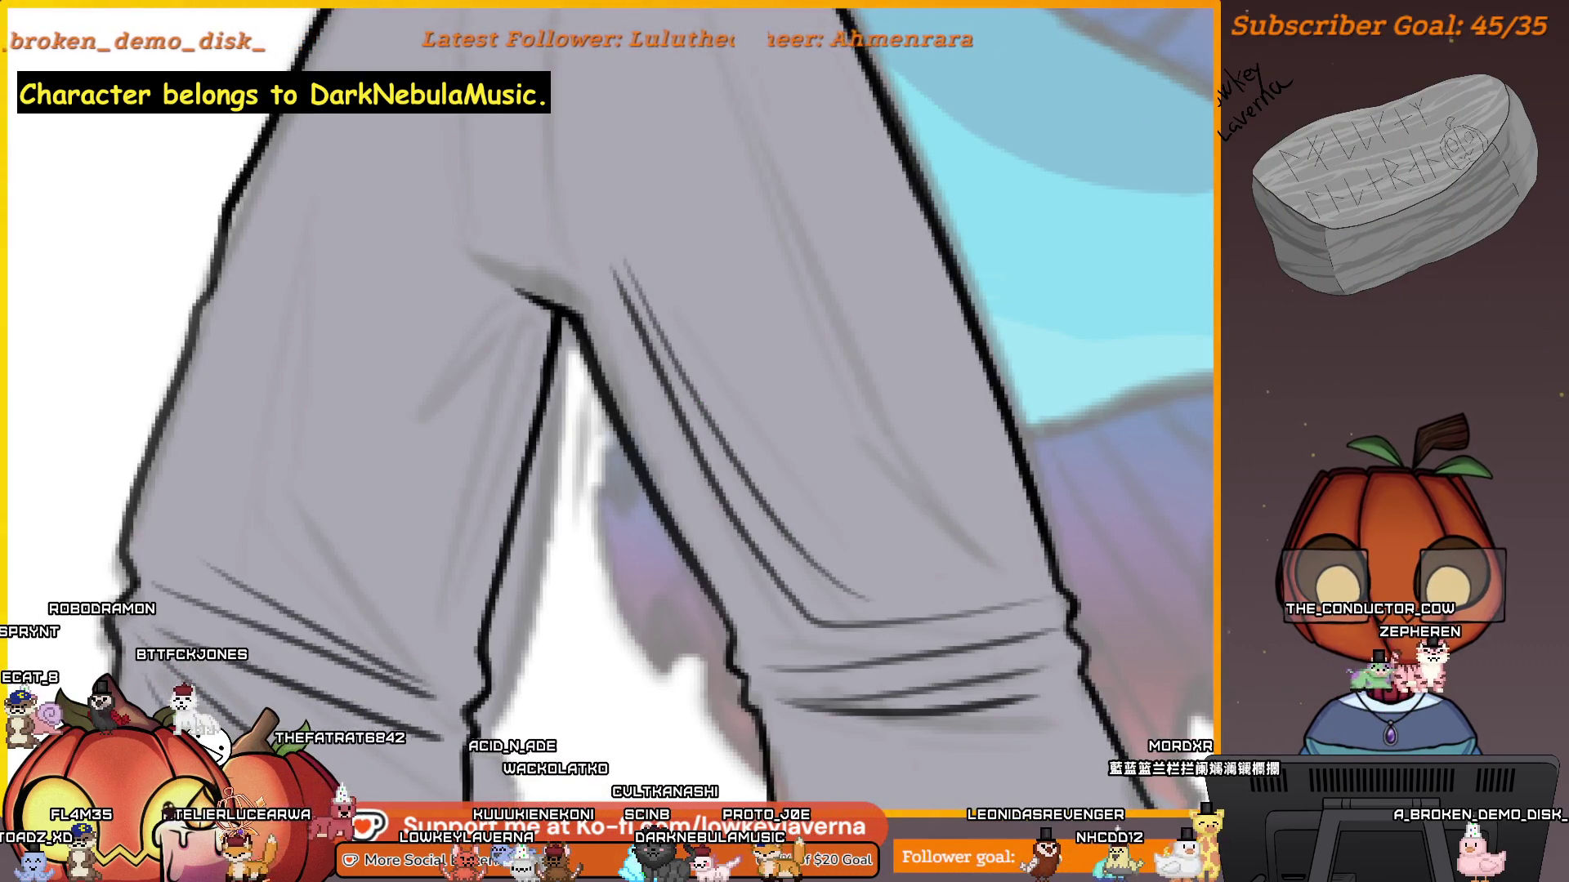
pyautogui.moveTo(686, 499); pyautogui.dragTo(580, 278)
pyautogui.moveTo(582, 280); pyautogui.dragTo(849, 613)
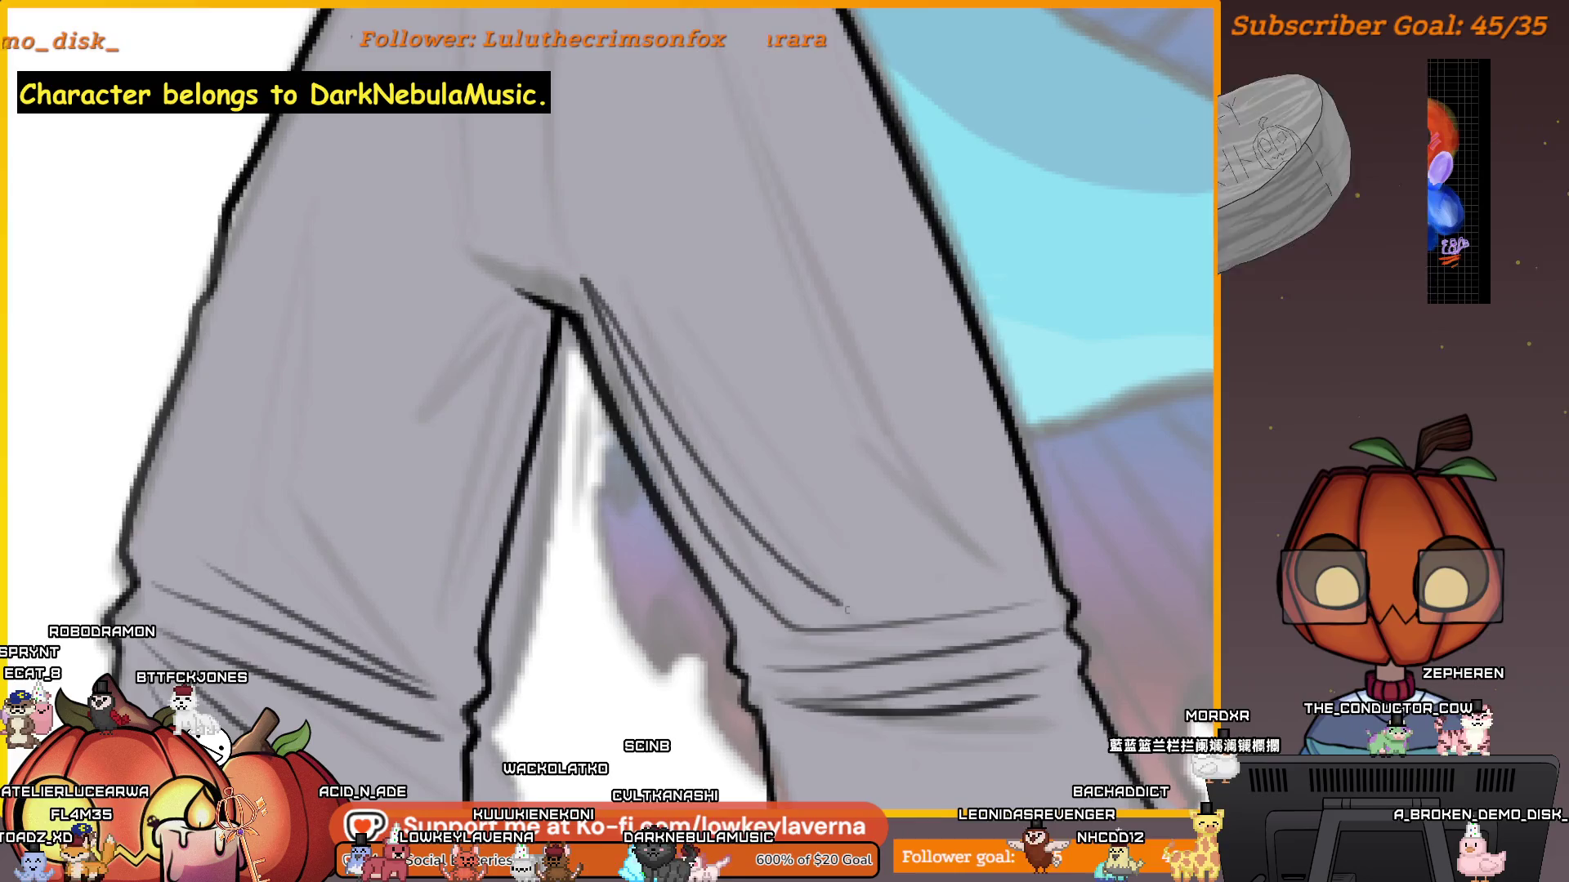
pyautogui.scroll(-3, 965, 599)
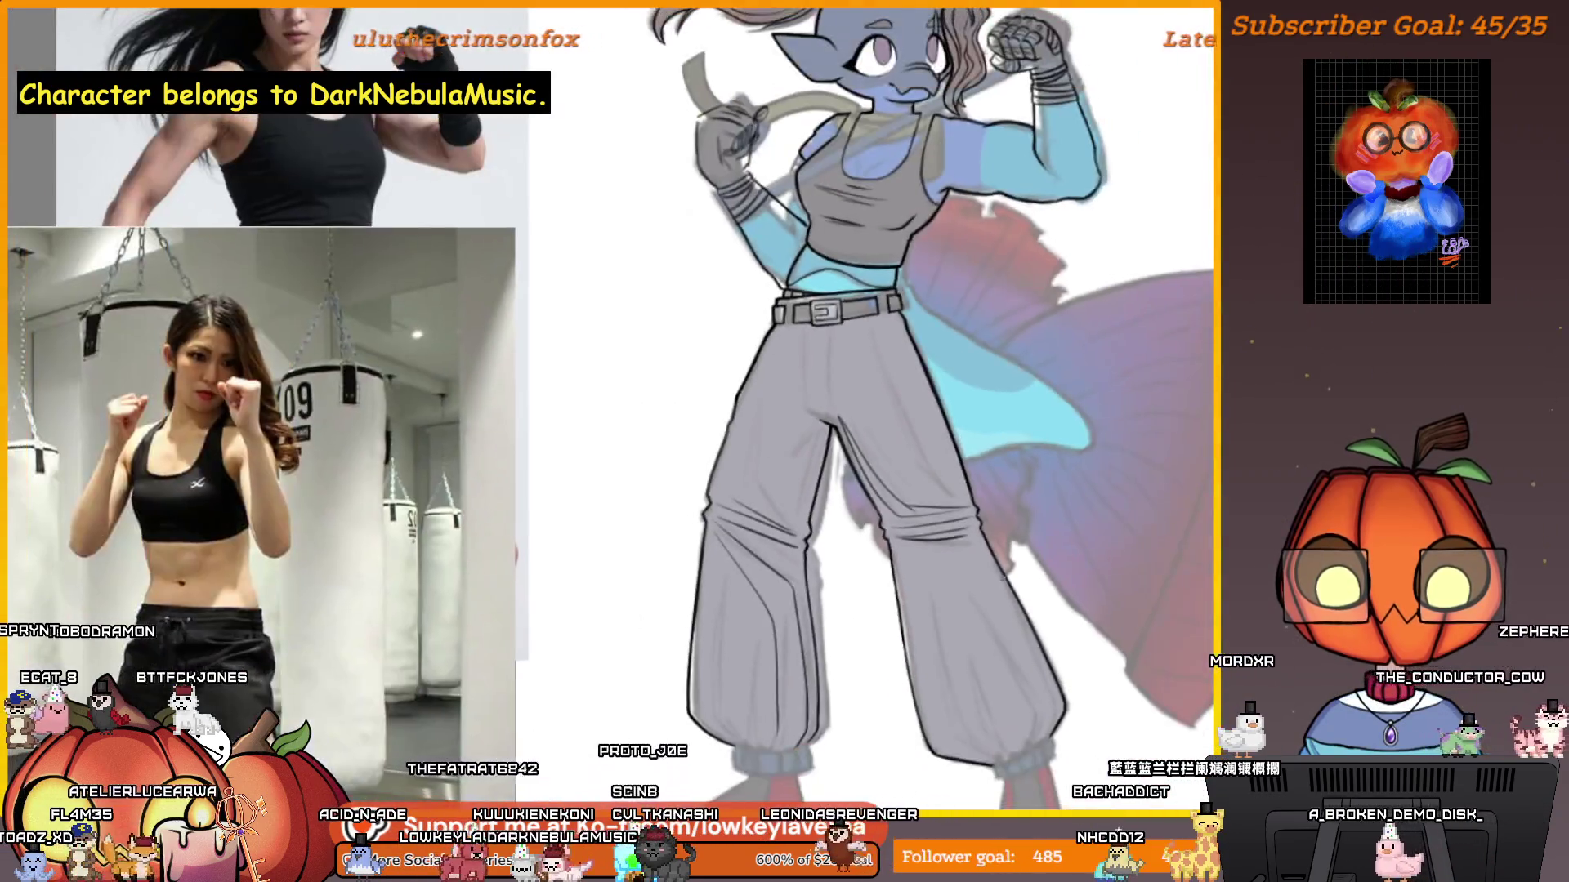
# Mirror the view and ink a thin fold line along the inner trouser leg from the crotch.
pyautogui.press('m')
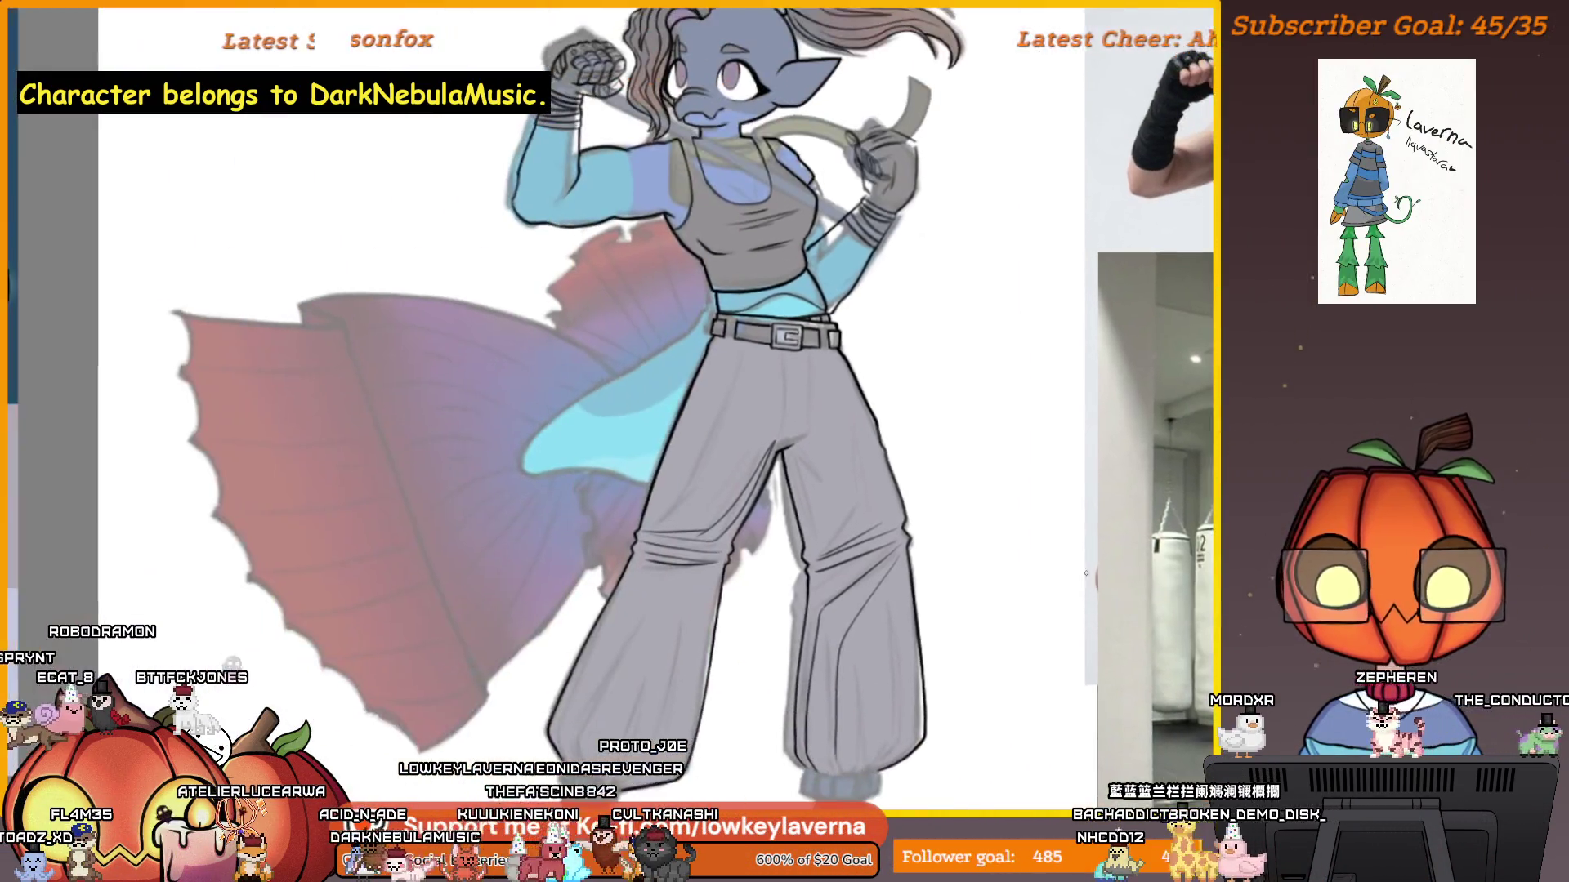
pyautogui.scroll(5, 731, 485)
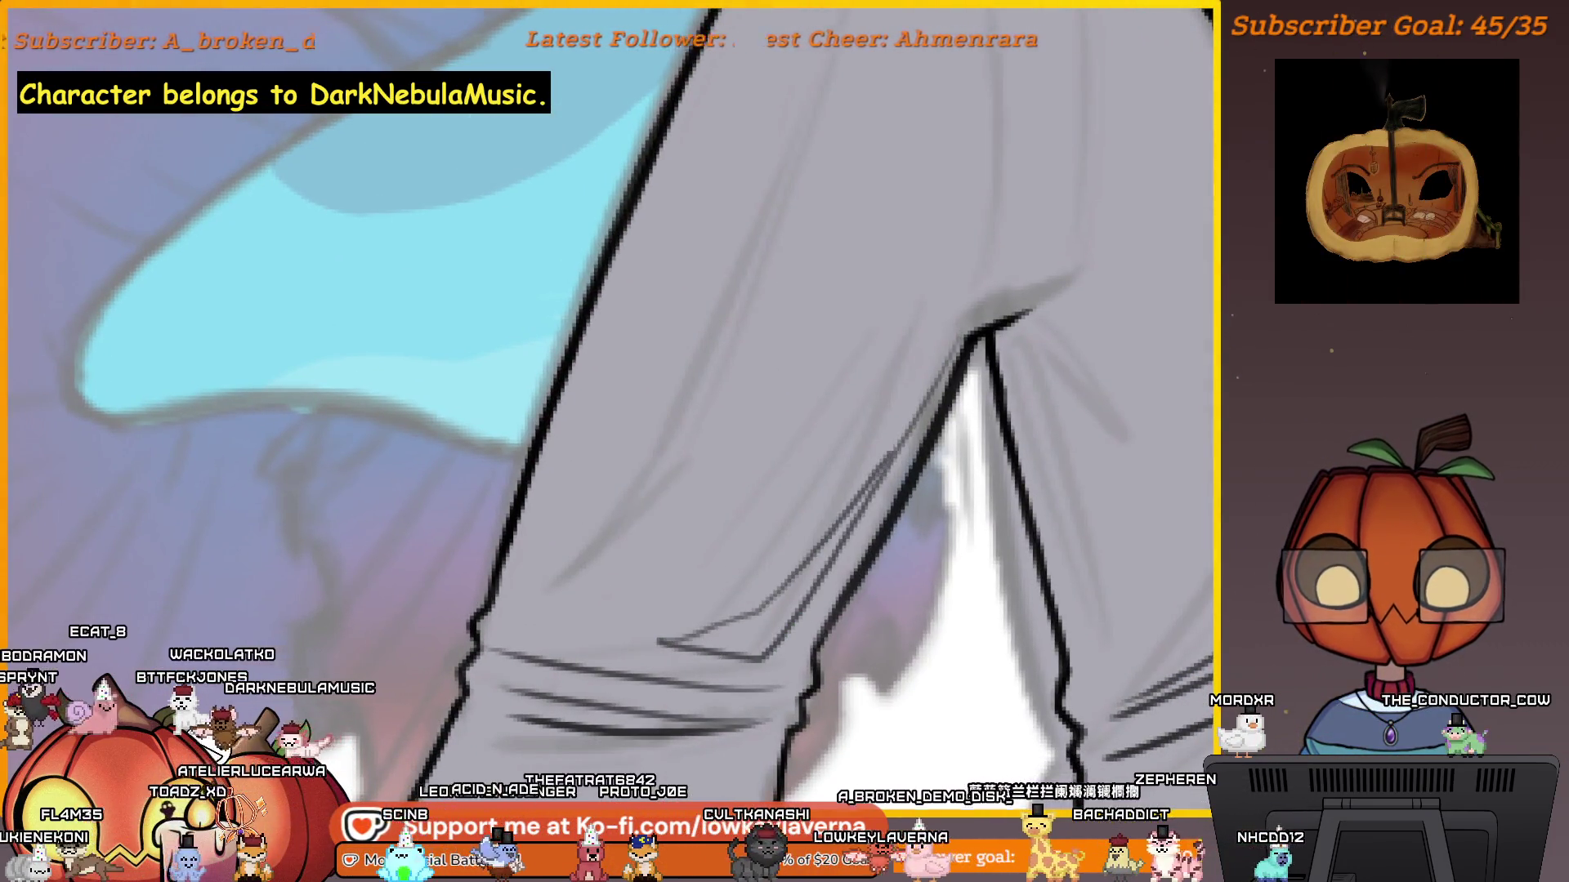
pyautogui.scroll(-4, 862, 476)
pyautogui.scroll(5, 833, 518)
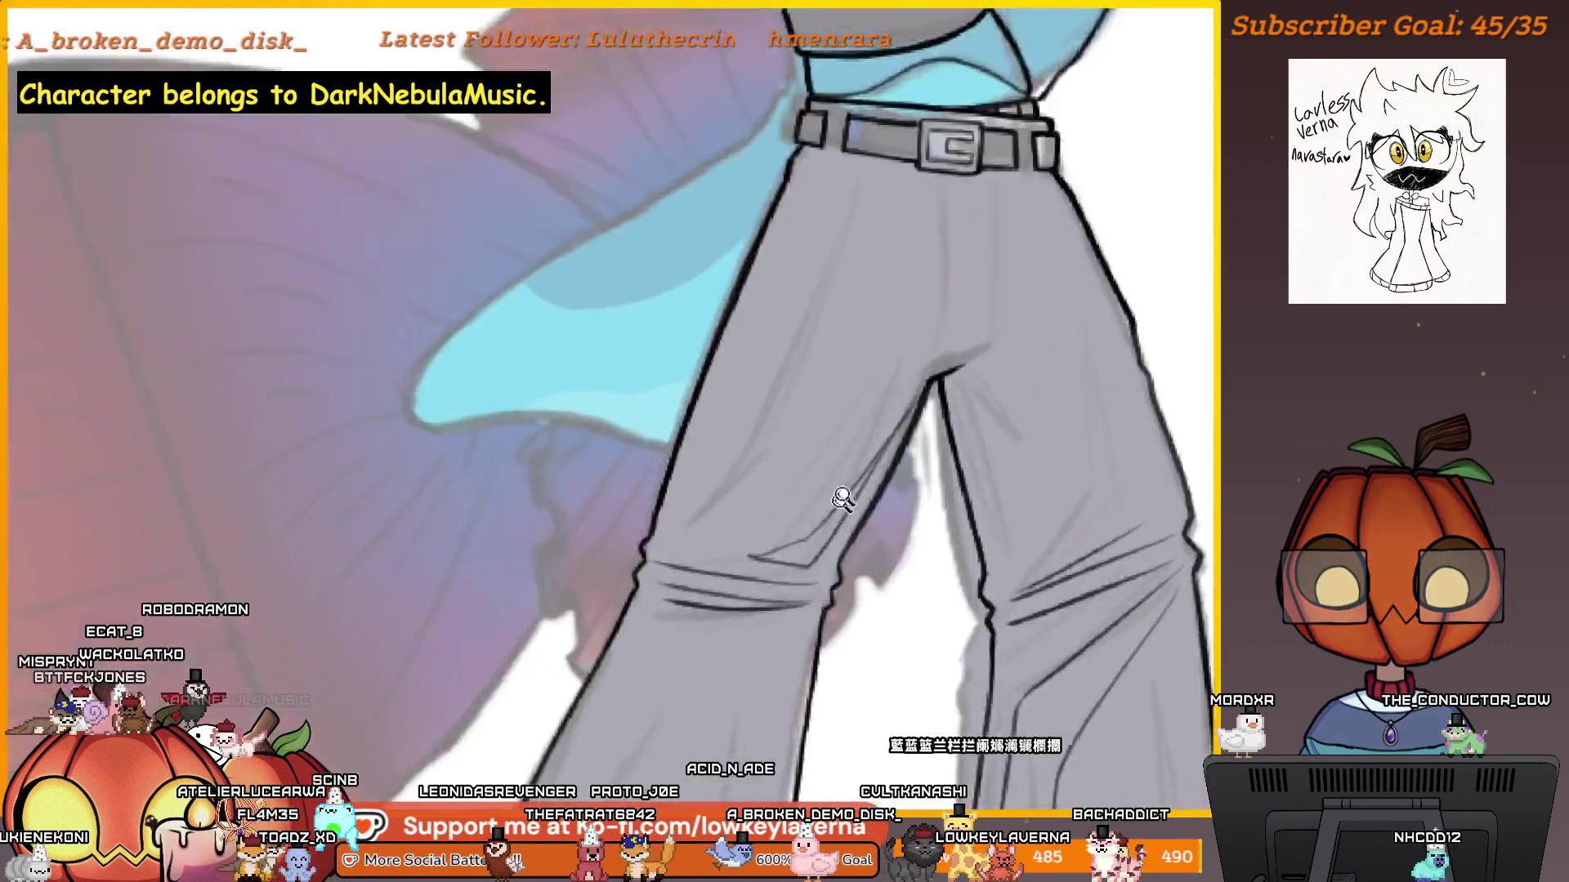
pyautogui.moveTo(919, 396); pyautogui.dragTo(747, 614)
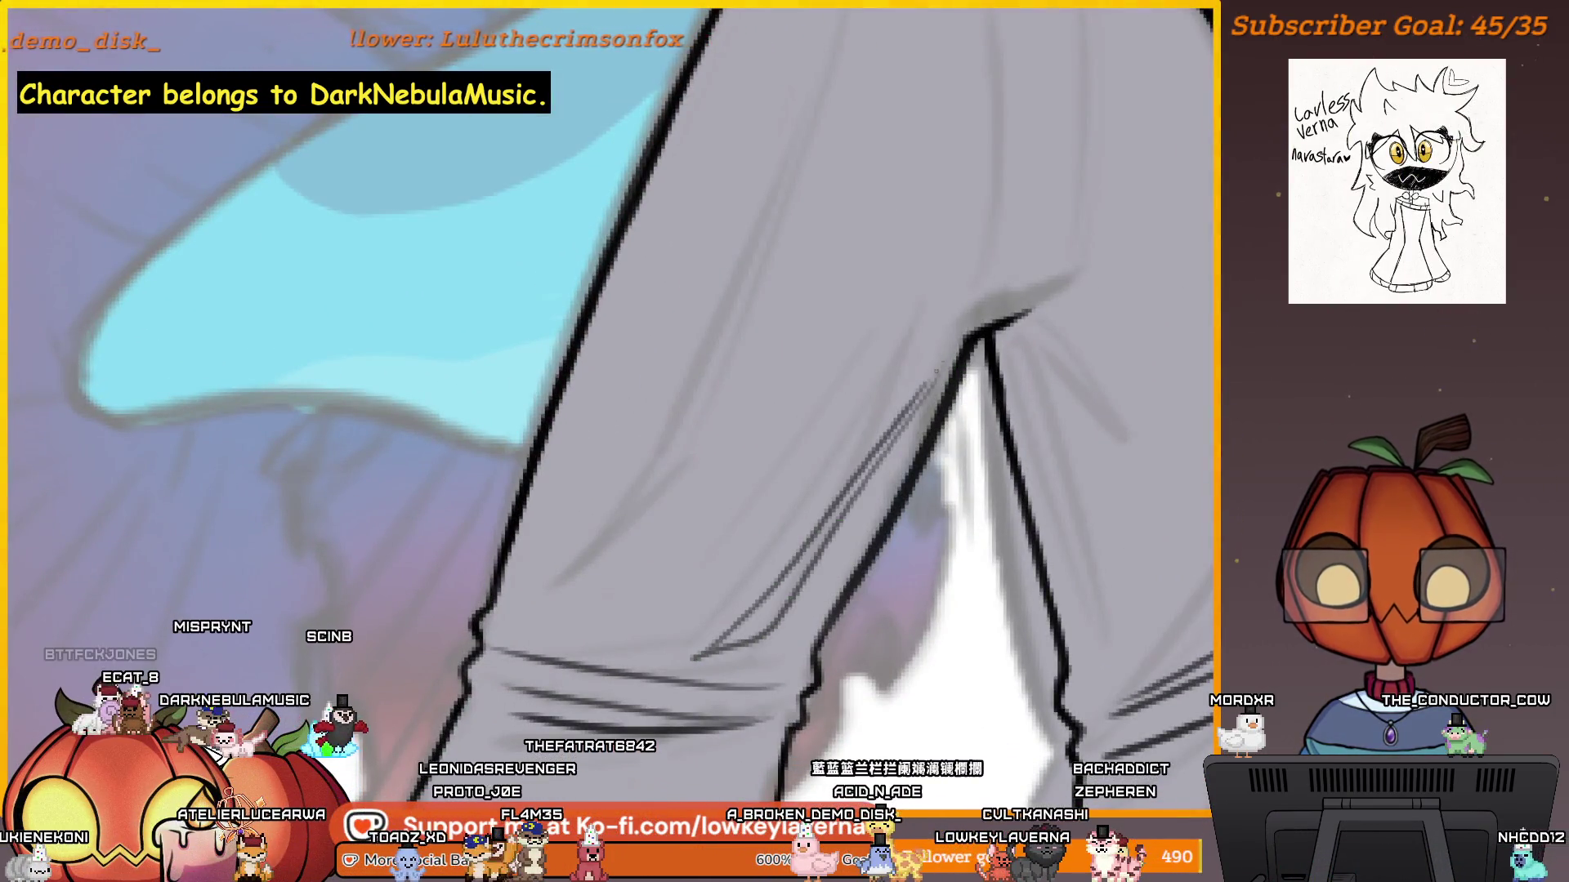
pyautogui.scroll(-4, 966, 421)
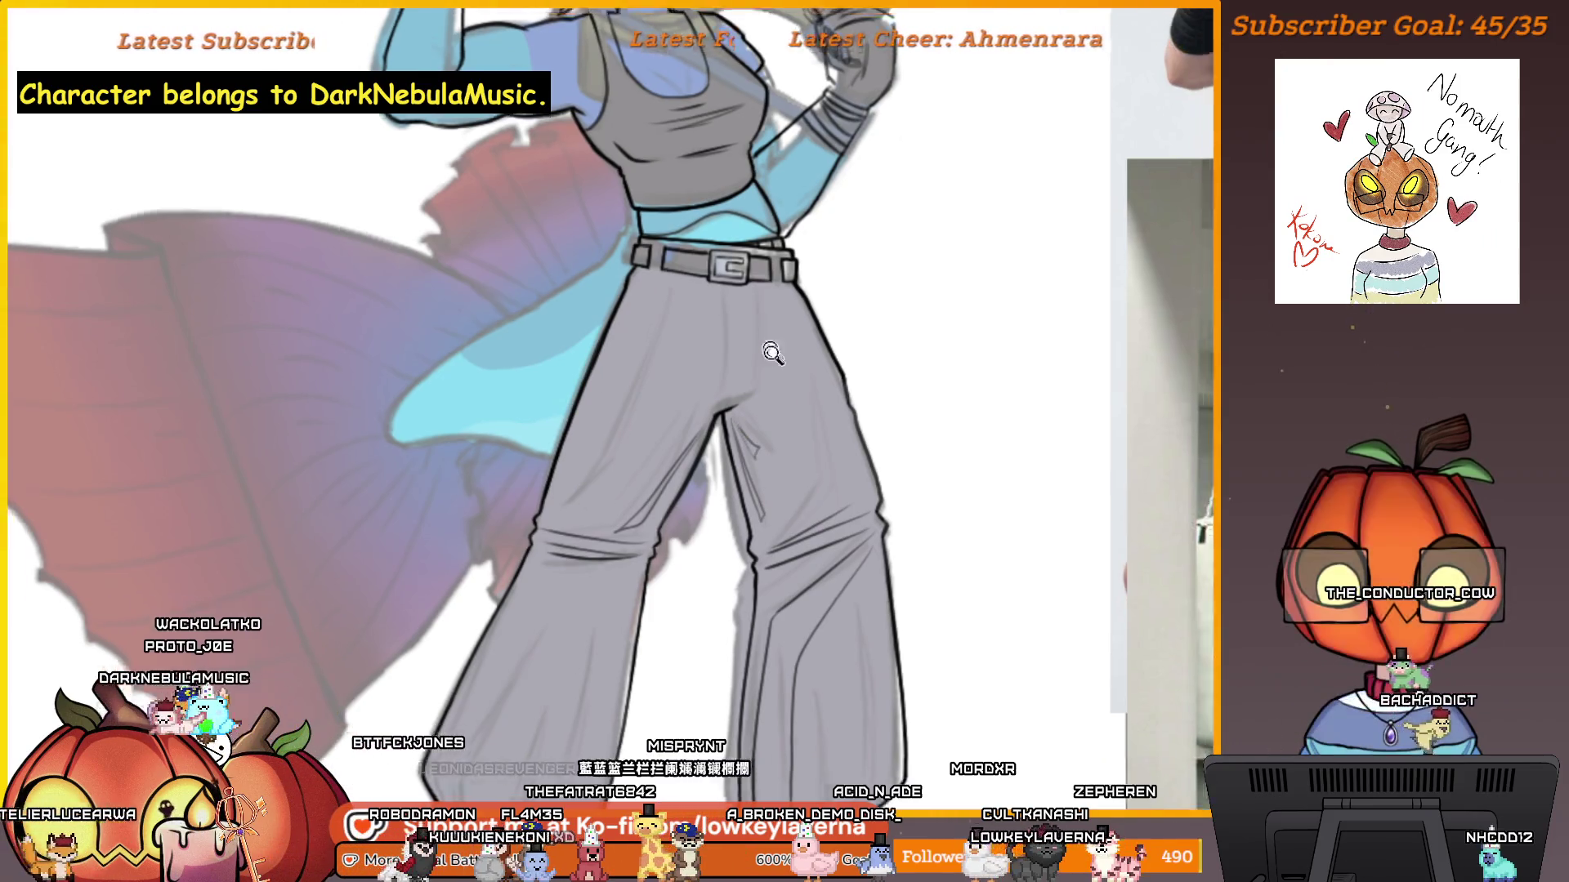
pyautogui.scroll(-5, 772, 339)
pyautogui.scroll(6, 746, 466)
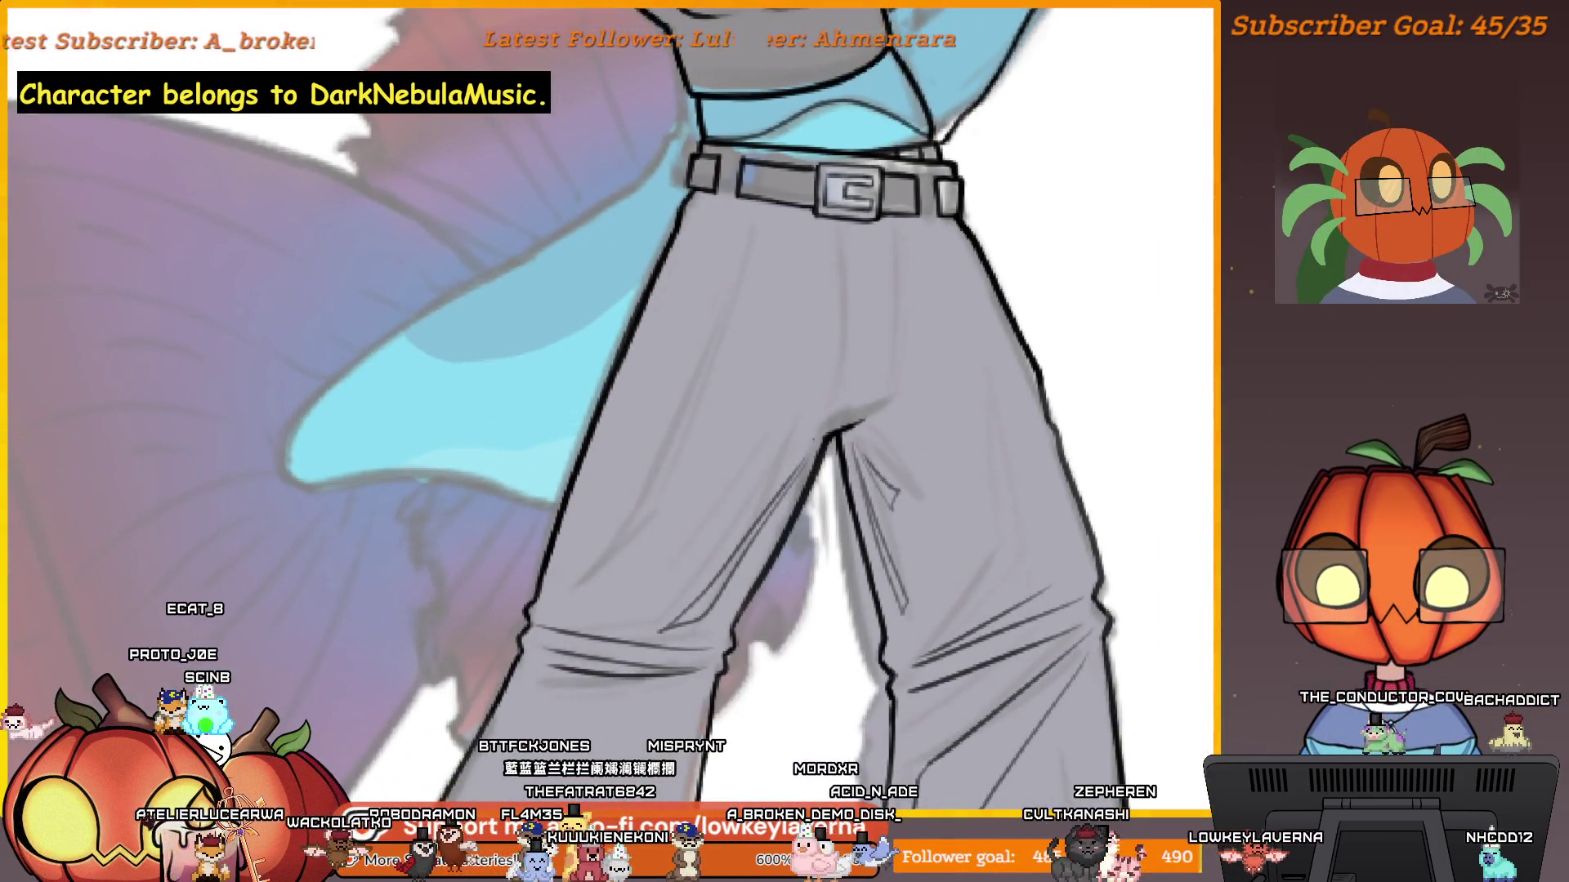
pyautogui.scroll(-5, 760, 502)
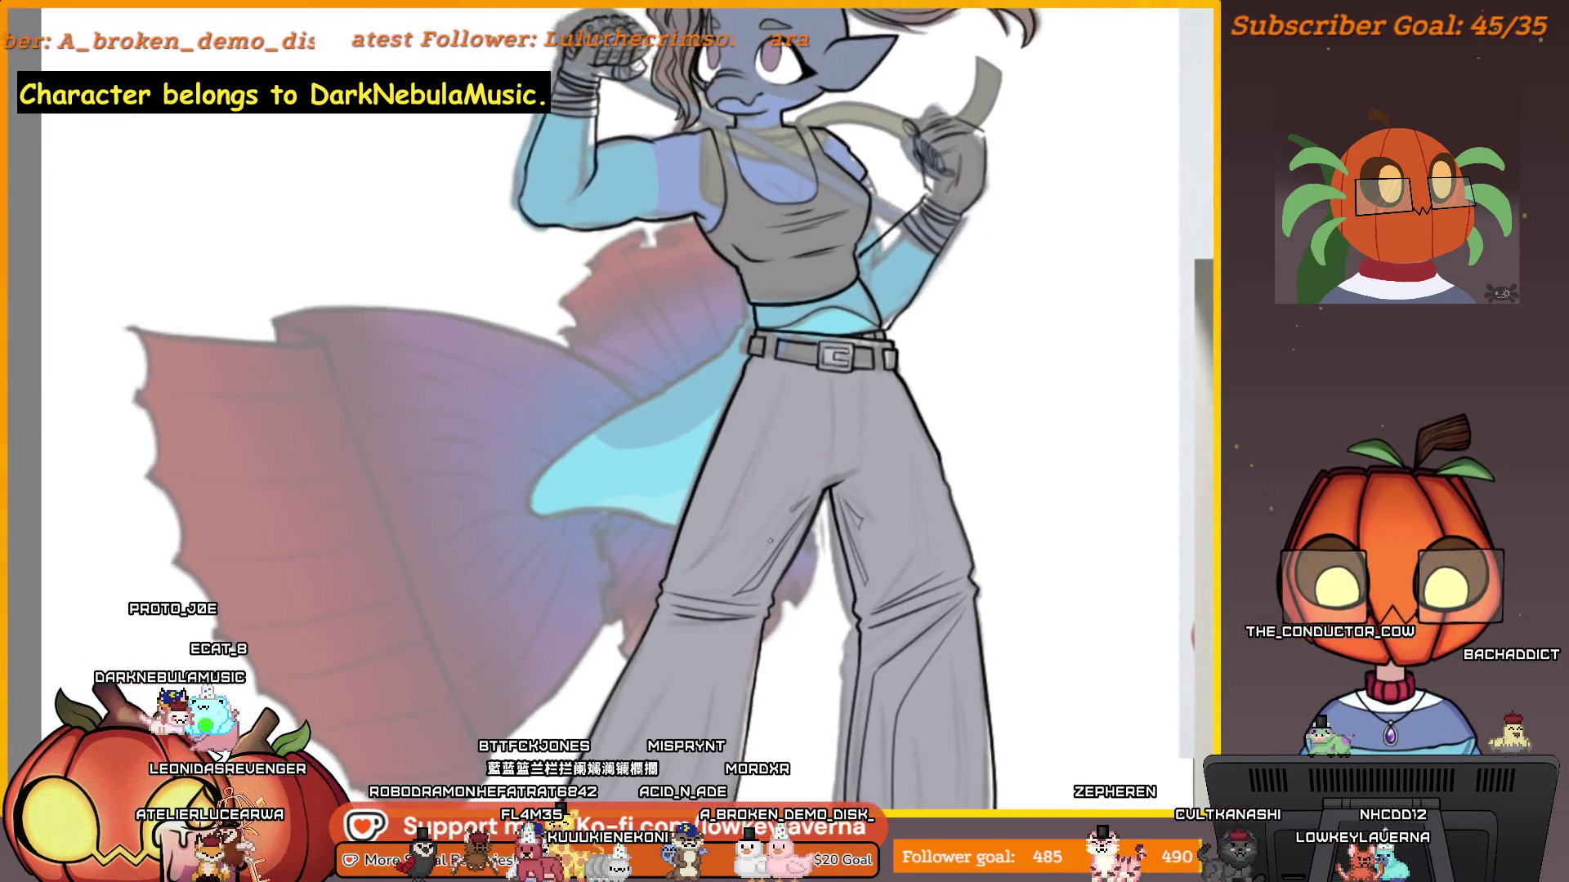
pyautogui.scroll(1, 798, 512)
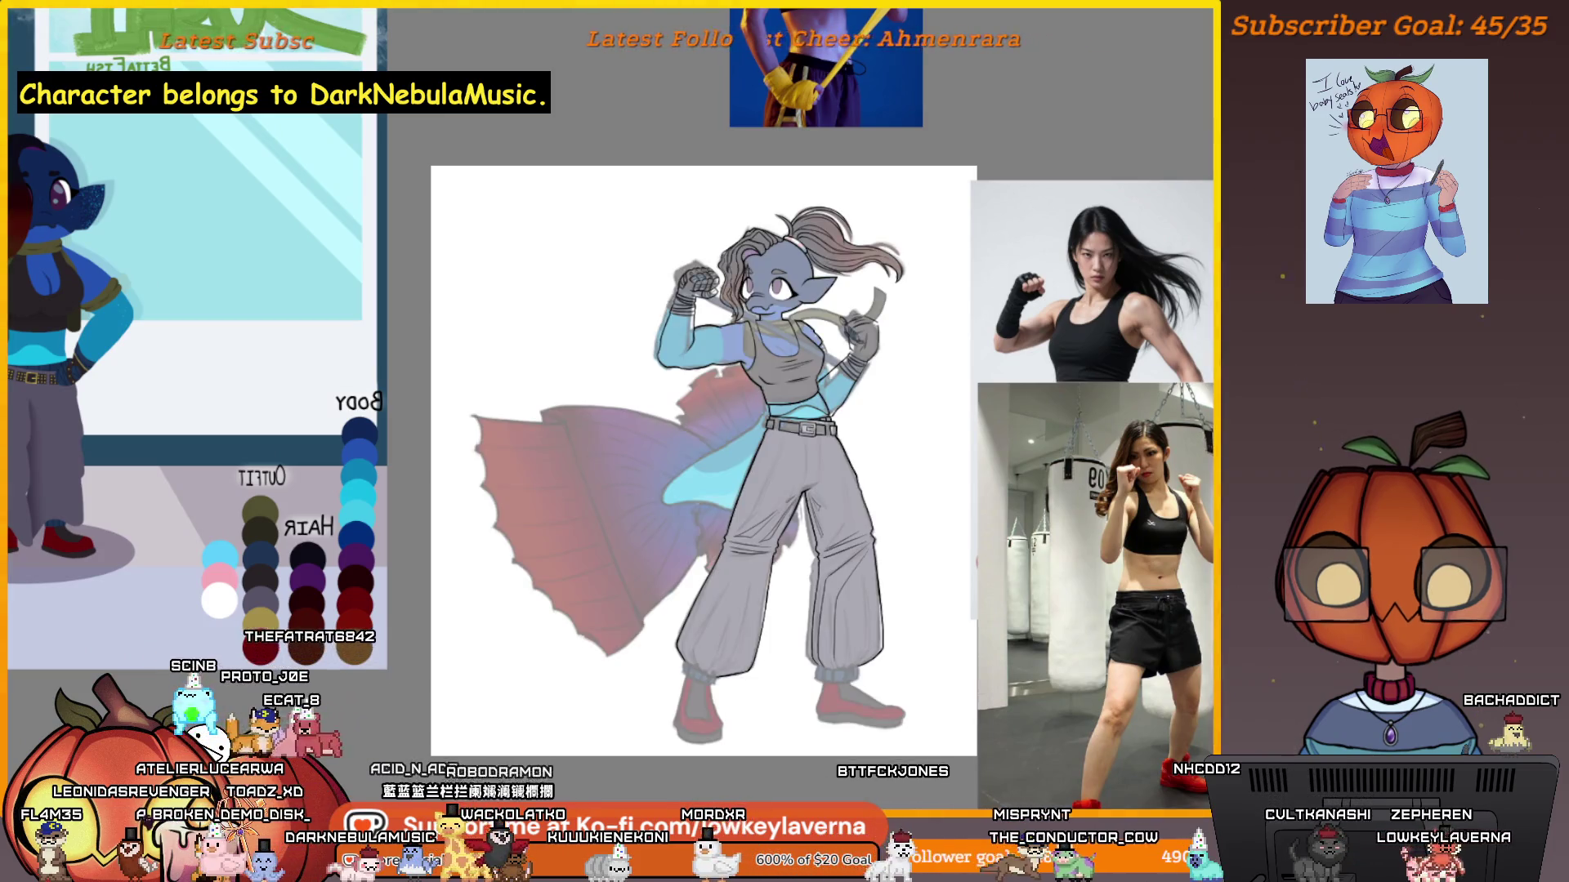
pyautogui.click(776, 476)
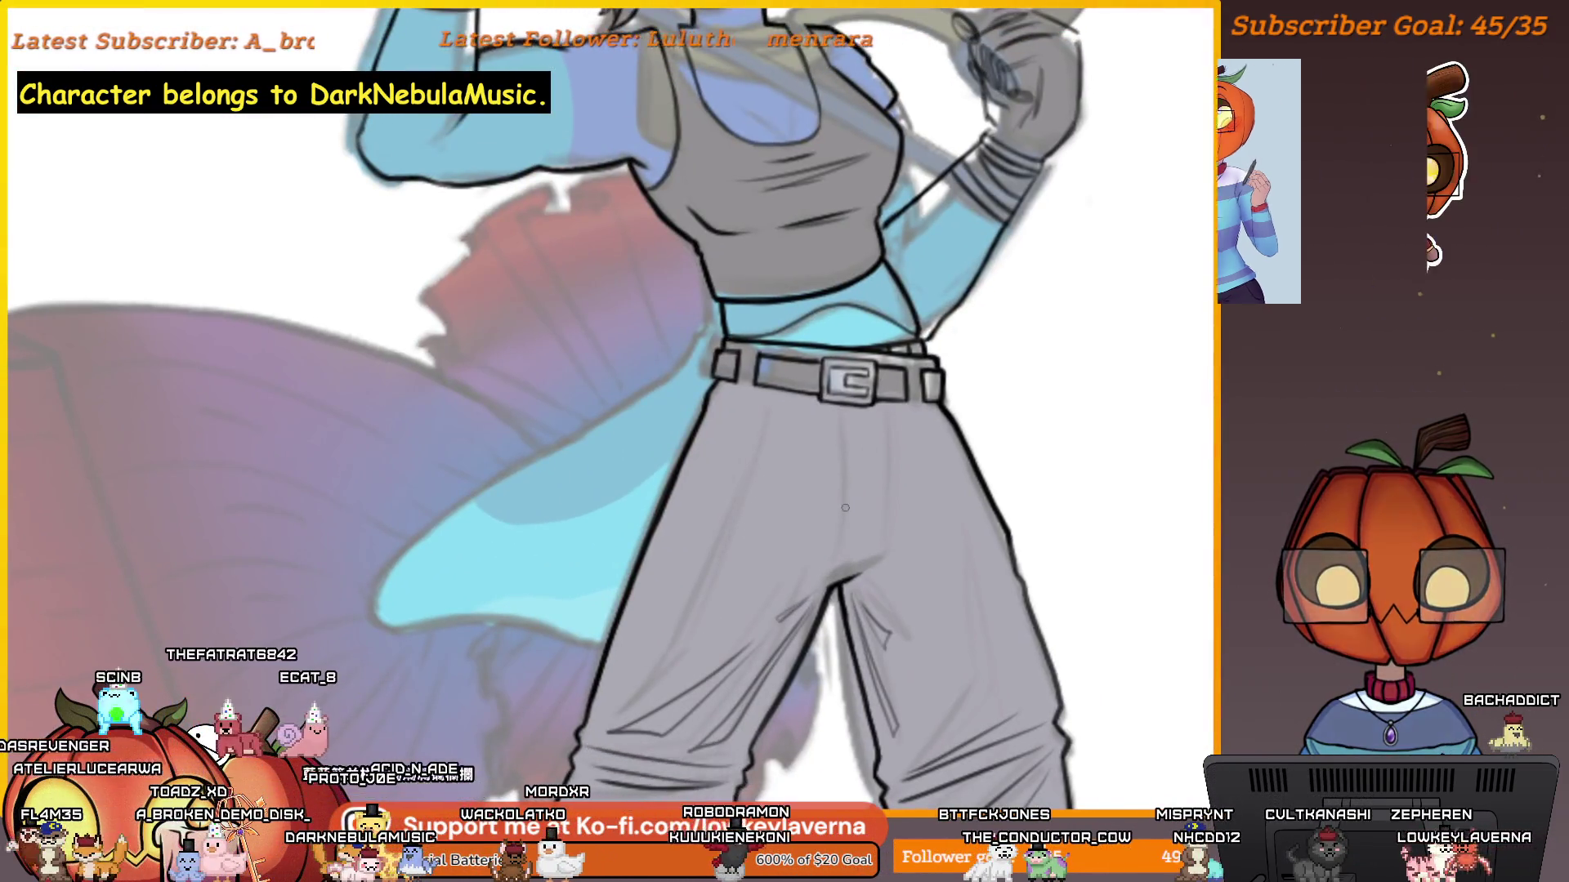
# Ink a short fold line below the belt, then mirror the canvas view horizontally.
pyautogui.scroll(2, 770, 397)
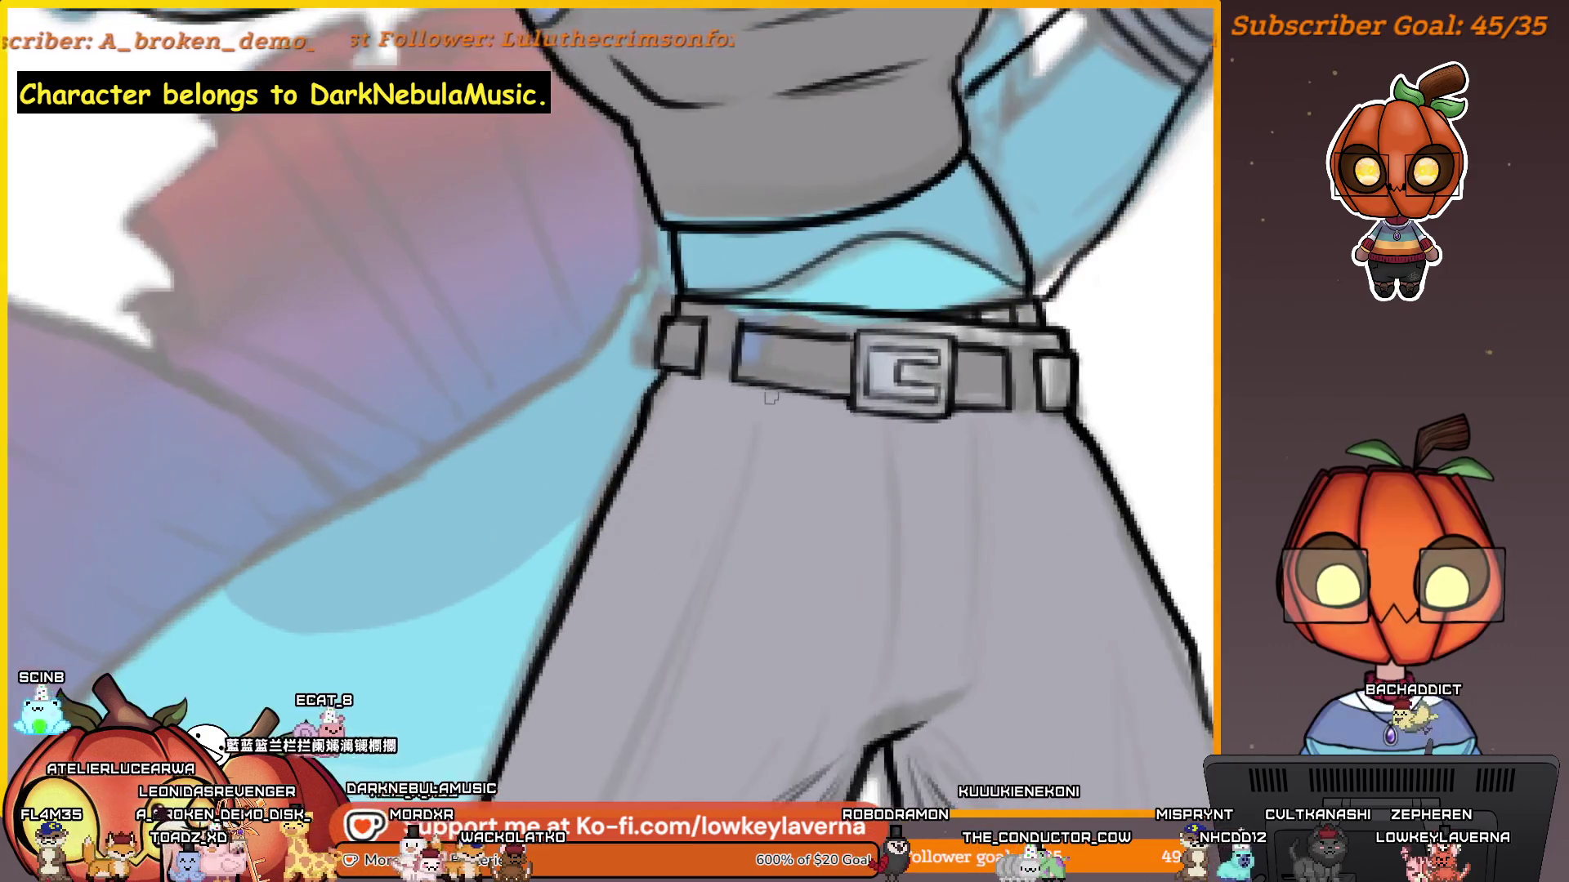
pyautogui.moveTo(773, 396); pyautogui.dragTo(747, 446)
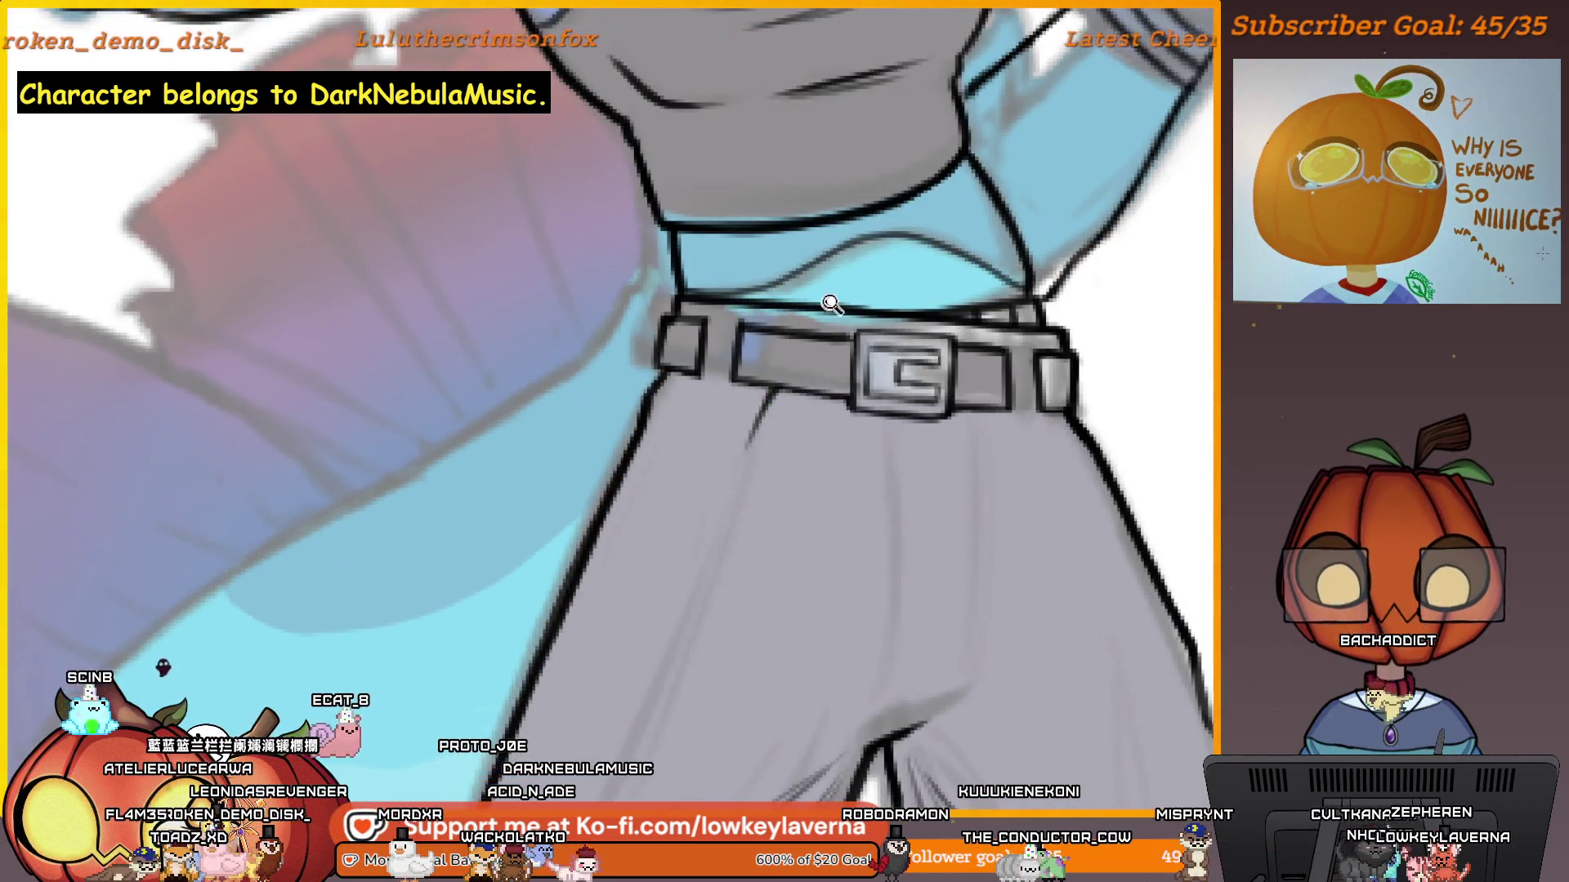
pyautogui.hotkey('ctrl', '0')
pyautogui.moveTo(1018, 554); pyautogui.dragTo(1035, 551)
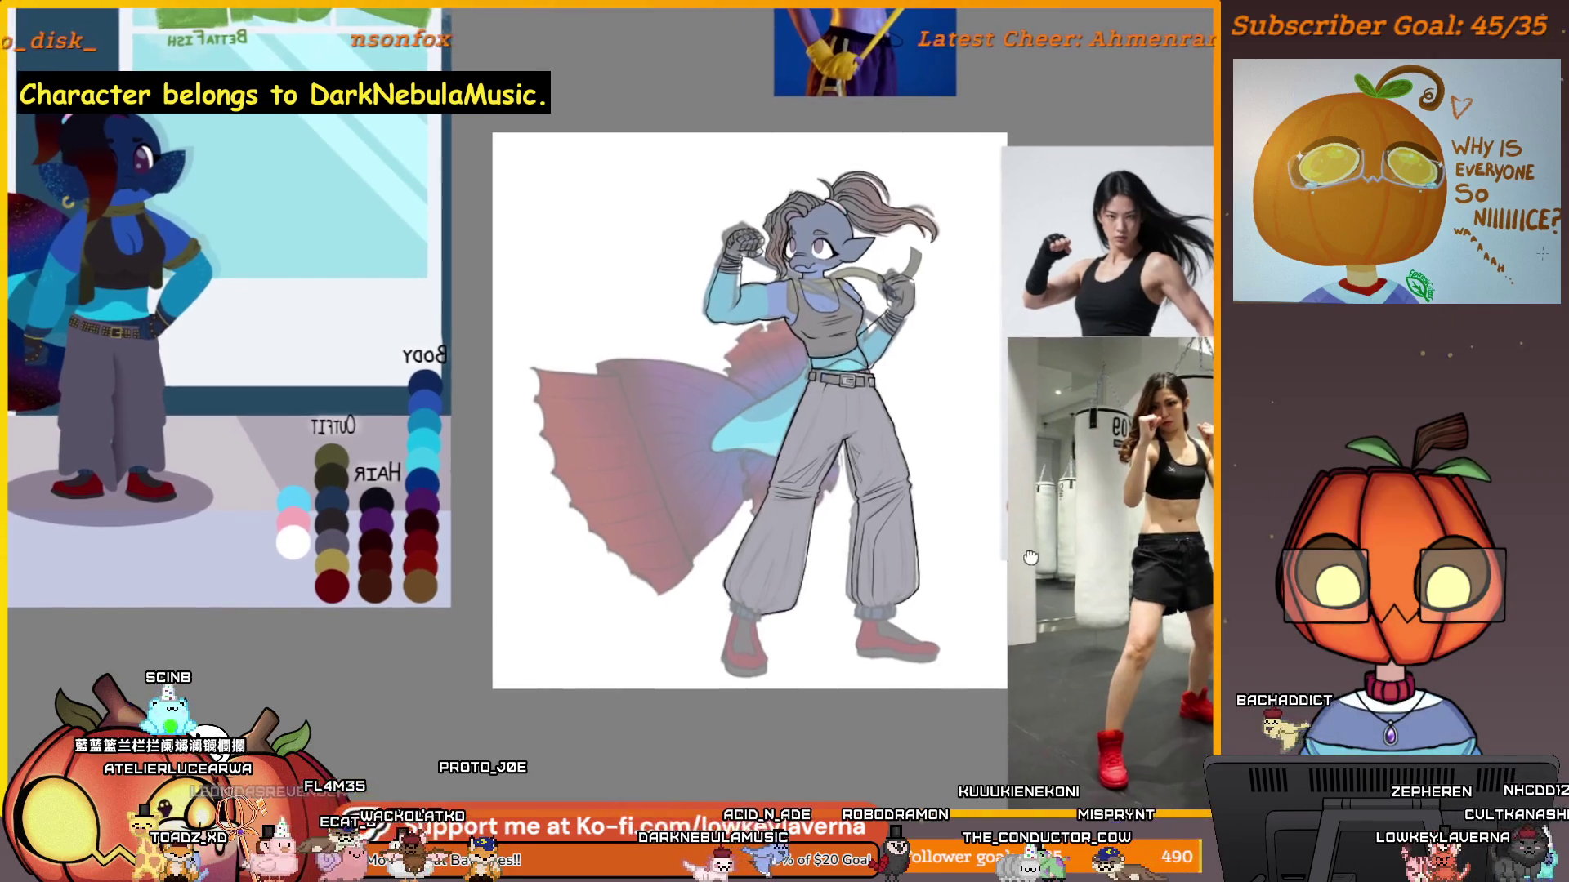
pyautogui.scroll(5, 766, 415)
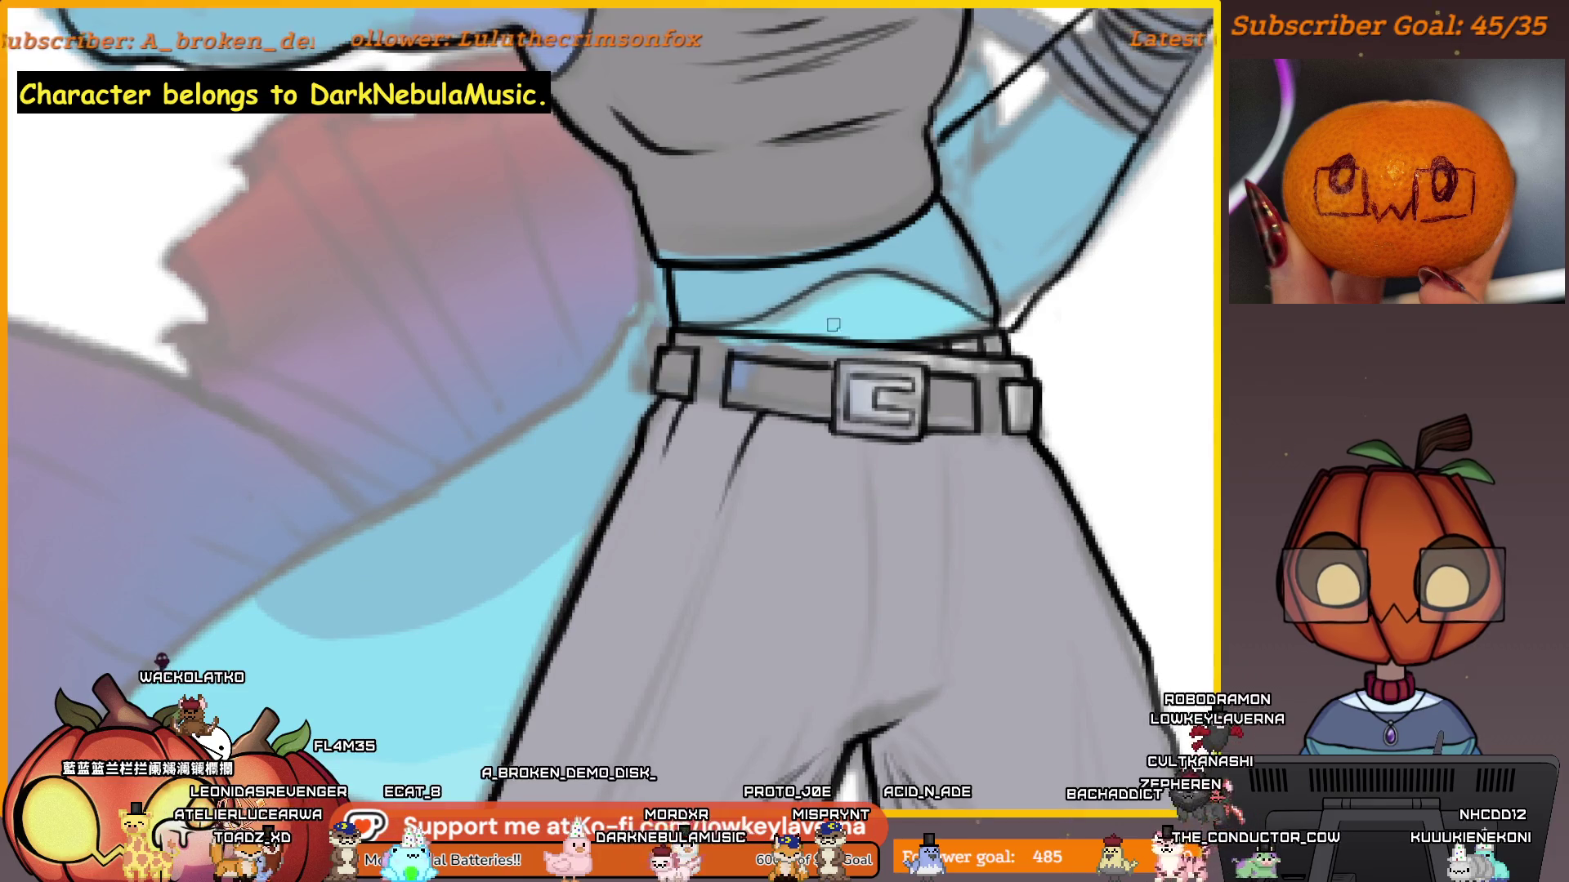
pyautogui.press('m')
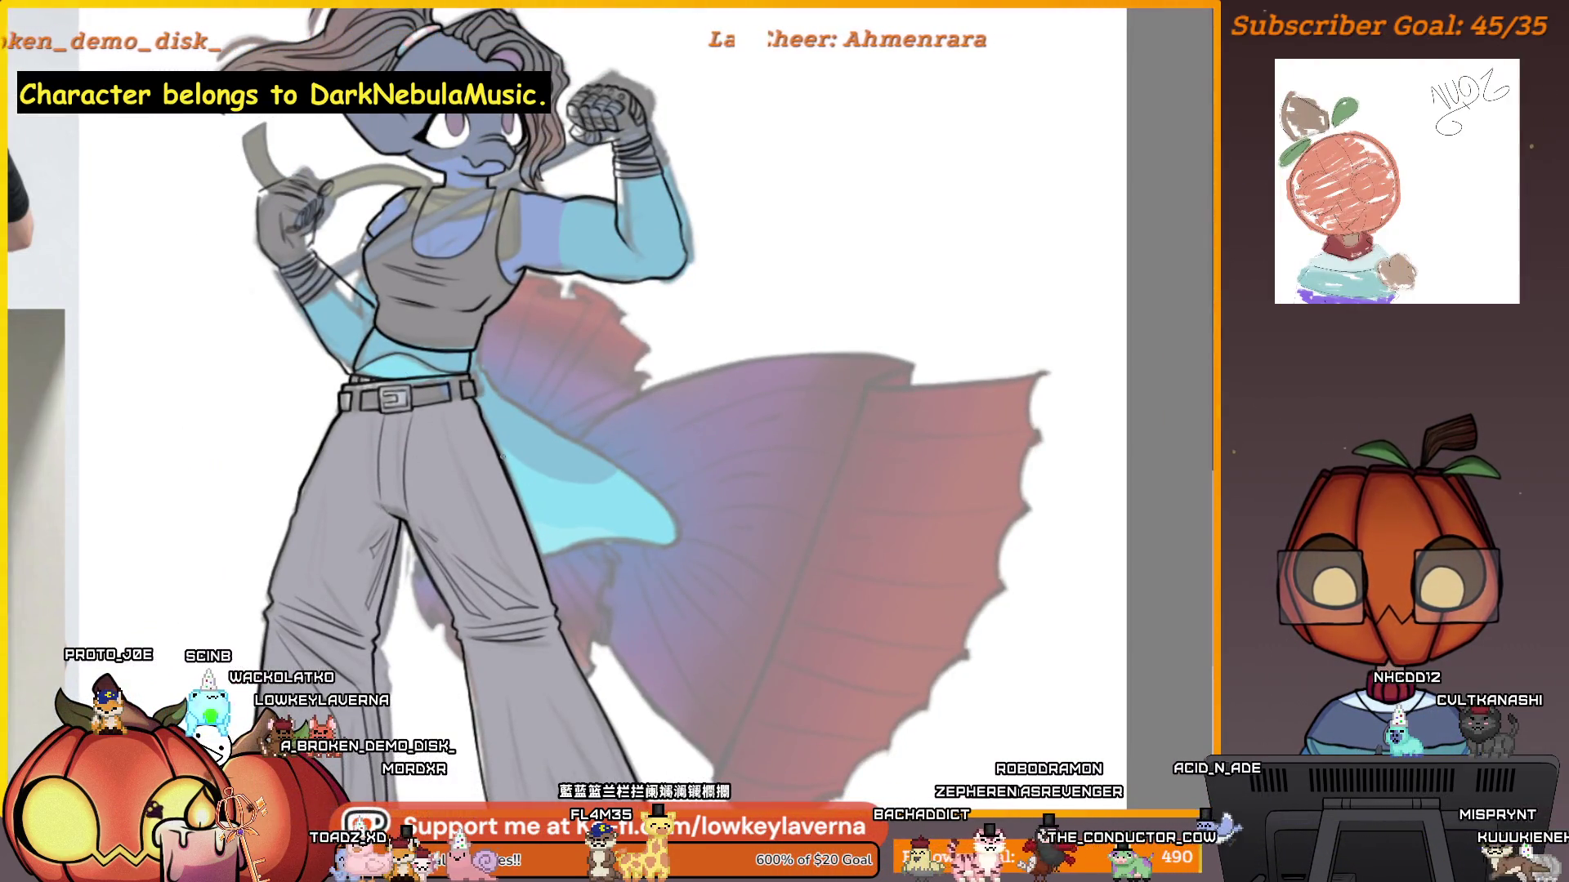
# Recentre the figure beside the reference photos and zoom in on the fin by the belt.
pyautogui.moveTo(564, 646); pyautogui.dragTo(849, 652)
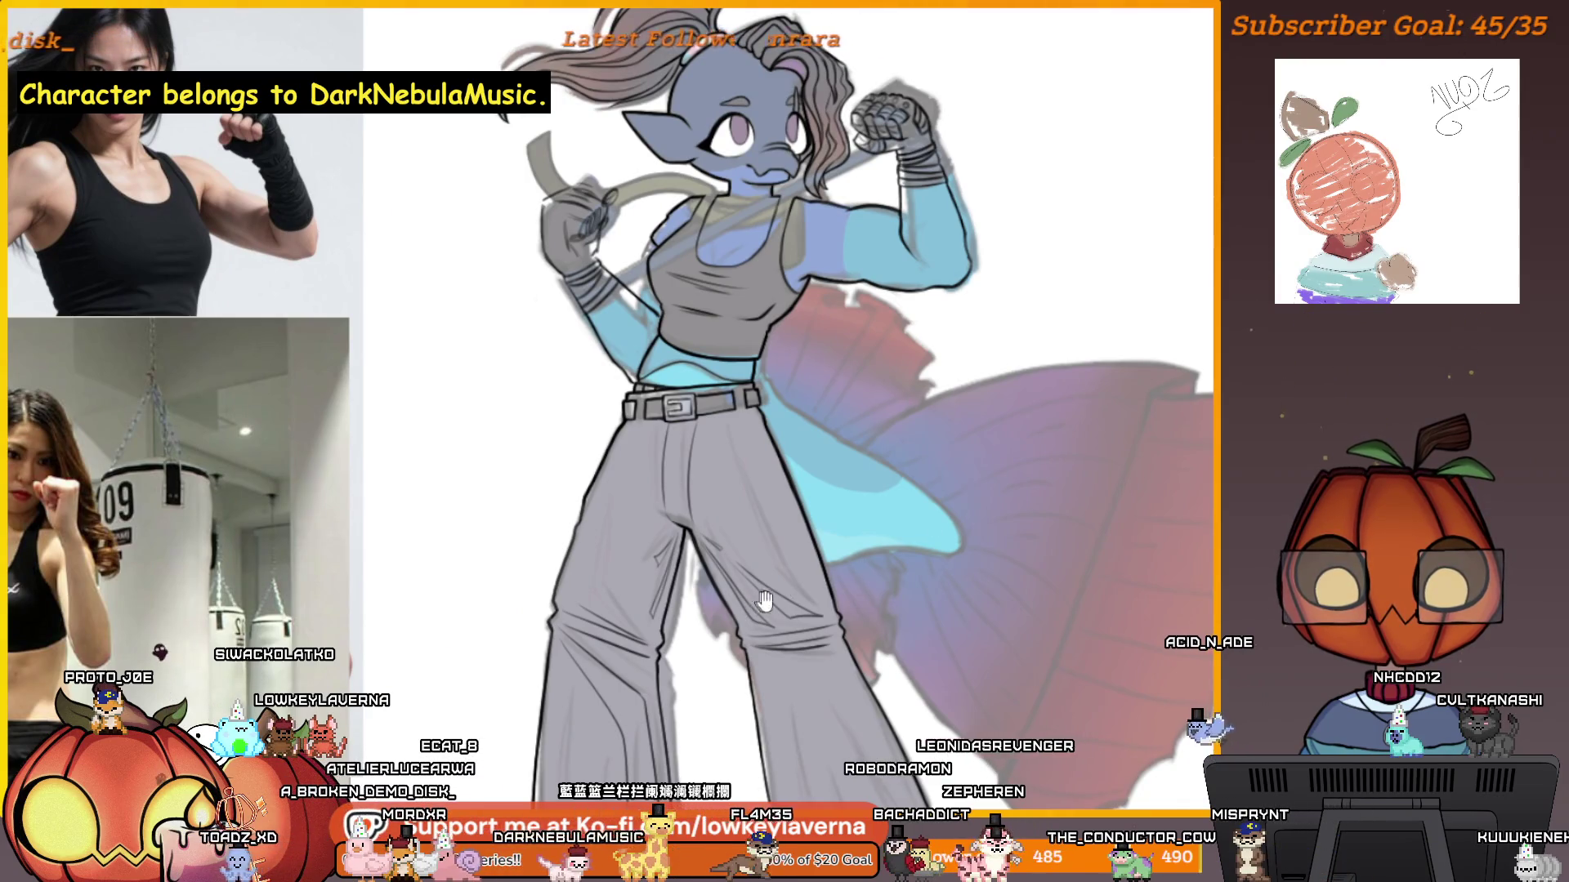
pyautogui.moveTo(760, 600); pyautogui.dragTo(843, 637)
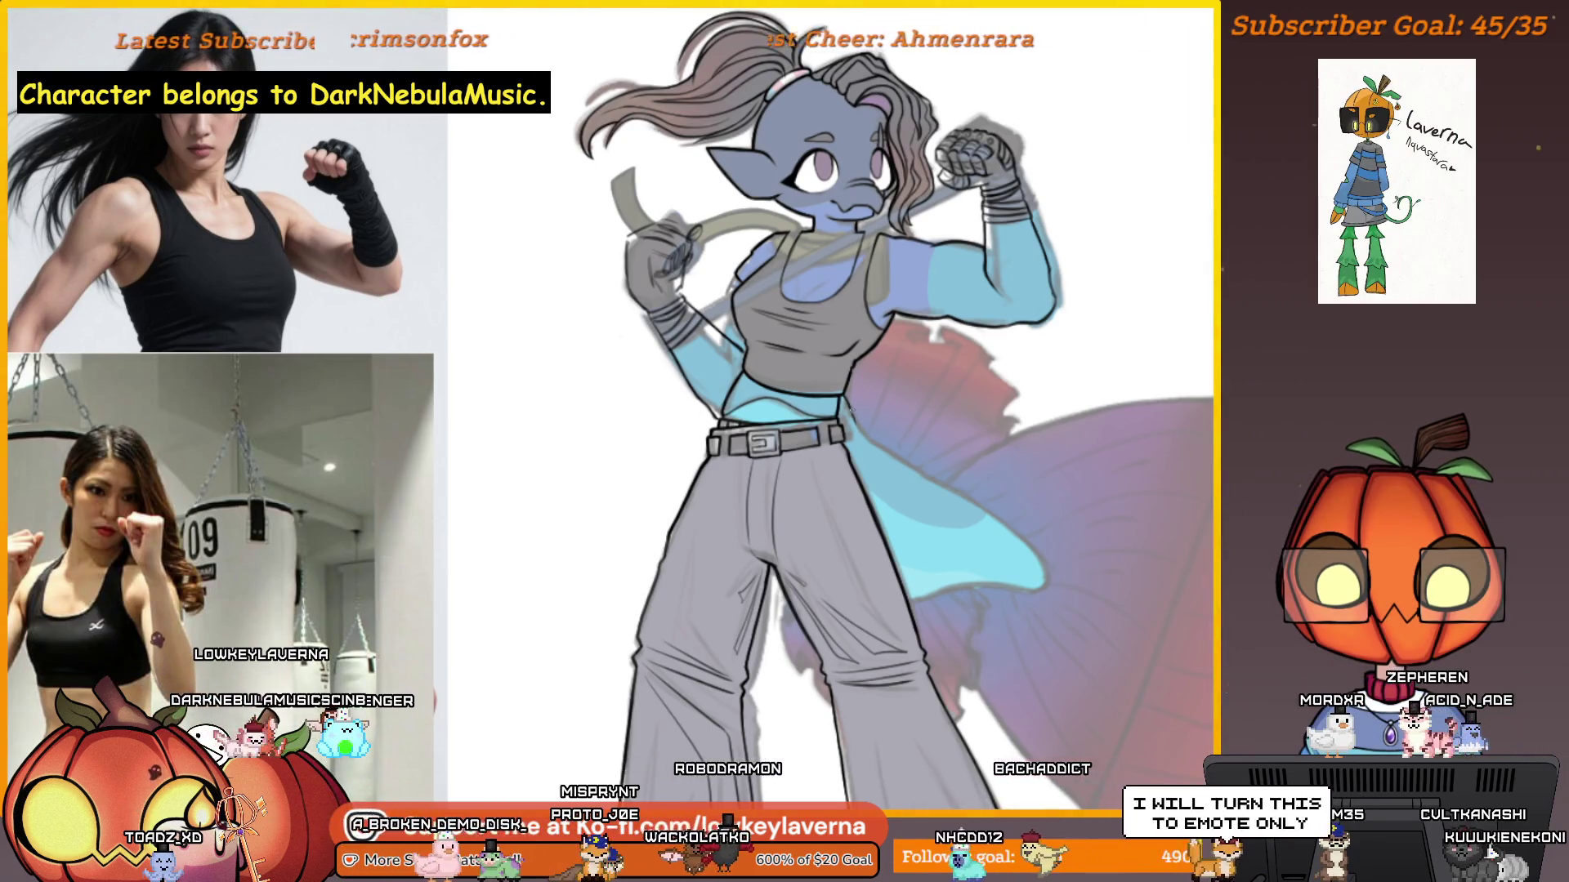
pyautogui.scroll(3, 866, 420)
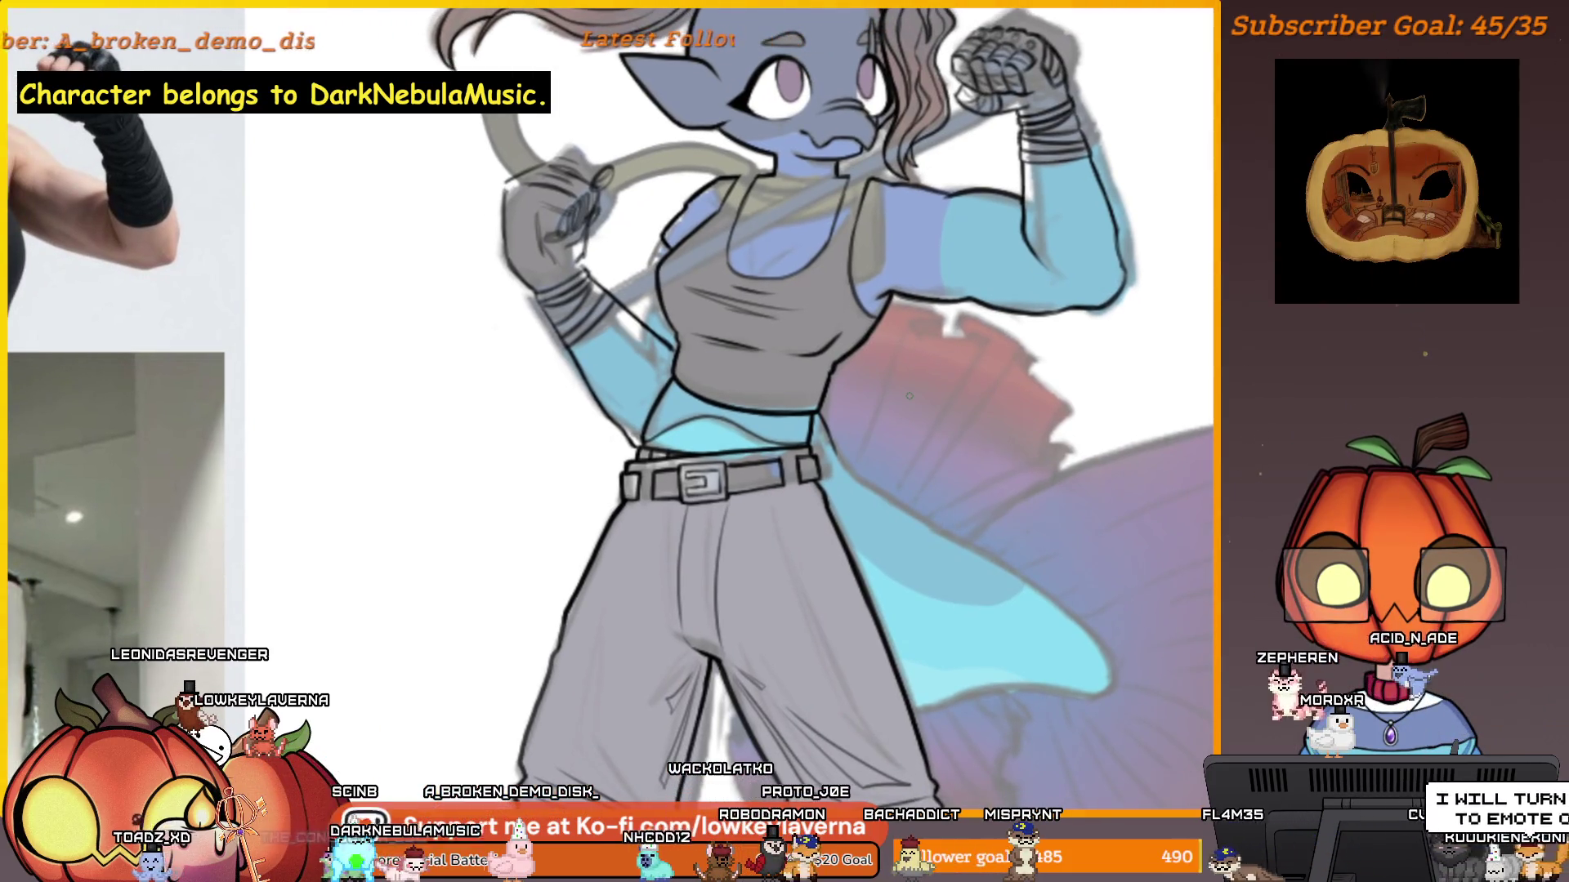
pyautogui.scroll(3, 826, 322)
pyautogui.scroll(3, 827, 323)
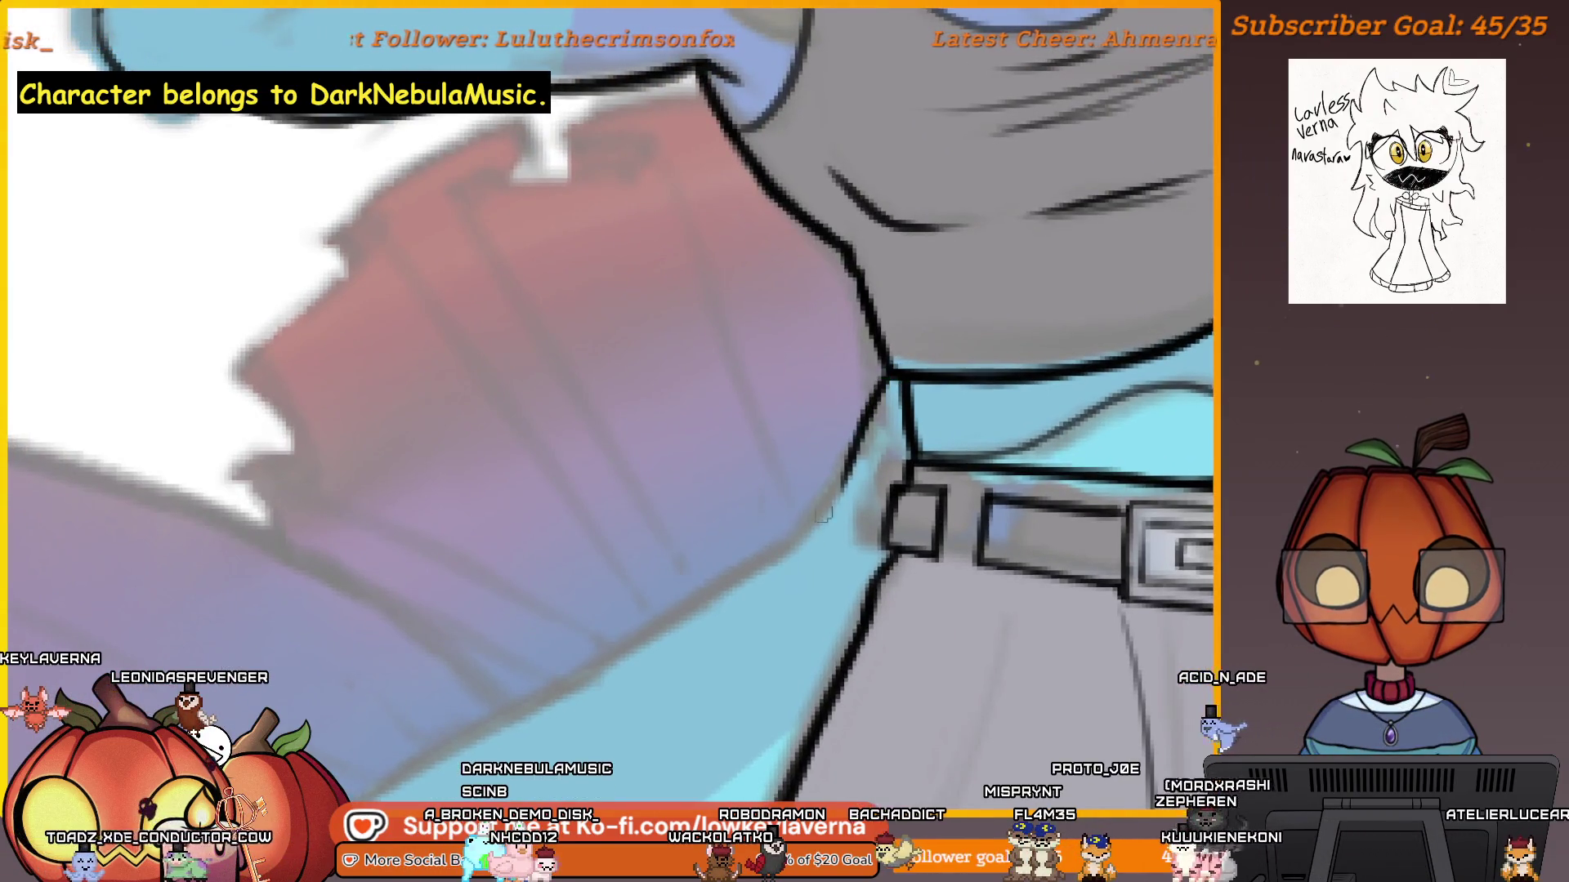
pyautogui.scroll(-2, 853, 448)
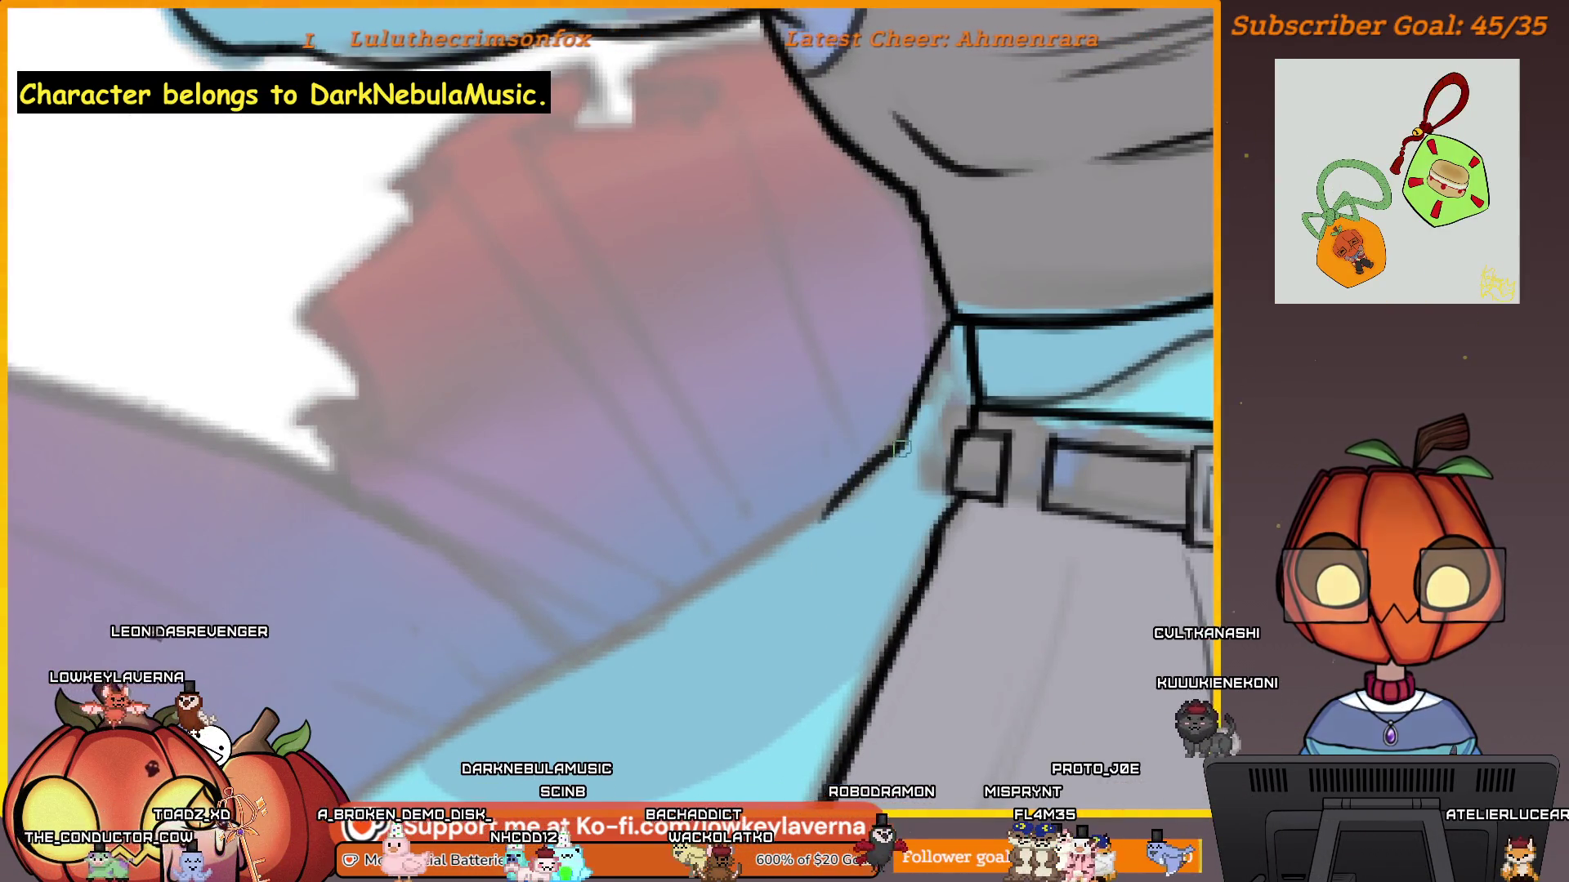
# Ink the cyan tail shape's outline, then start the jagged fin edge and a ray beneath it.
pyautogui.moveTo(831, 561)
pyautogui.mouseDown()
pyautogui.moveTo(1033, 399)
pyautogui.moveTo(1082, 294)
pyautogui.moveTo(1123, 270)
pyautogui.mouseUp()
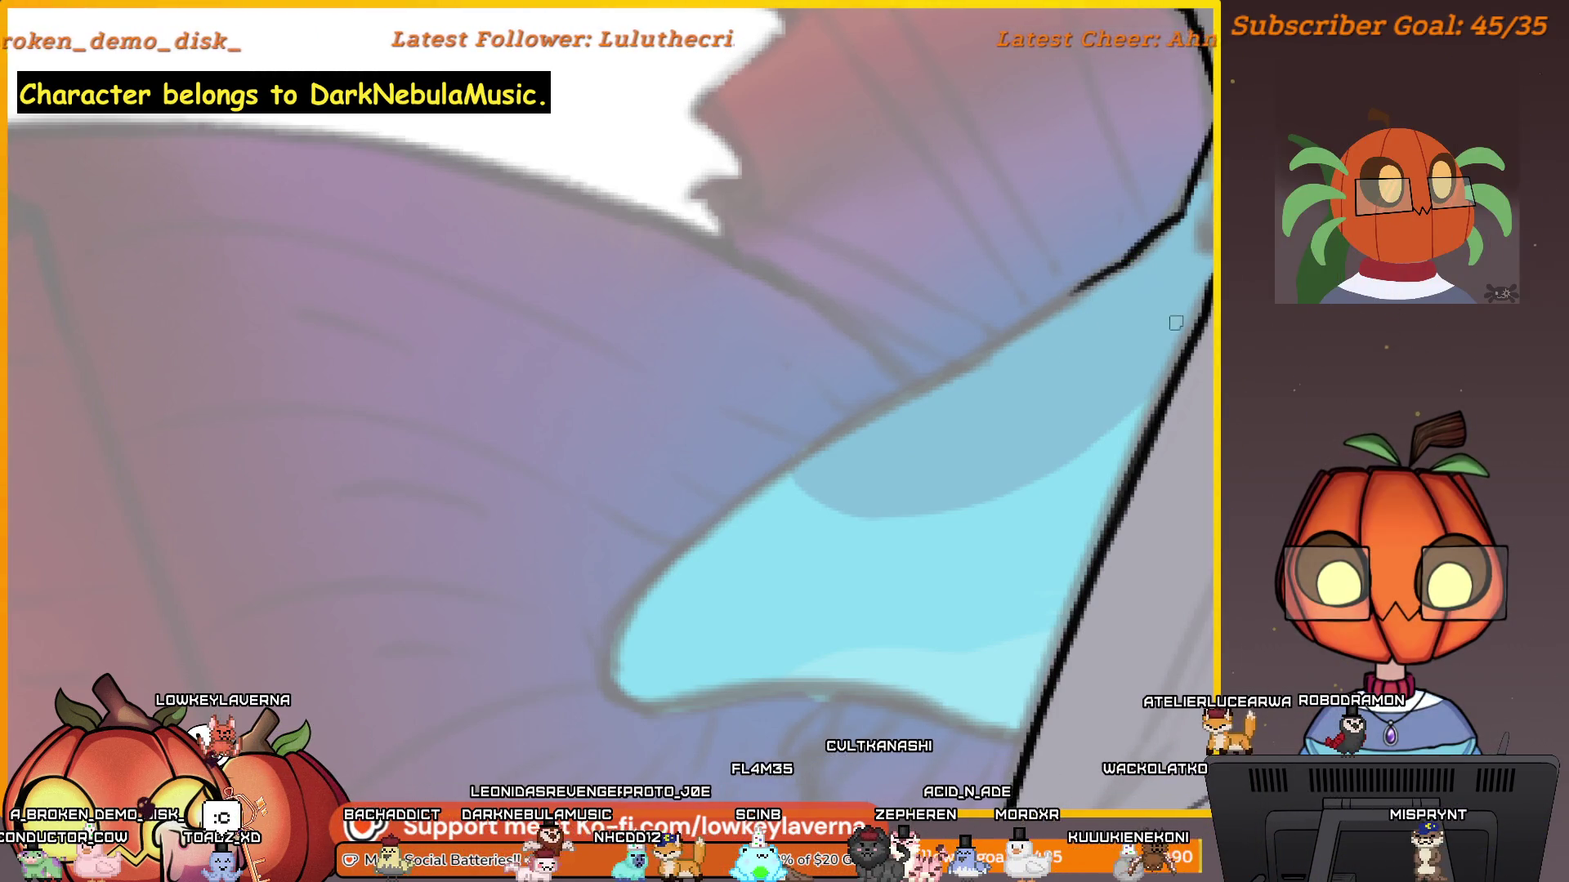
pyautogui.moveTo(1094, 321); pyautogui.dragTo(1141, 315)
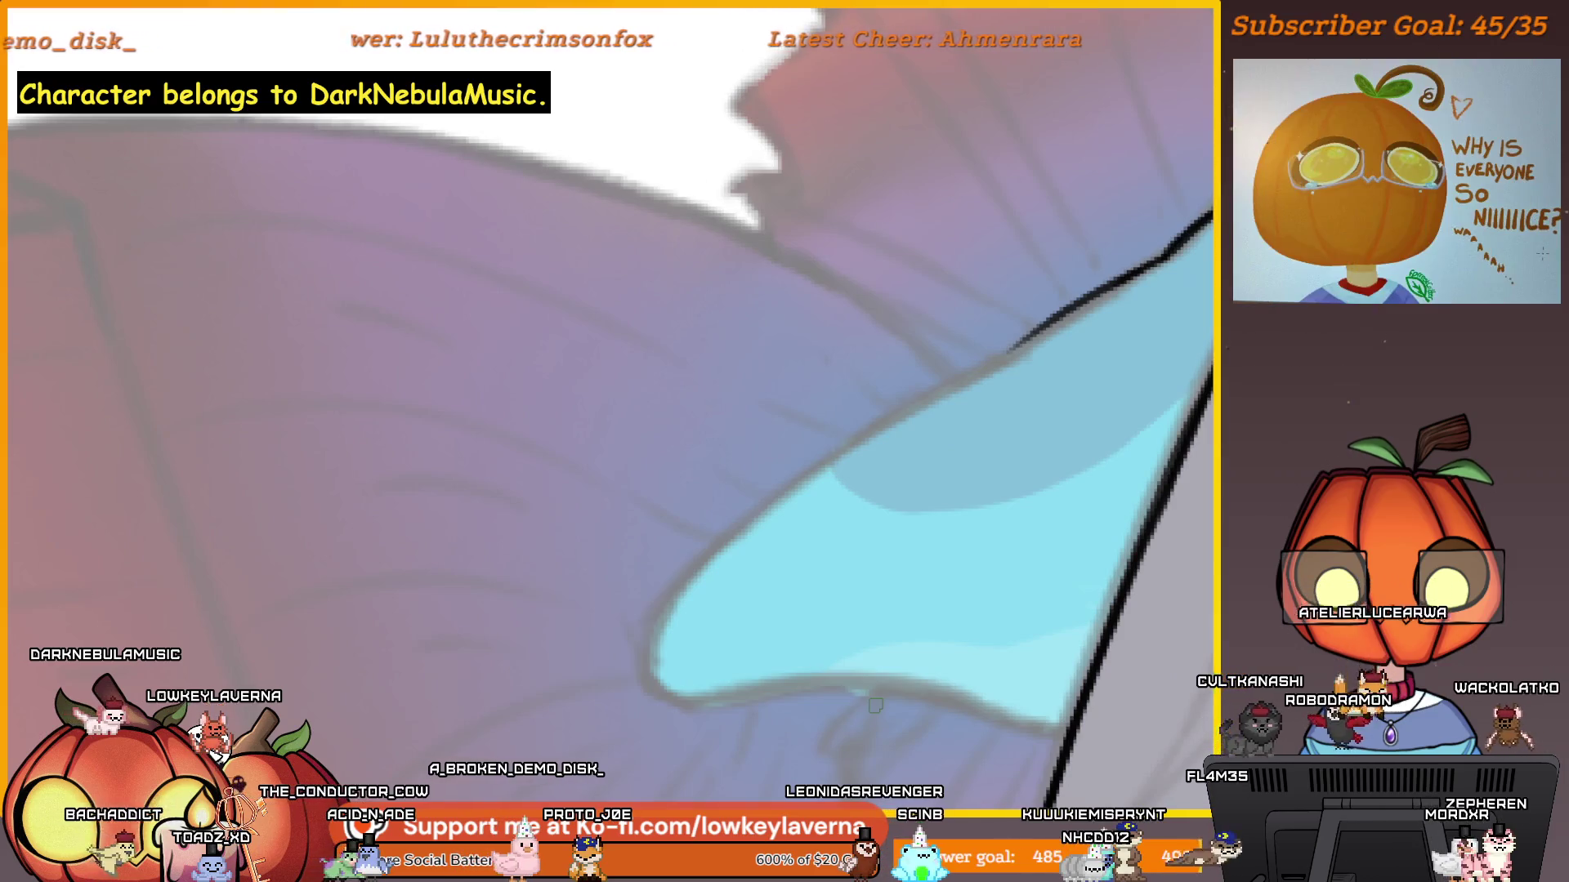
pyautogui.moveTo(1207, 143); pyautogui.dragTo(617, 572)
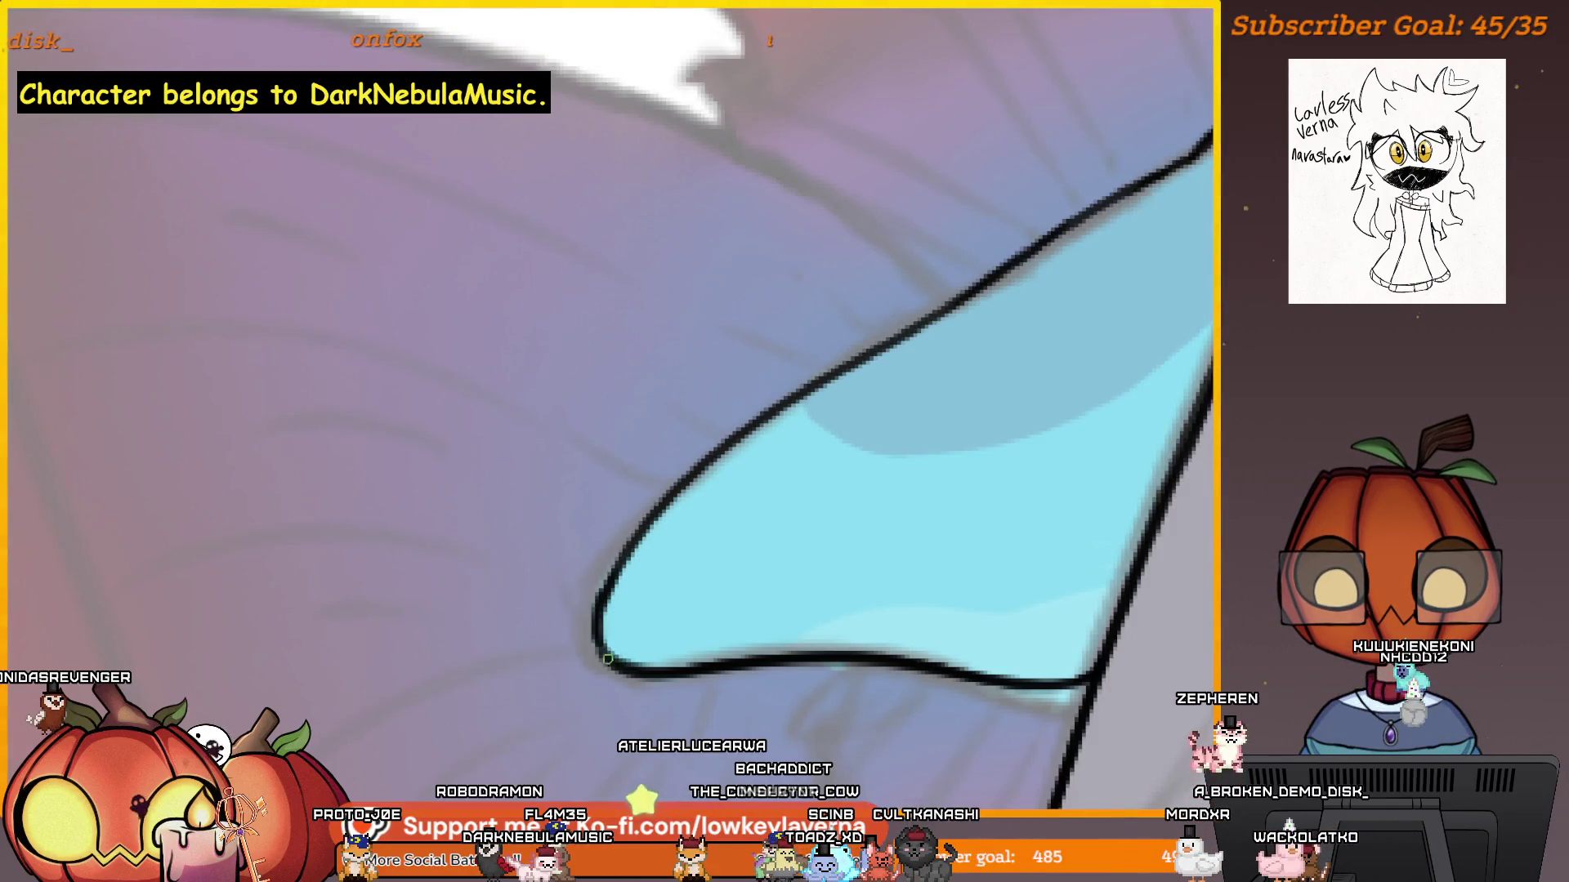
pyautogui.scroll(-5, 670, 498)
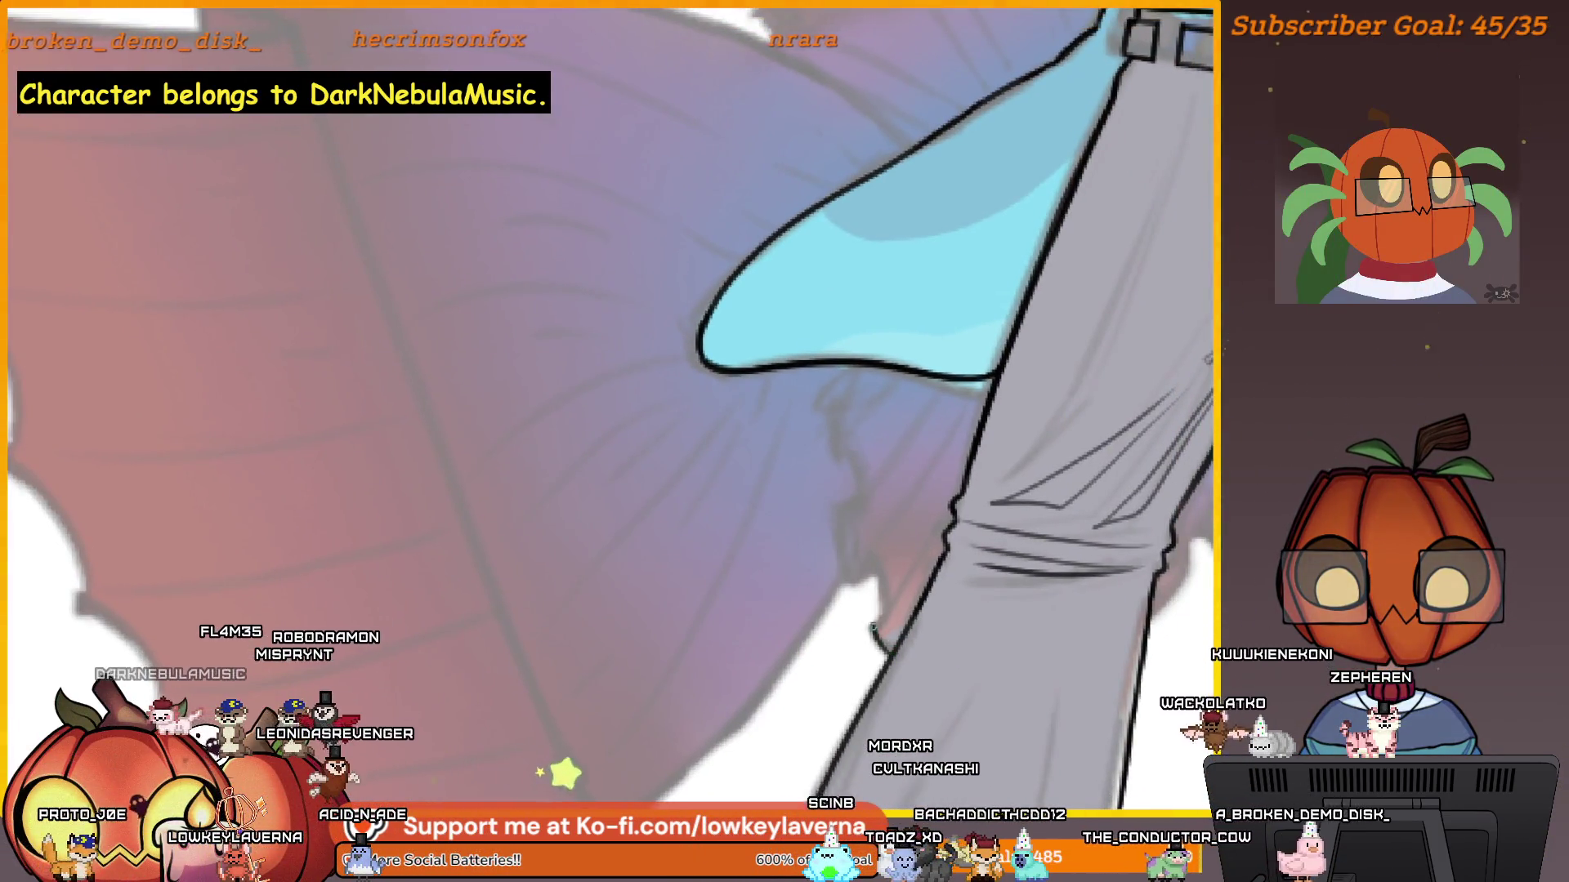
pyautogui.moveTo(844, 545); pyautogui.dragTo(823, 362)
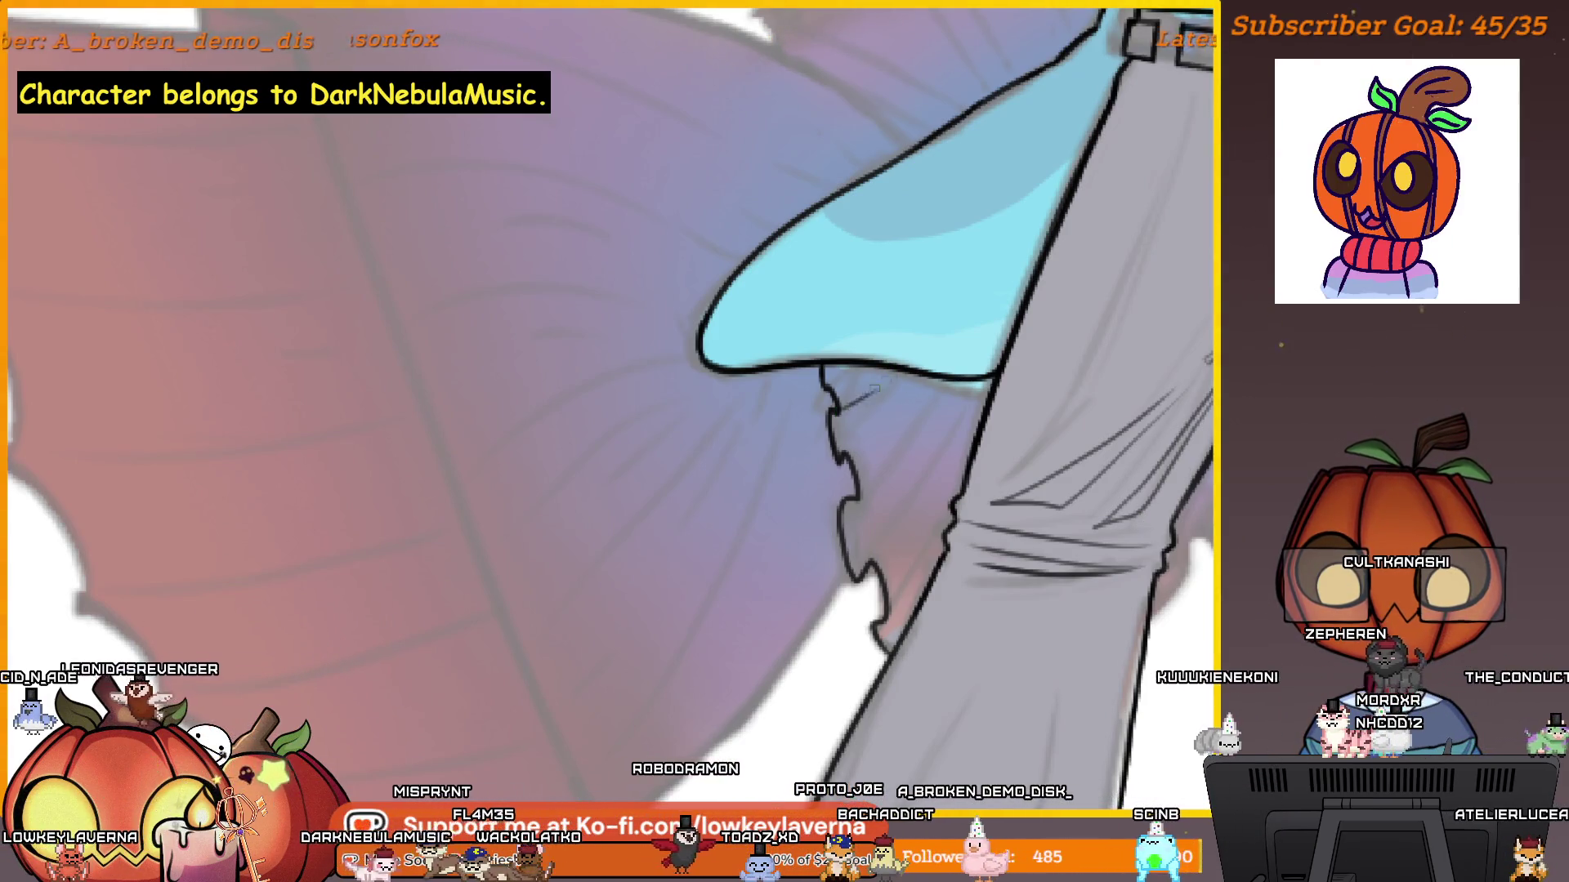
pyautogui.moveTo(843, 408); pyautogui.dragTo(889, 384)
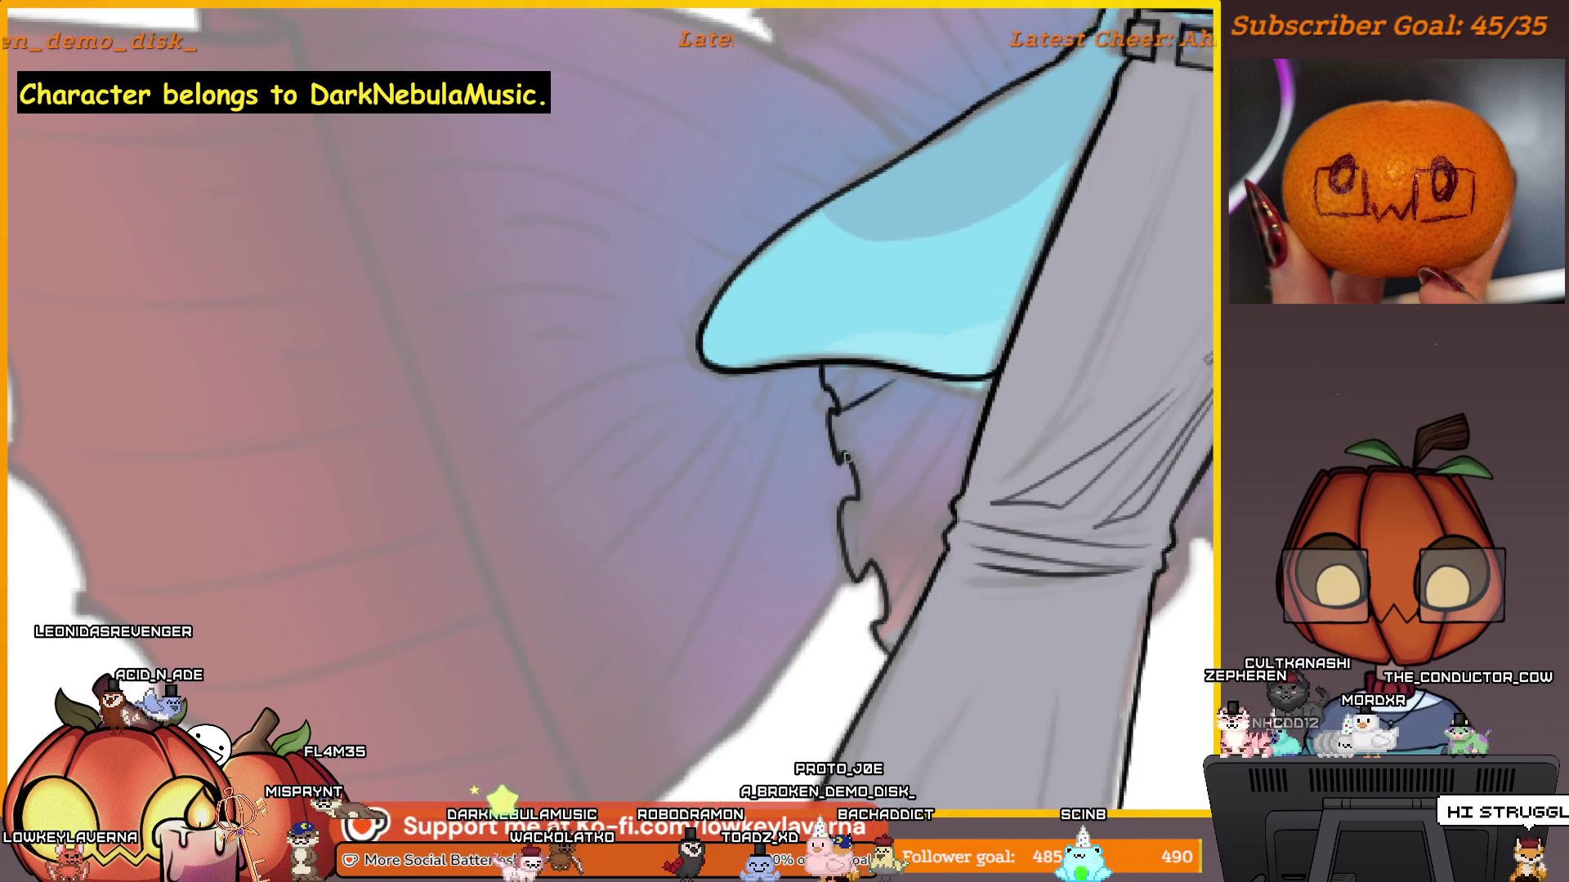
# Ink a second fin ray under the cyan tail.
pyautogui.moveTo(841, 450); pyautogui.dragTo(882, 430)
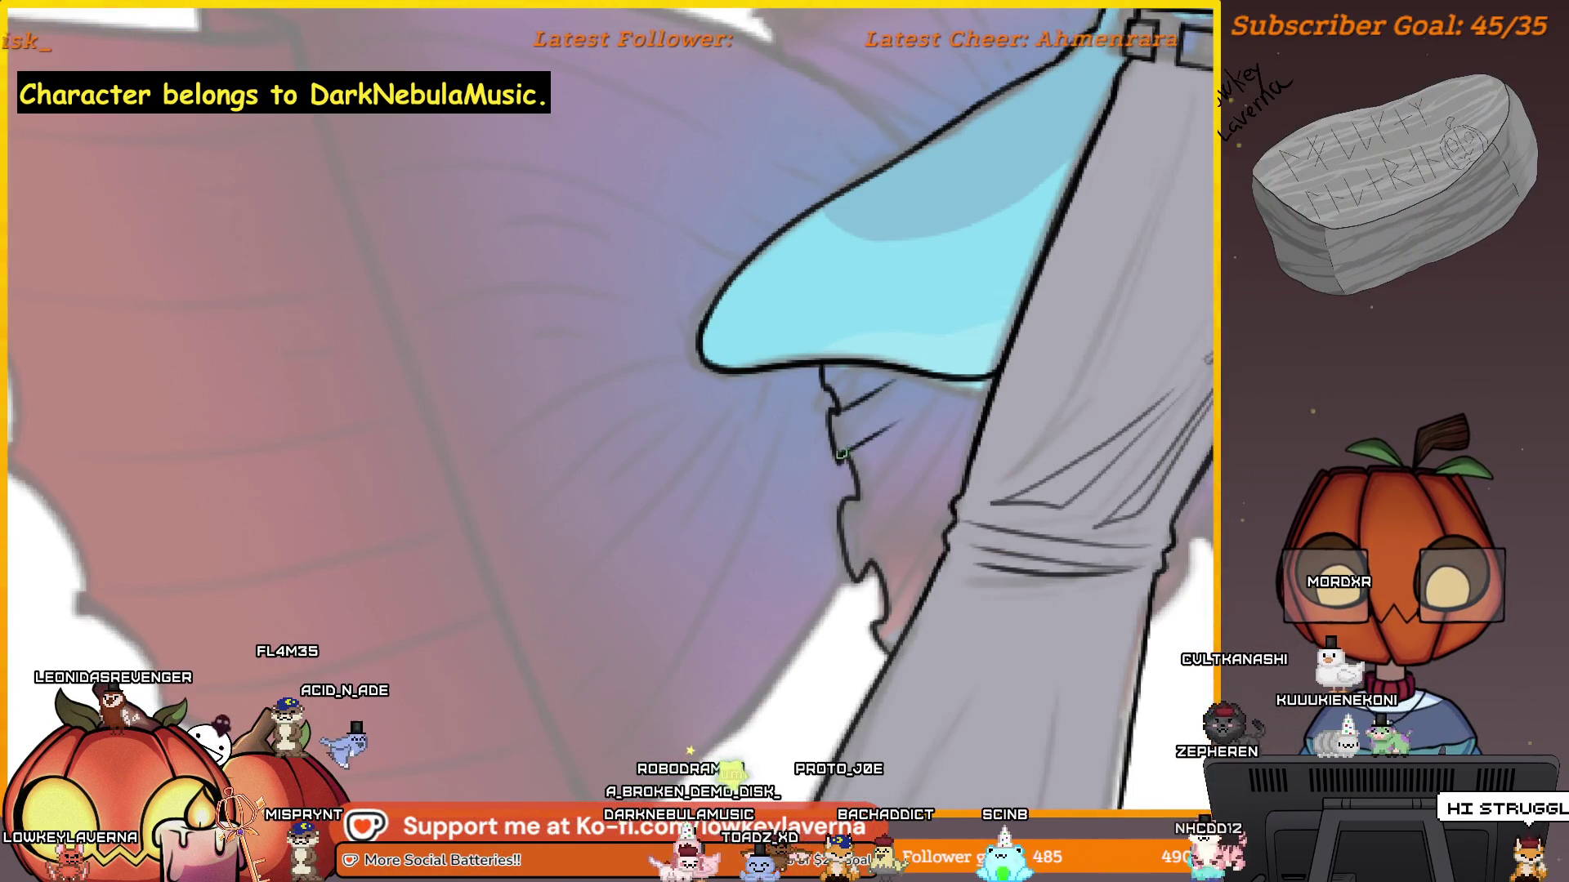
pyautogui.moveTo(998, 440); pyautogui.dragTo(973, 477)
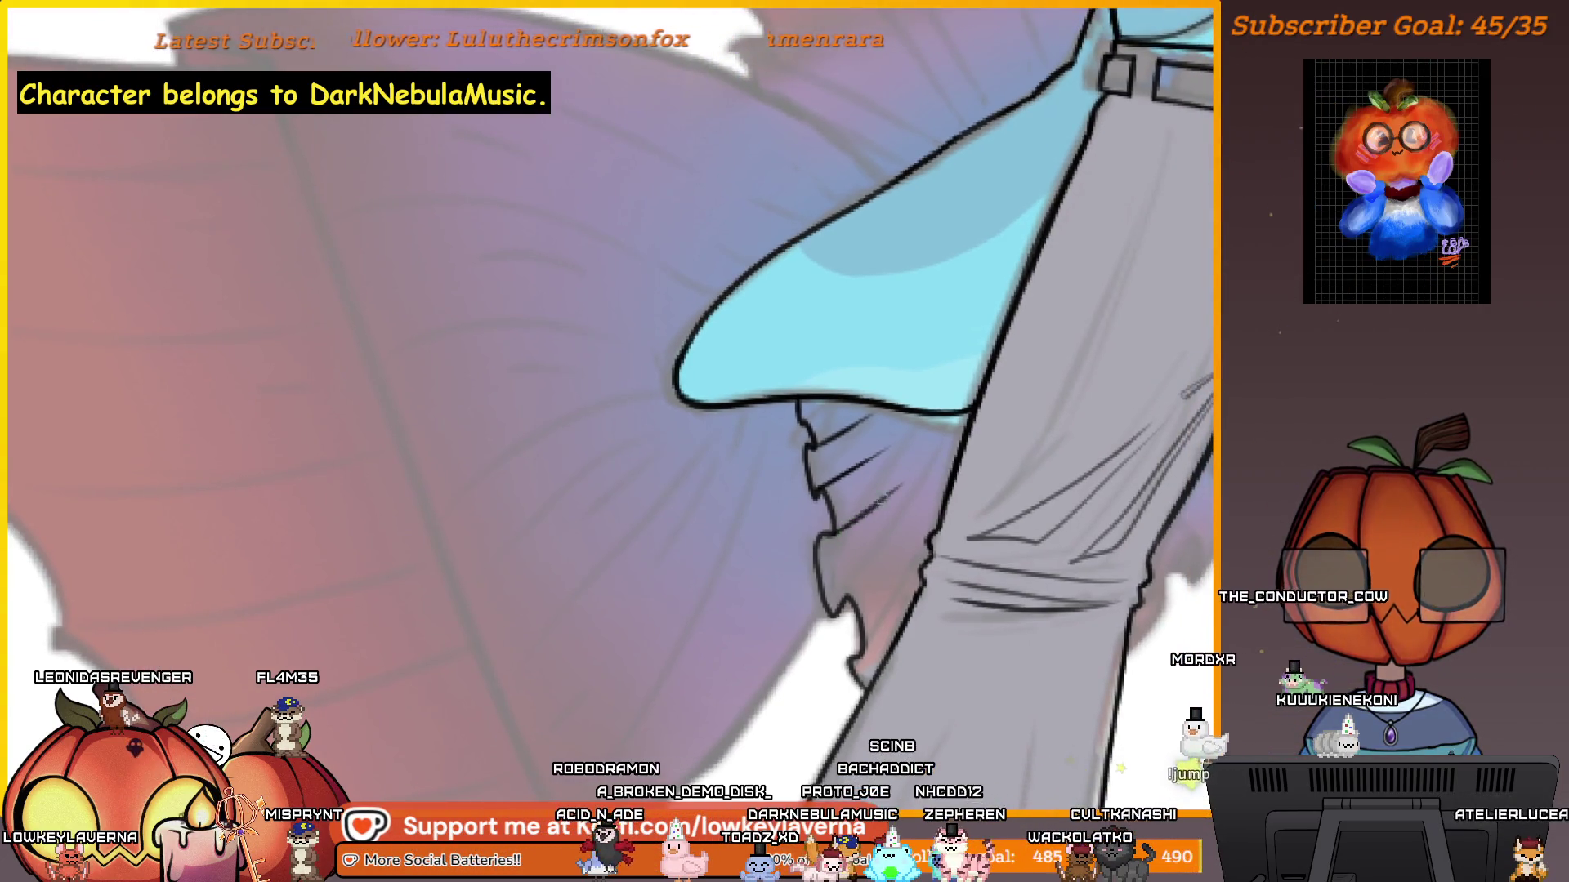
pyautogui.scroll(-2, 873, 507)
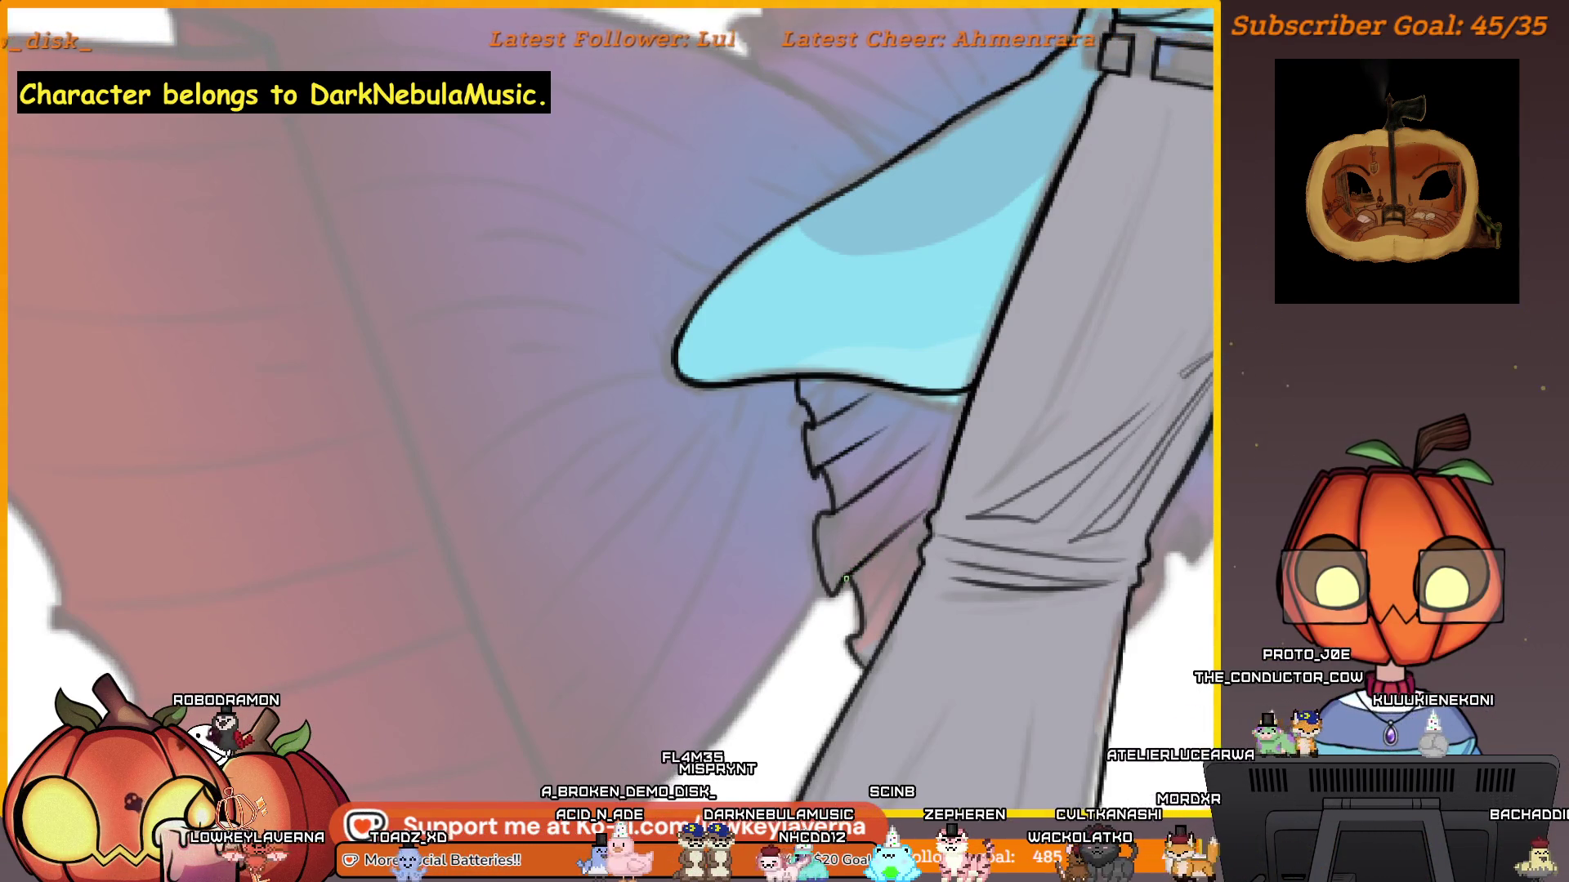
pyautogui.moveTo(902, 639); pyautogui.dragTo(893, 611)
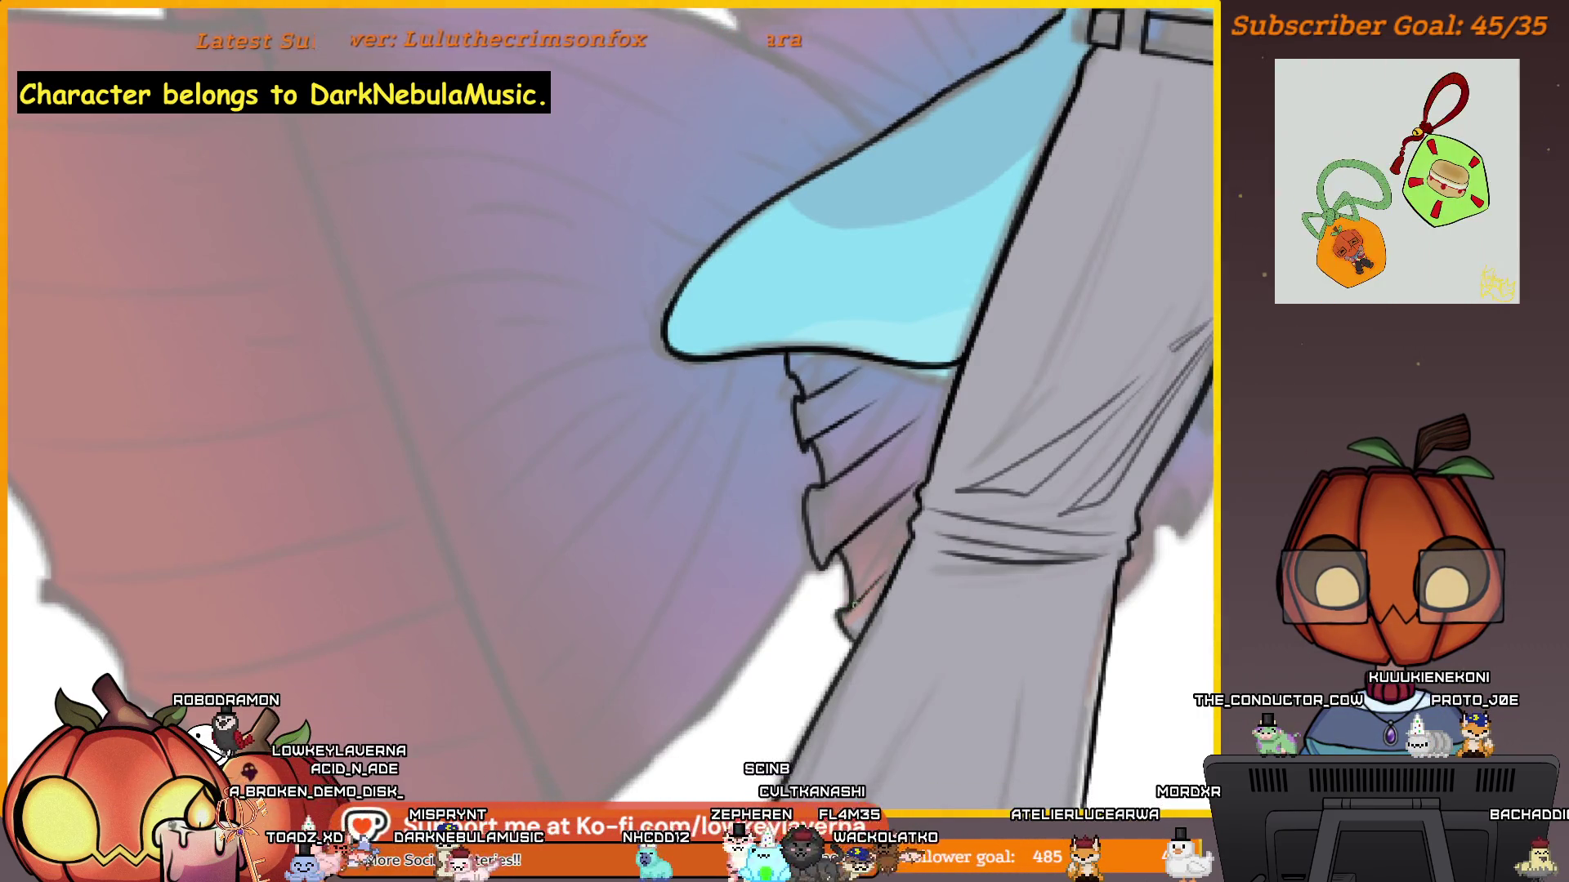
pyautogui.moveTo(827, 617)
pyautogui.mouseDown()
pyautogui.moveTo(936, 442)
pyautogui.moveTo(923, 570)
pyautogui.mouseUp()
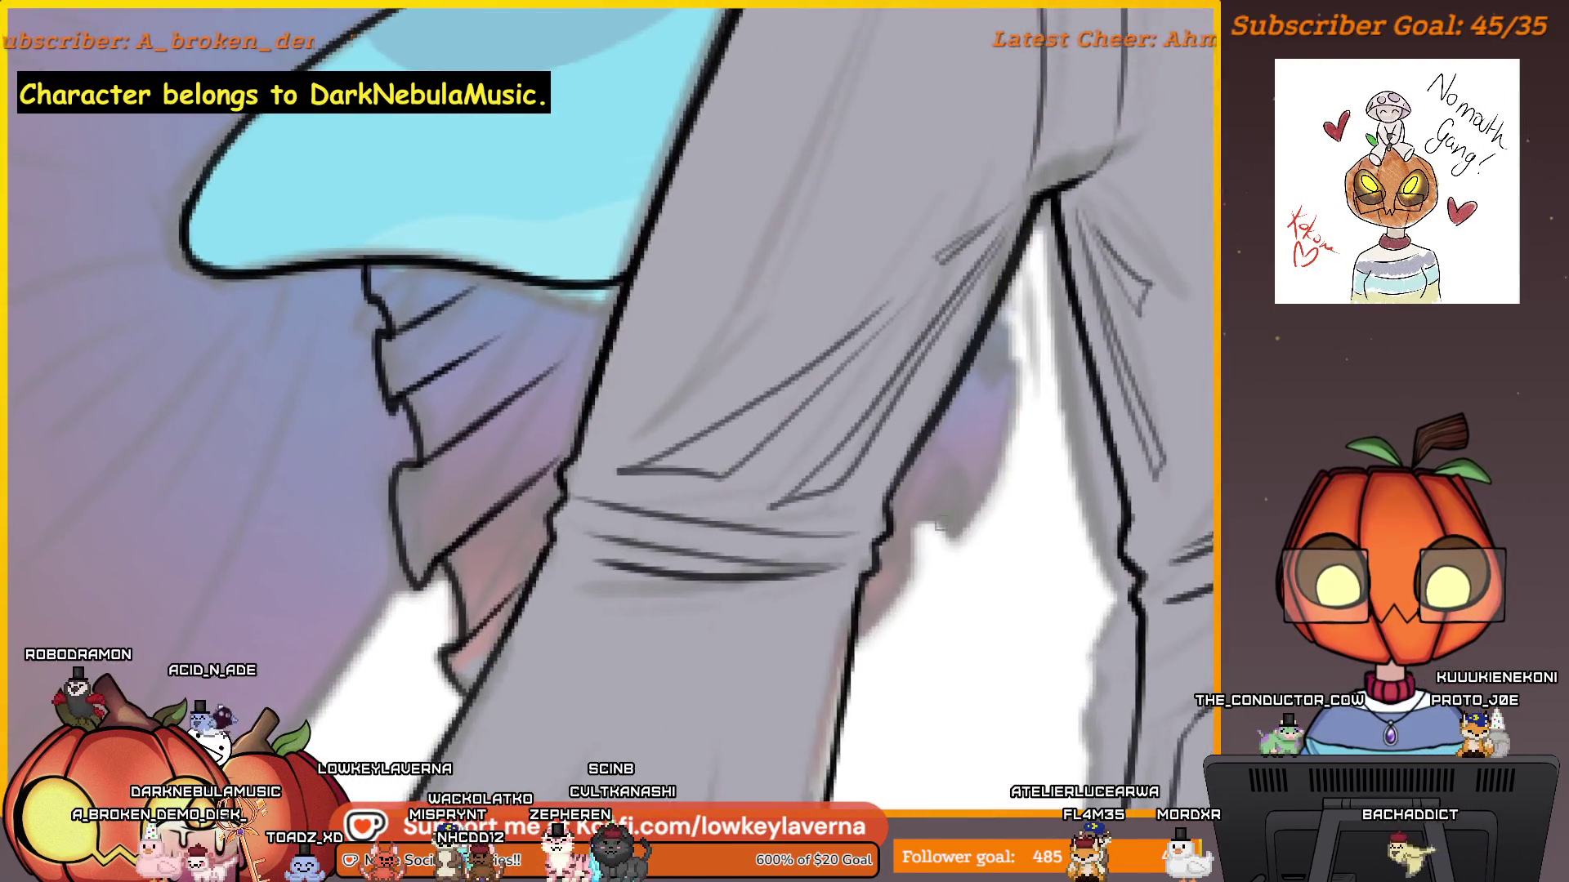
# Ink a curved fin edge showing between the trouser legs.
pyautogui.moveTo(1026, 366); pyautogui.dragTo(991, 390)
pyautogui.moveTo(1007, 308); pyautogui.dragTo(1007, 351)
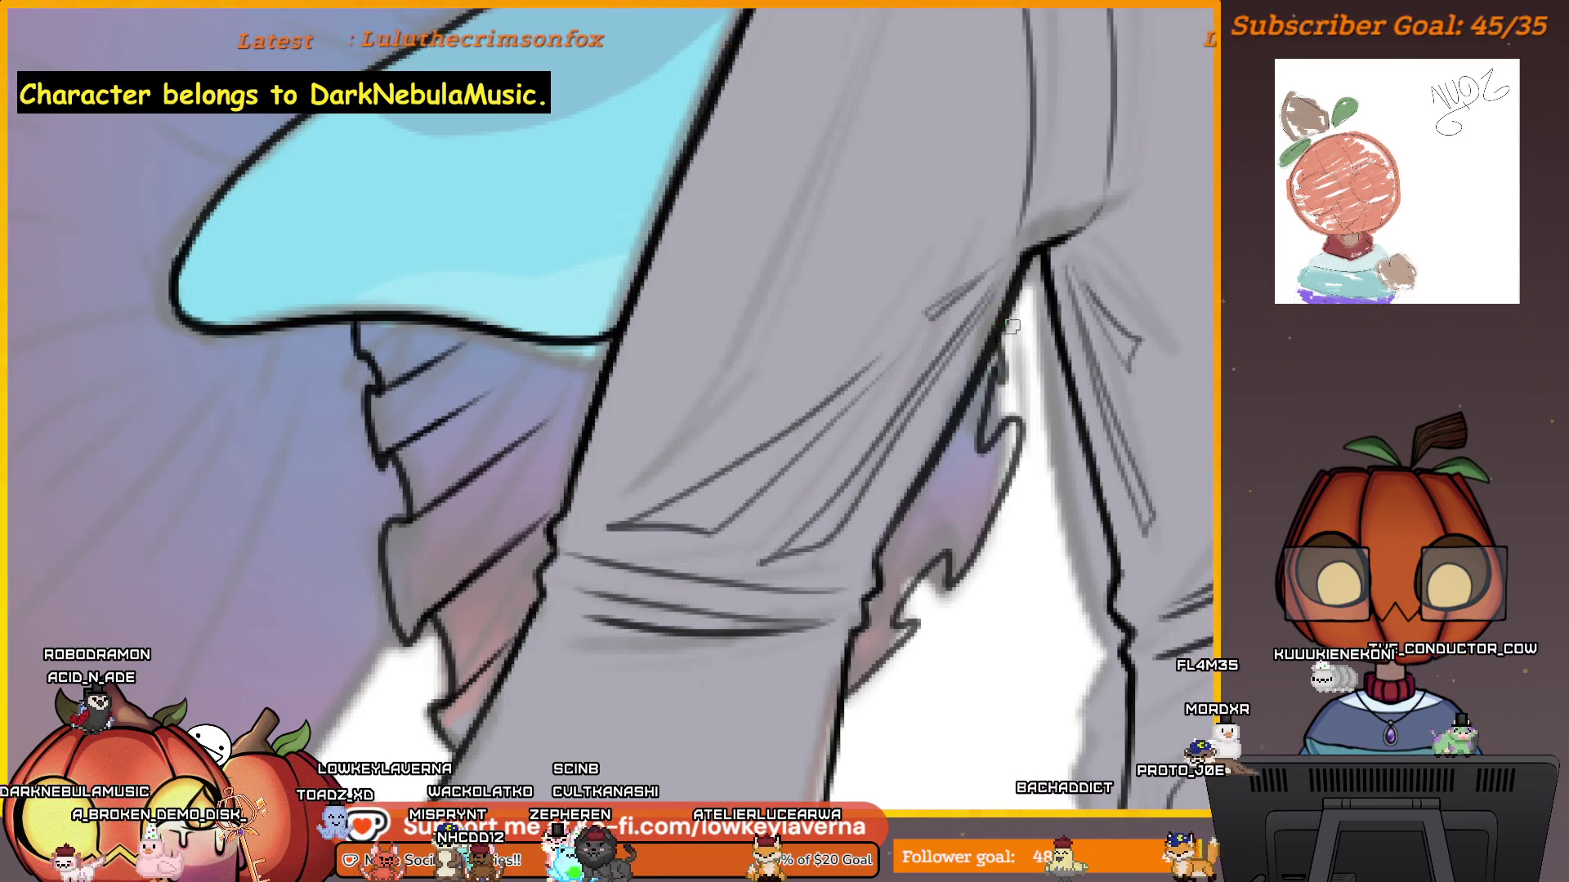
pyautogui.scroll(-2, 1008, 325)
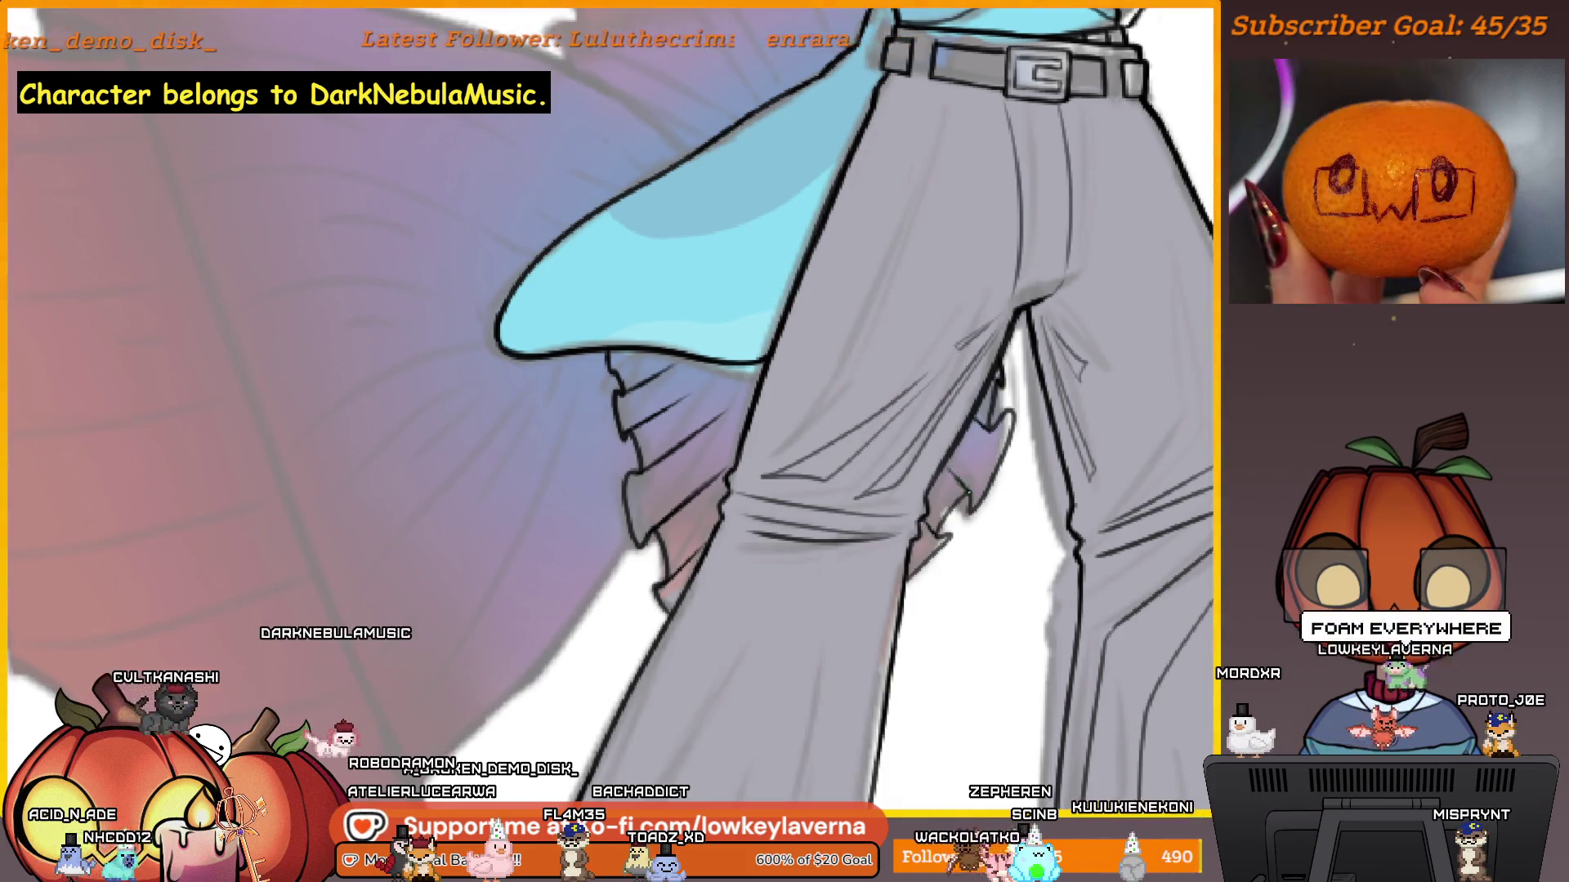
pyautogui.scroll(-5, 937, 425)
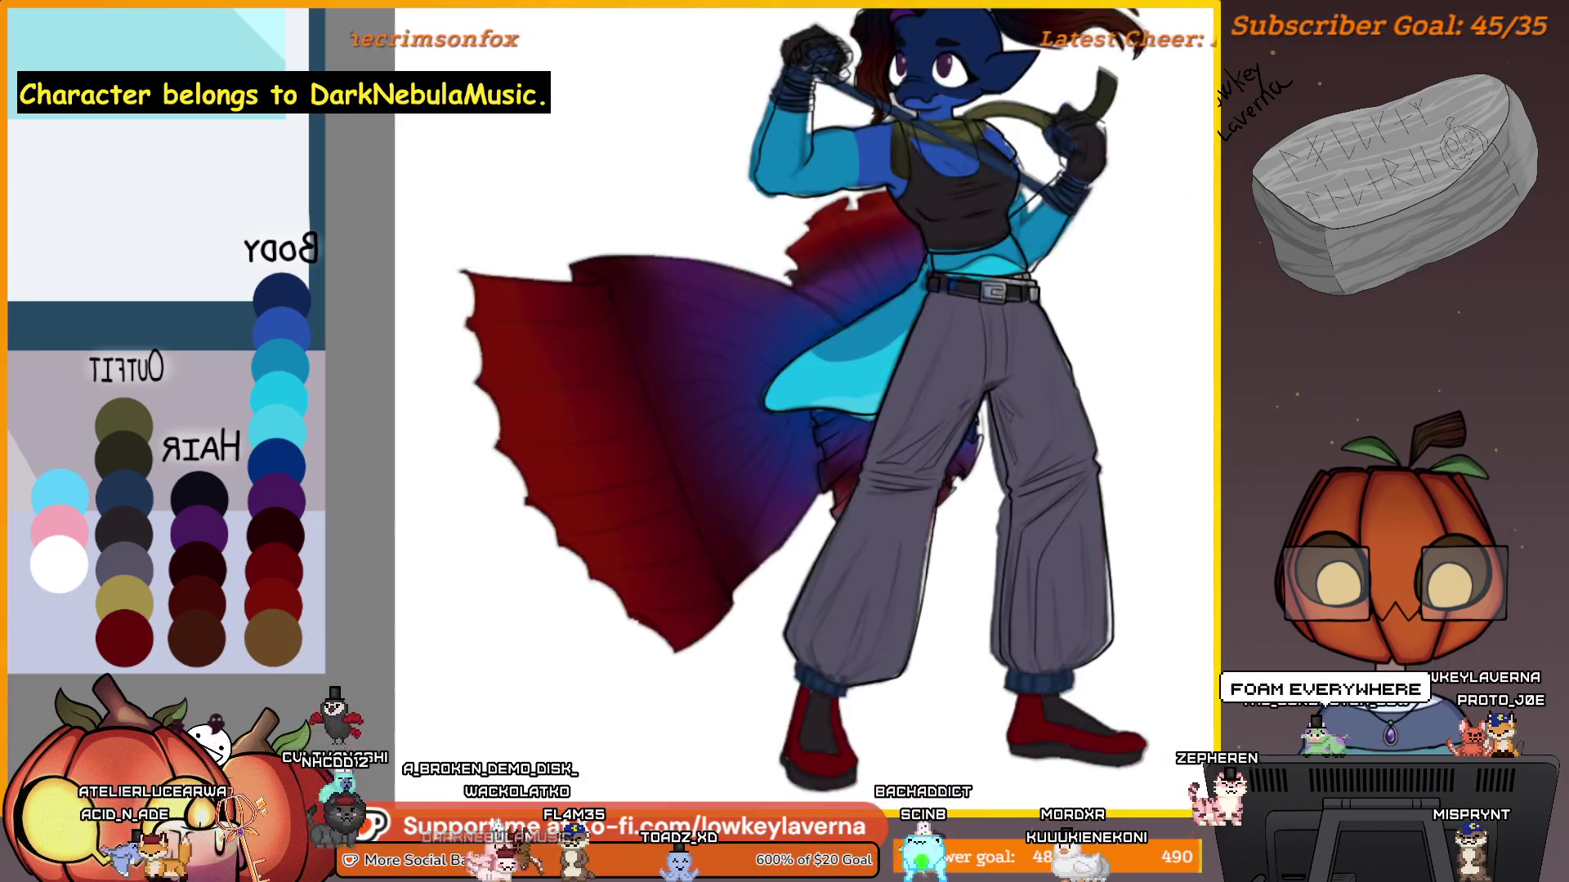
pyautogui.scroll(5, 835, 466)
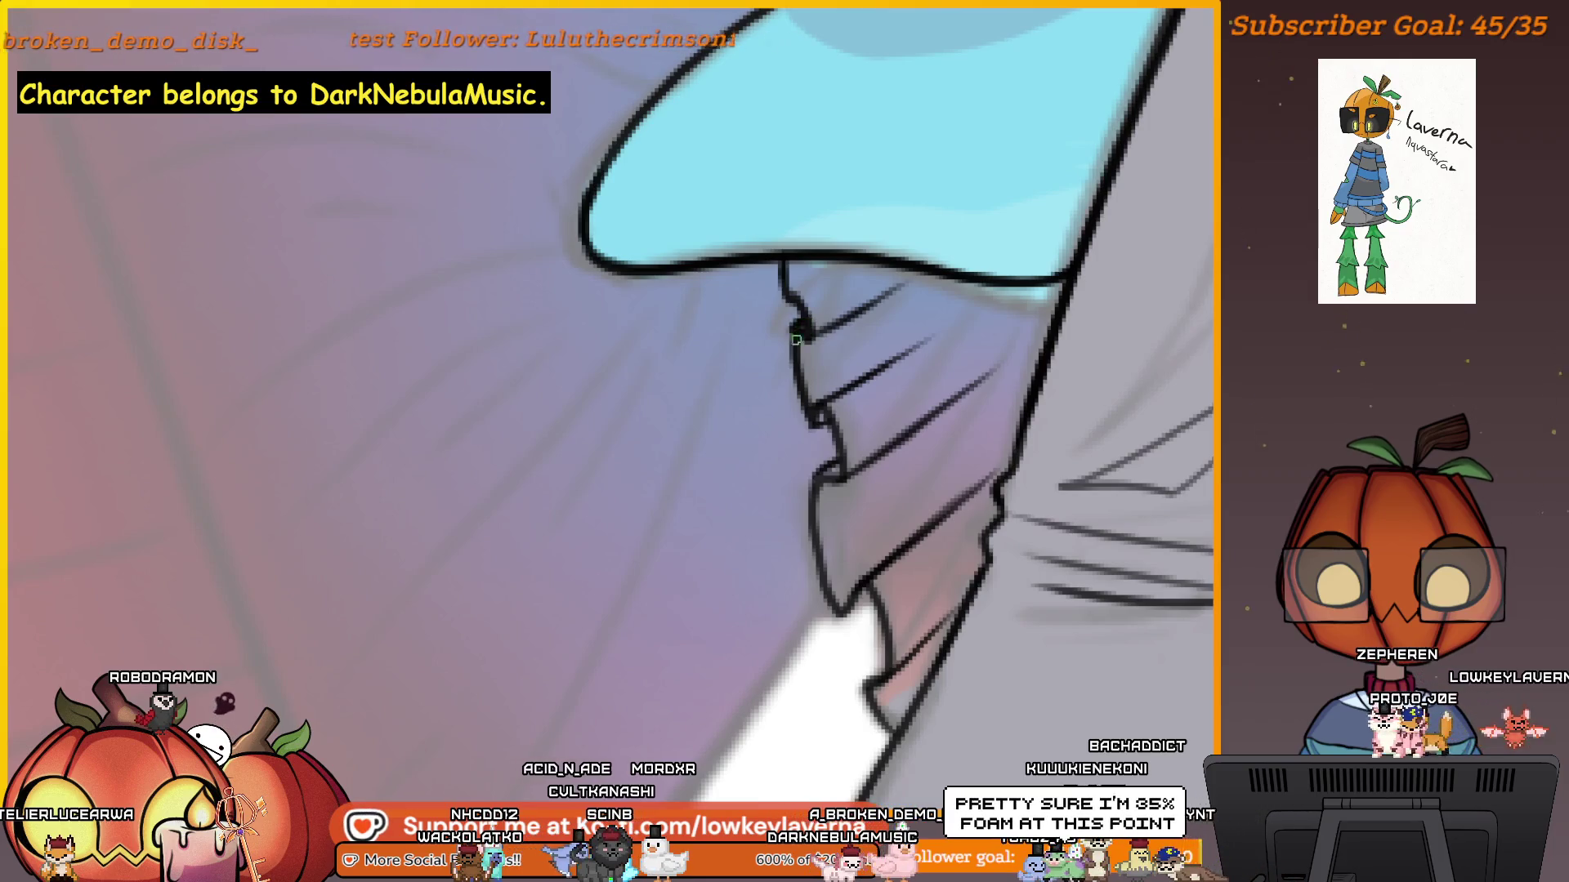
pyautogui.scroll(-3, 796, 334)
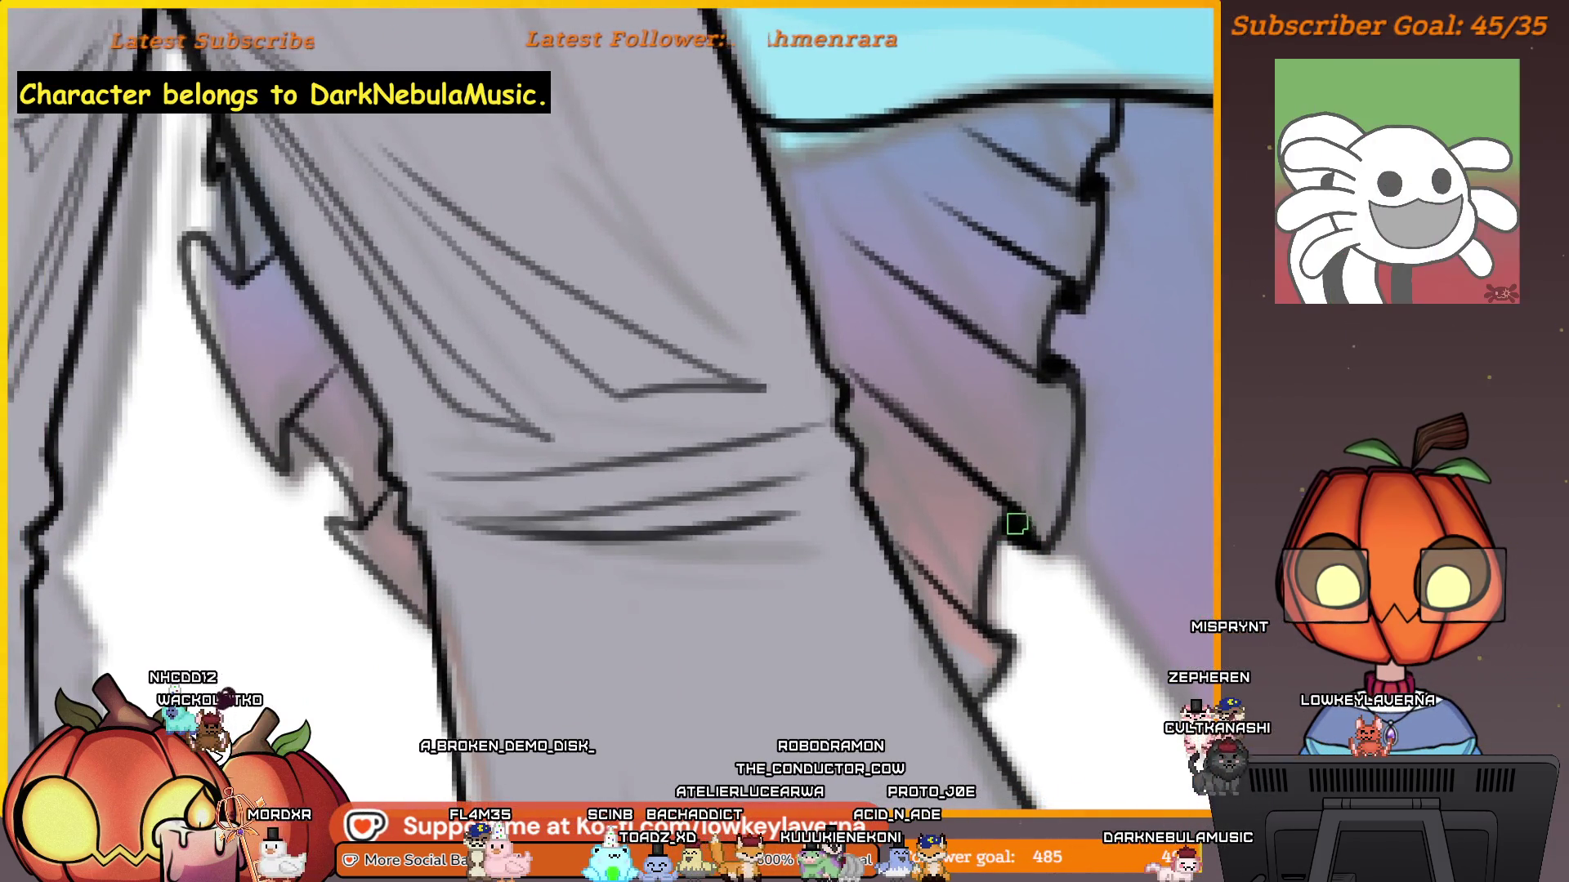
pyautogui.scroll(-1, 1012, 564)
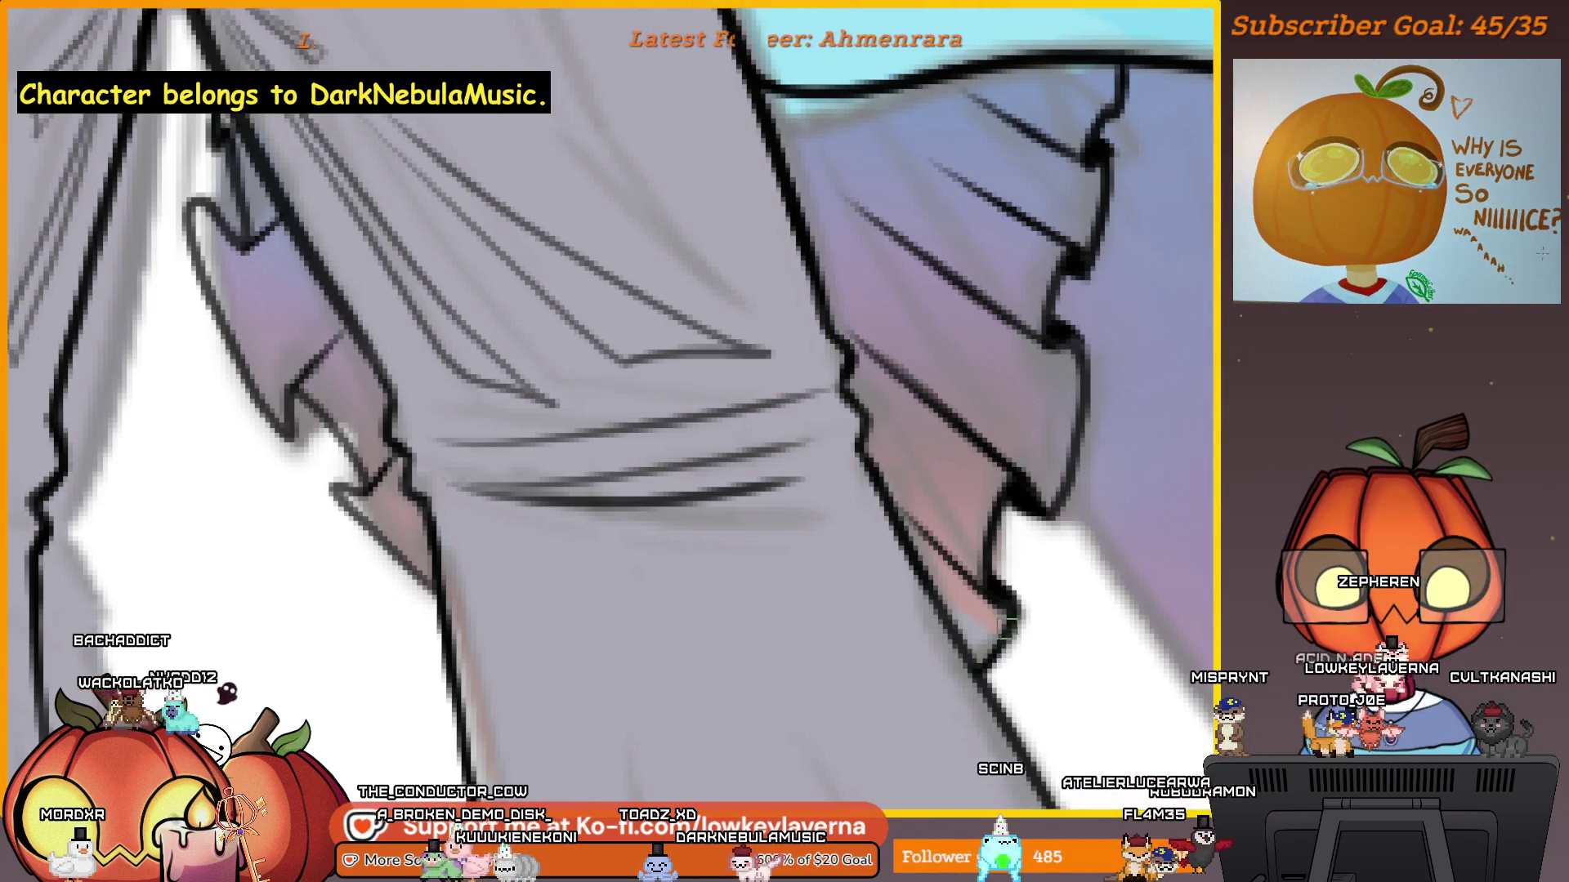
pyautogui.scroll(-2, 1060, 424)
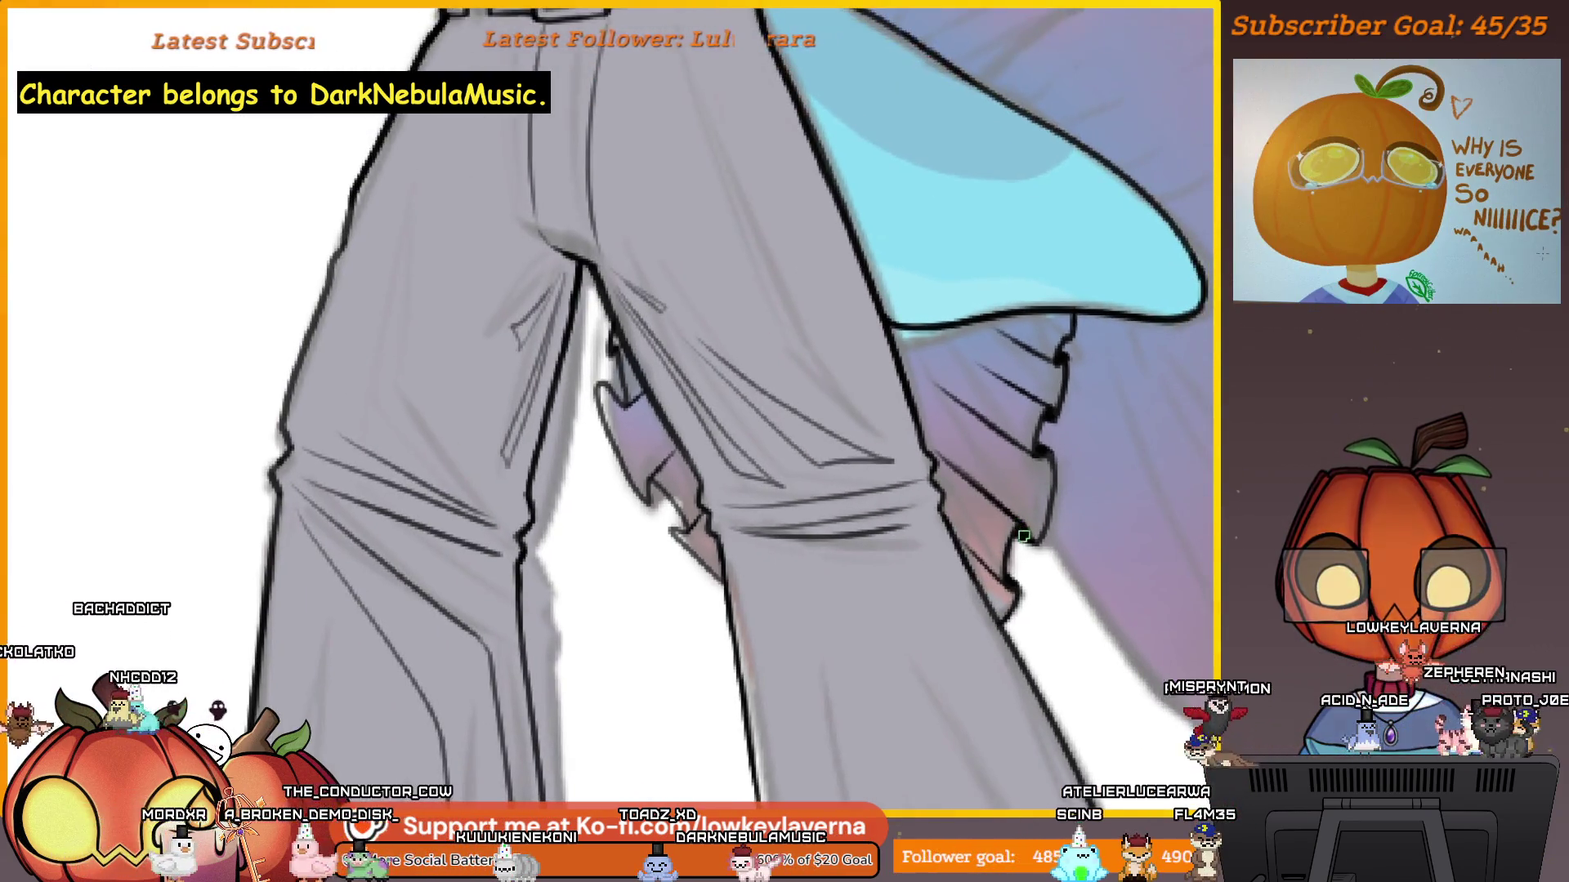
pyautogui.scroll(2, 1066, 490)
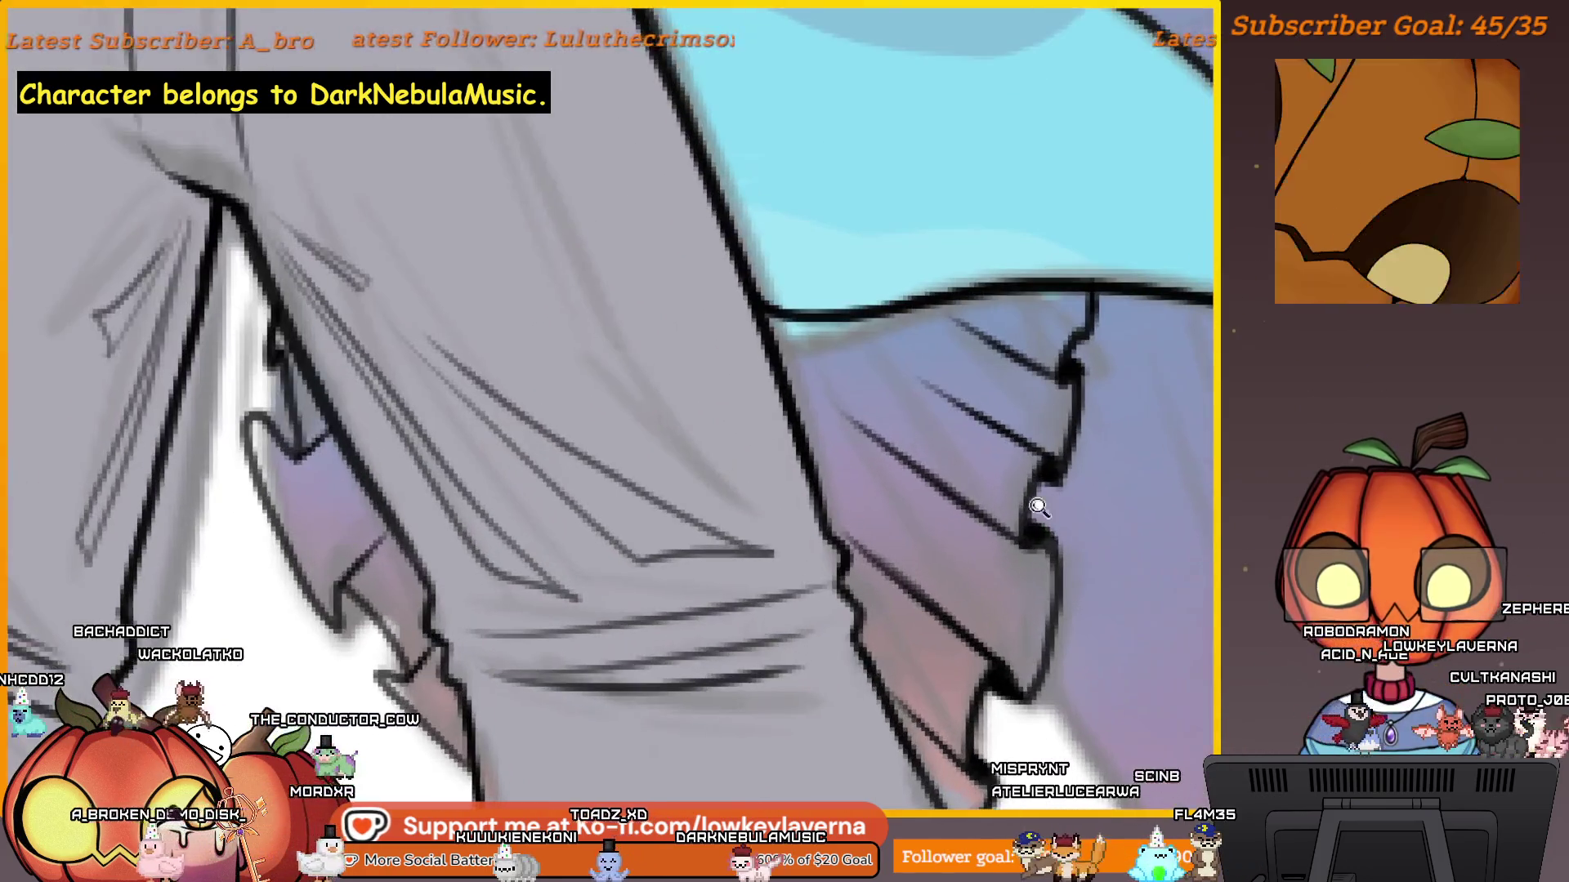
pyautogui.scroll(1, 1050, 536)
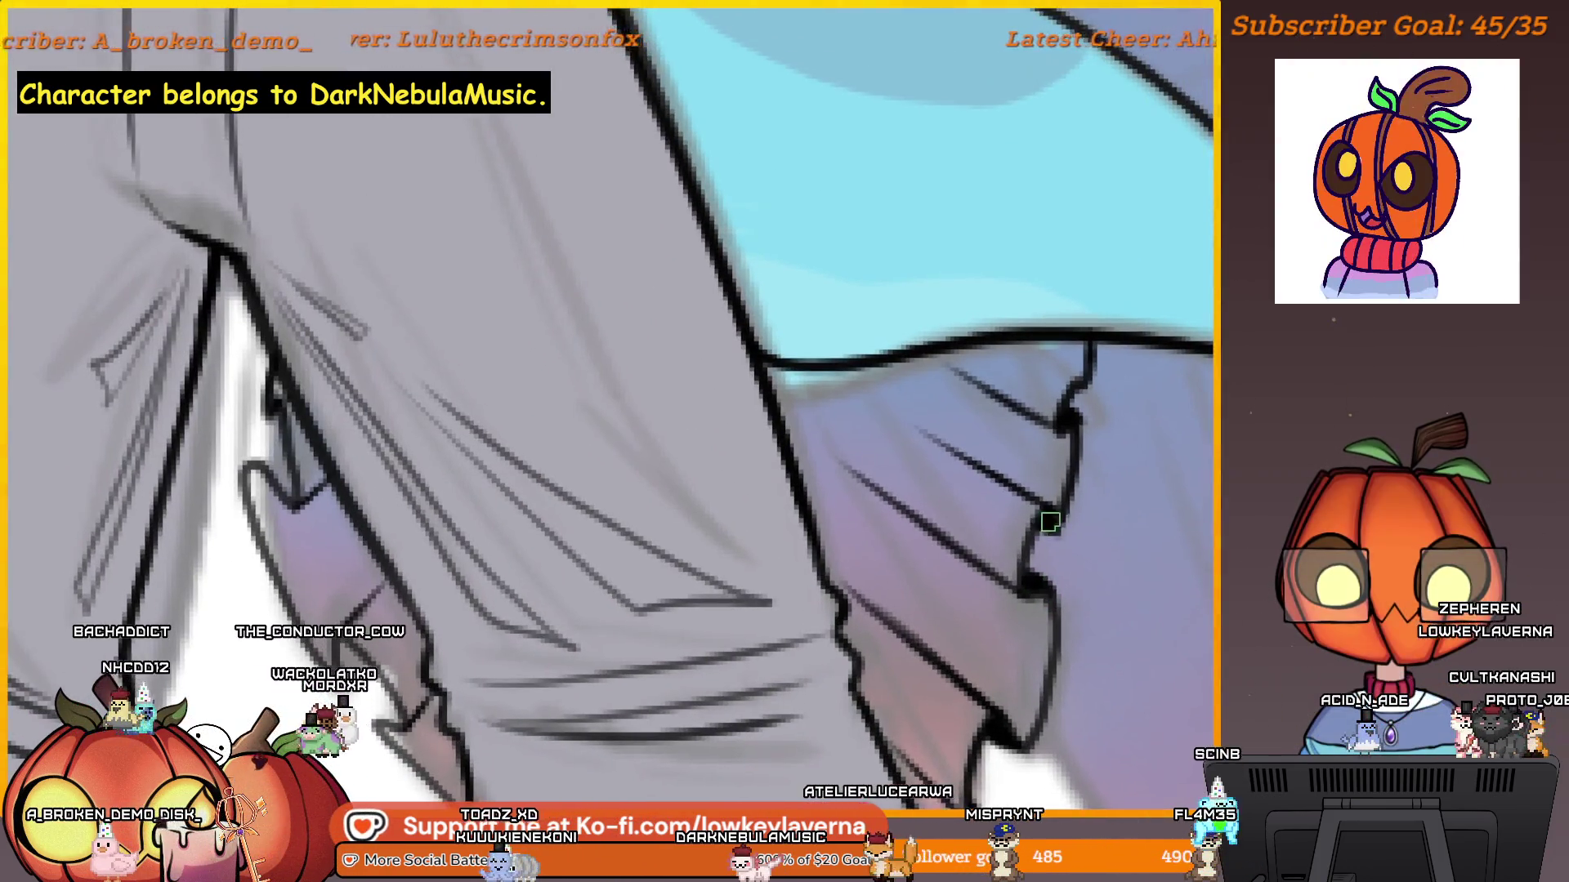
pyautogui.moveTo(1075, 476); pyautogui.dragTo(1014, 582)
pyautogui.scroll(-3, 1036, 447)
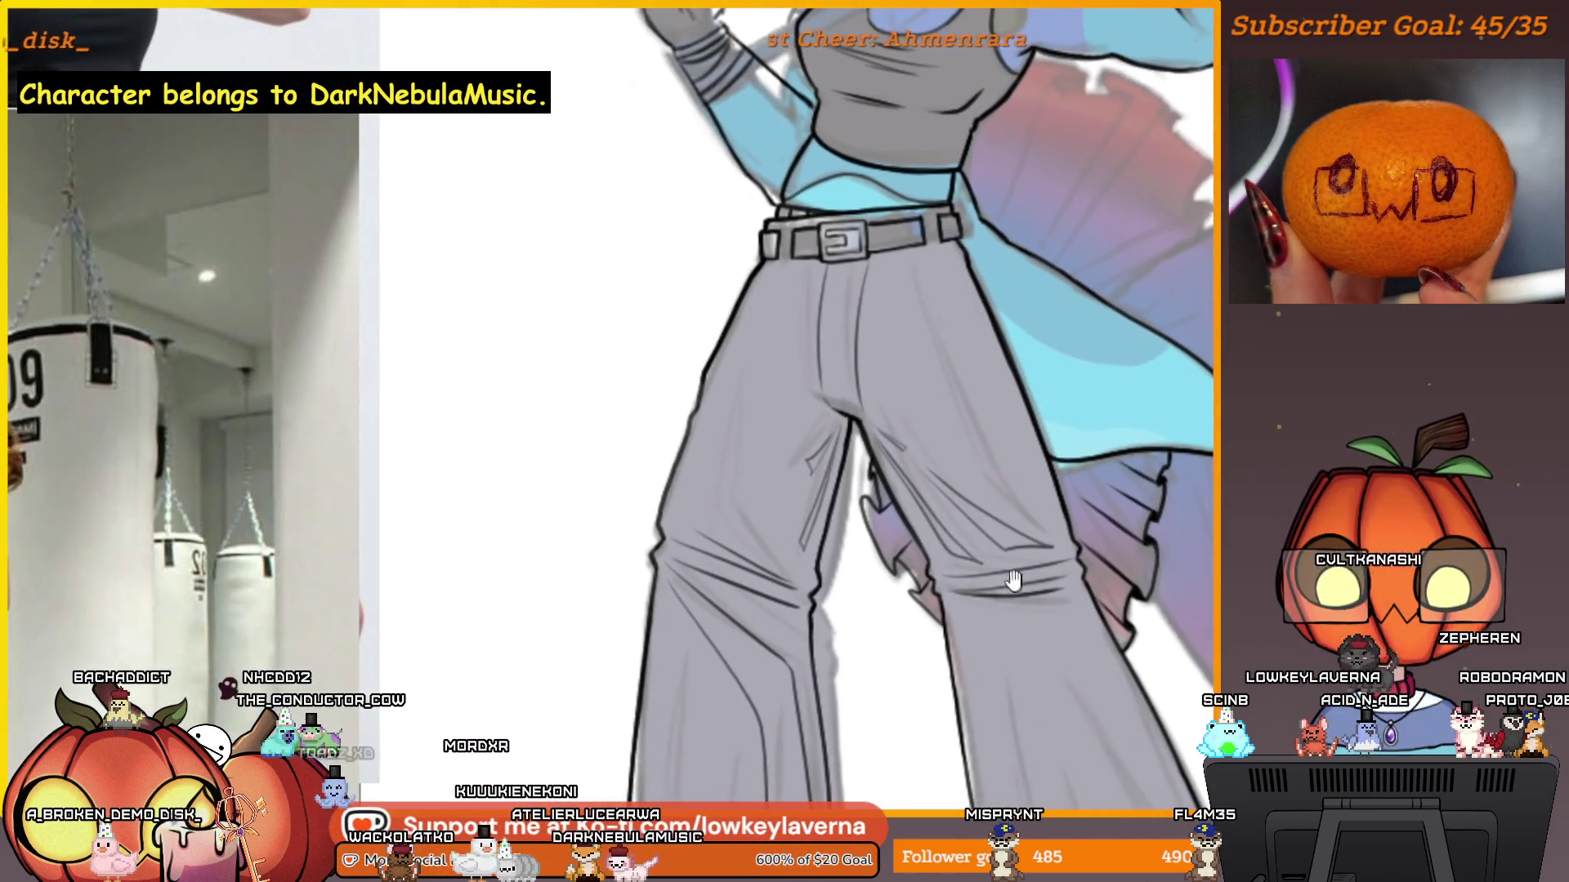
pyautogui.scroll(-1, 1109, 501)
# Zoom and pan over the inner trouser legs where the purple fin peeks out.
pyautogui.scroll(4, 964, 490)
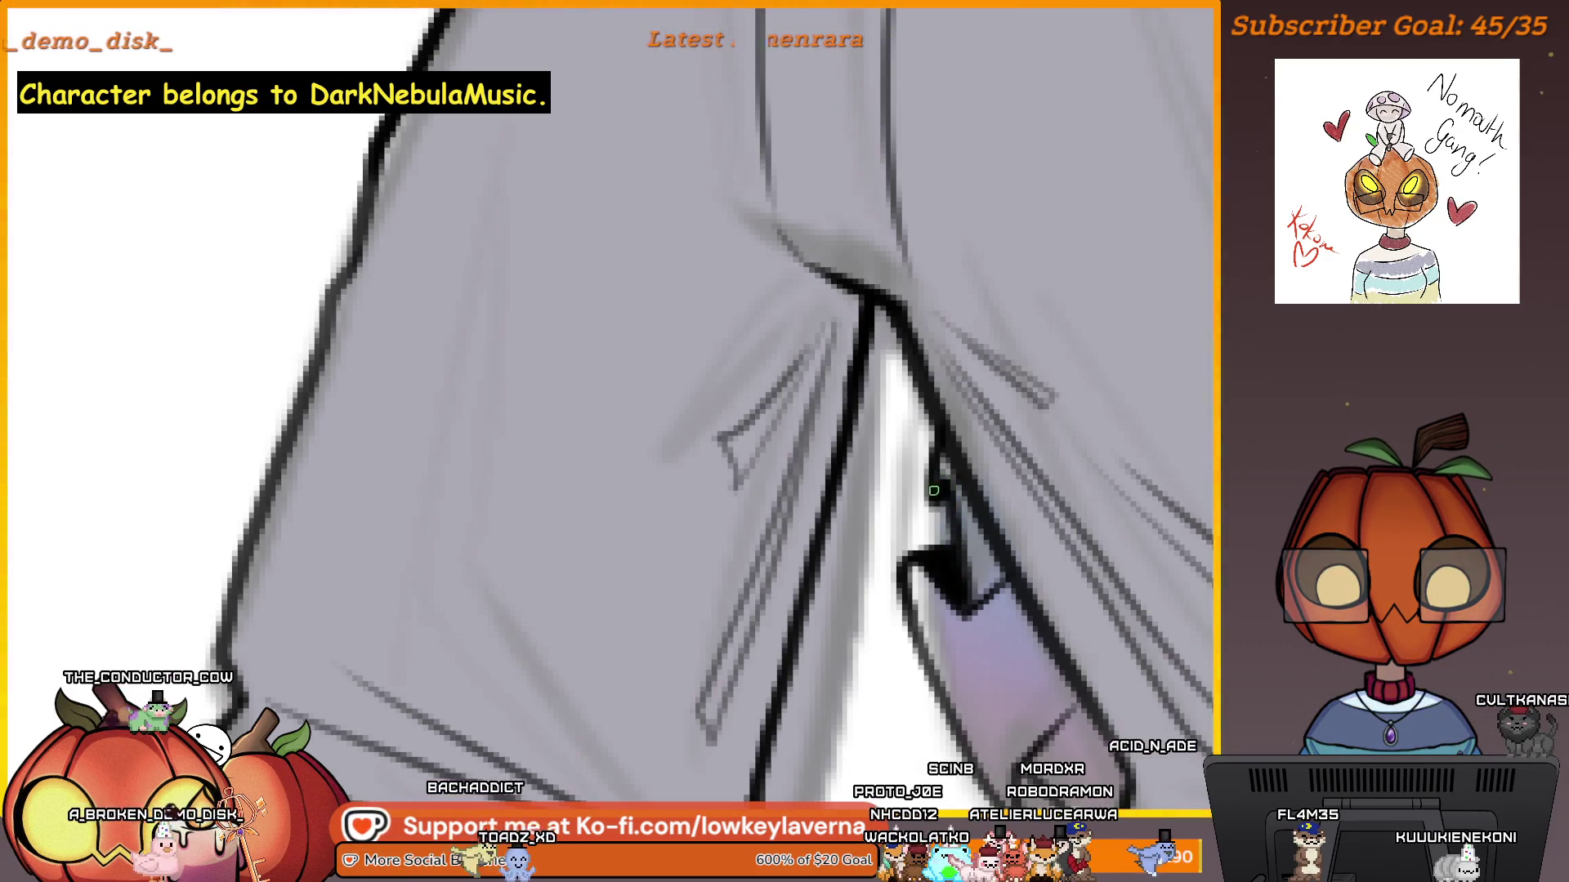
pyautogui.scroll(-5, 950, 493)
pyautogui.scroll(3, 971, 407)
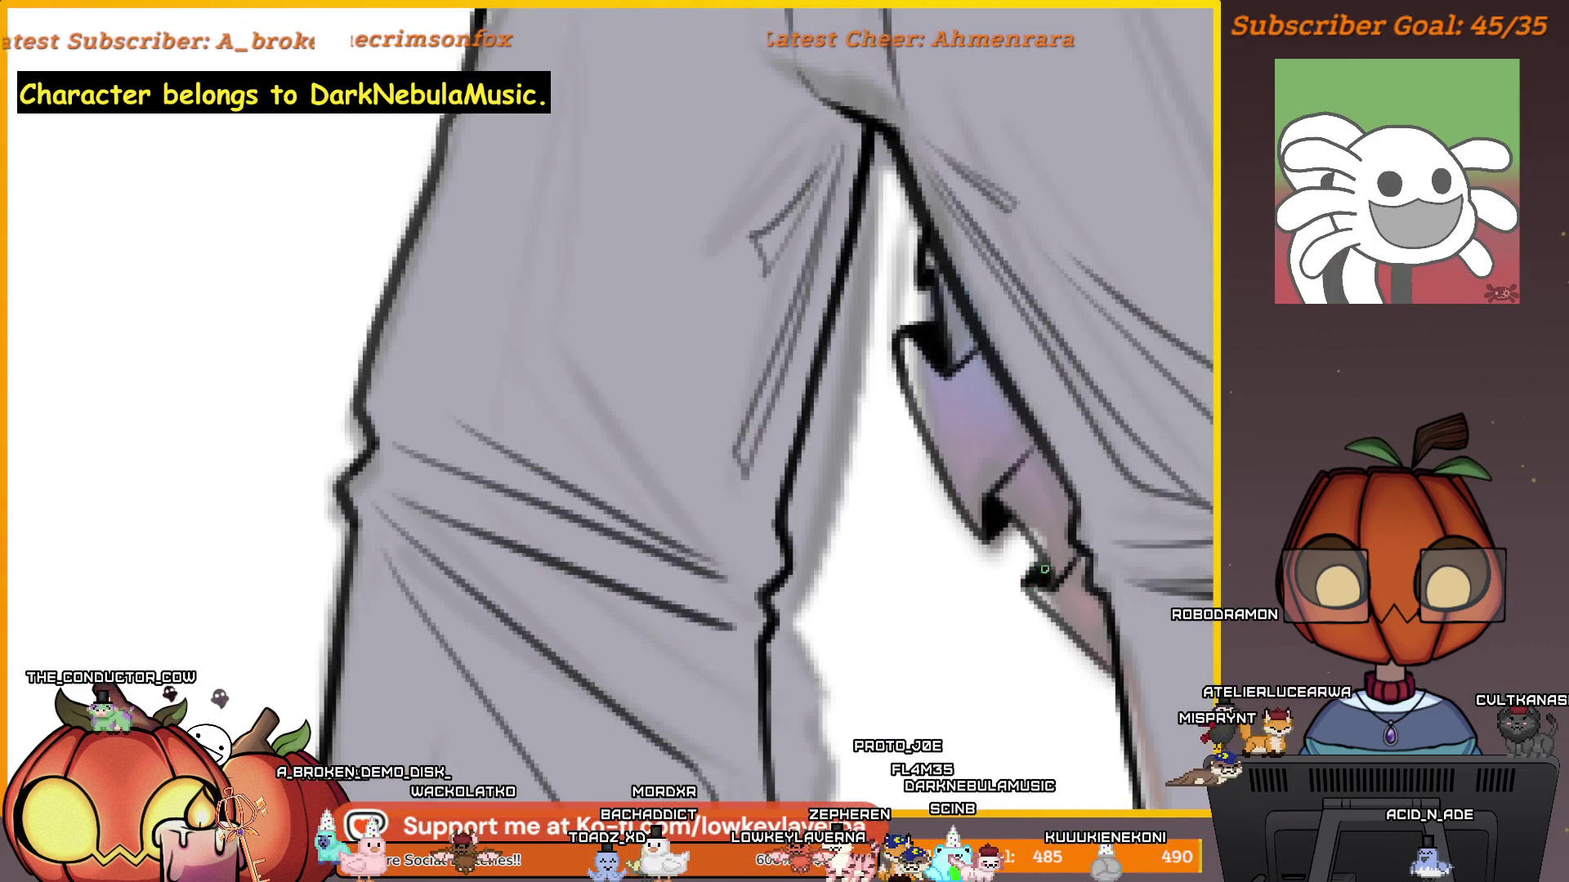
pyautogui.moveTo(1072, 556); pyautogui.dragTo(904, 485)
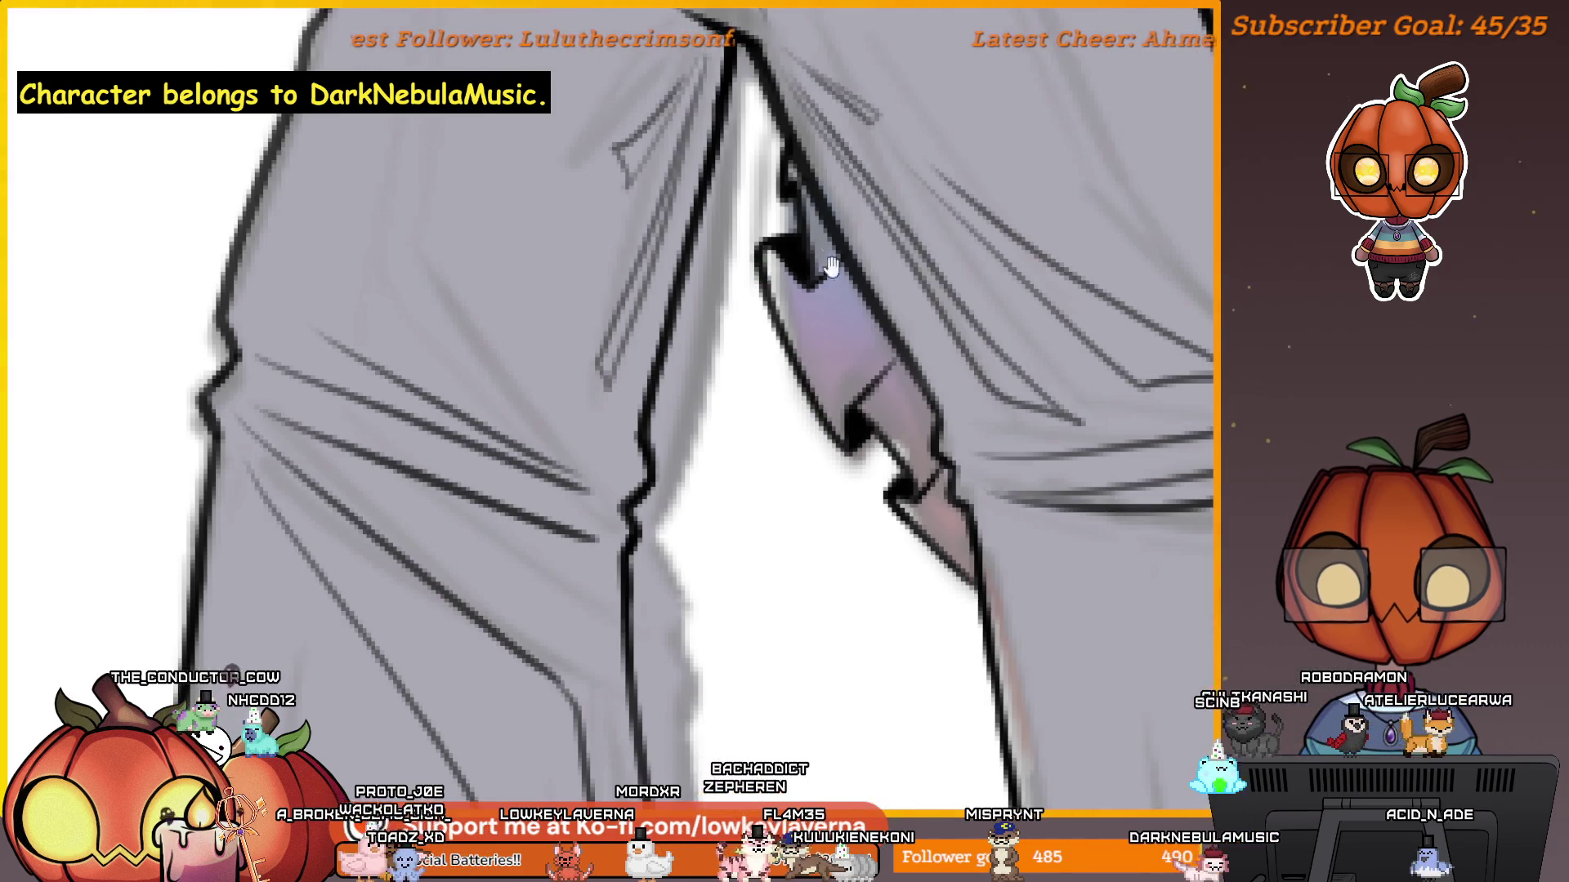
pyautogui.scroll(-10, 830, 296)
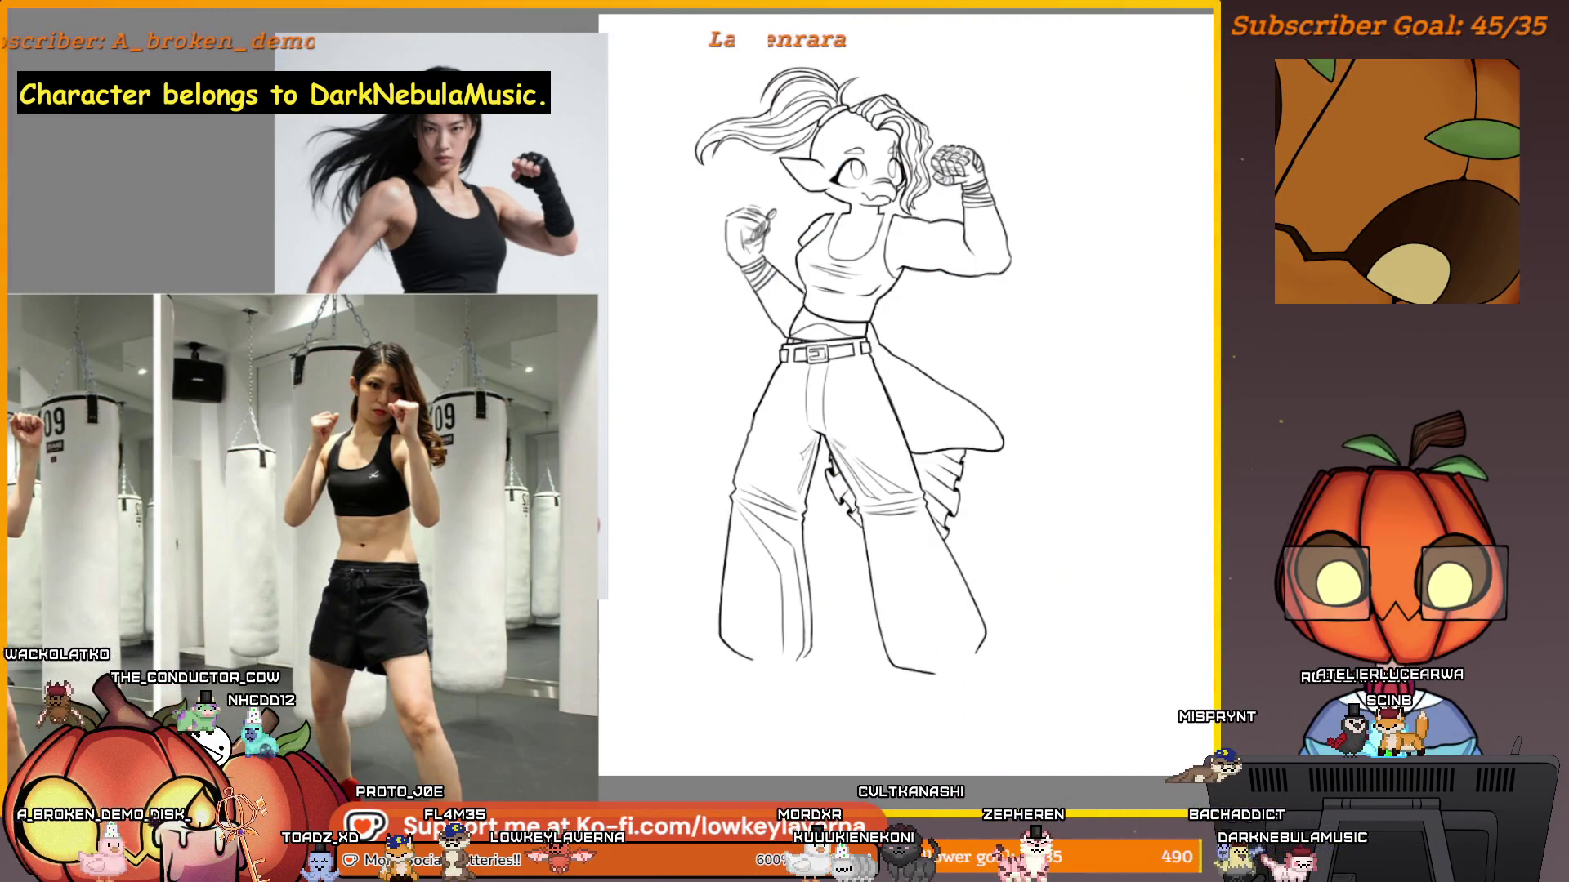
# Ink the rear fin's top edge, replacing a misplaced outline stroke on the mirrored view.
pyautogui.scroll(5, 1012, 445)
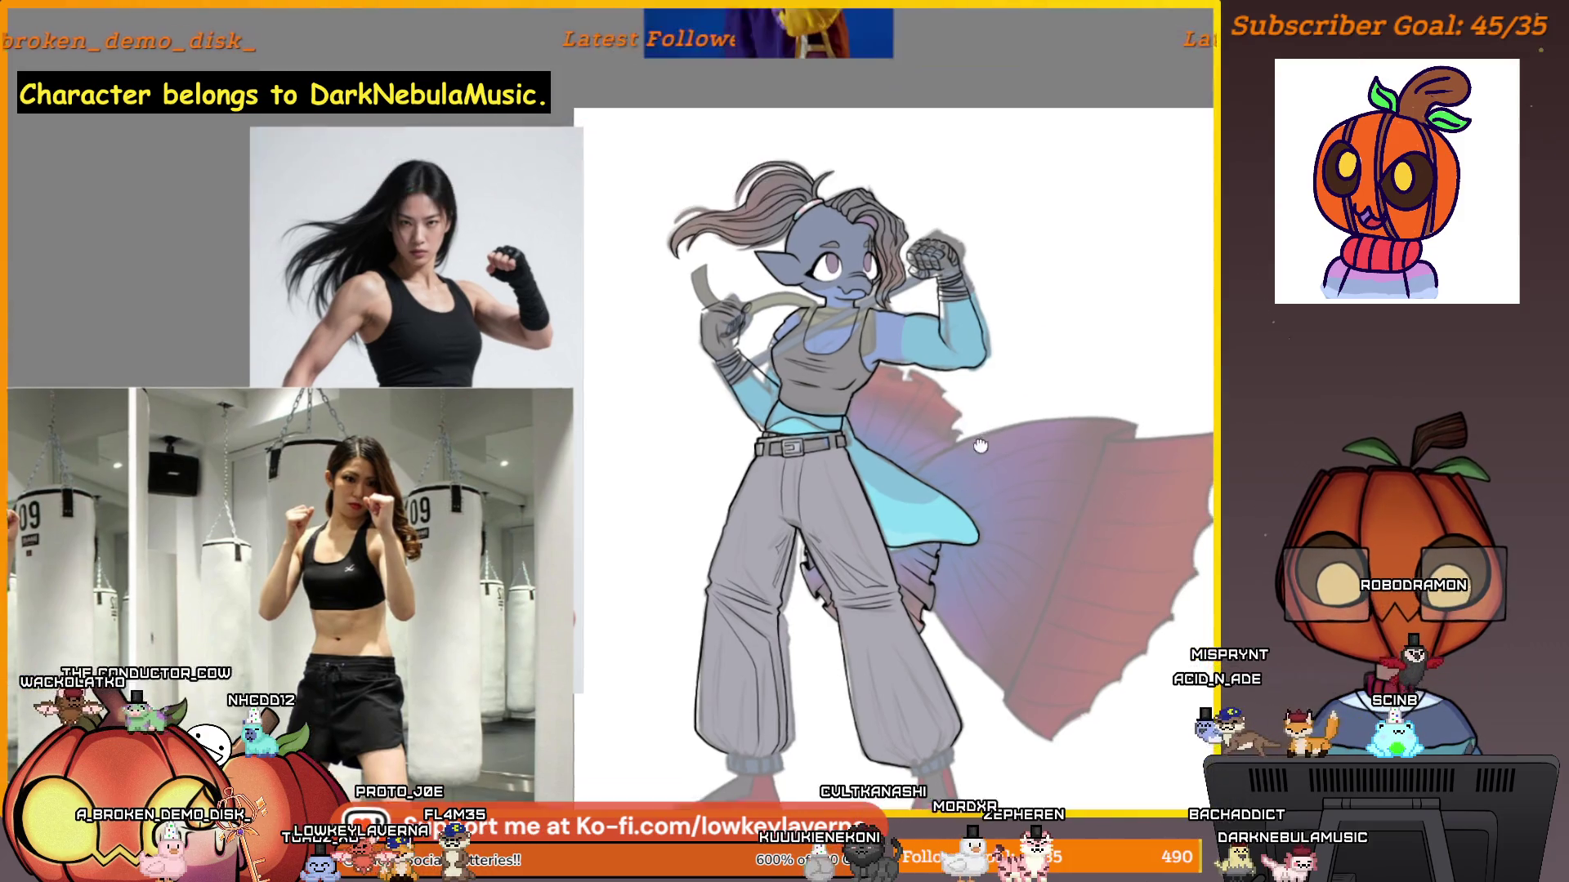
pyautogui.scroll(-5, 986, 644)
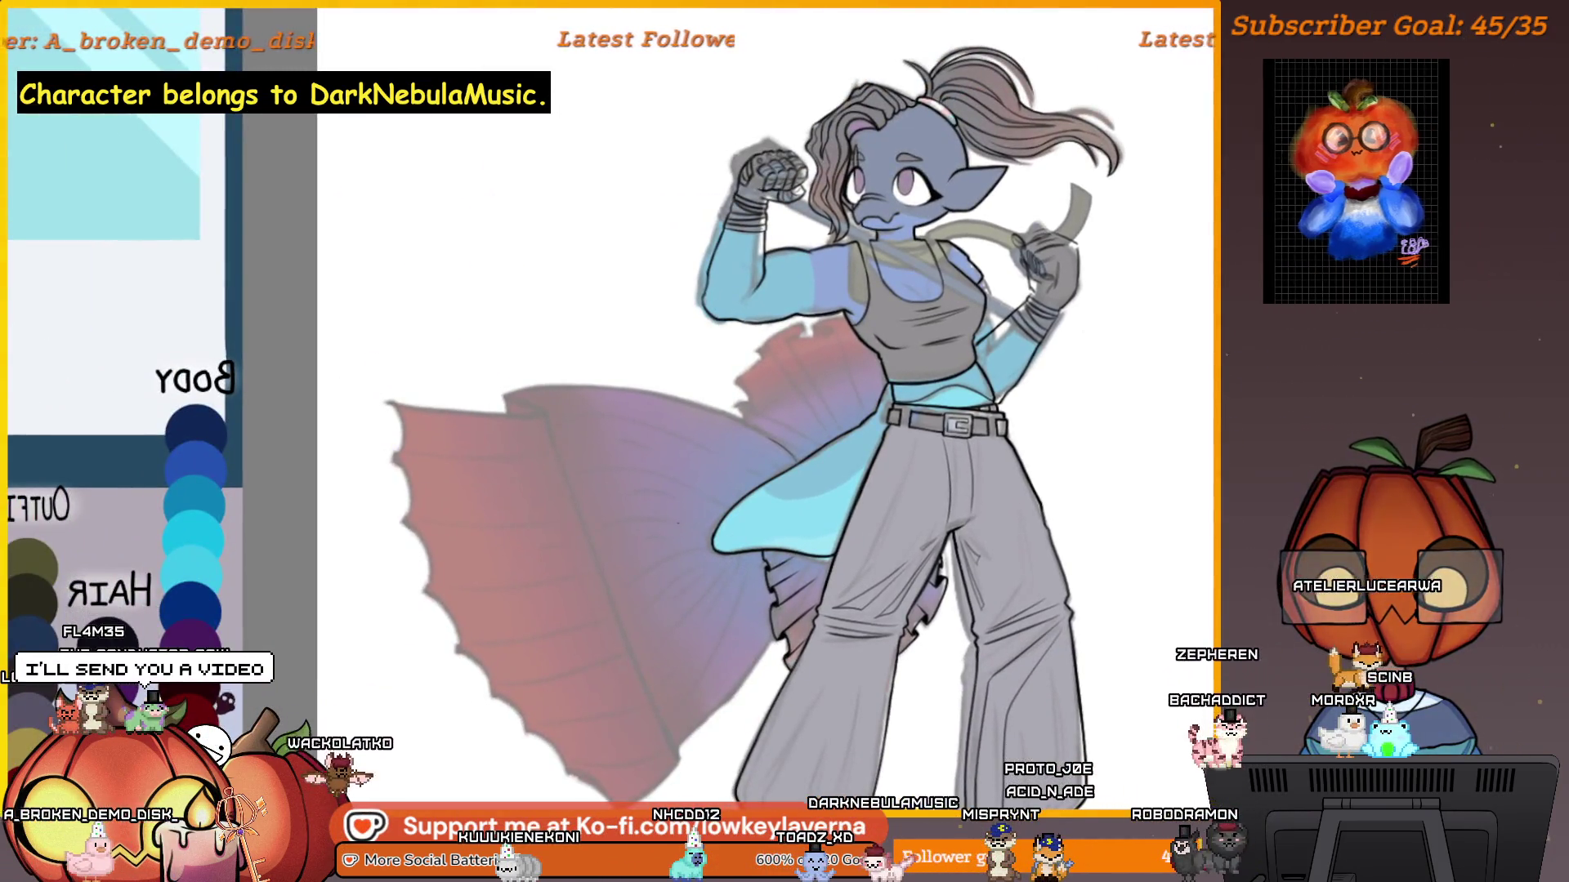
pyautogui.moveTo(630, 603); pyautogui.dragTo(677, 578)
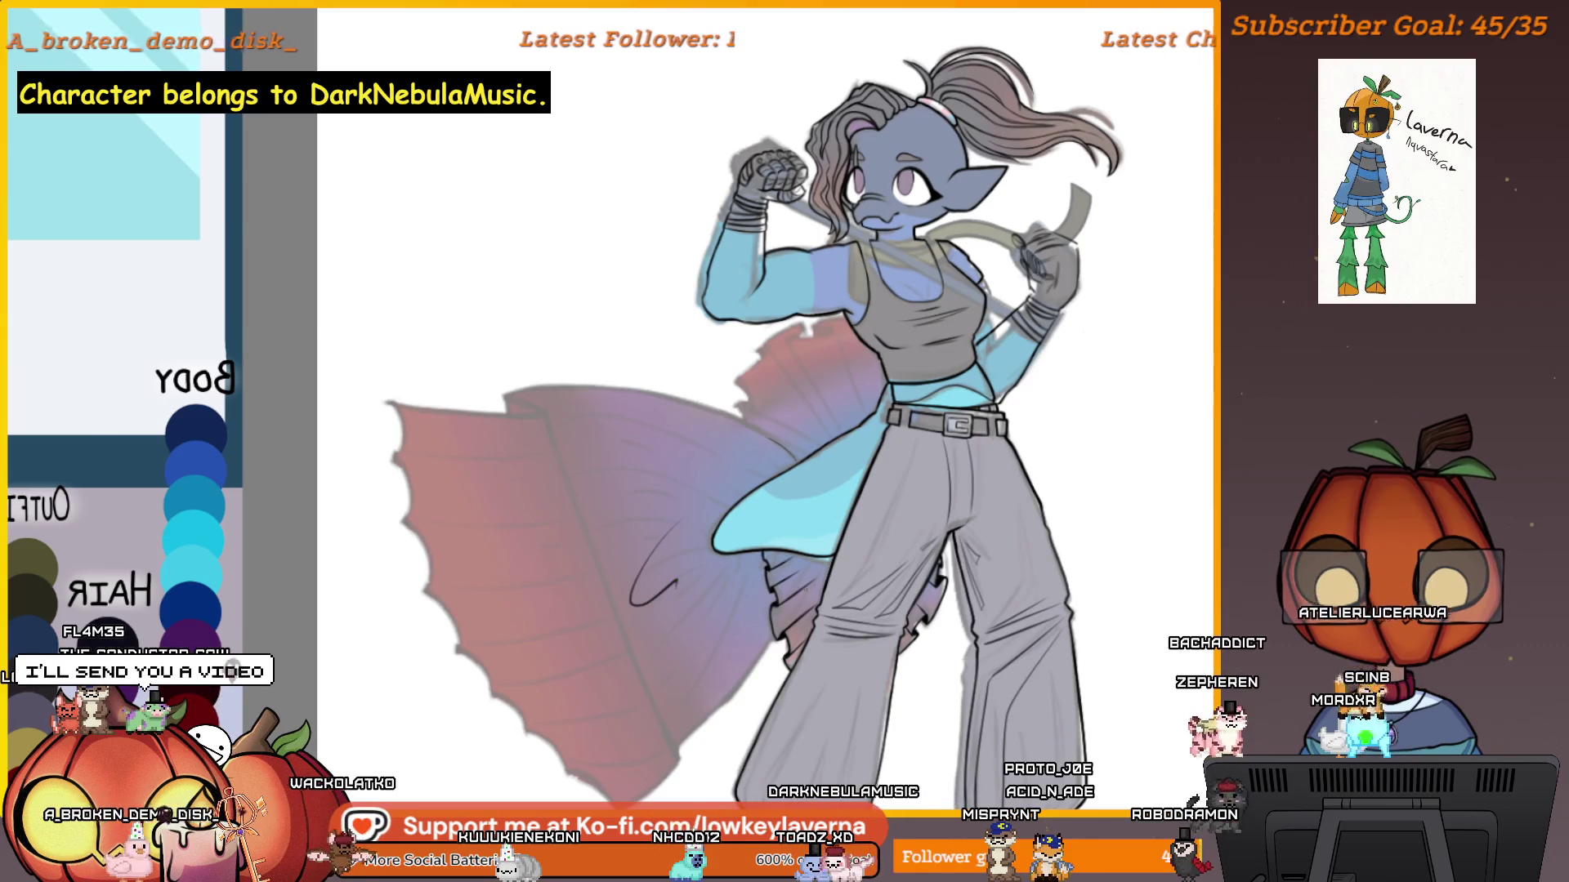
pyautogui.scroll(5, 859, 492)
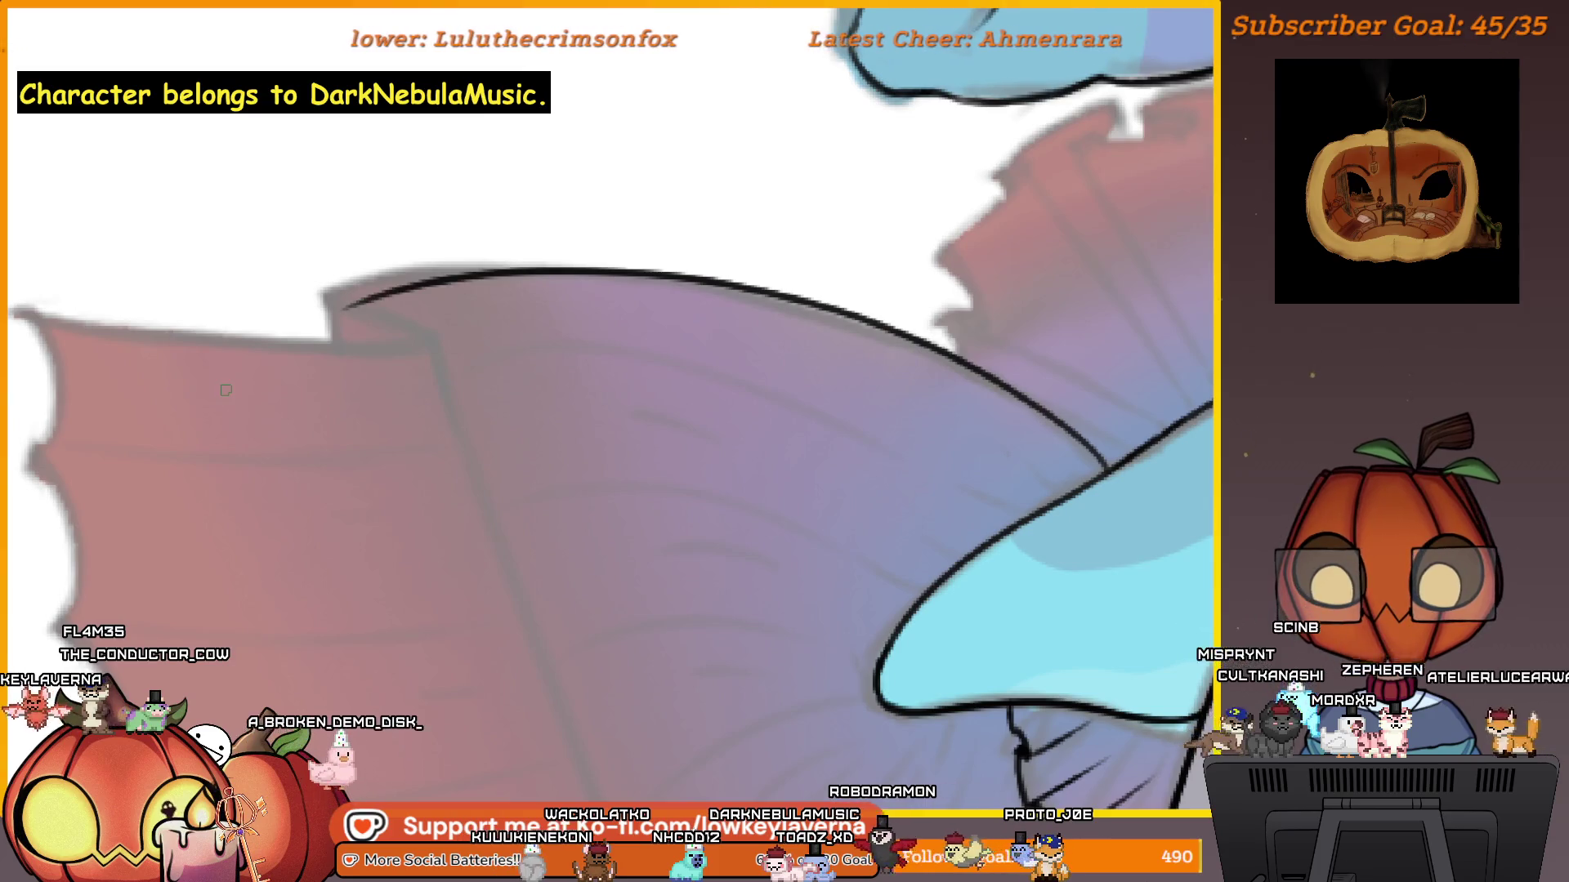
pyautogui.hotkey('ctrl', 'z')
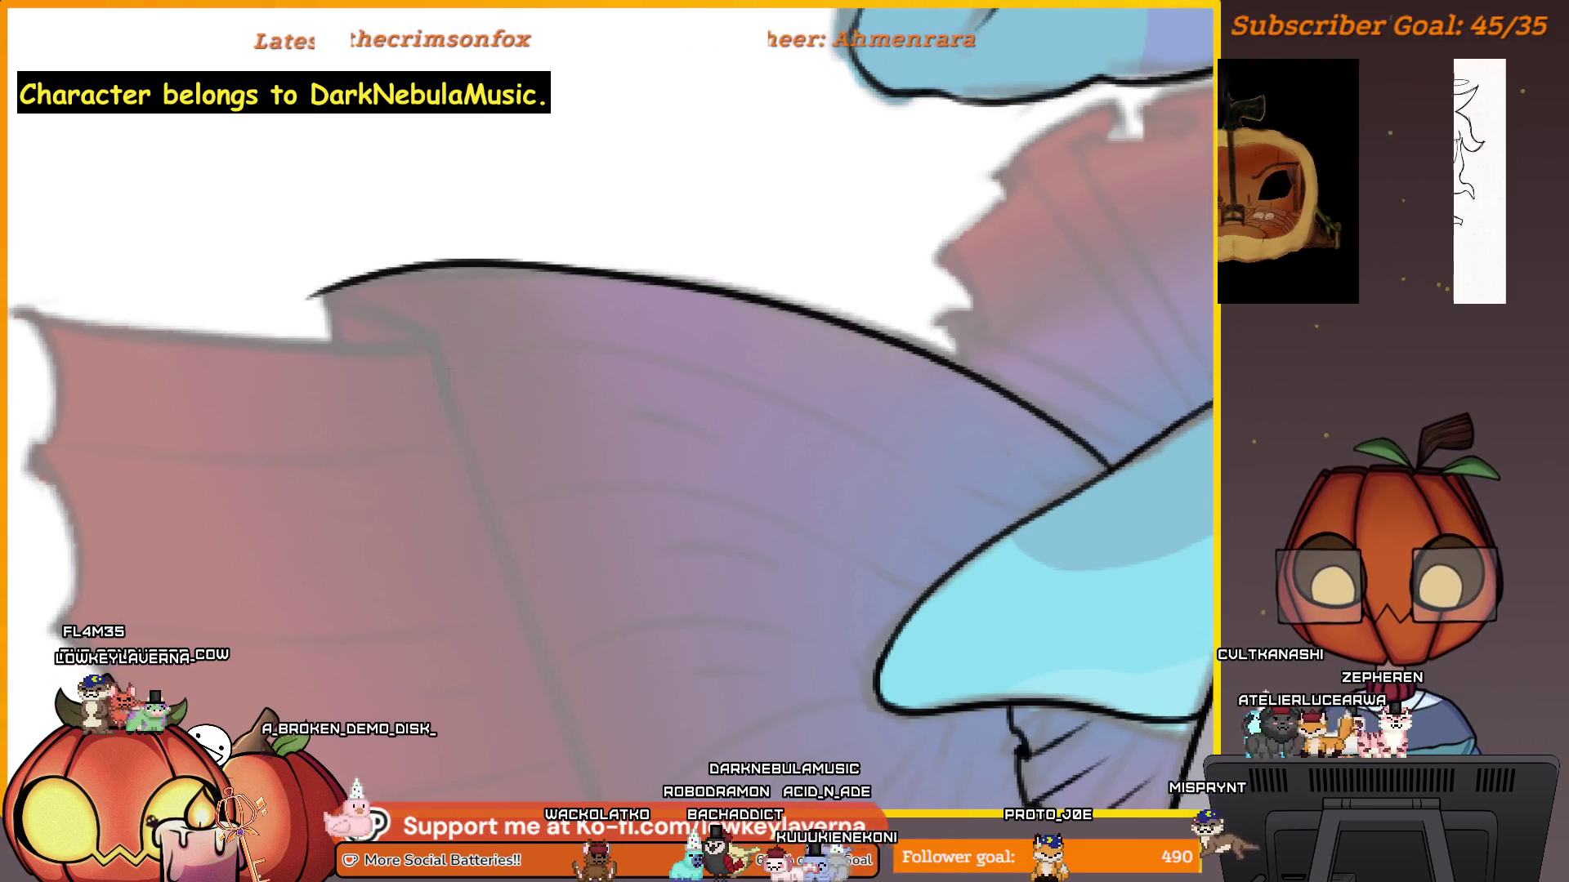
pyautogui.press('m')
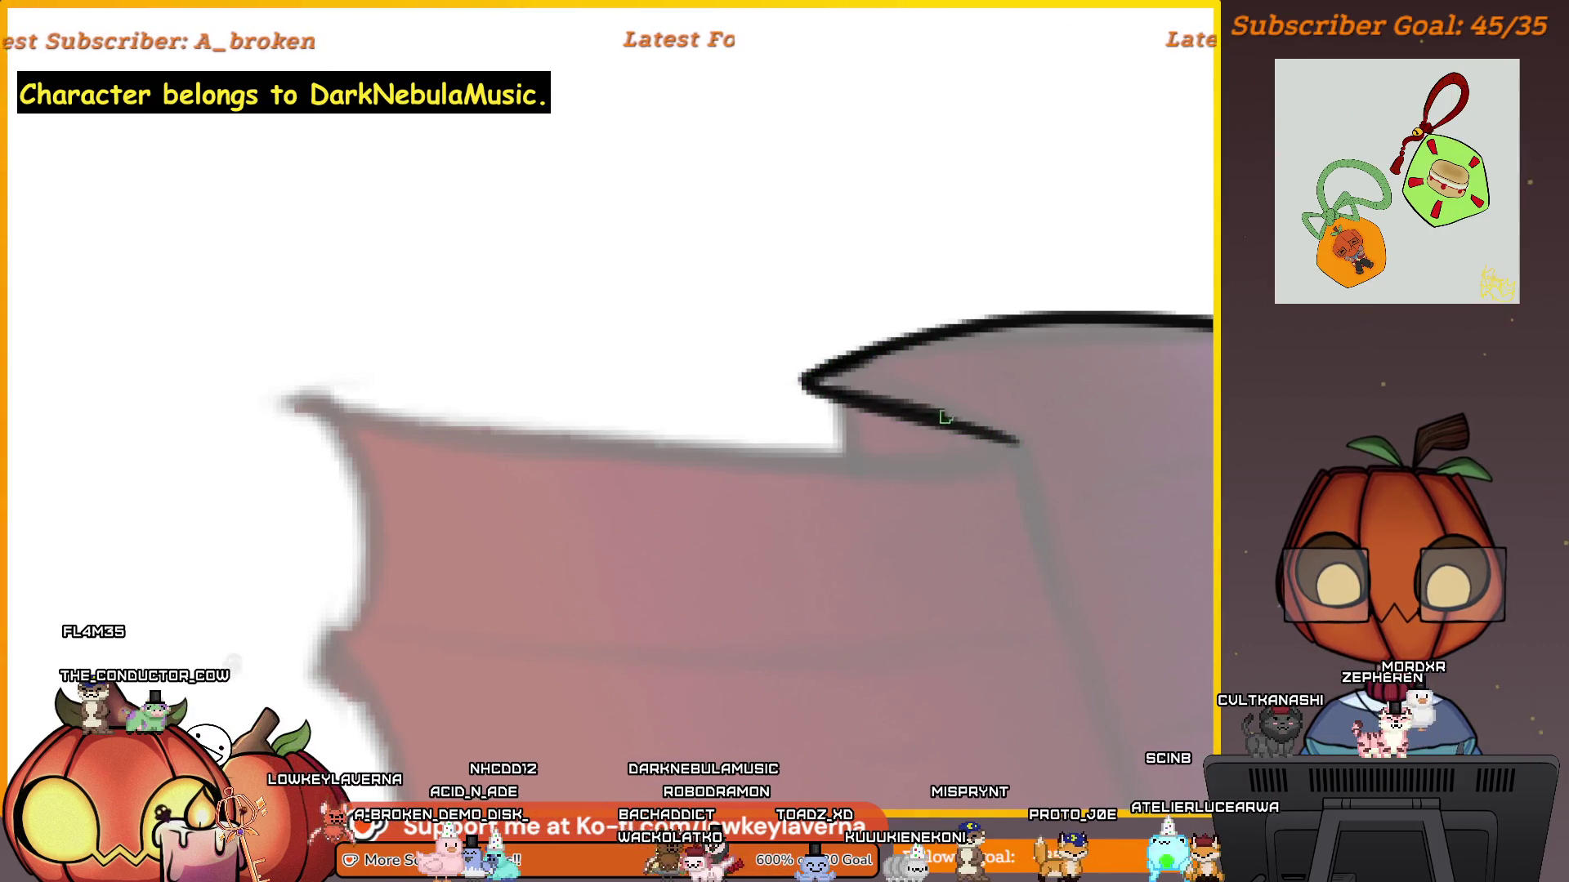
pyautogui.scroll(-4, 1055, 432)
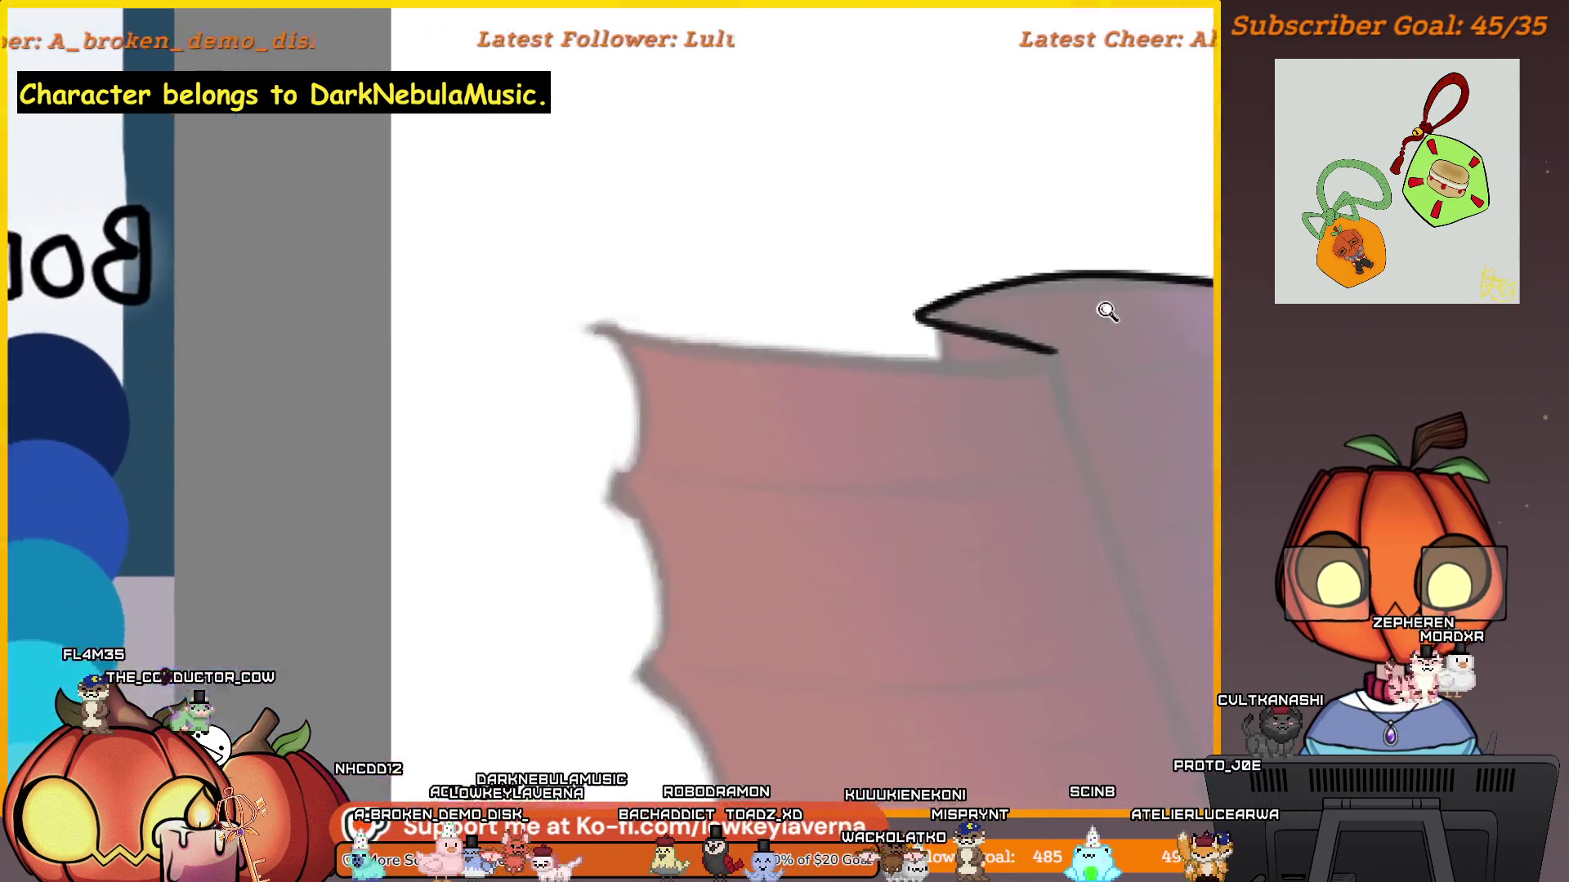
pyautogui.moveTo(1056, 351); pyautogui.dragTo(621, 335)
# Fill the fin's folded tip corner solid black and zoom back out.
pyautogui.moveTo(1001, 322); pyautogui.dragTo(1003, 368)
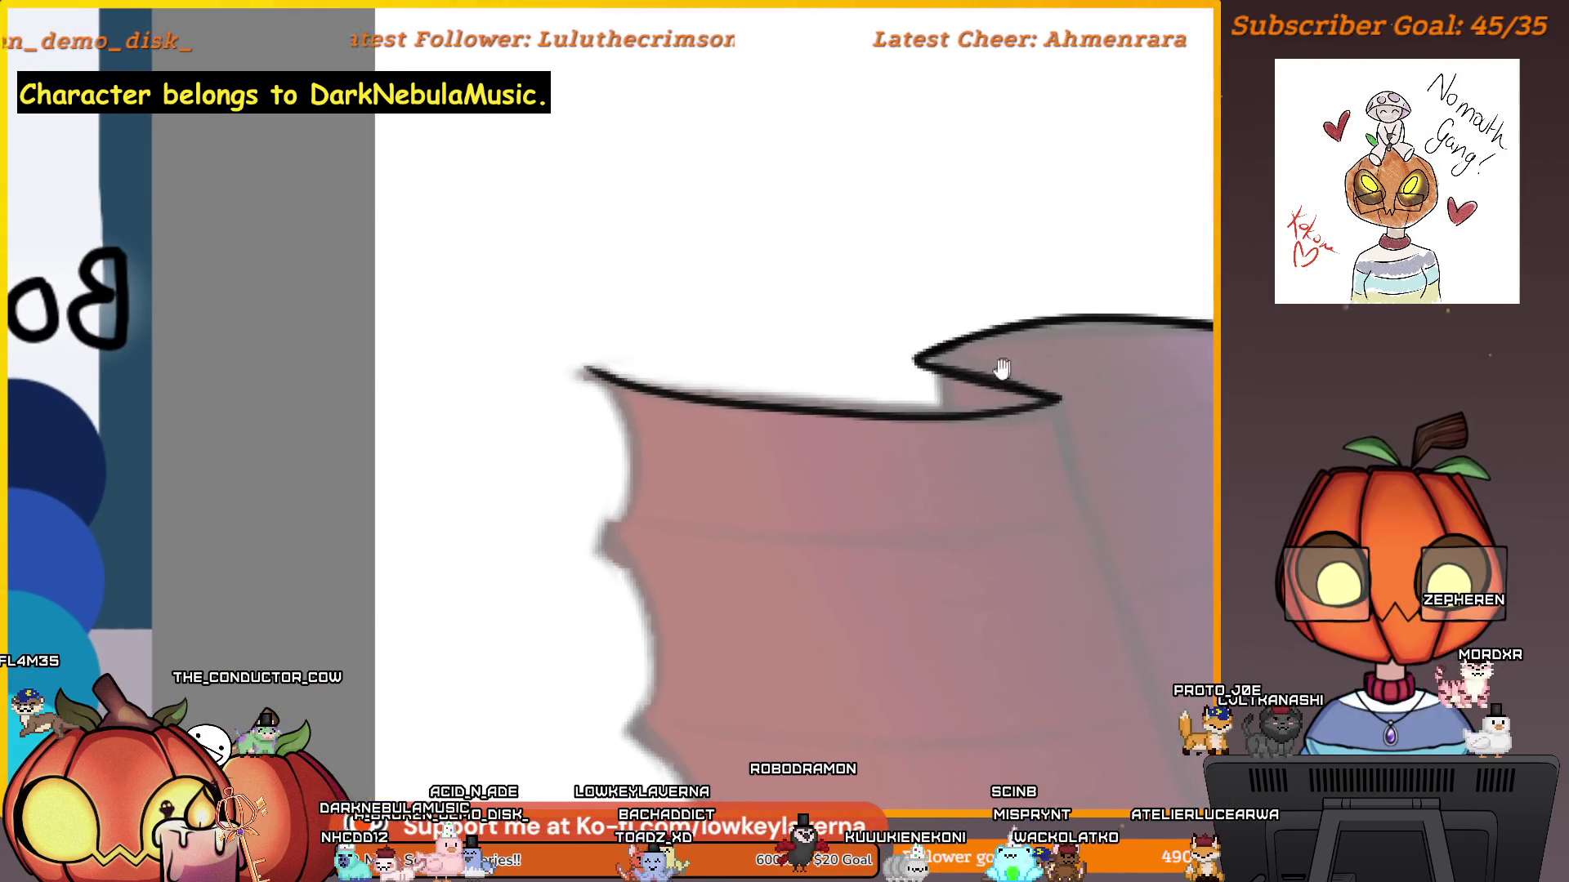
pyautogui.scroll(3, 917, 360)
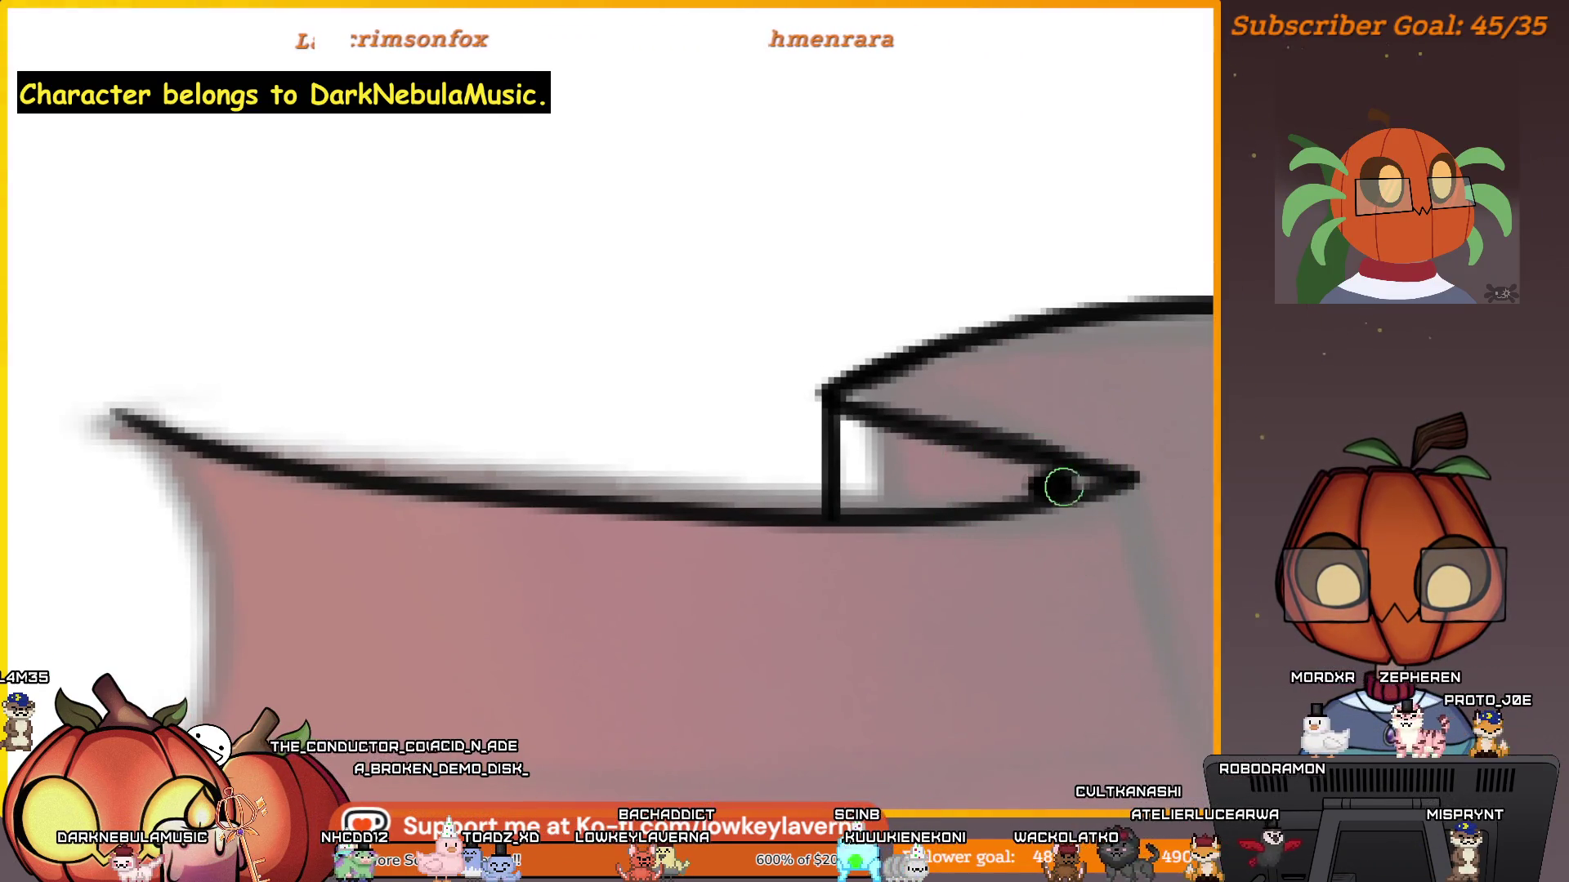
pyautogui.moveTo(1053, 482); pyautogui.dragTo(876, 428)
pyautogui.moveTo(847, 497)
pyautogui.mouseDown()
pyautogui.moveTo(1004, 497)
pyautogui.moveTo(884, 465)
pyautogui.mouseUp()
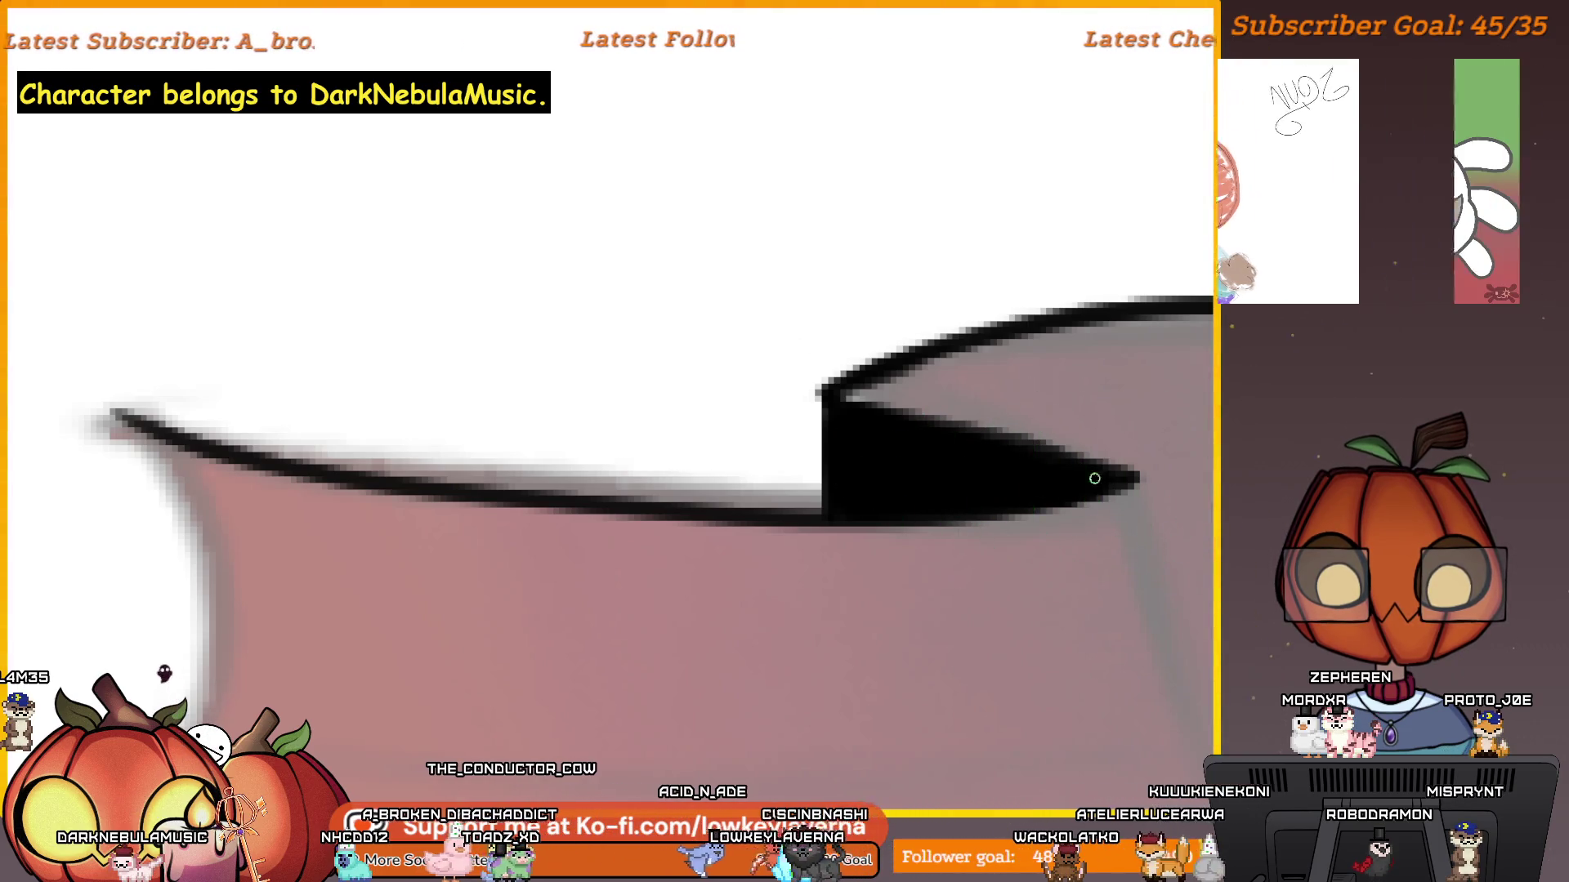
pyautogui.scroll(-3, 841, 491)
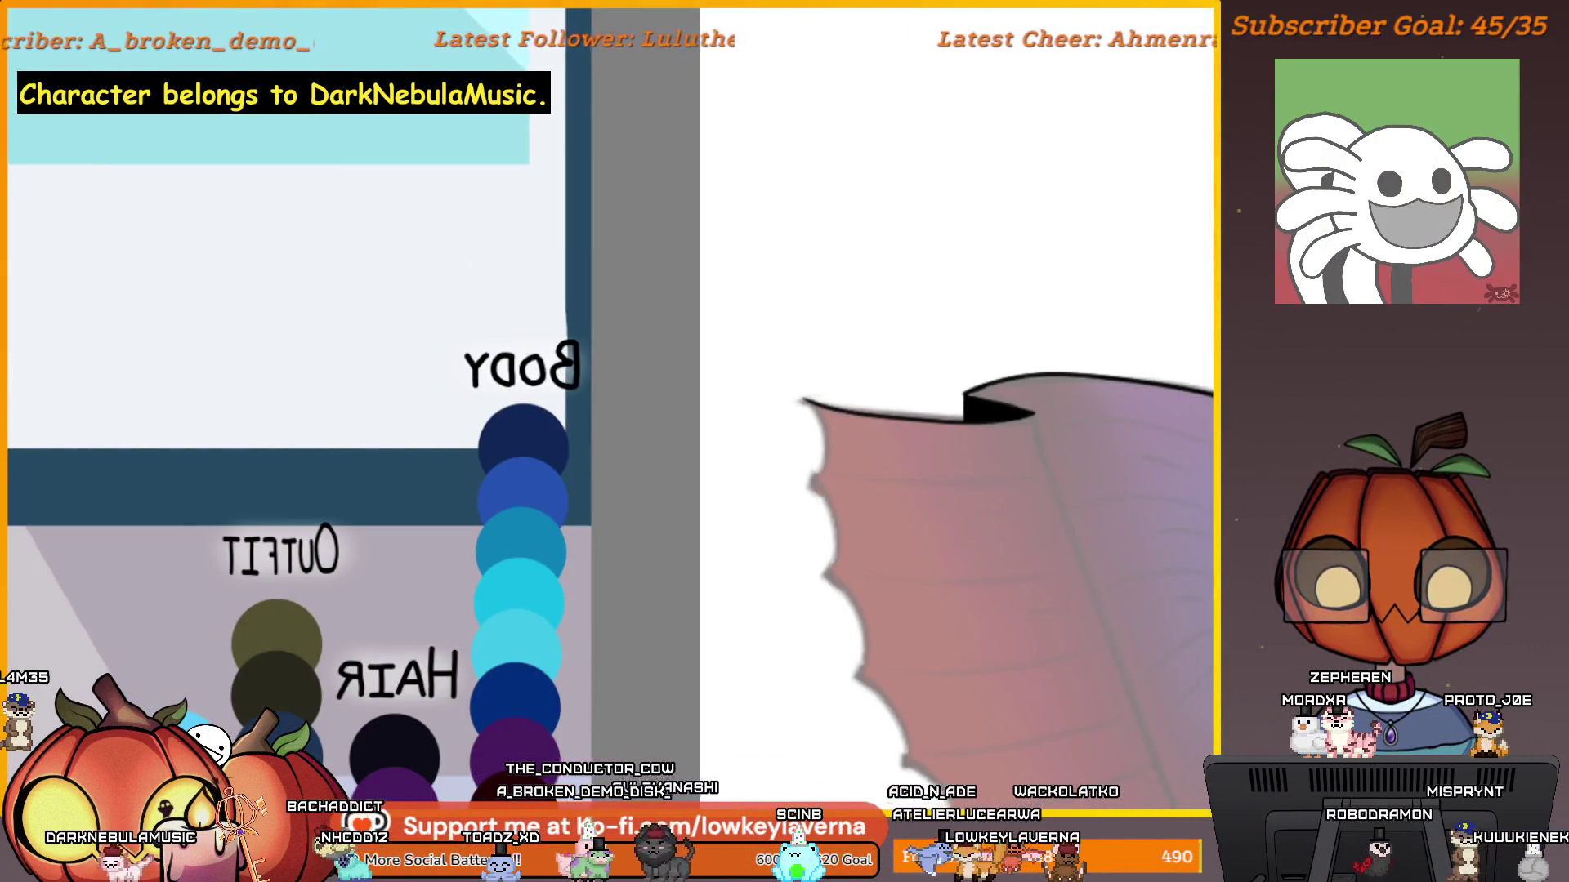
pyautogui.scroll(-2, 1073, 555)
pyautogui.scroll(-2, 1074, 554)
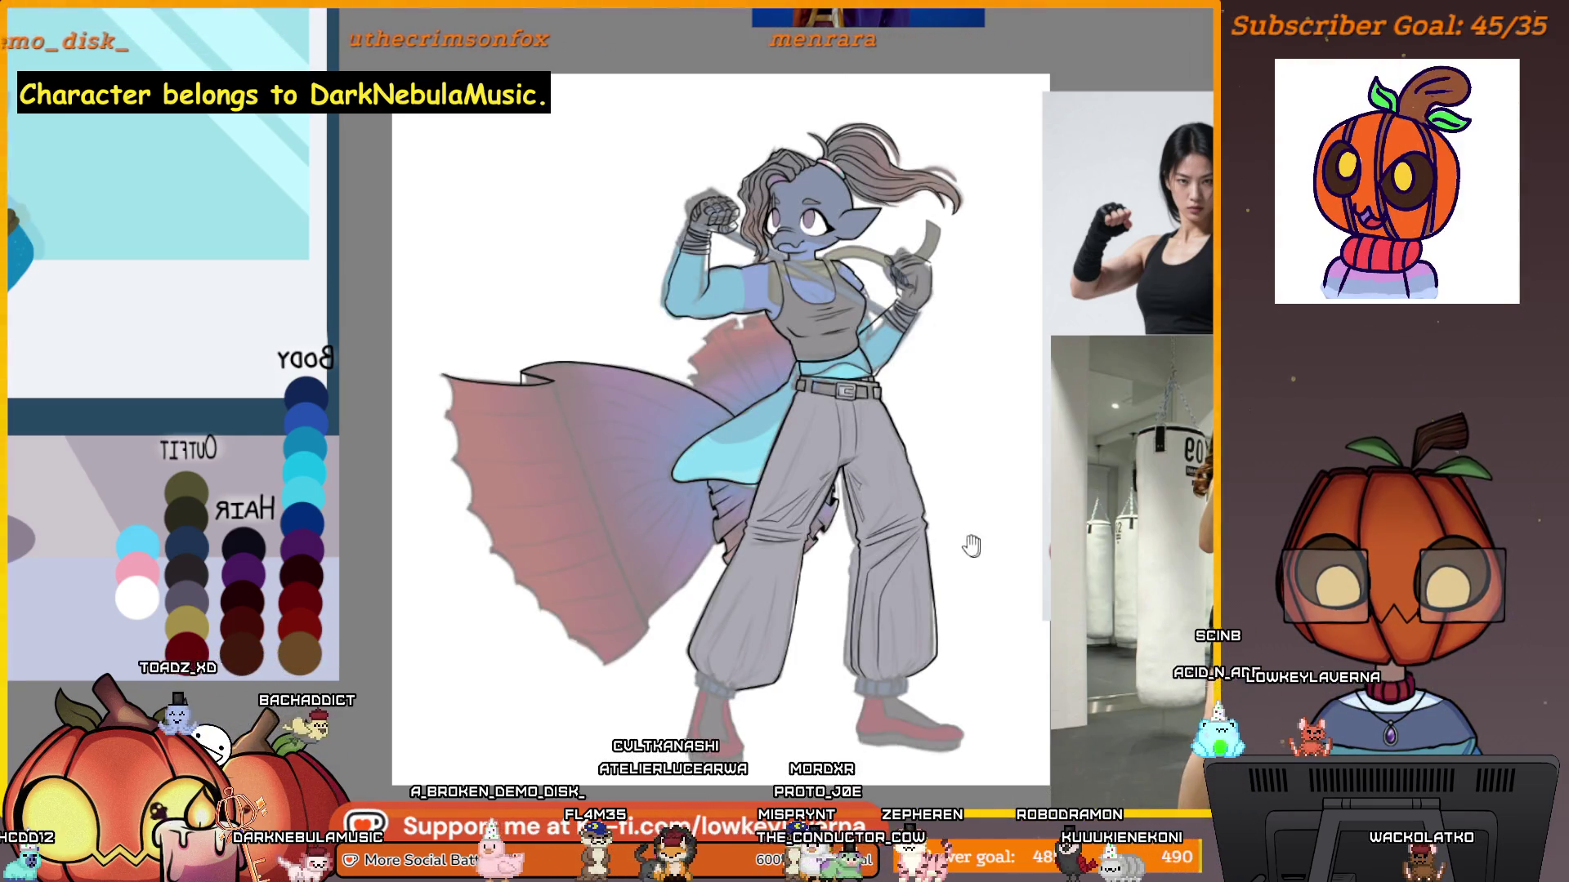
# Ink a jagged zigzag edge down the fin under the raised arm, redrawing it once.
pyautogui.moveTo(959, 569); pyautogui.dragTo(1007, 556)
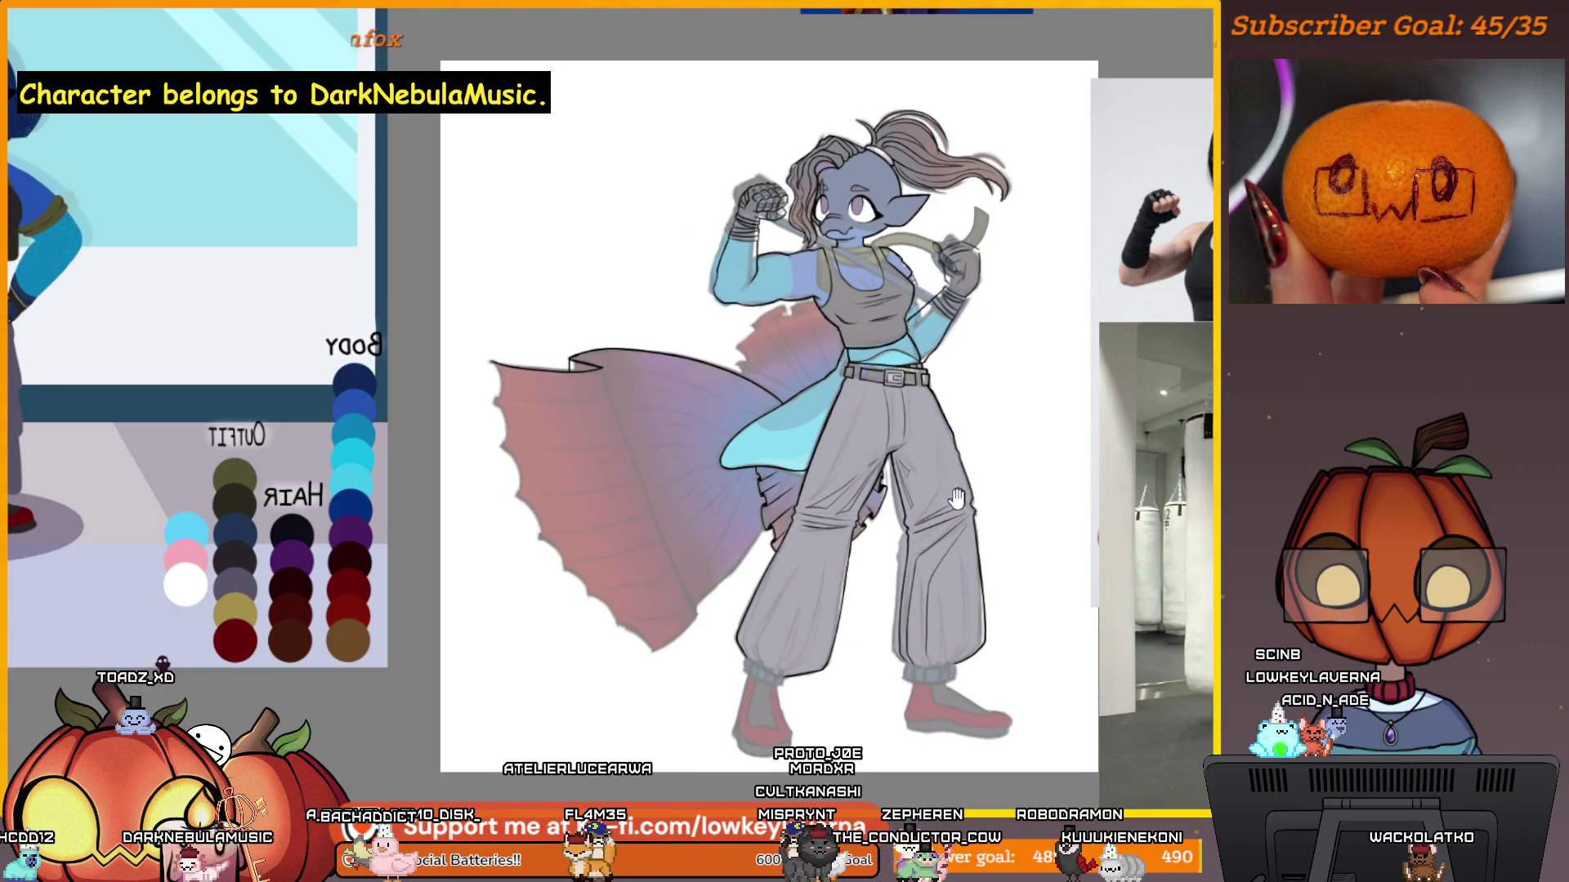
pyautogui.scroll(5, 1033, 221)
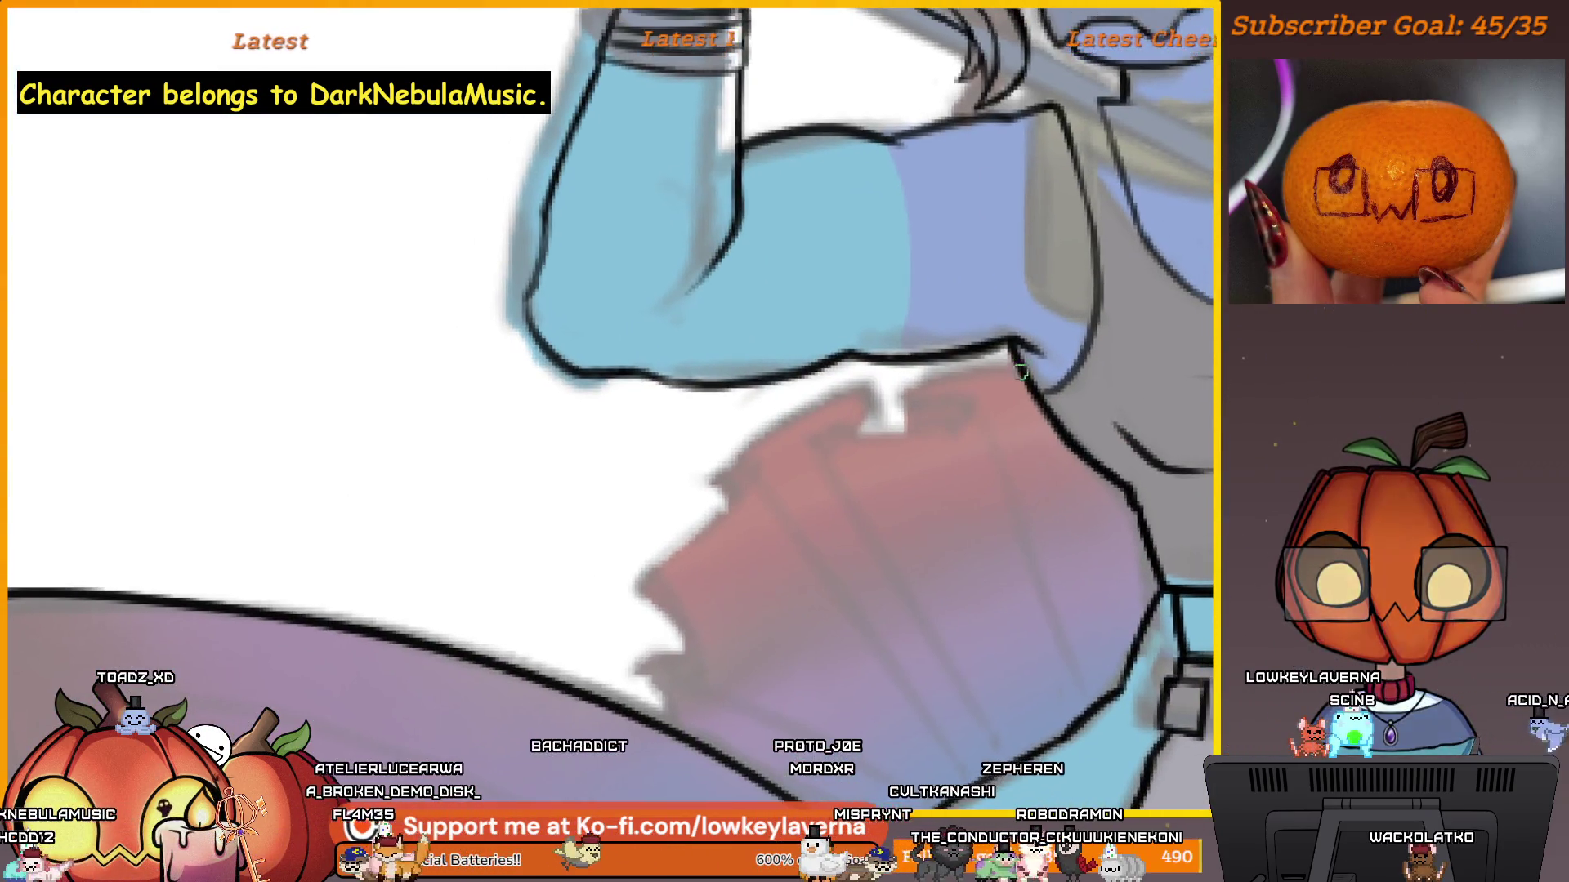
pyautogui.moveTo(964, 407)
pyautogui.mouseDown()
pyautogui.moveTo(791, 433)
pyautogui.moveTo(664, 574)
pyautogui.mouseUp()
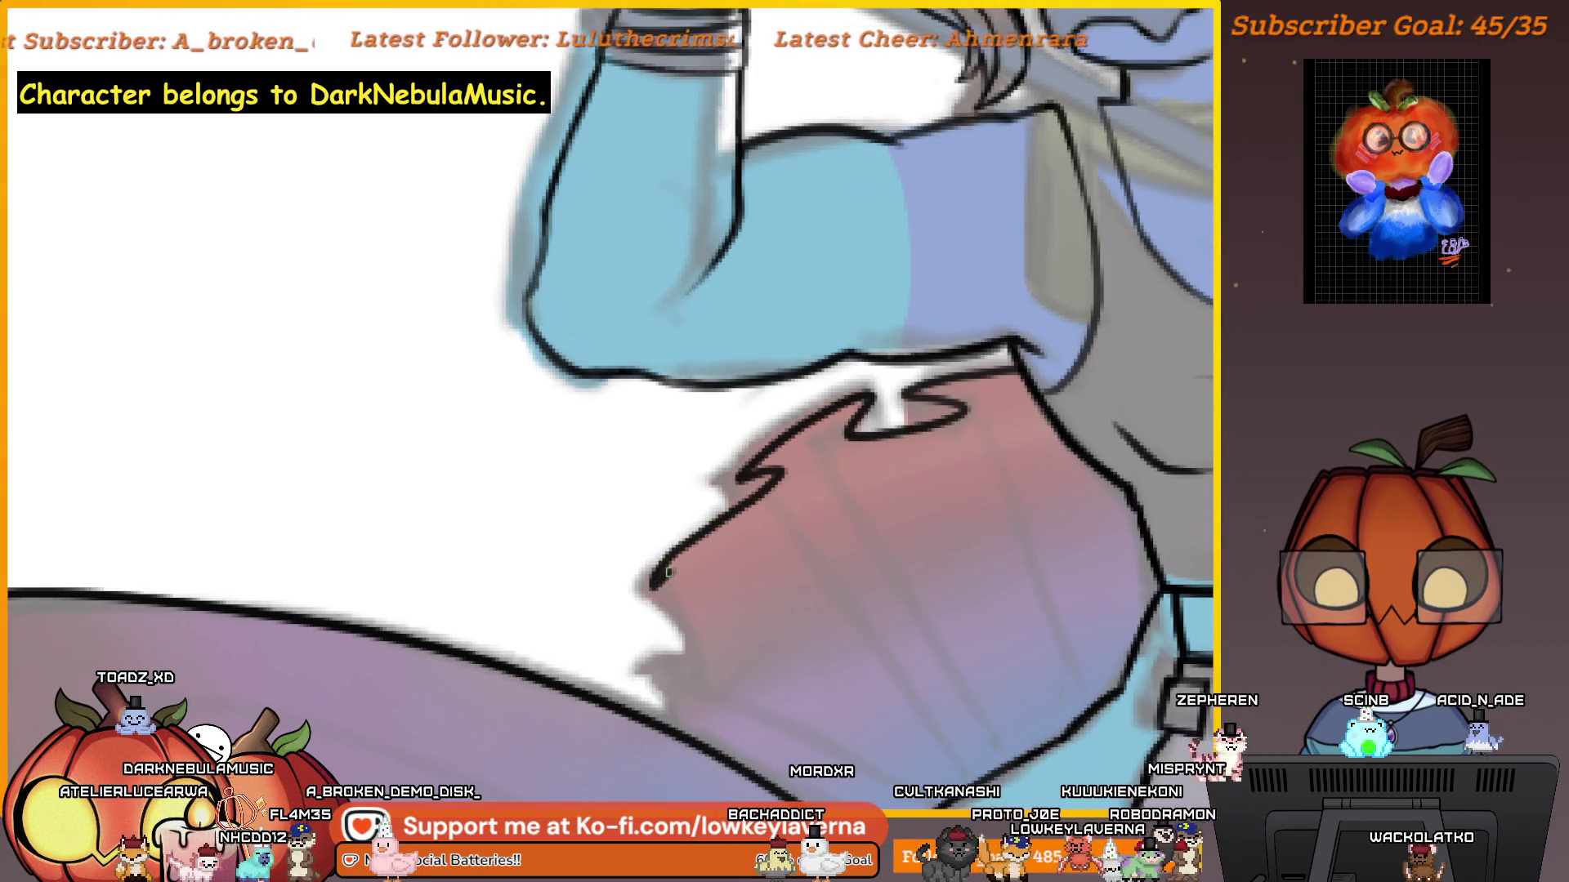
pyautogui.hotkey('ctrl', 'z')
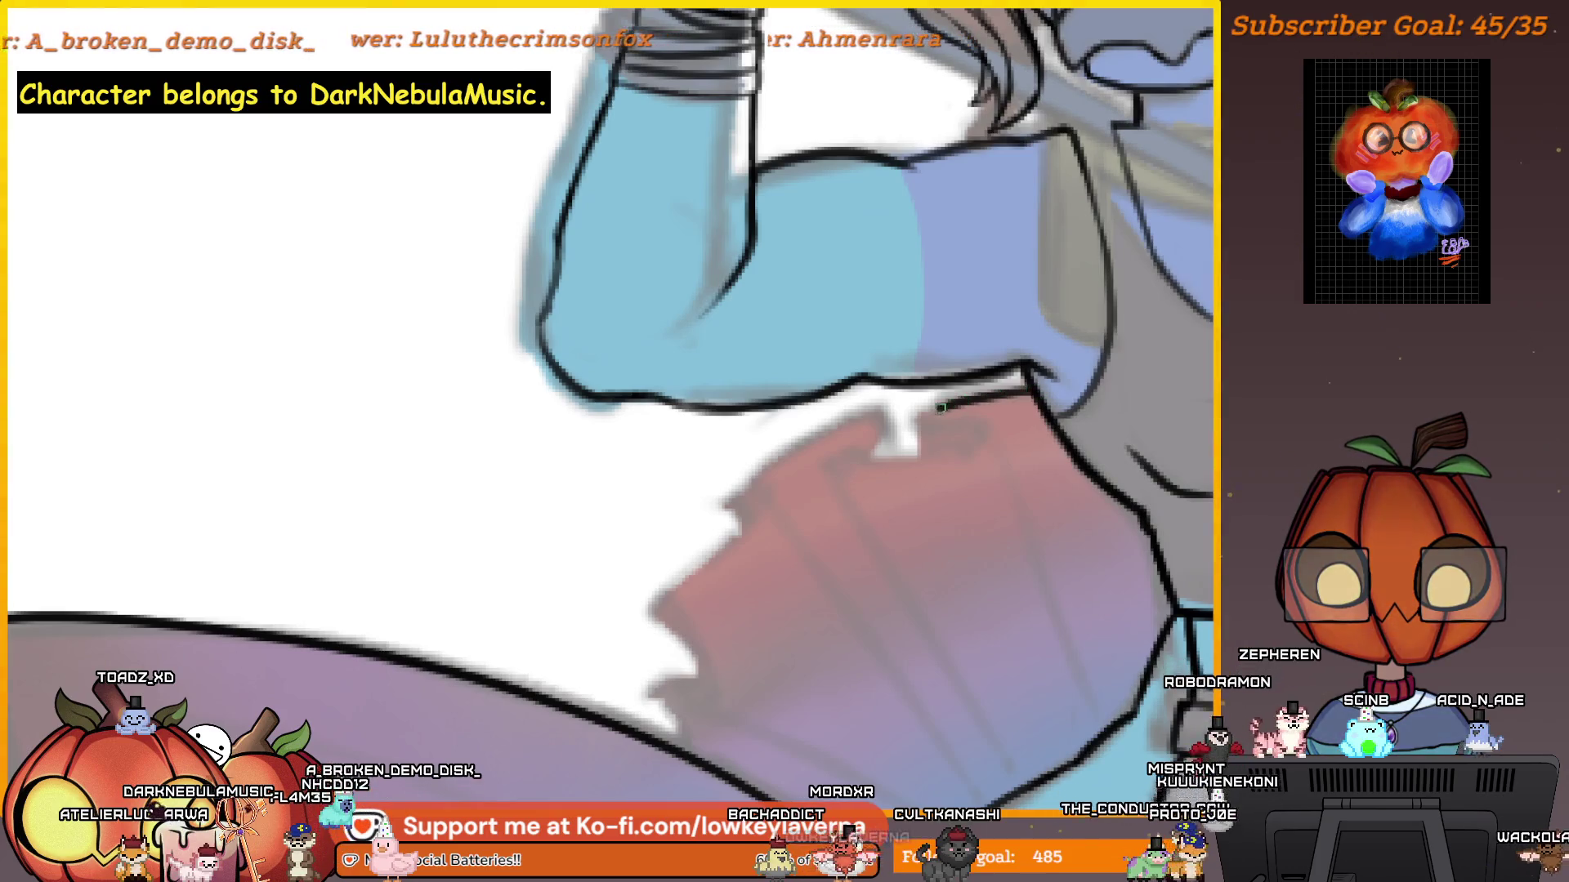
pyautogui.moveTo(944, 443)
pyautogui.mouseDown()
pyautogui.moveTo(898, 441)
pyautogui.moveTo(760, 498)
pyautogui.moveTo(694, 564)
pyautogui.moveTo(662, 612)
pyautogui.moveTo(682, 654)
pyautogui.moveTo(662, 727)
pyautogui.mouseUp()
pyautogui.moveTo(752, 611); pyautogui.dragTo(783, 603)
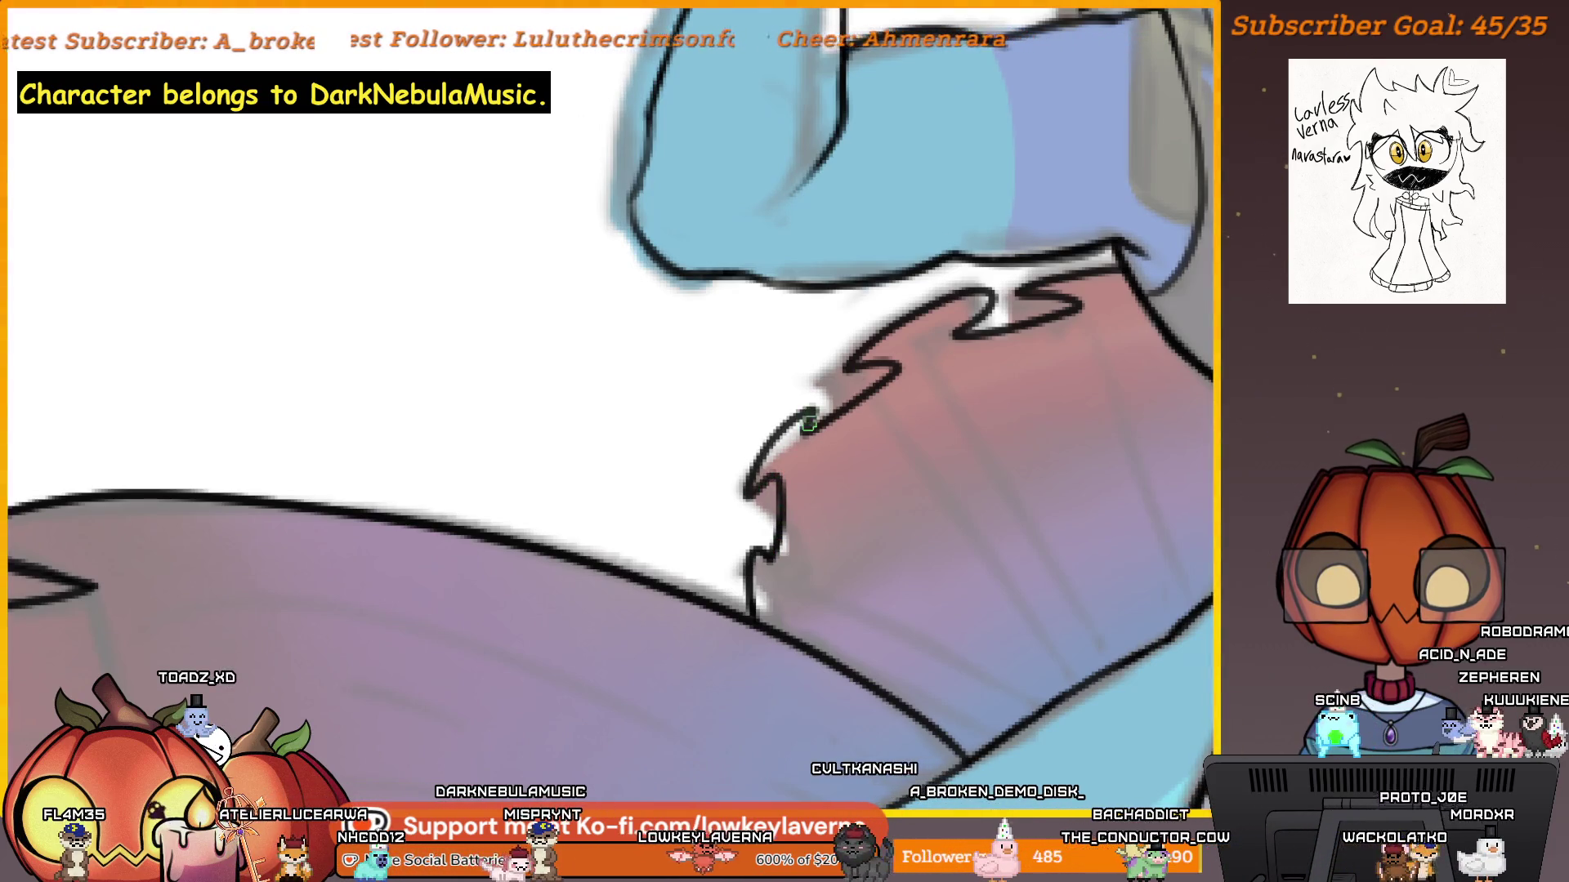
pyautogui.scroll(-5, 898, 343)
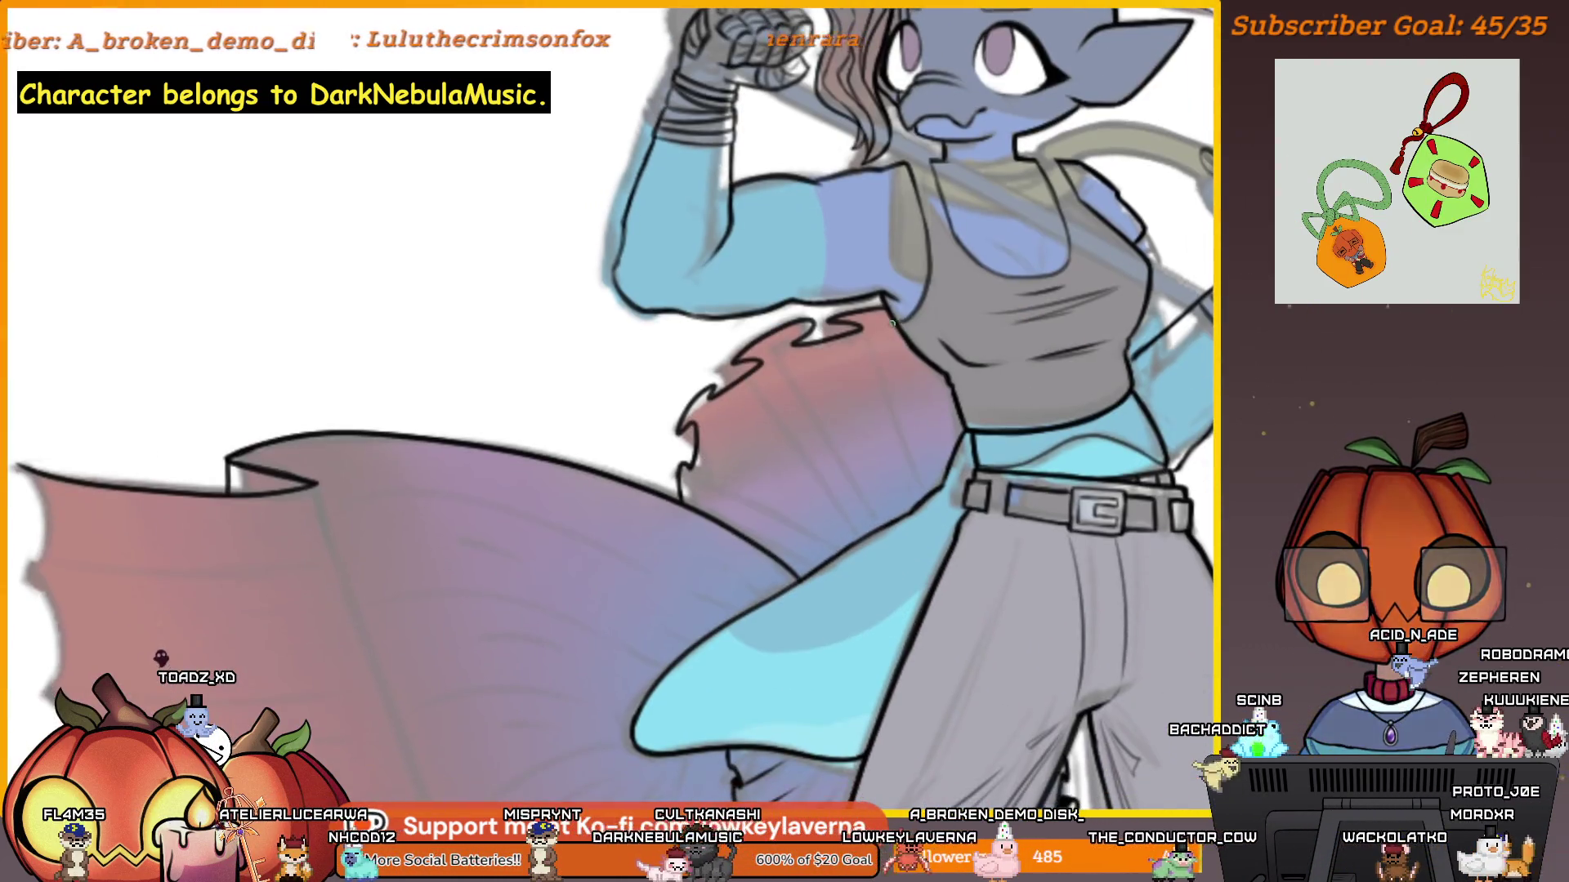
# Mirror the view back and ink four long diagonal ray lines fanning across the waist fin.
pyautogui.press('m')
pyautogui.scroll(-5, 710, 409)
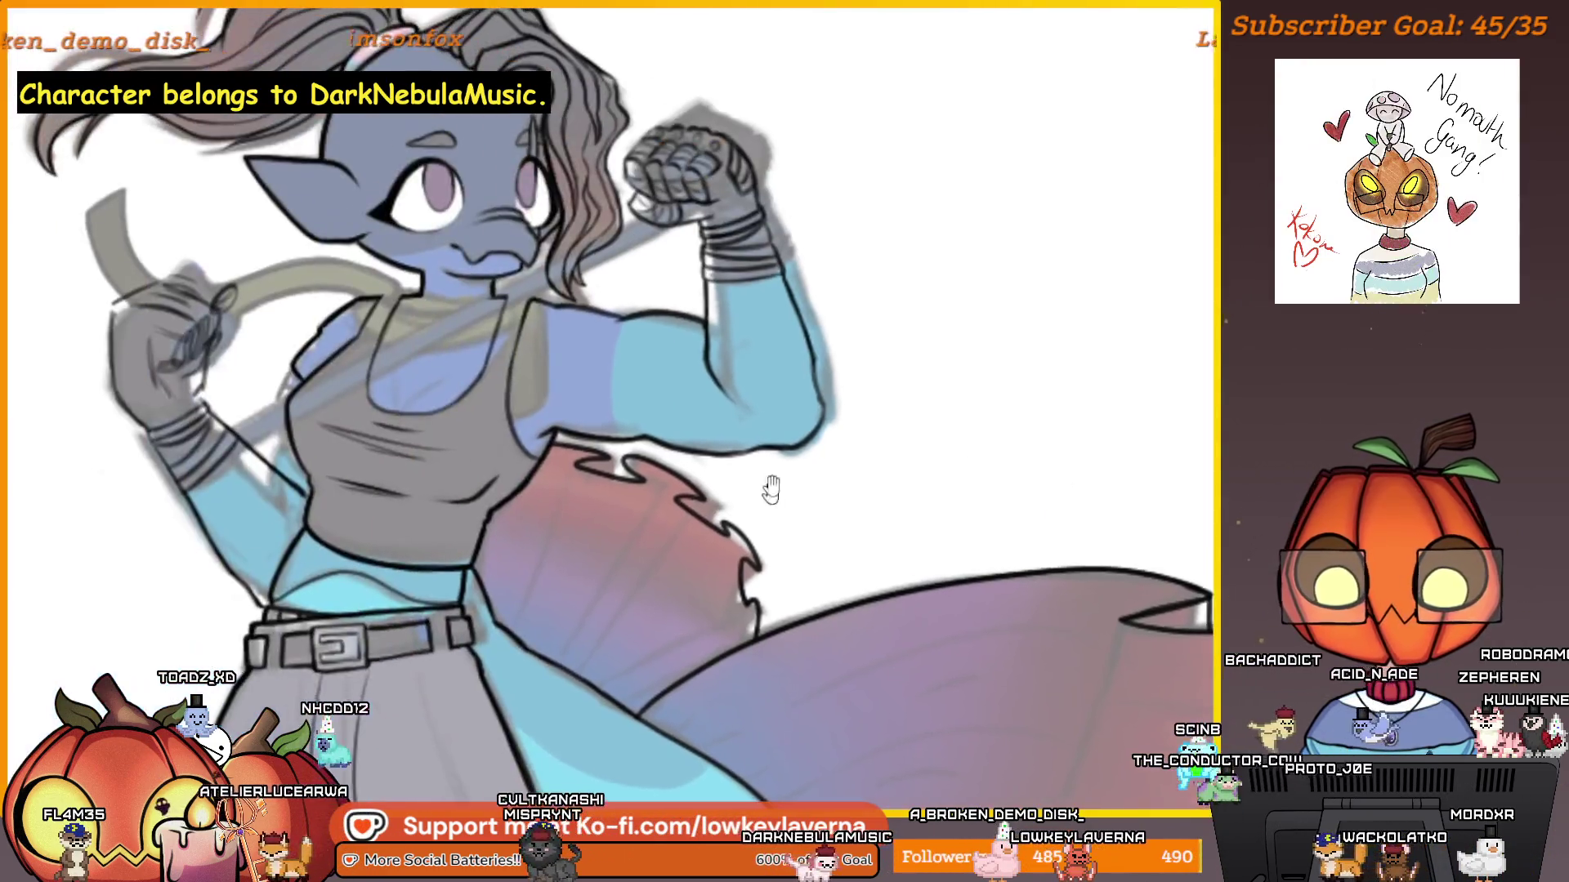
pyautogui.scroll(8, 710, 408)
pyautogui.moveTo(796, 249); pyautogui.dragTo(621, 584)
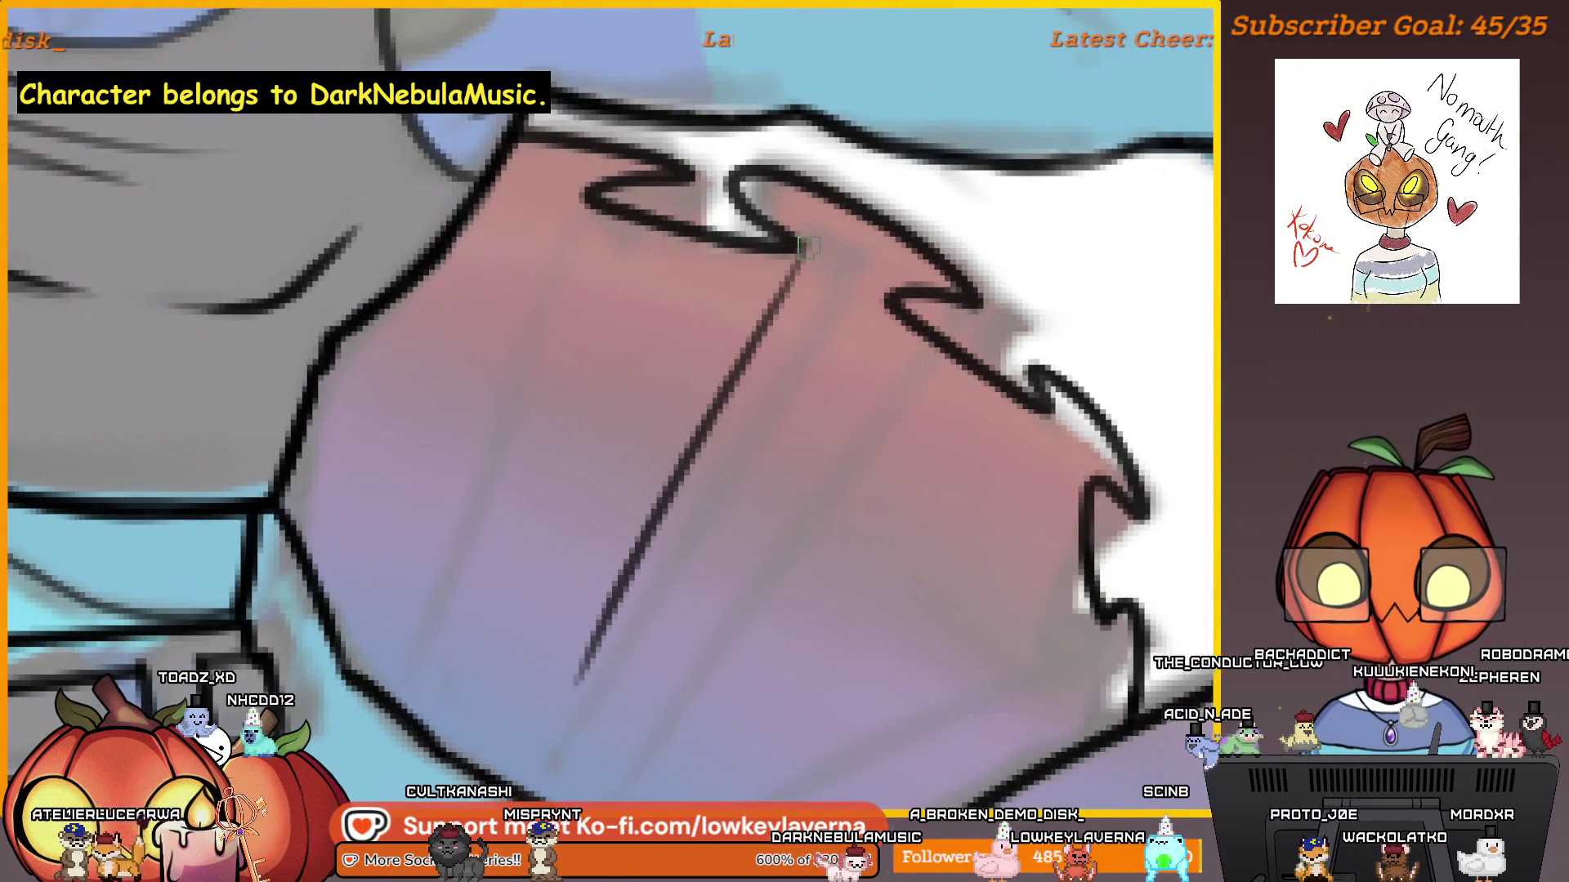
pyautogui.moveTo(797, 245); pyautogui.dragTo(576, 682)
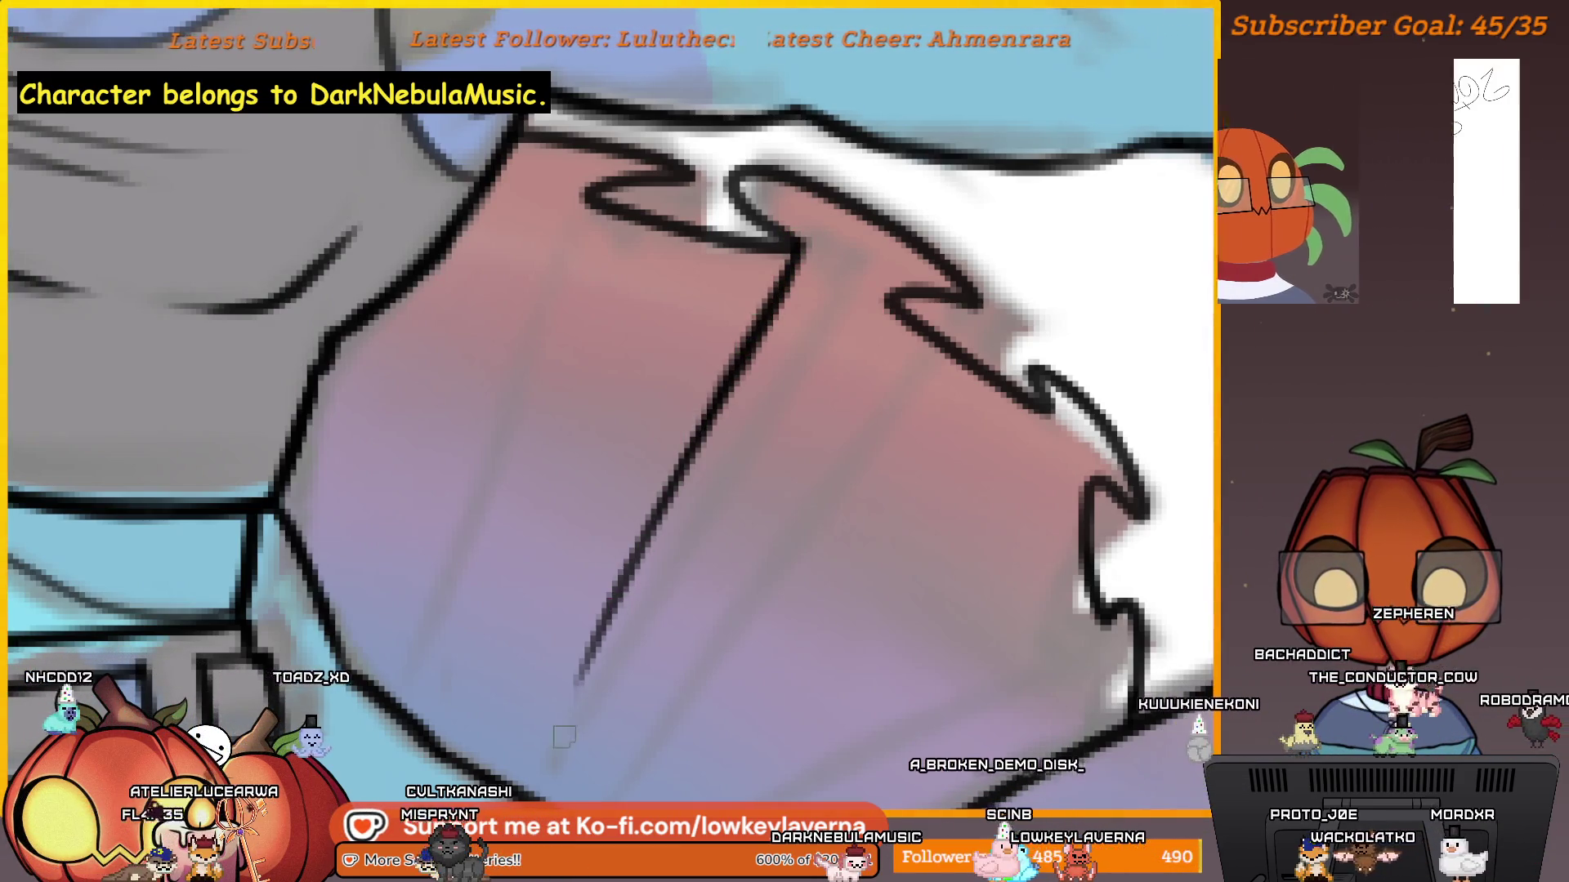
pyautogui.moveTo(672, 426); pyautogui.dragTo(725, 512)
pyautogui.moveTo(640, 276); pyautogui.dragTo(518, 674)
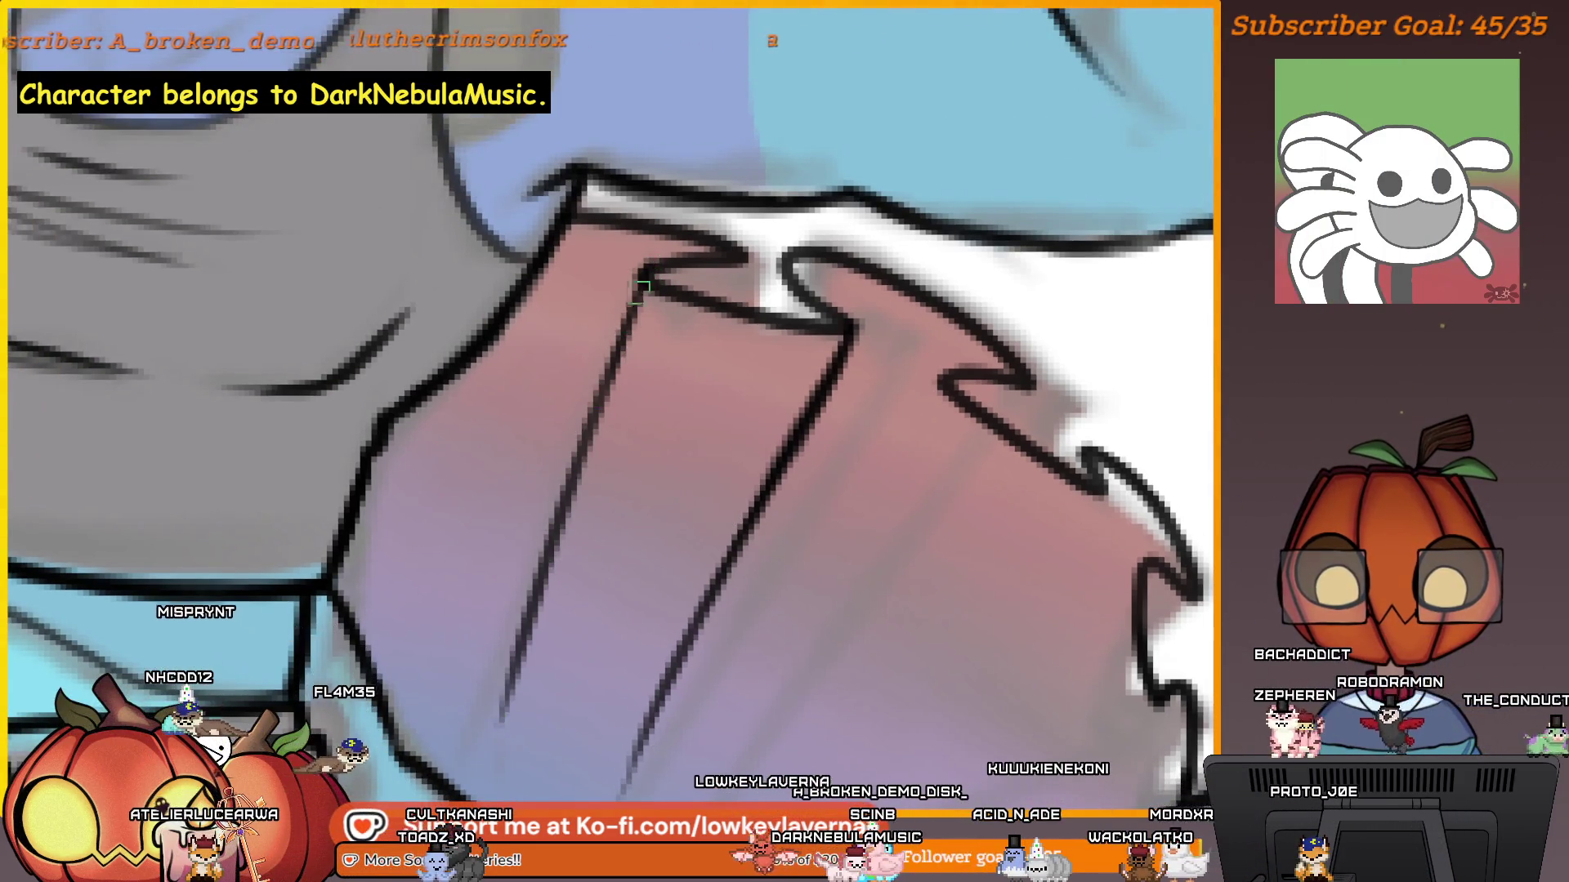
pyautogui.moveTo(634, 292); pyautogui.dragTo(562, 510)
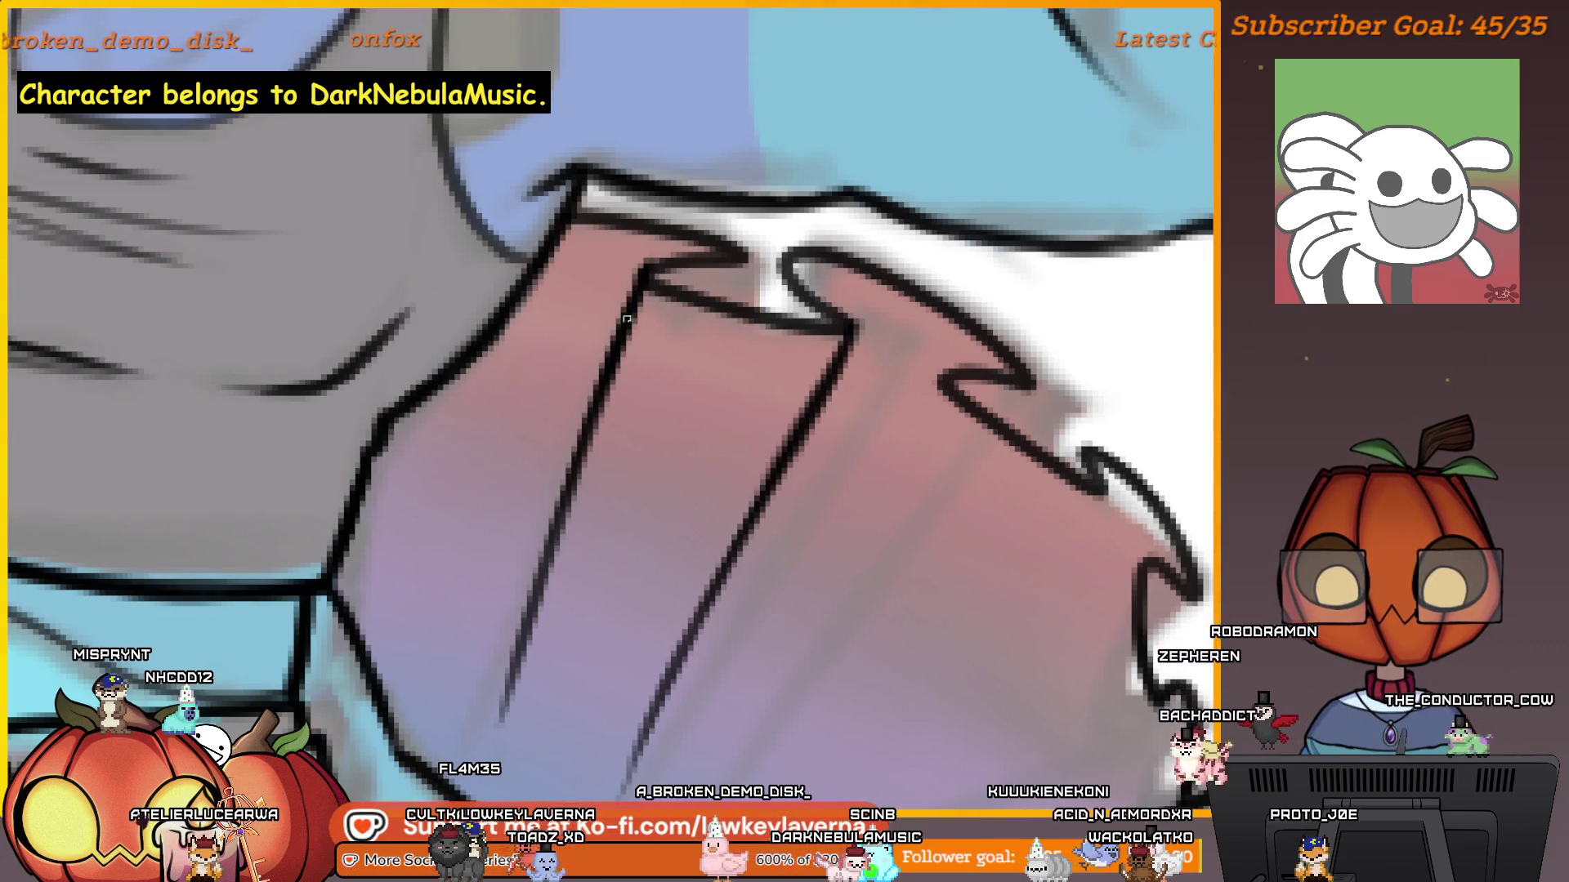
pyautogui.moveTo(951, 398)
pyautogui.mouseDown()
pyautogui.moveTo(797, 265)
pyautogui.moveTo(548, 686)
pyautogui.mouseUp()
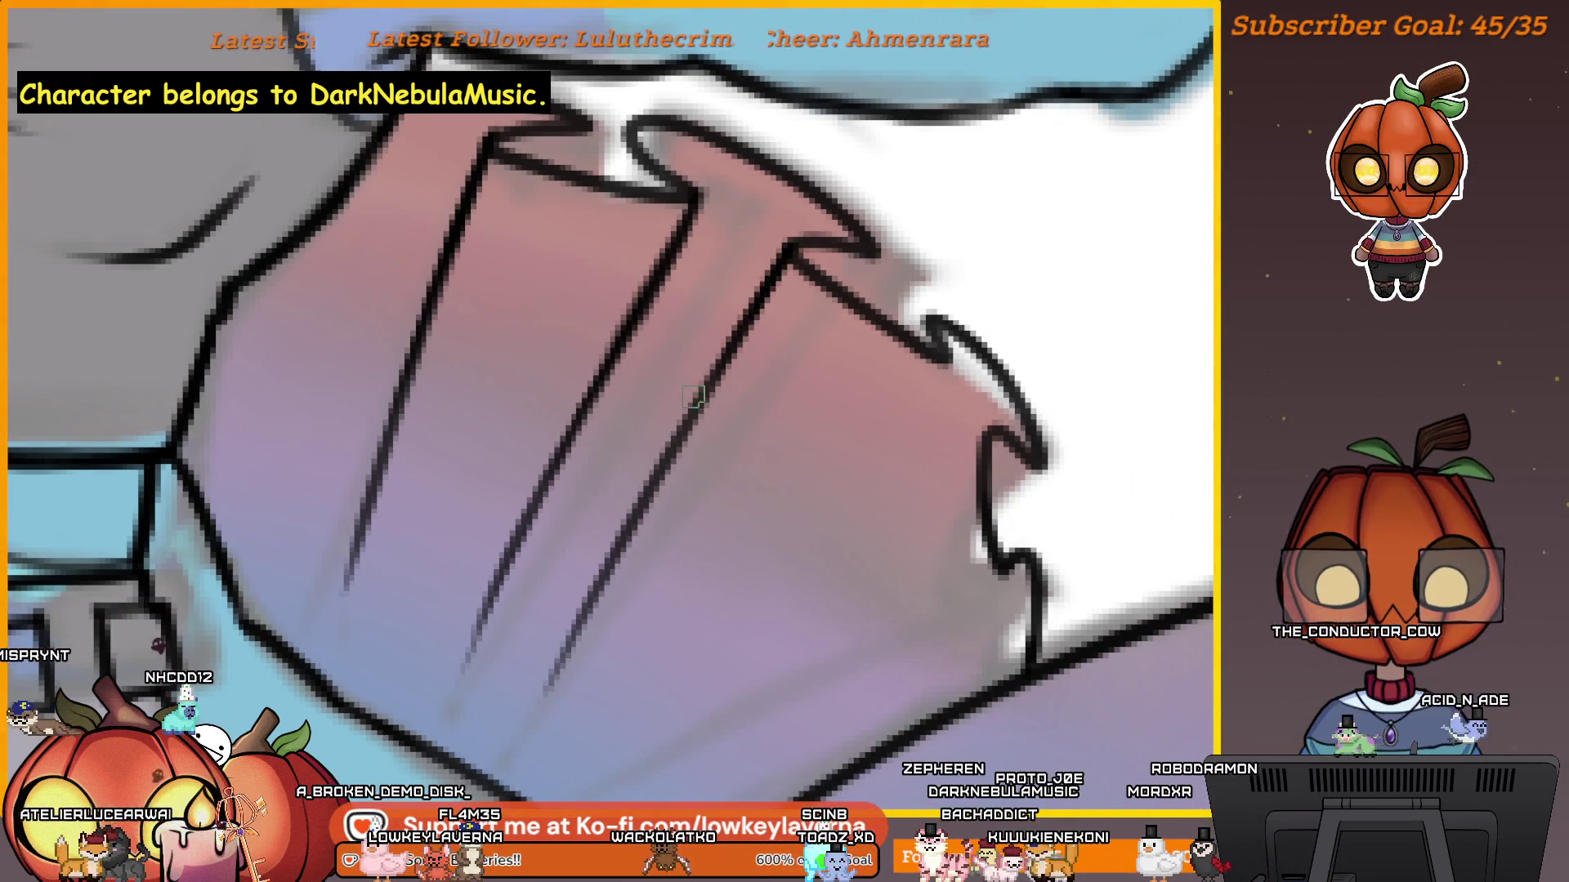
pyautogui.moveTo(948, 359); pyautogui.dragTo(649, 675)
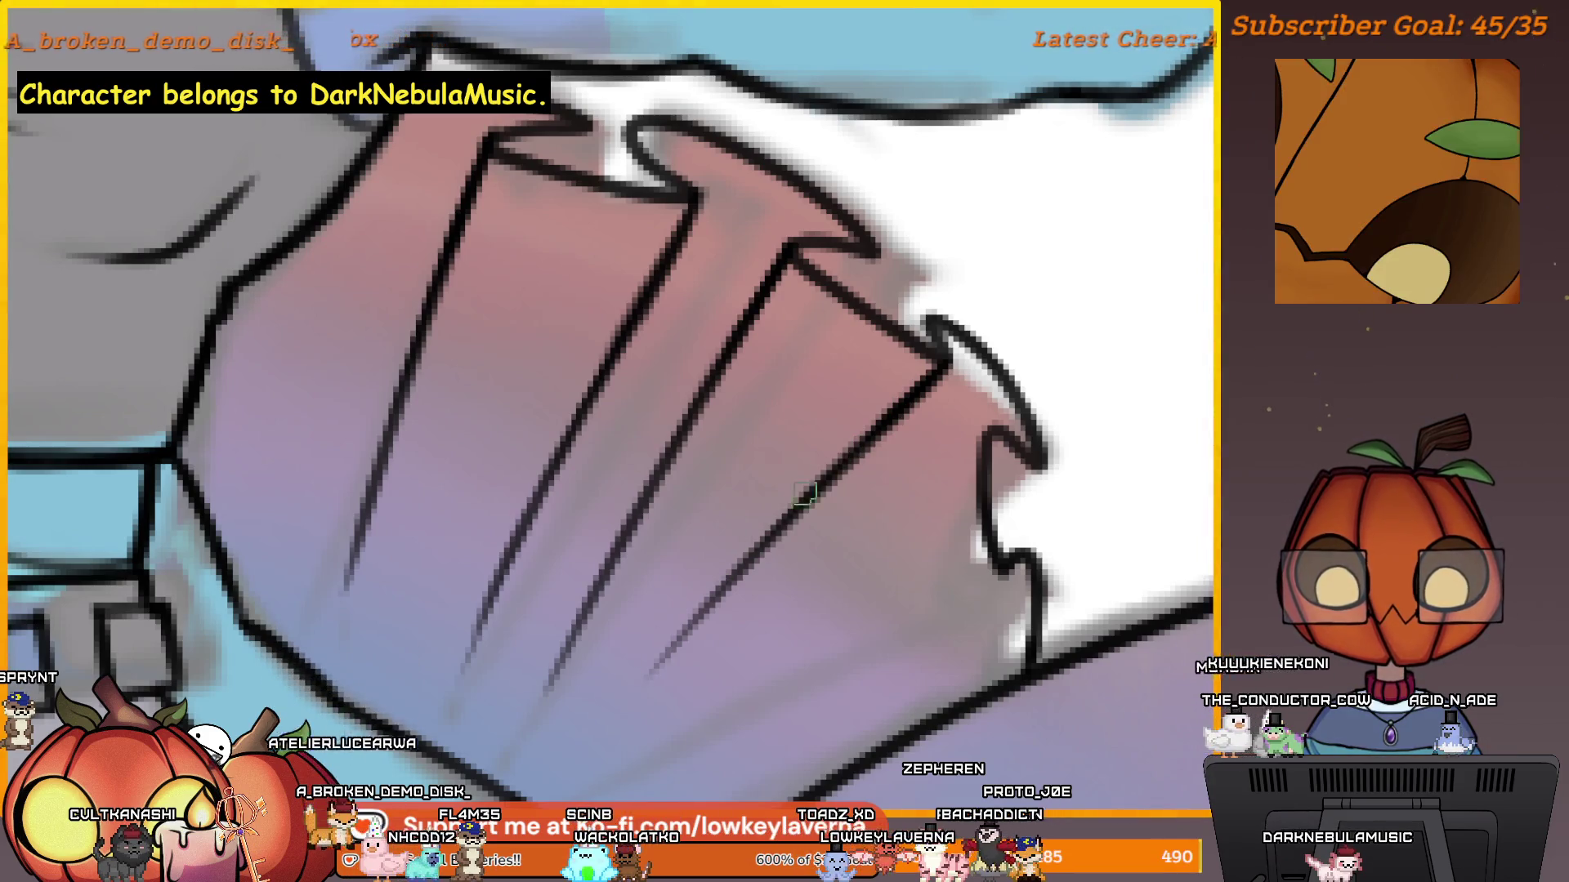
pyautogui.scroll(-5, 843, 461)
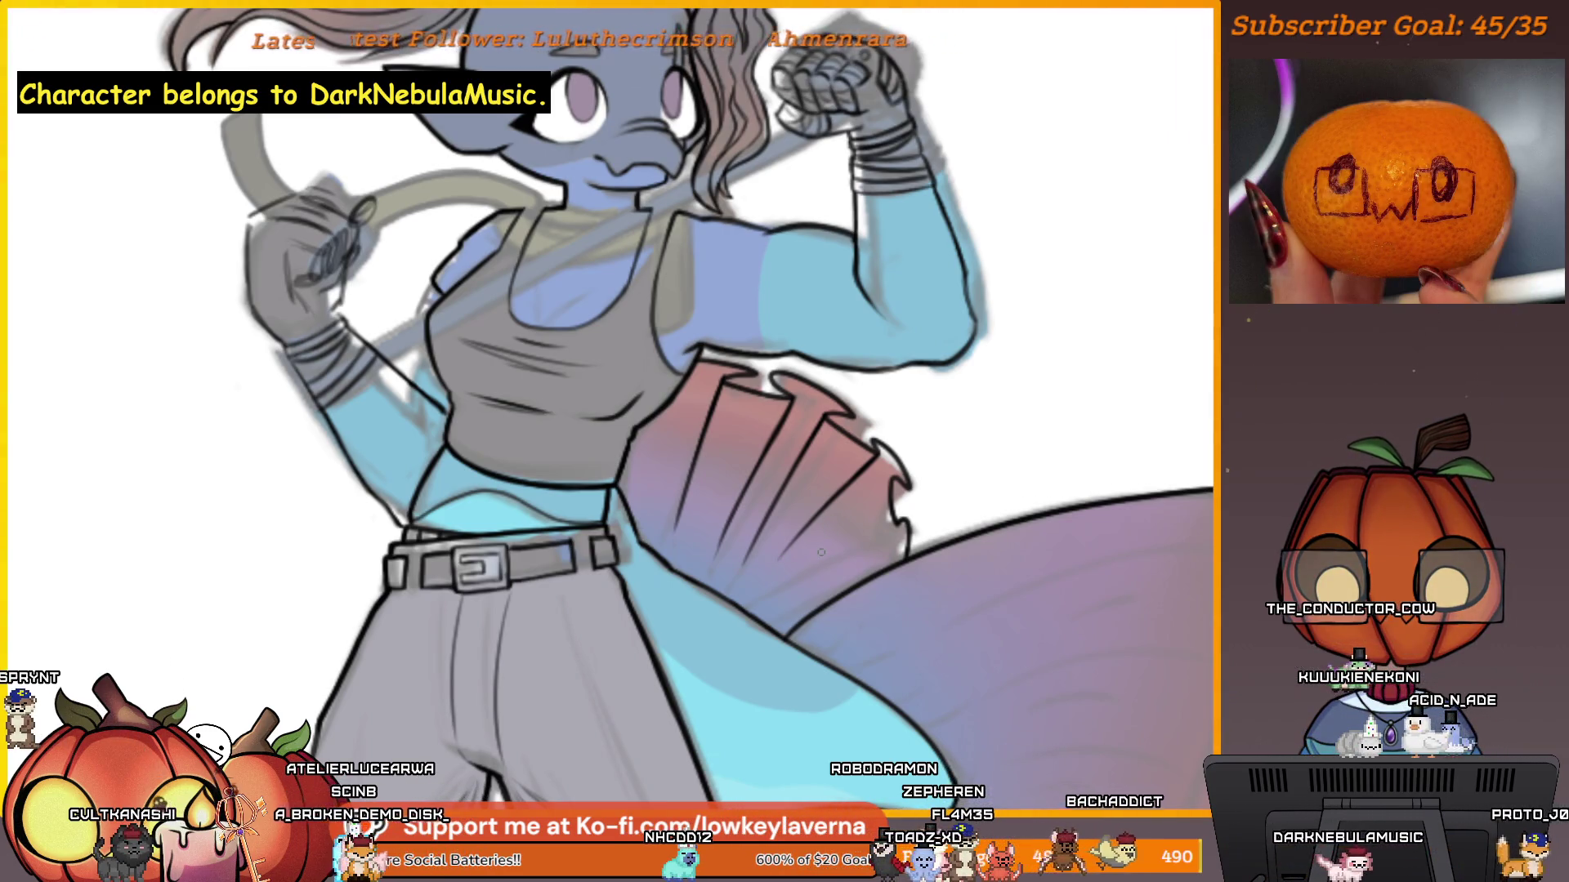
# Extend the fin's diagonal ray line down toward its lower frilled edge with one ink stroke.
pyautogui.scroll(-5, 852, 459)
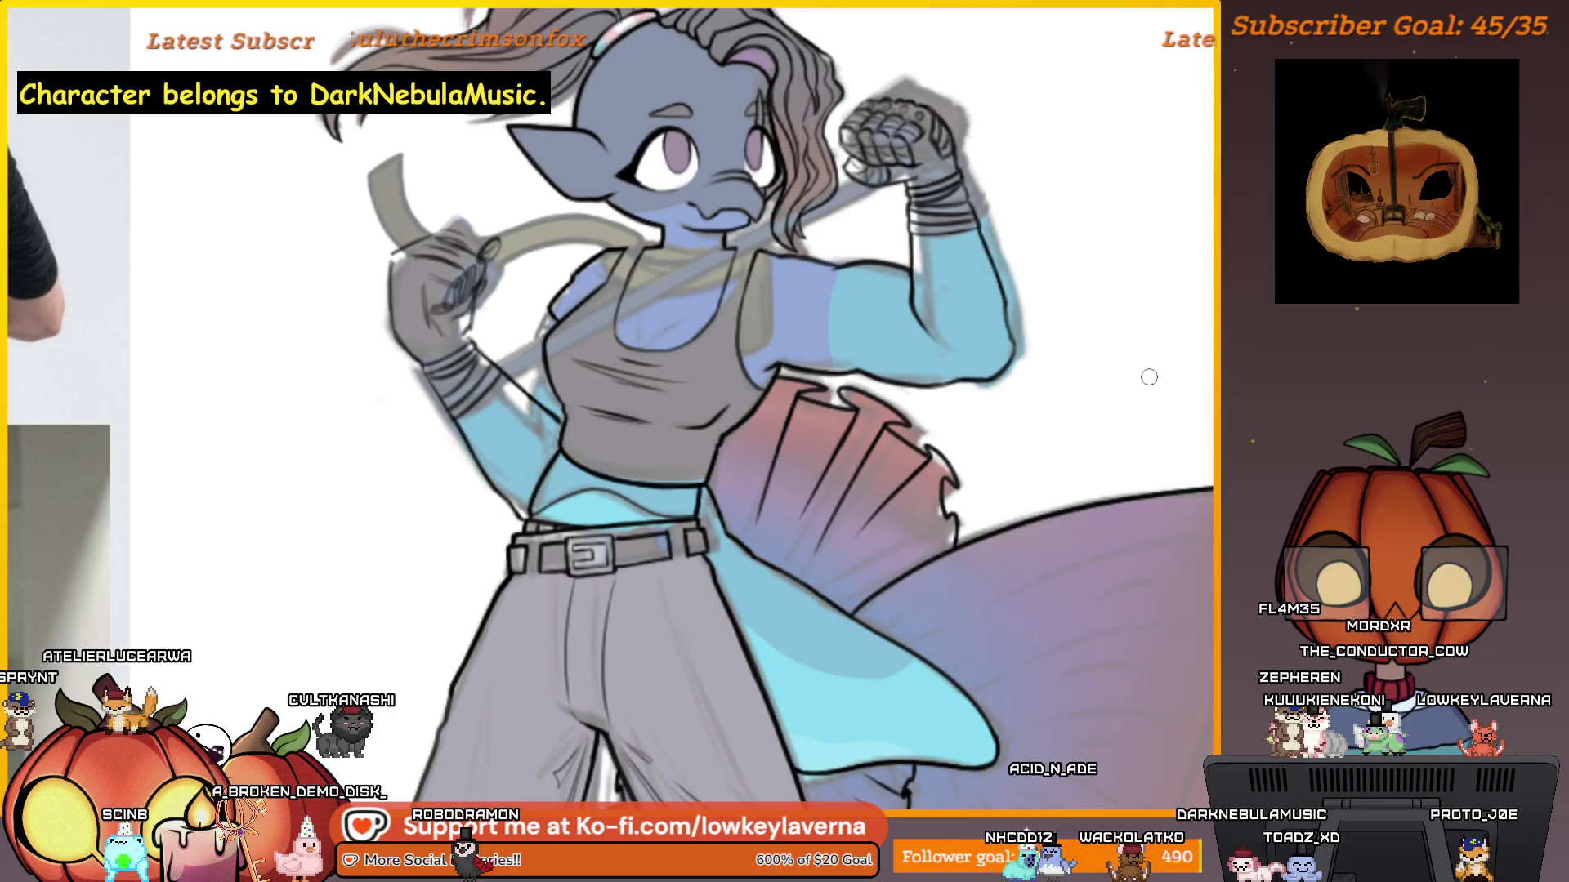
pyautogui.moveTo(936, 521)
pyautogui.mouseDown()
pyautogui.moveTo(1005, 452)
pyautogui.moveTo(1082, 292)
pyautogui.mouseUp()
pyautogui.moveTo(925, 426); pyautogui.dragTo(686, 666)
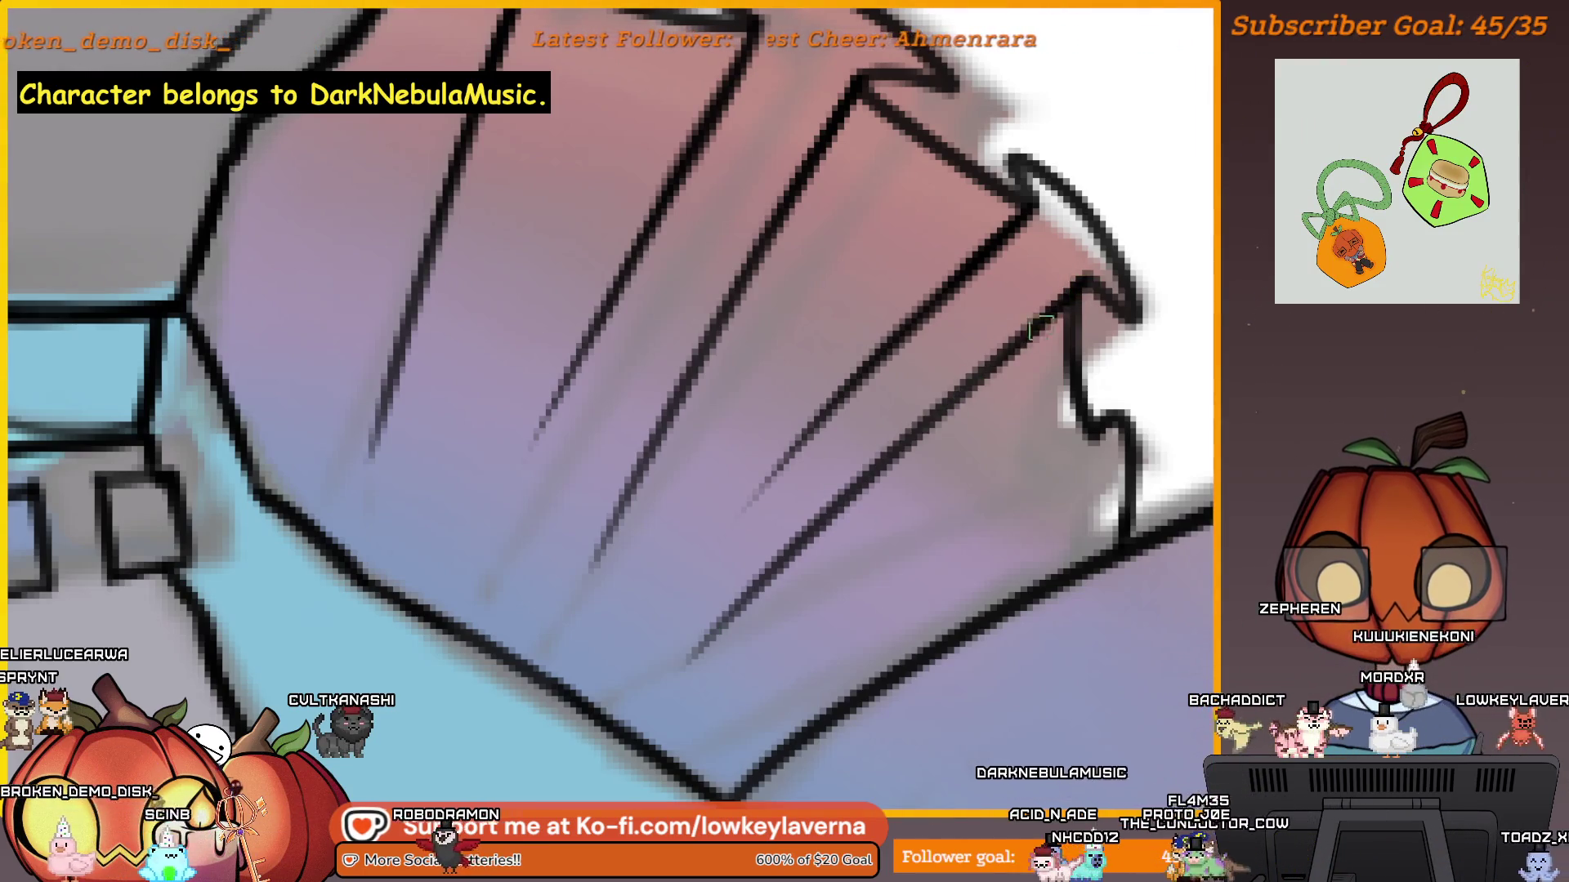
pyautogui.moveTo(1069, 473); pyautogui.dragTo(1102, 391)
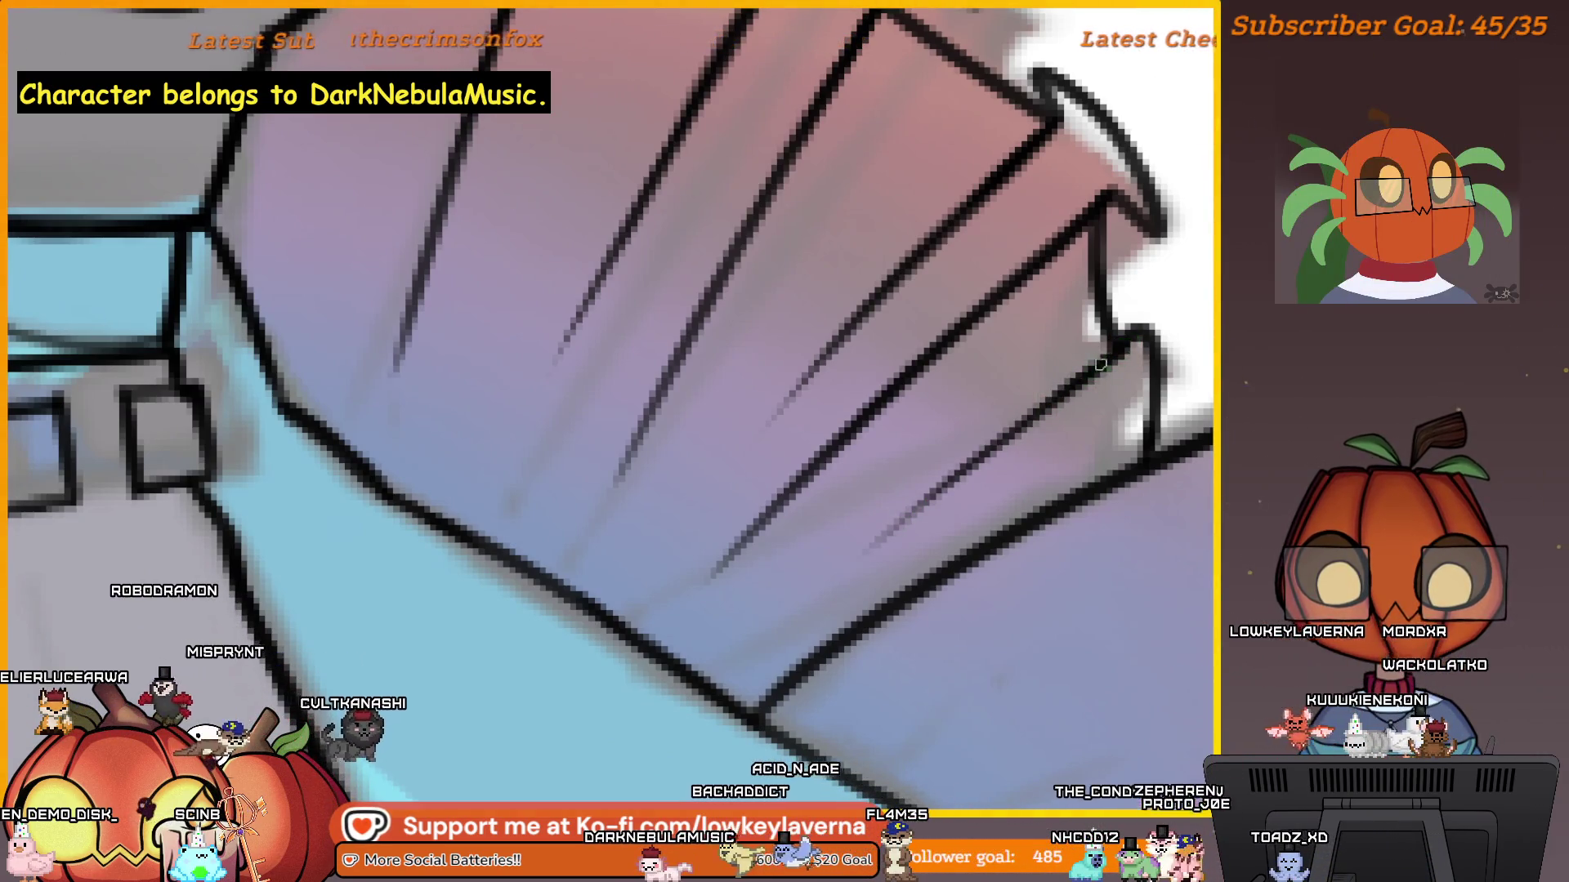
pyautogui.scroll(-5, 1086, 424)
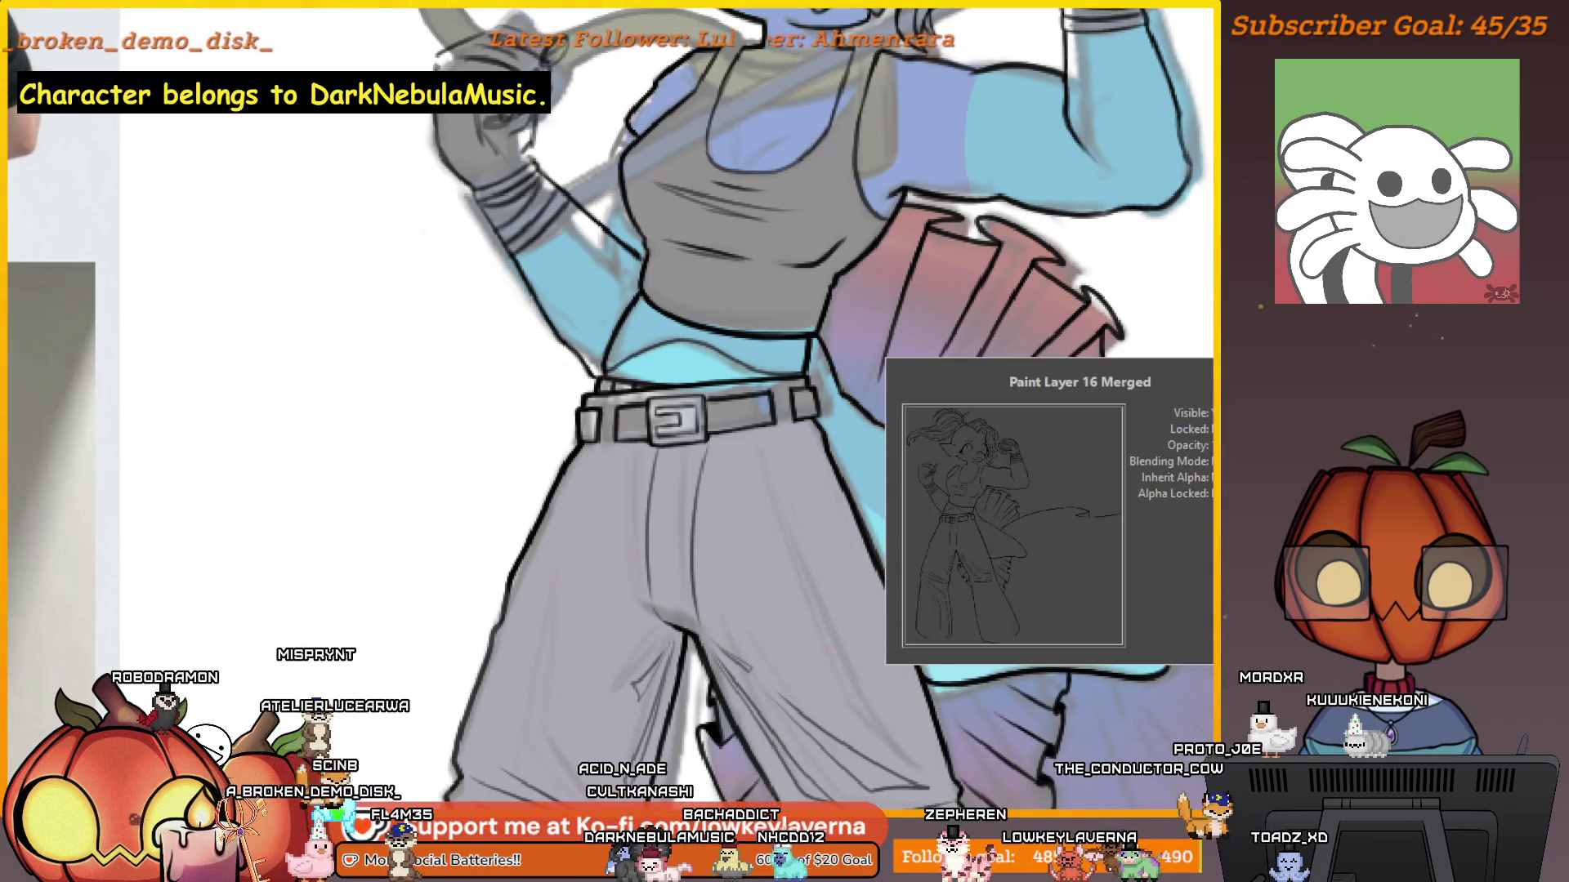
pyautogui.moveTo(949, 267); pyautogui.dragTo(924, 407)
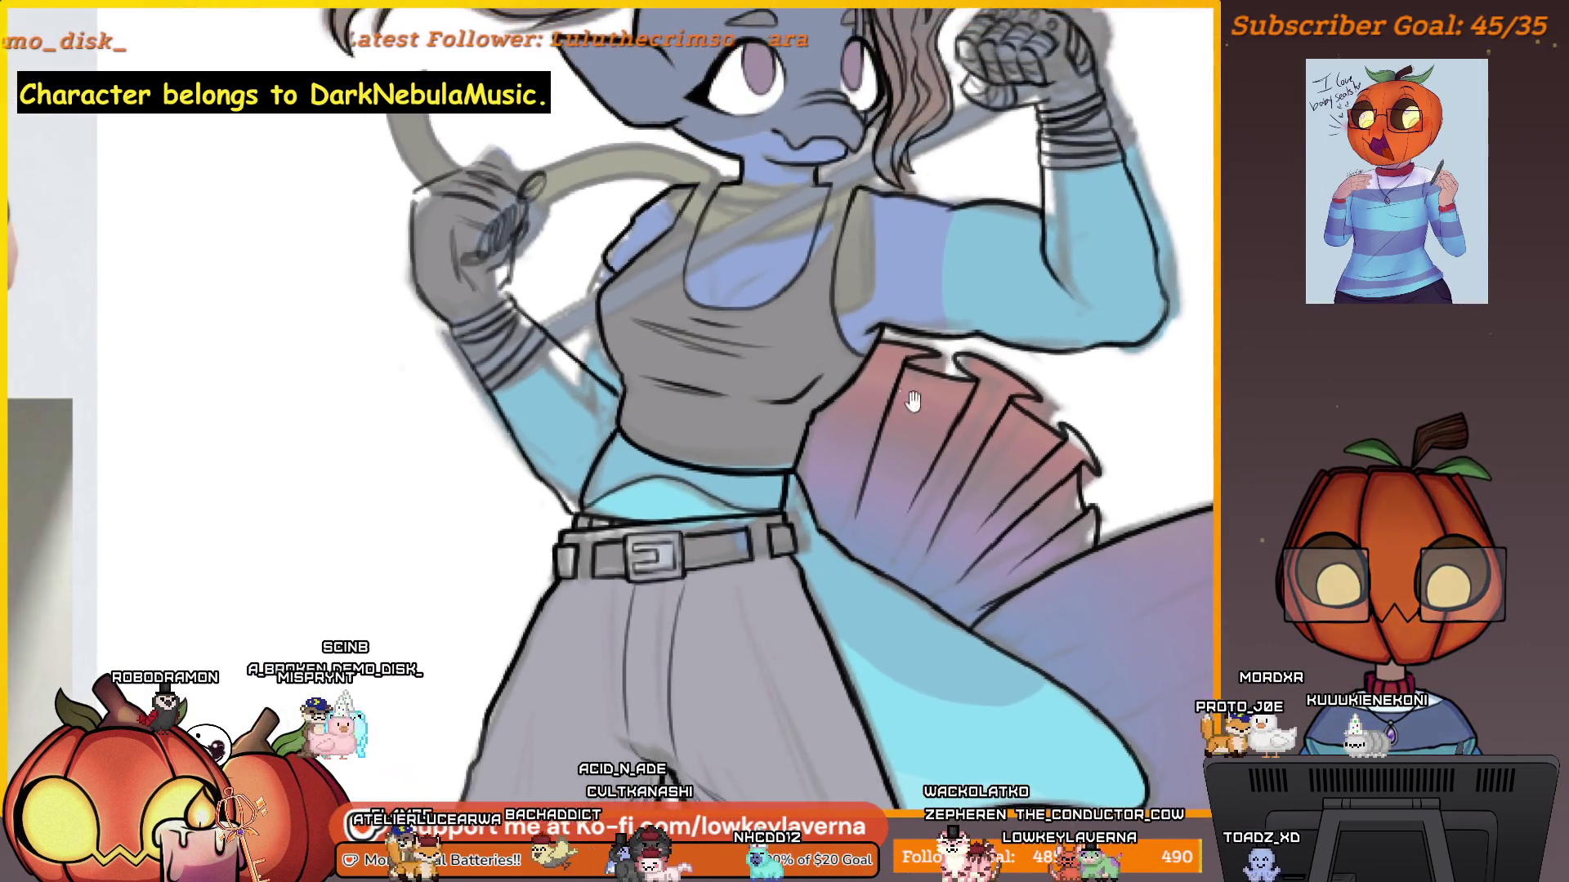
pyautogui.scroll(5, 896, 388)
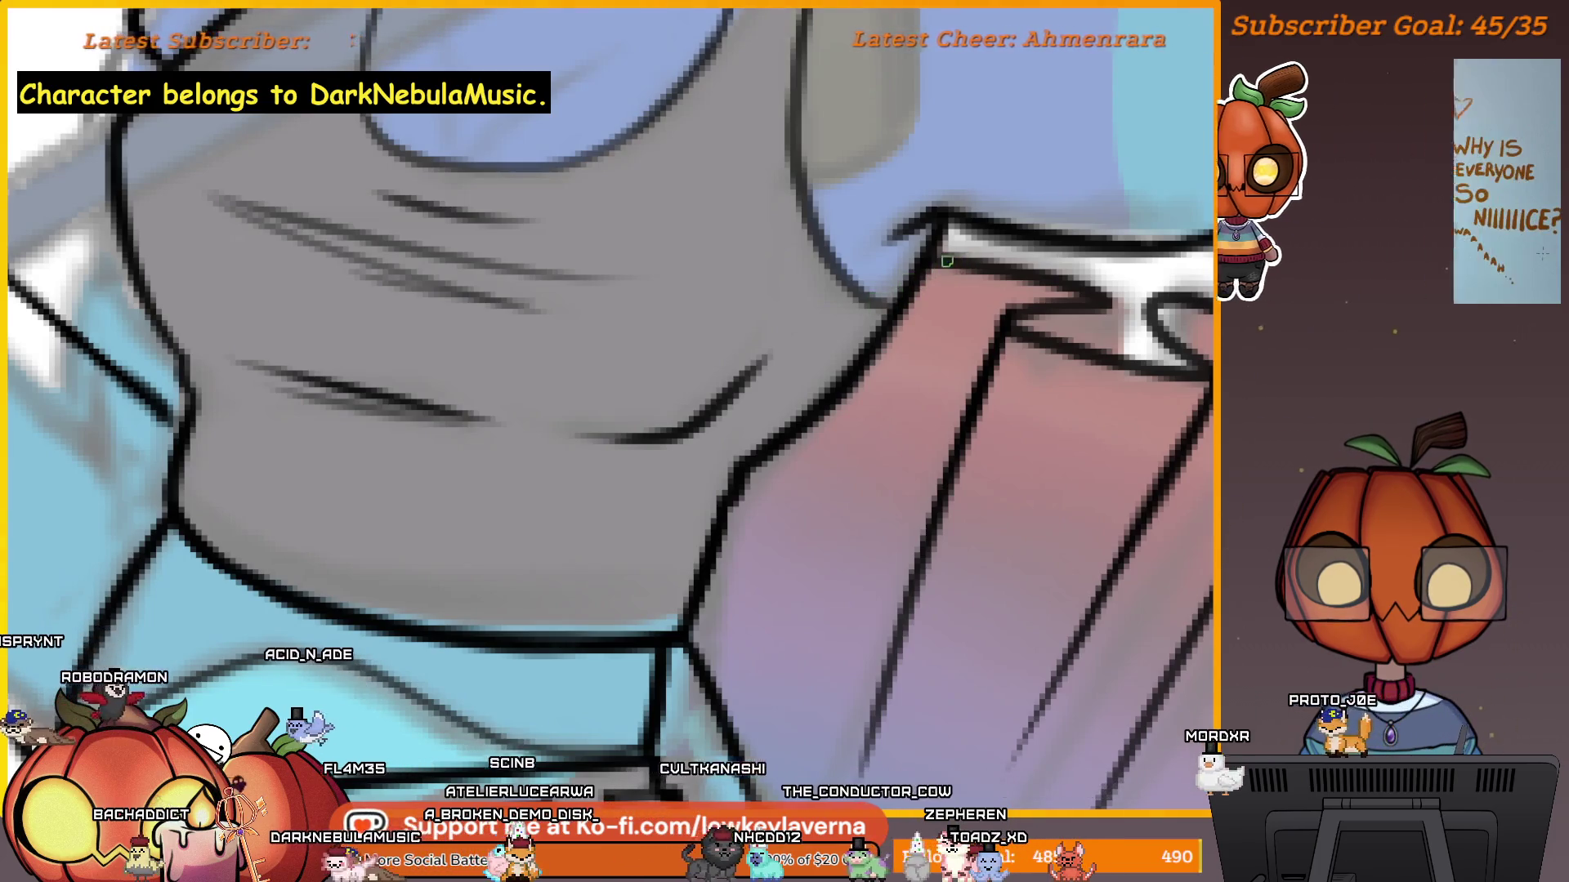
pyautogui.moveTo(873, 363); pyautogui.dragTo(817, 315)
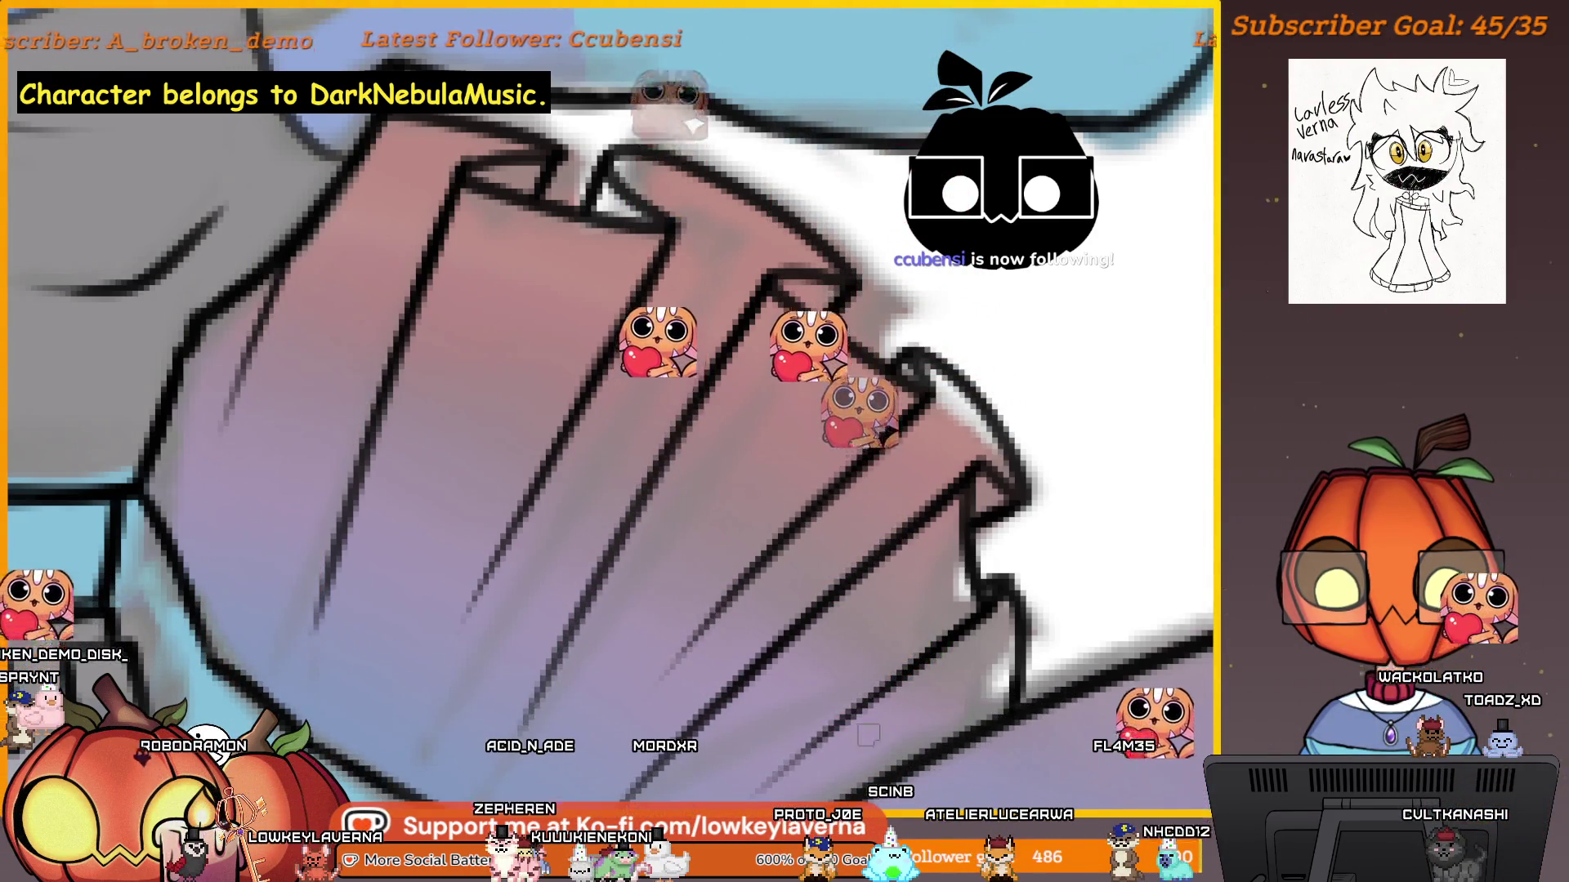
pyautogui.scroll(5, 1050, 533)
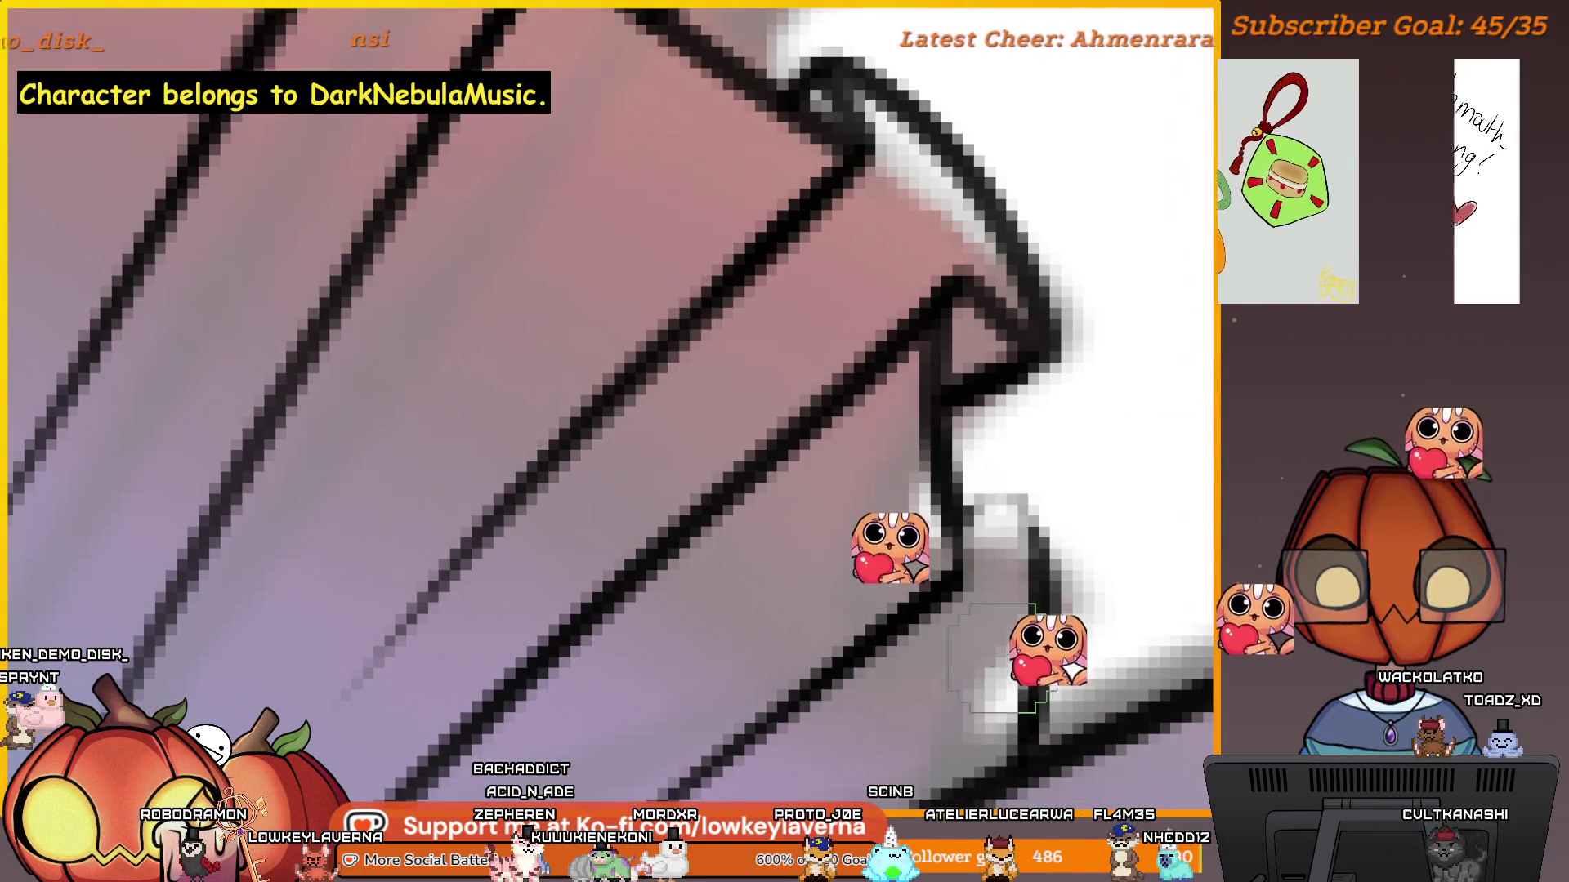
pyautogui.moveTo(1111, 545); pyautogui.dragTo(1030, 575)
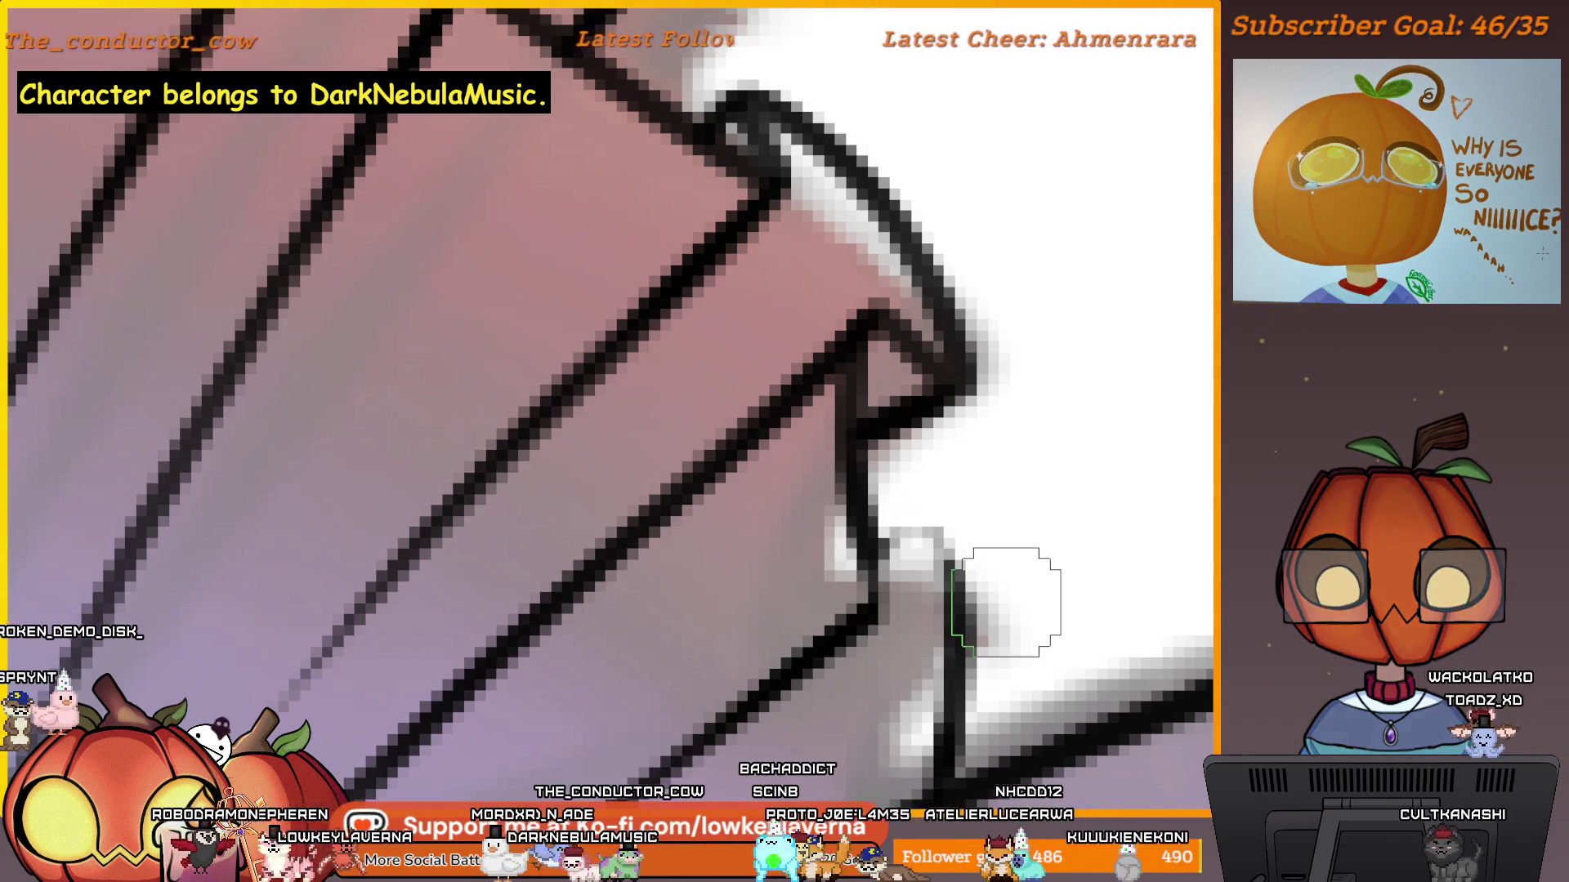
# Fine-tune the brush to a smaller size for detailed edge inking.
pyautogui.press('[')
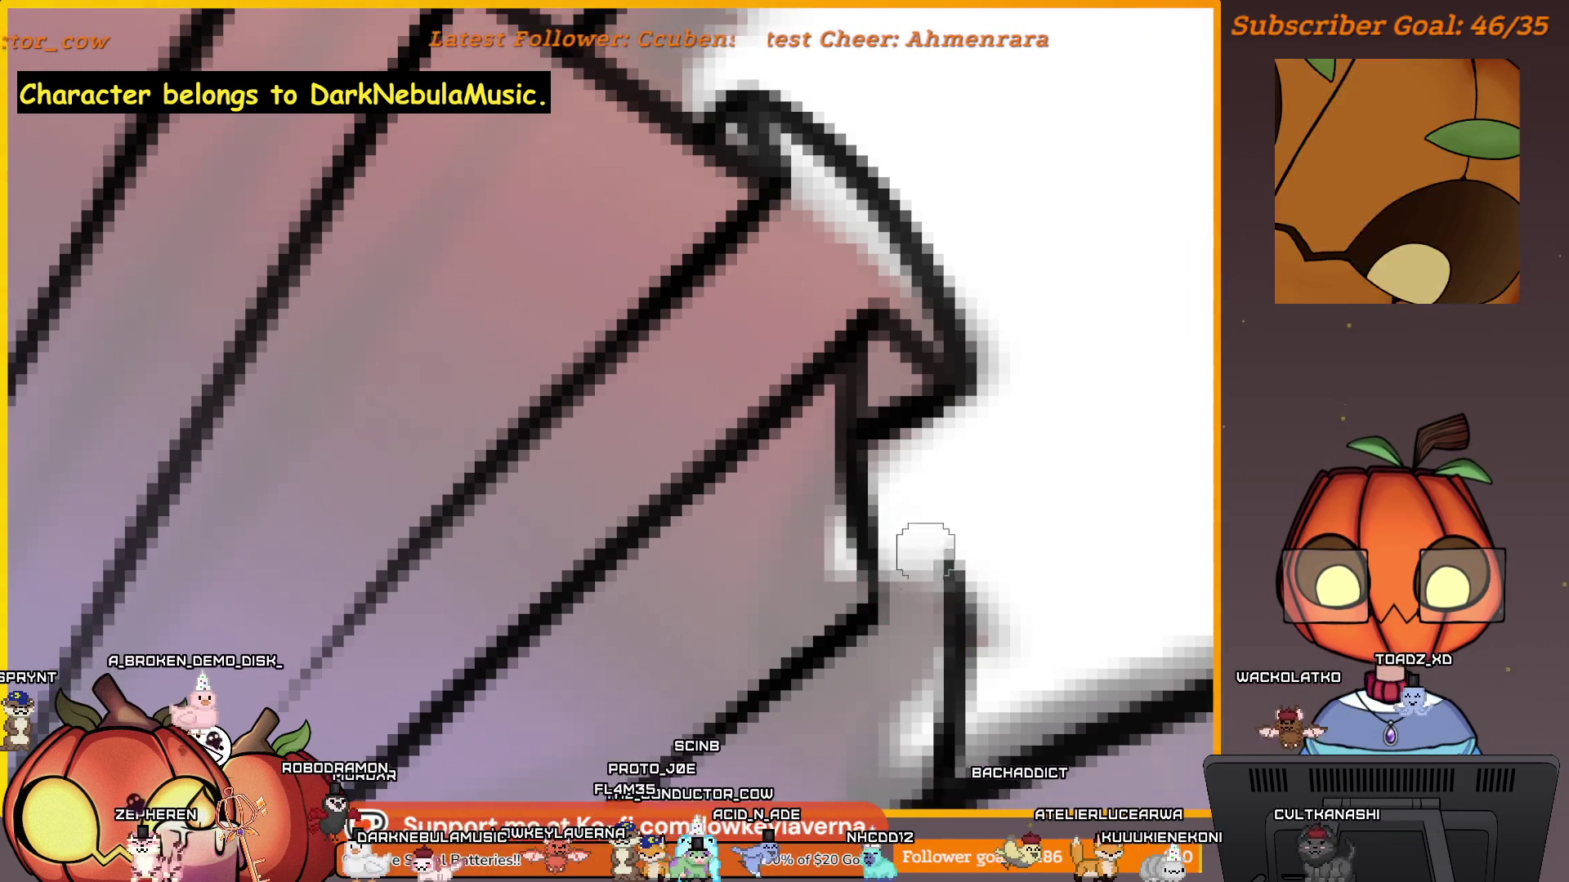
pyautogui.press(']')
pyautogui.press('[')
pyautogui.press('[')
pyautogui.press('[')
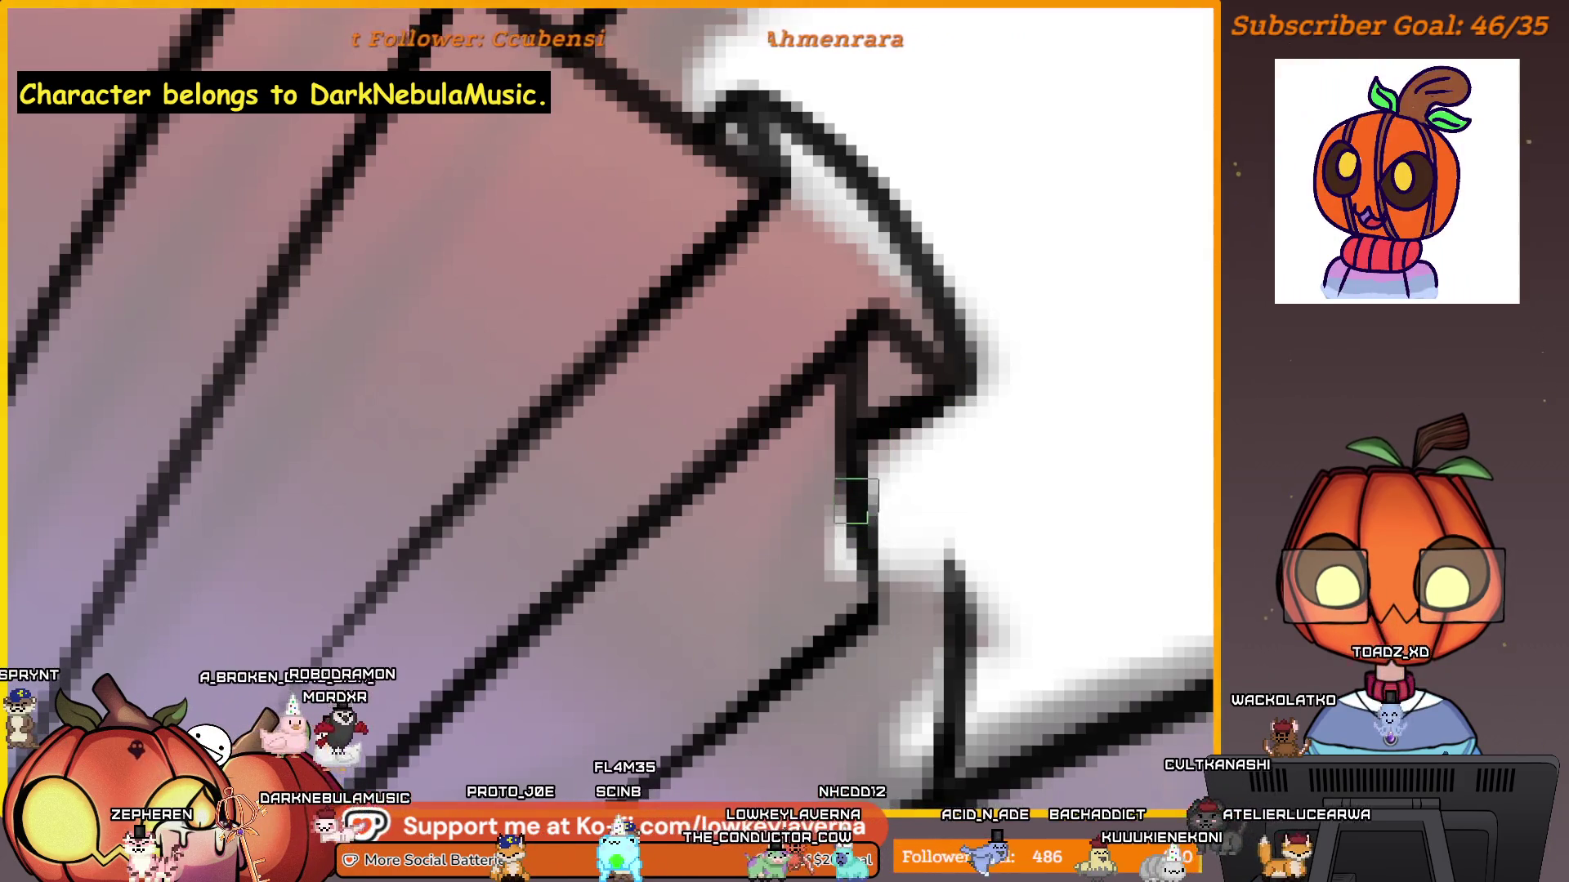
pyautogui.press(']')
pyautogui.press(']')
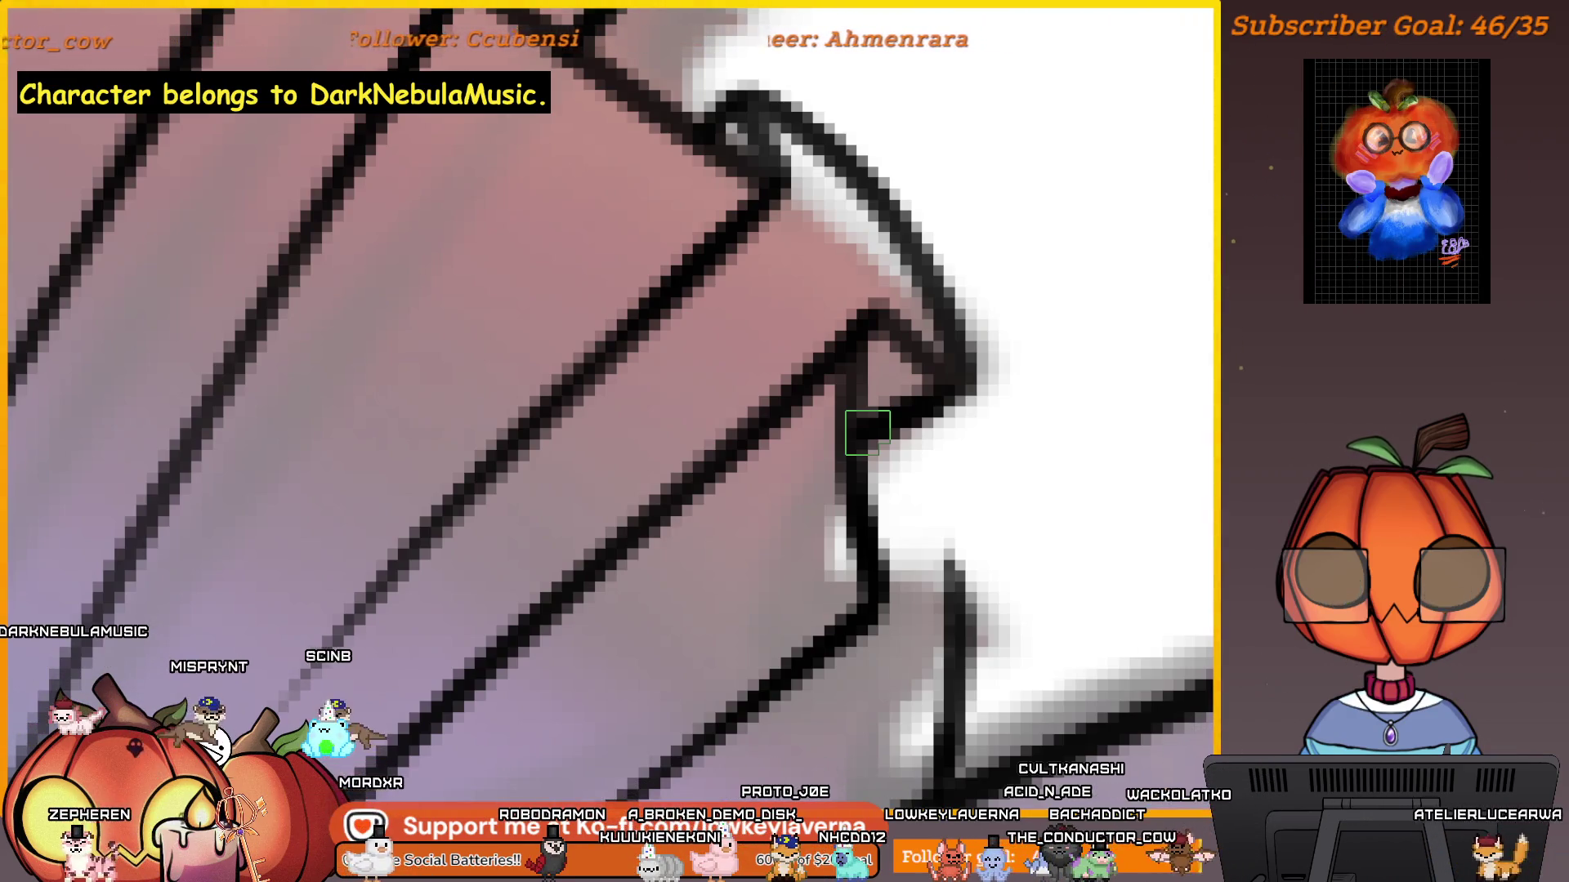
# Ink along the jagged fin edge, joining the dark outline at its open corner.
pyautogui.moveTo(880, 610)
pyautogui.mouseDown()
pyautogui.moveTo(951, 602)
pyautogui.moveTo(1020, 495)
pyautogui.mouseUp()
pyautogui.moveTo(943, 527)
pyautogui.mouseDown()
pyautogui.moveTo(980, 481)
pyautogui.moveTo(1011, 580)
pyautogui.mouseUp()
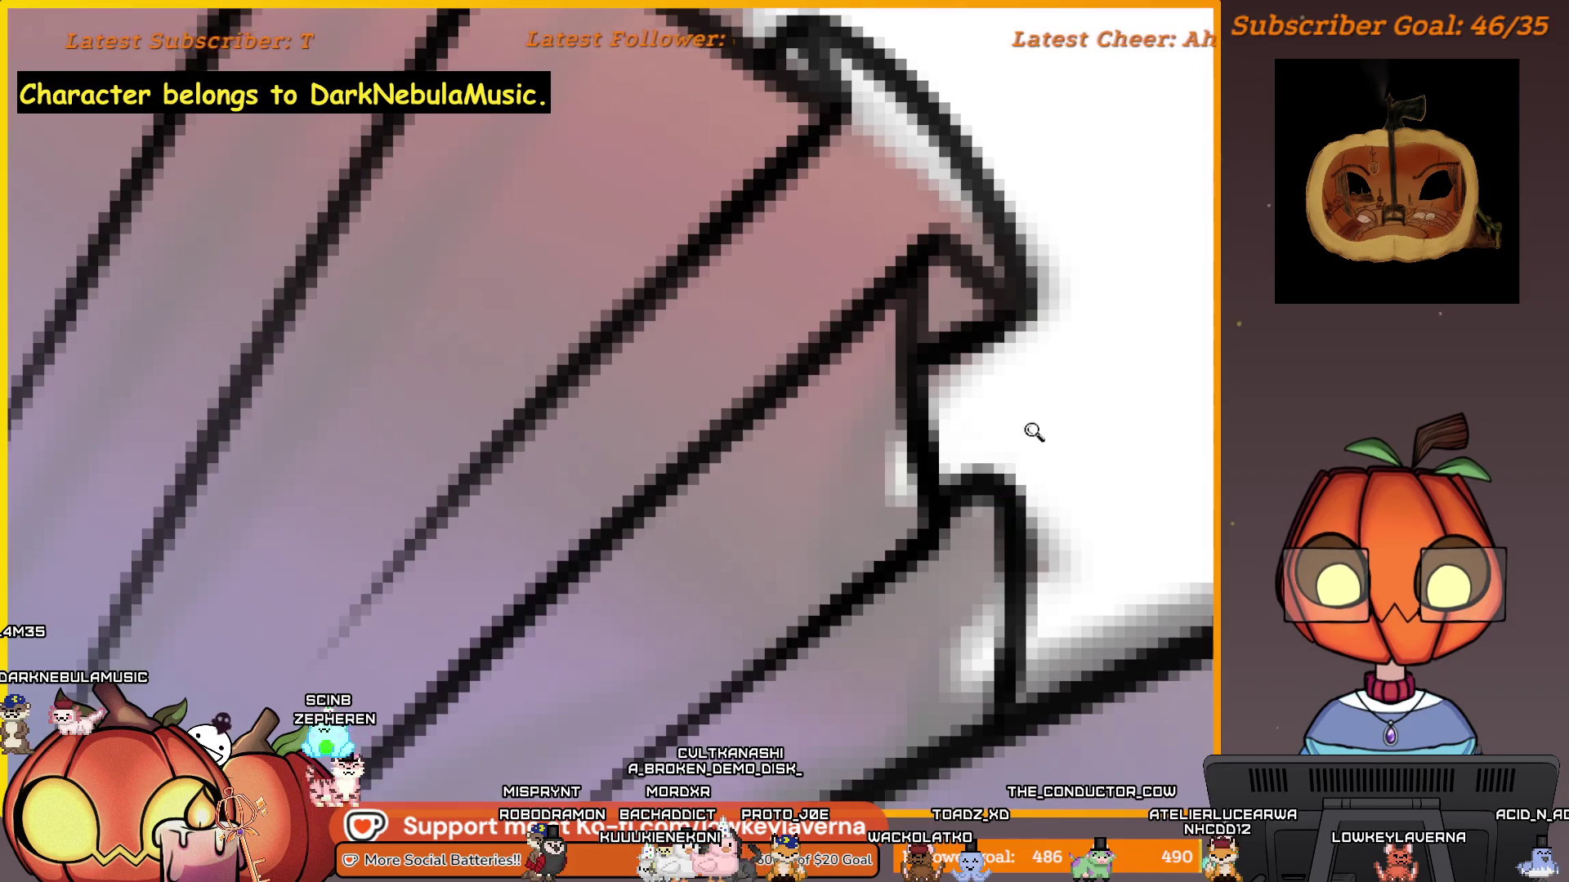
pyautogui.scroll(-4, 1033, 434)
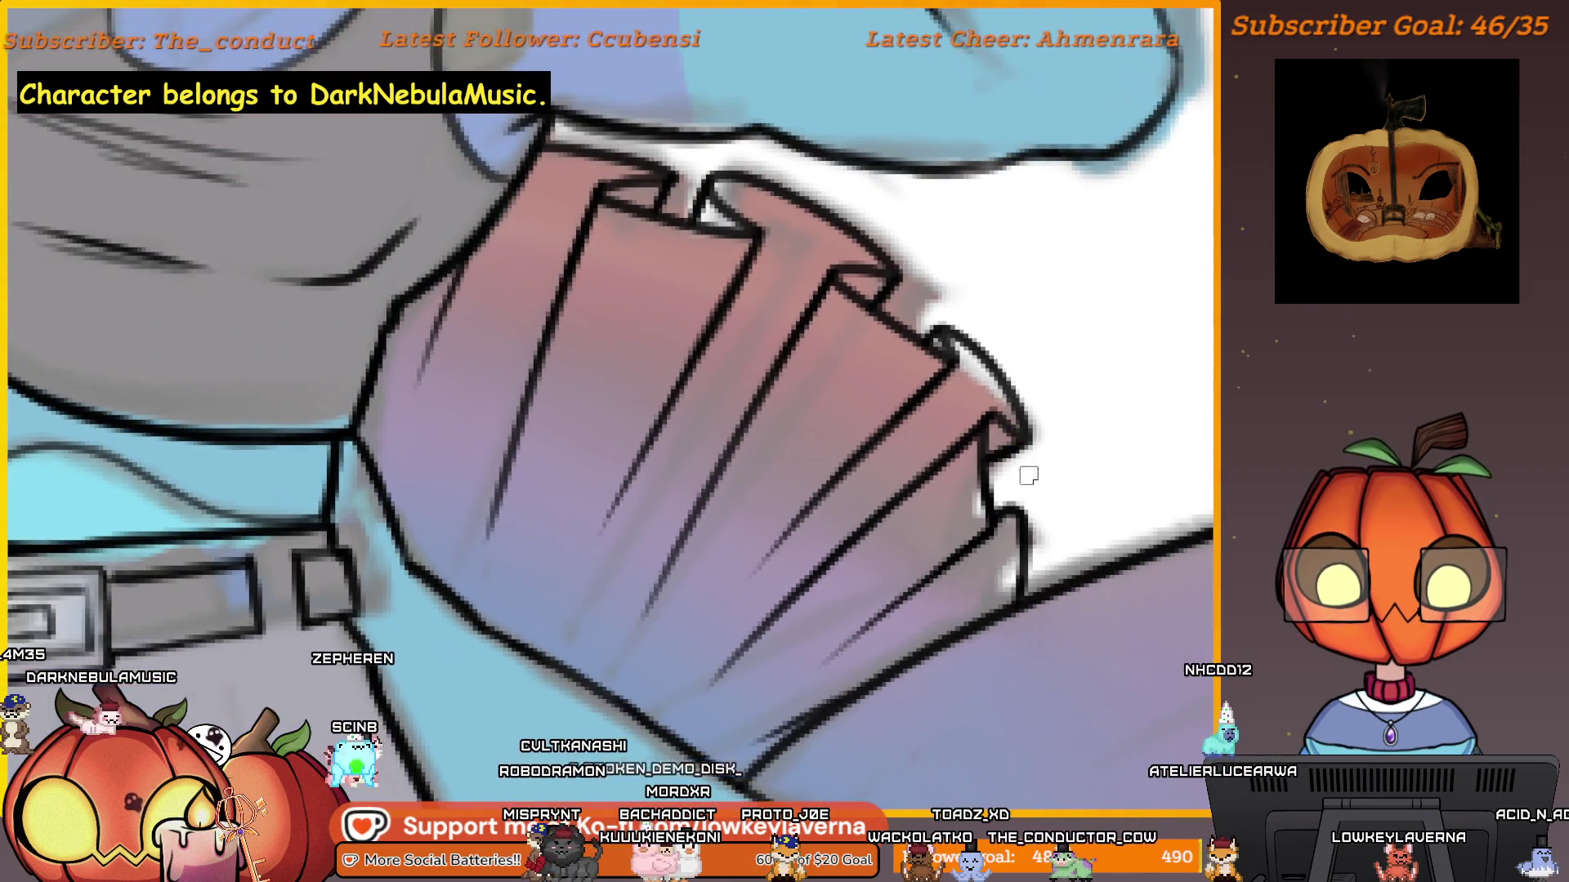
pyautogui.moveTo(835, 698)
pyautogui.mouseDown()
pyautogui.moveTo(1103, 539)
pyautogui.moveTo(1152, 526)
pyautogui.moveTo(1152, 539)
pyautogui.mouseUp()
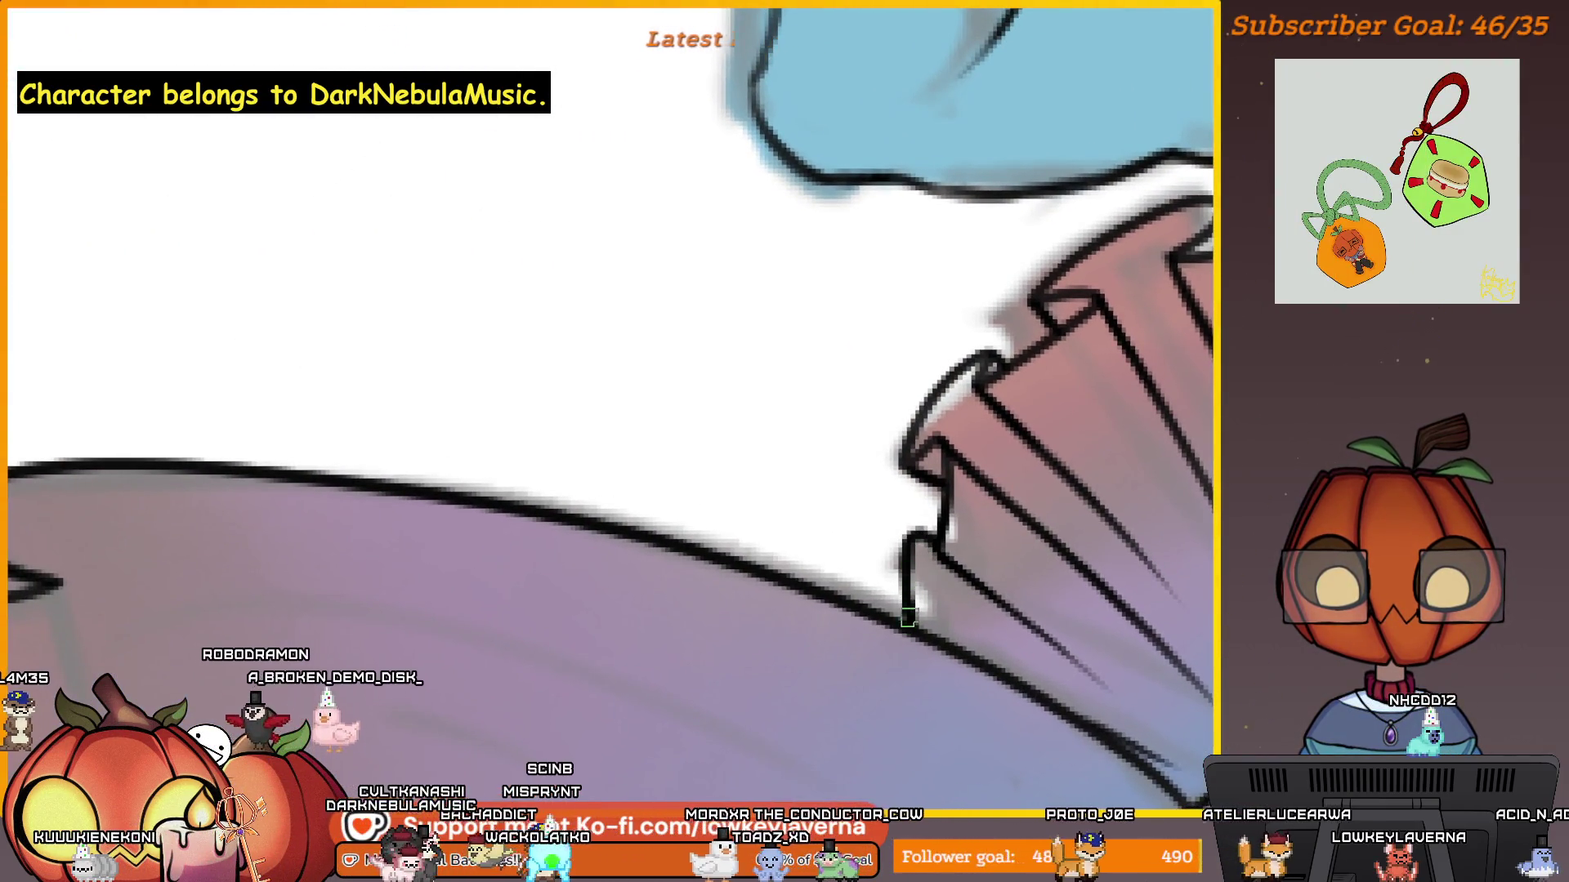
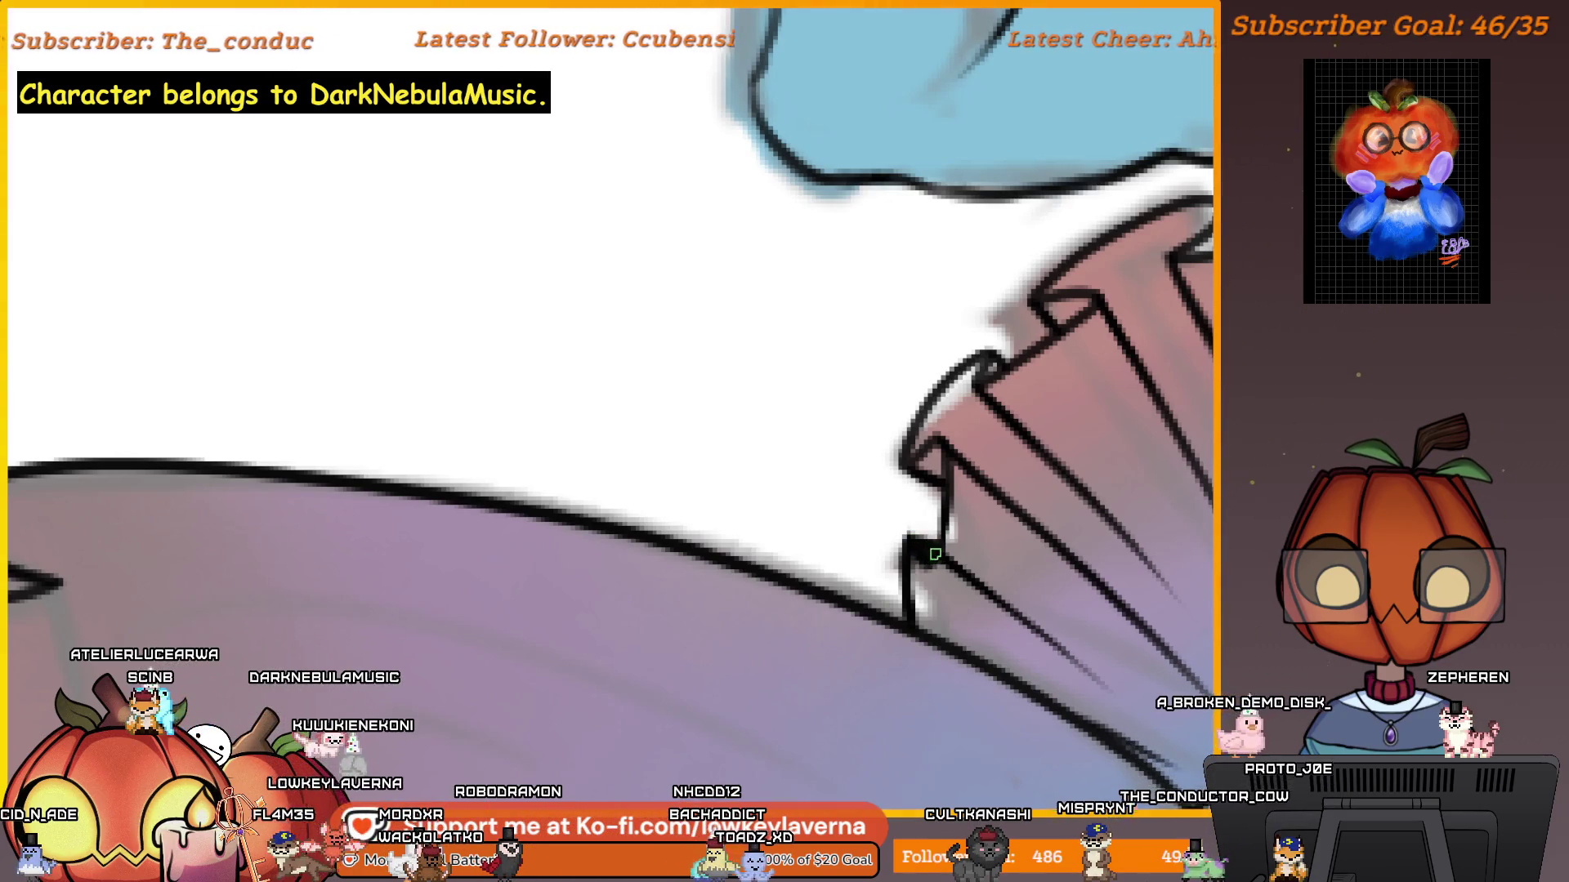
# Fill the open corner of the fin fan's outline black, then zoom out to review the figure.
pyautogui.moveTo(923, 549); pyautogui.dragTo(938, 483)
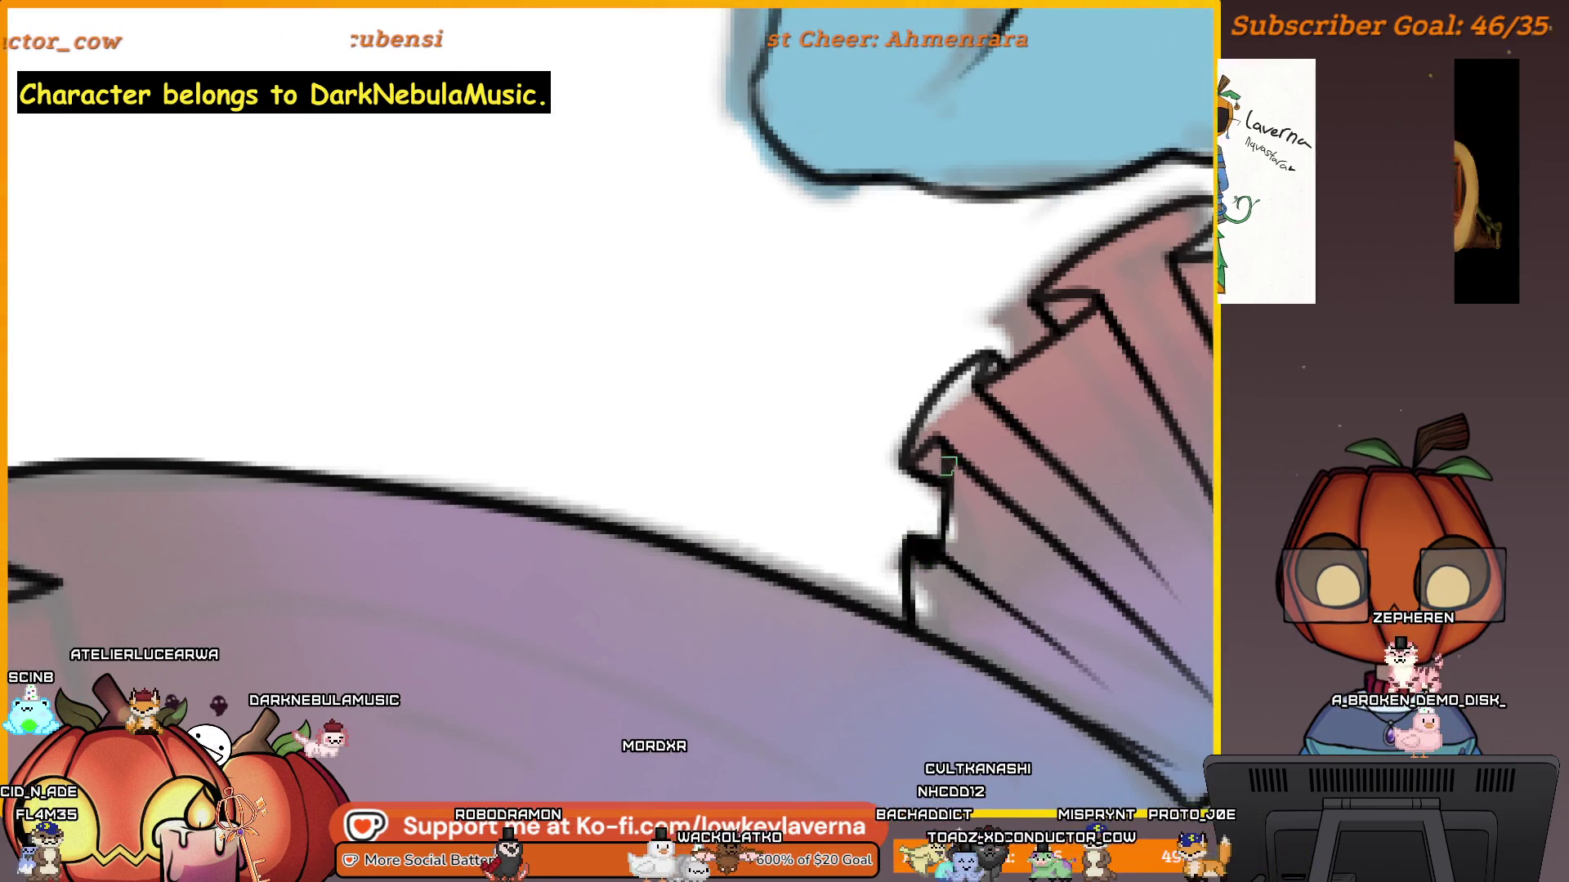
pyautogui.scroll(1, 943, 495)
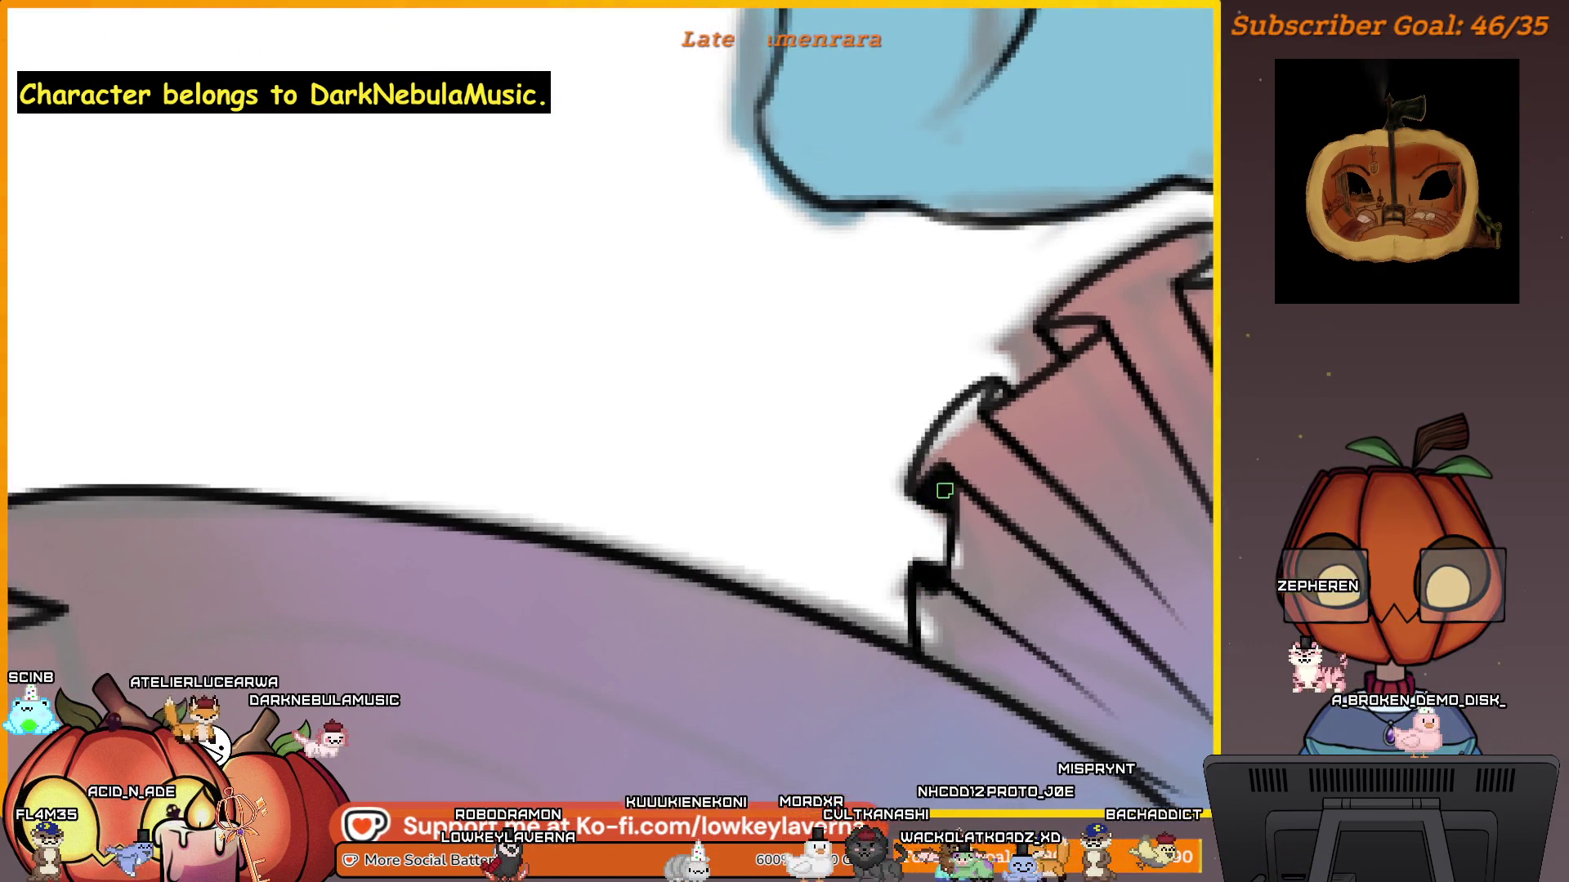
pyautogui.scroll(1, 985, 421)
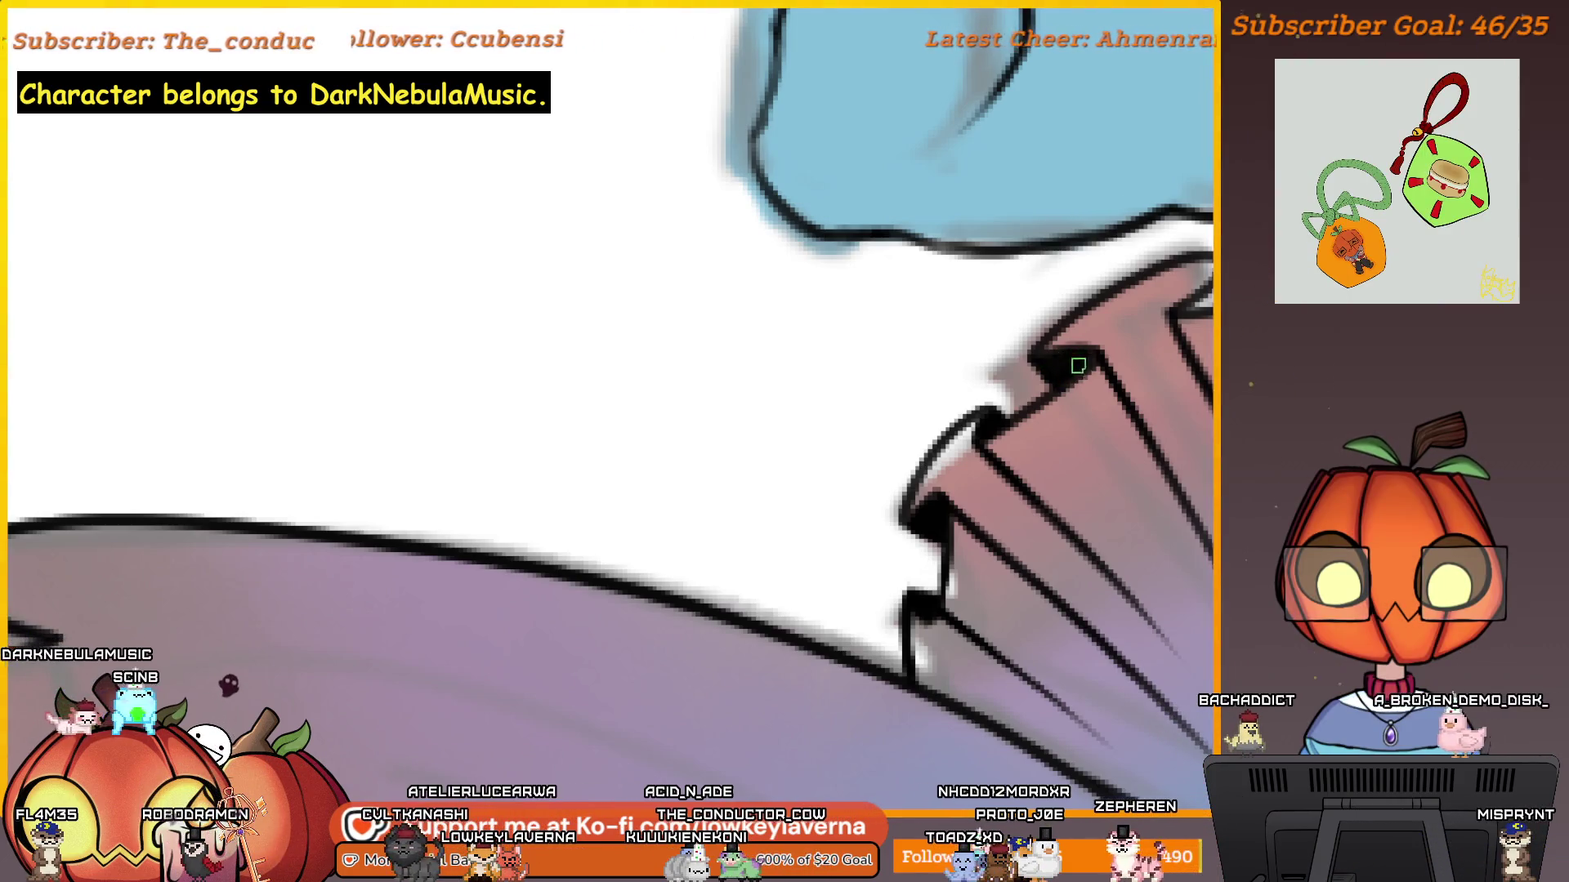
pyautogui.scroll(-2, 1050, 357)
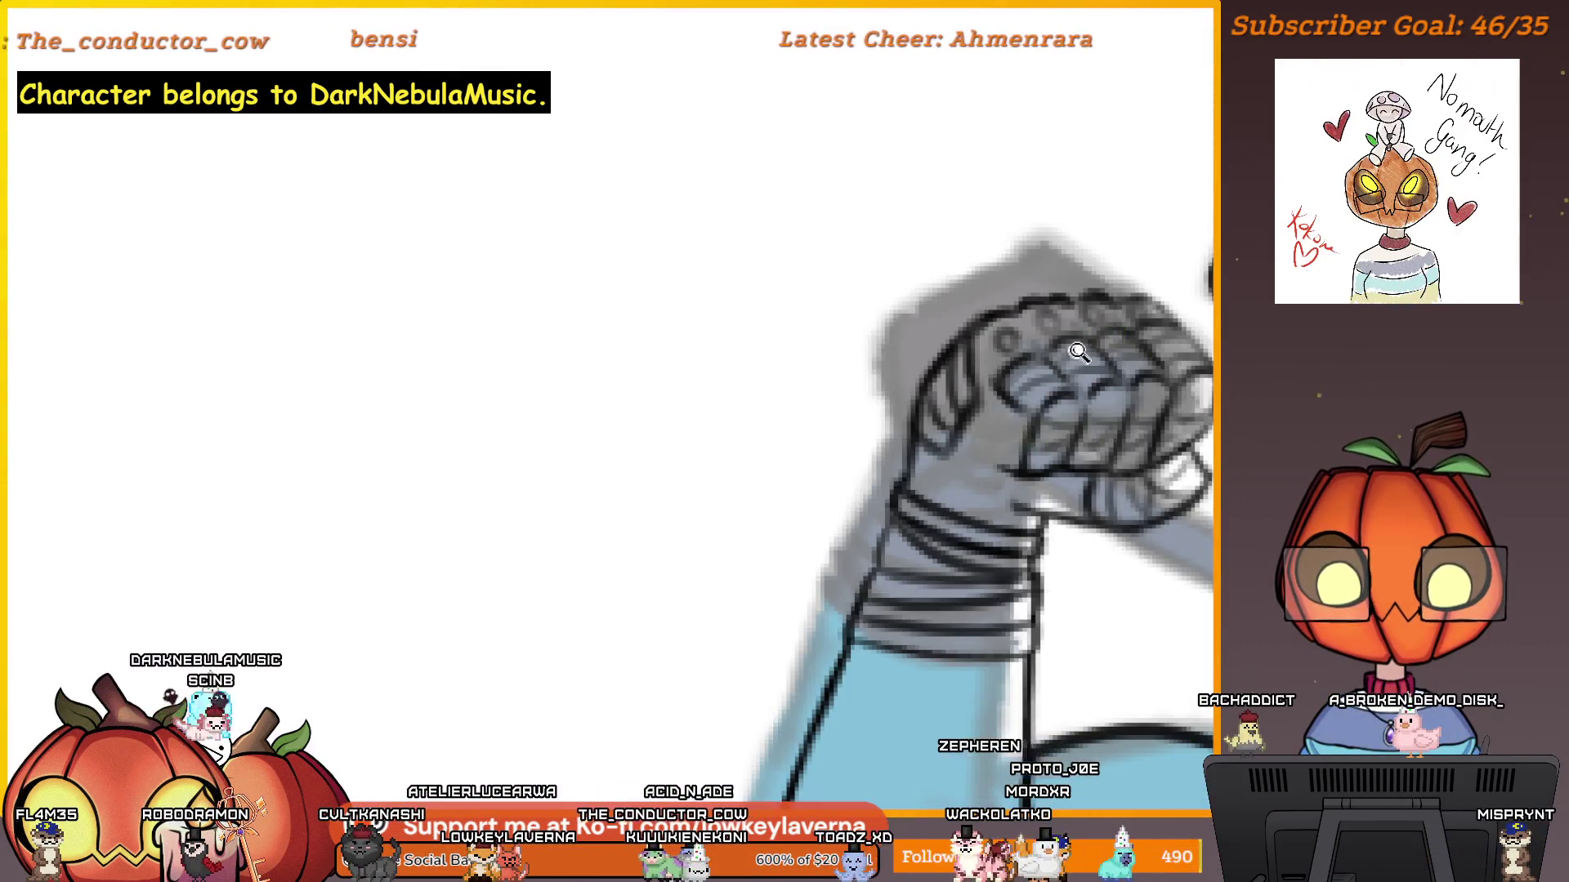
pyautogui.scroll(-2, 1158, 515)
pyautogui.scroll(-2, 1159, 515)
pyautogui.scroll(3, 823, 467)
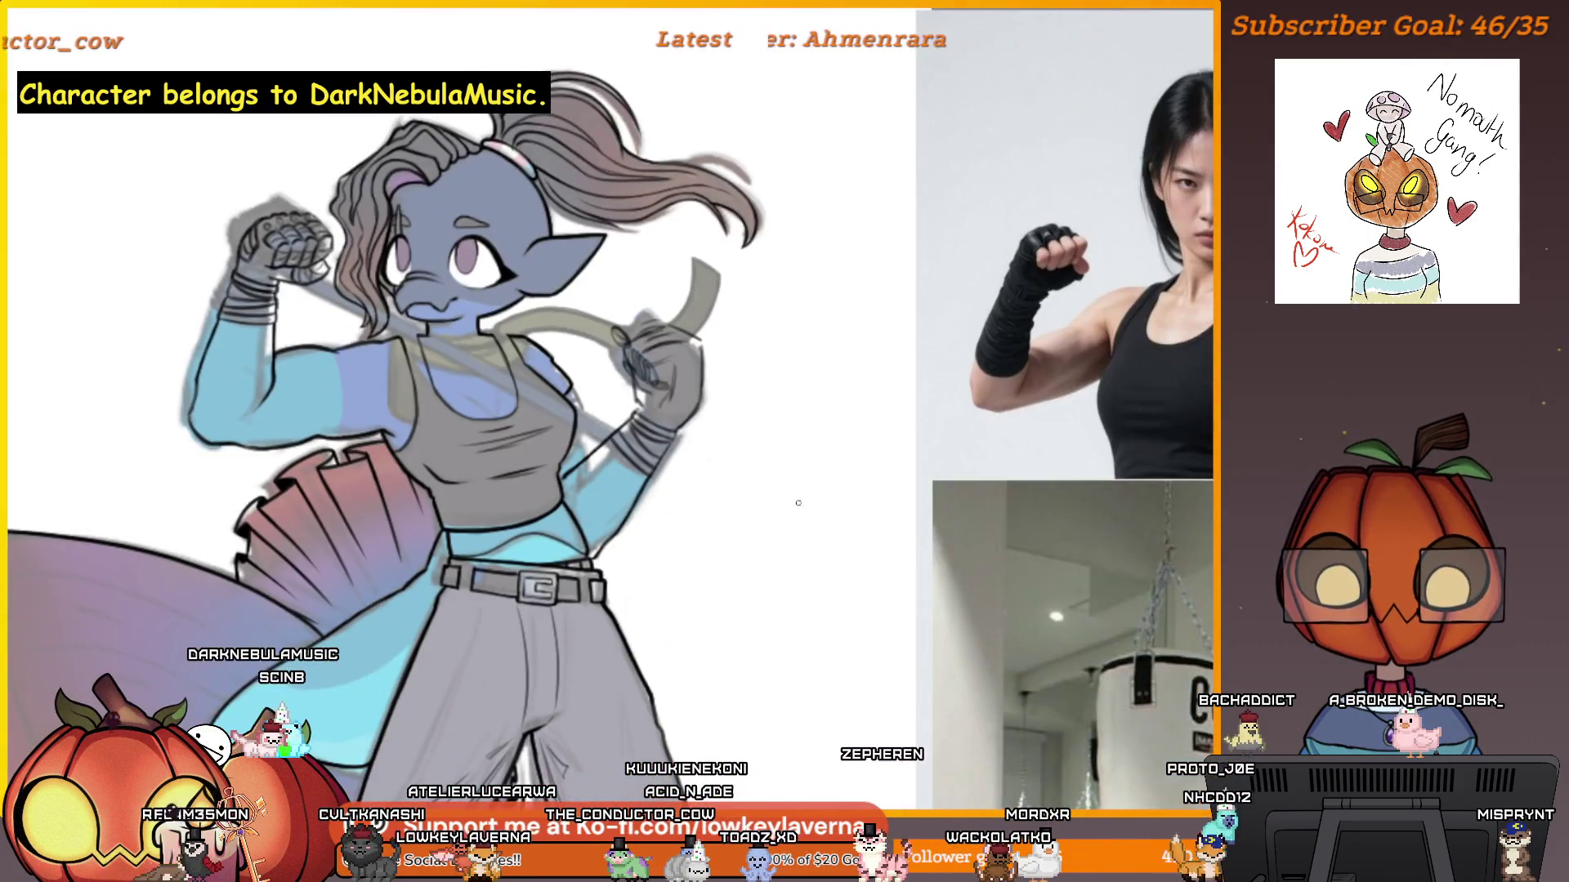
pyautogui.scroll(6, 823, 468)
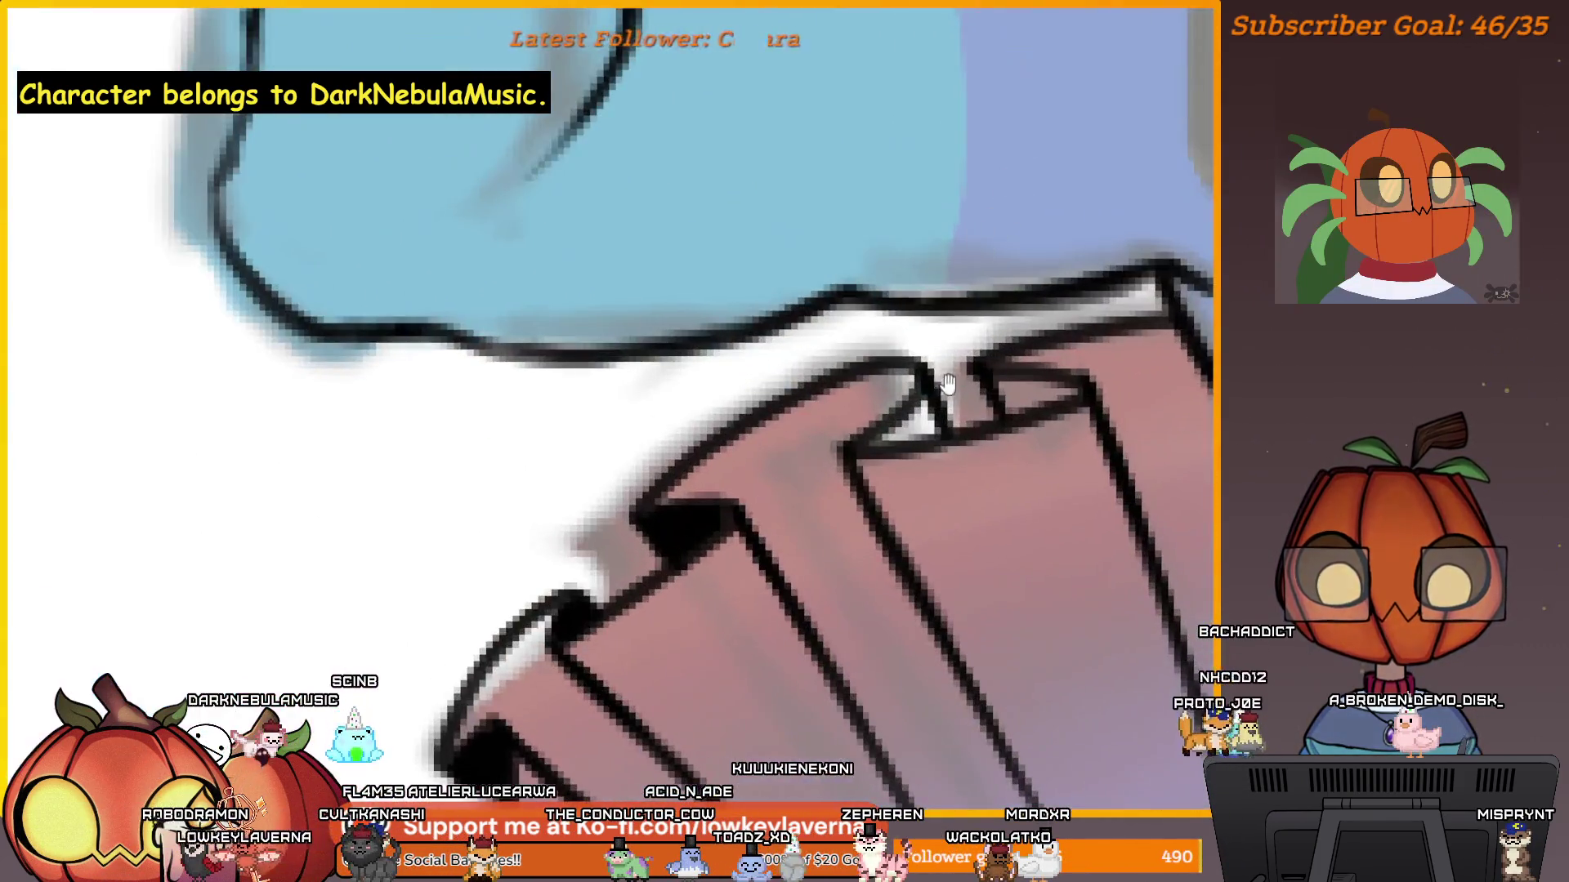
pyautogui.scroll(-3, 975, 343)
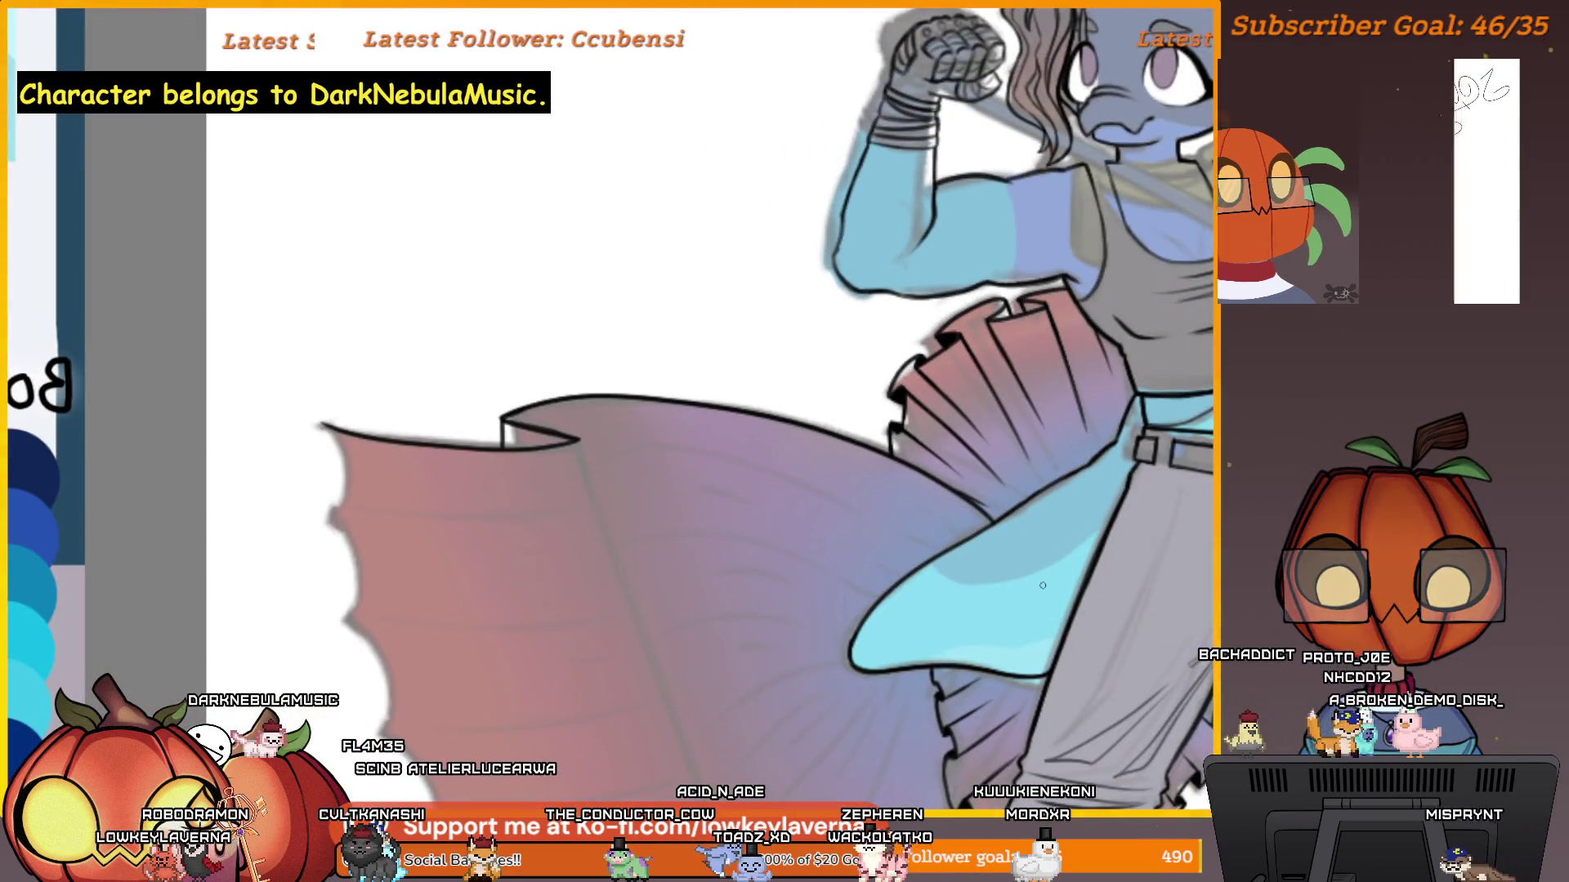
pyautogui.scroll(-3, 1113, 449)
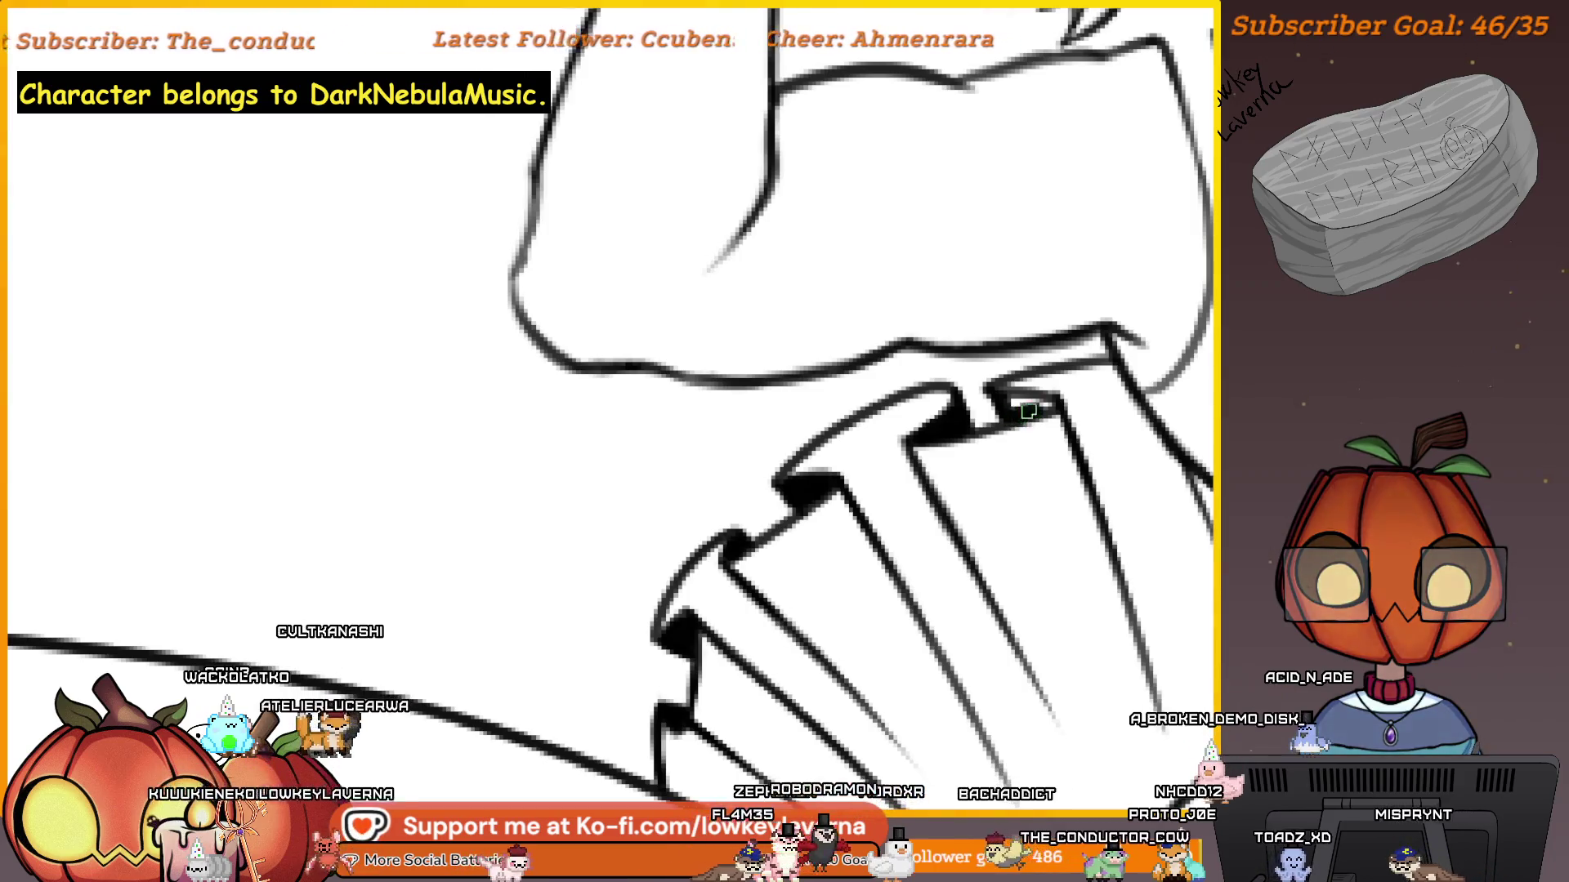
# Thicken the black corner of the fin fan's outline and zoom out to review it.
pyautogui.moveTo(1038, 409)
pyautogui.mouseDown()
pyautogui.moveTo(1040, 395)
pyautogui.moveTo(997, 396)
pyautogui.moveTo(1016, 406)
pyautogui.moveTo(966, 411)
pyautogui.mouseUp()
pyautogui.scroll(-5, 966, 411)
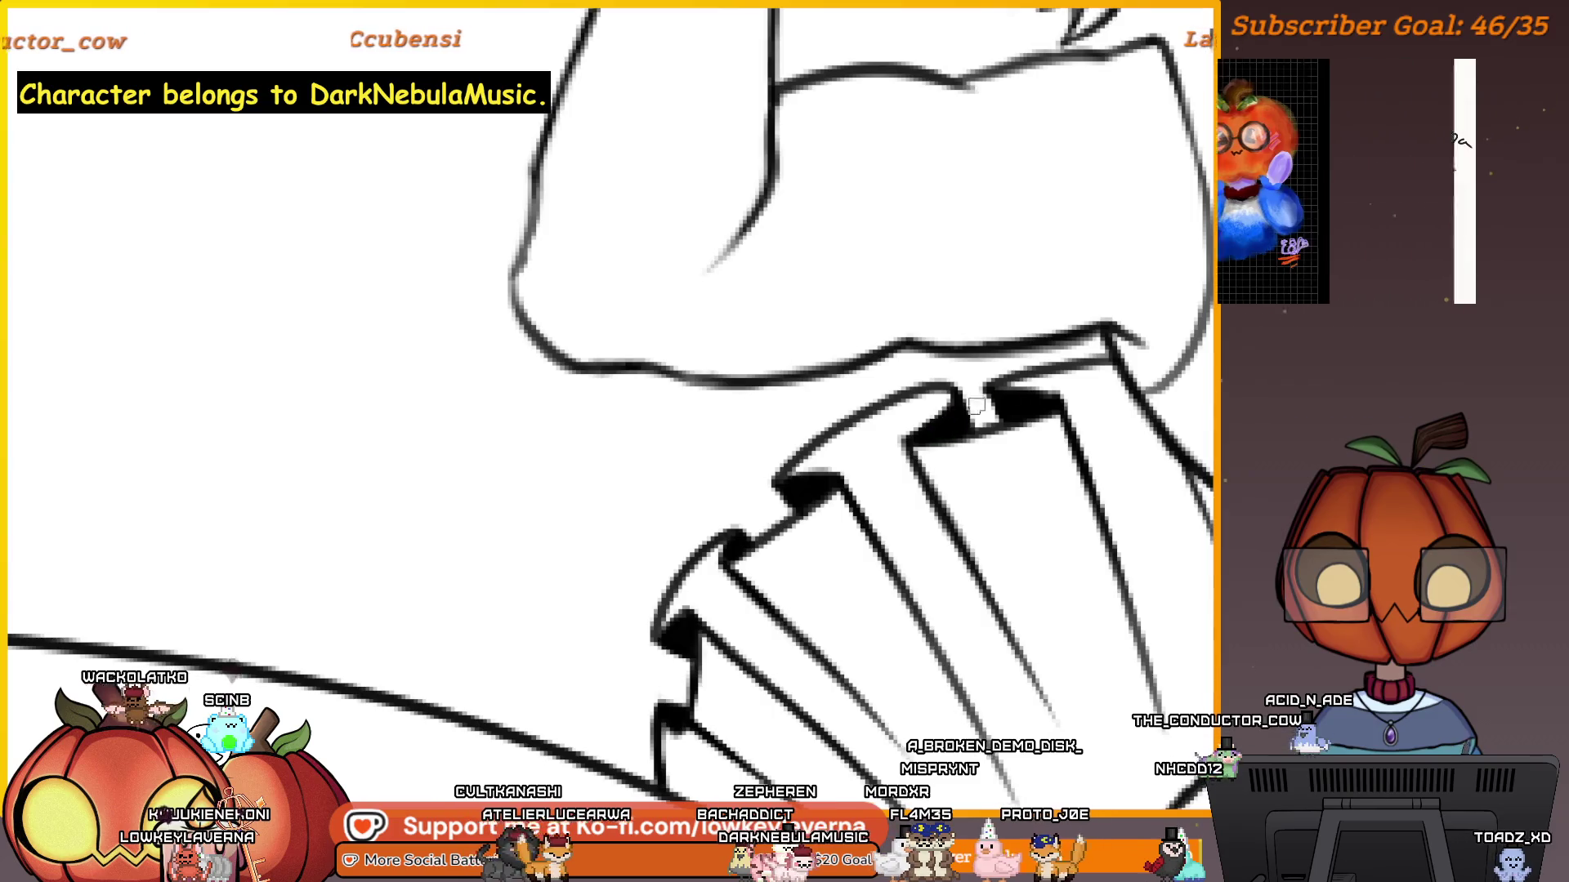
pyautogui.scroll(-3, 842, 441)
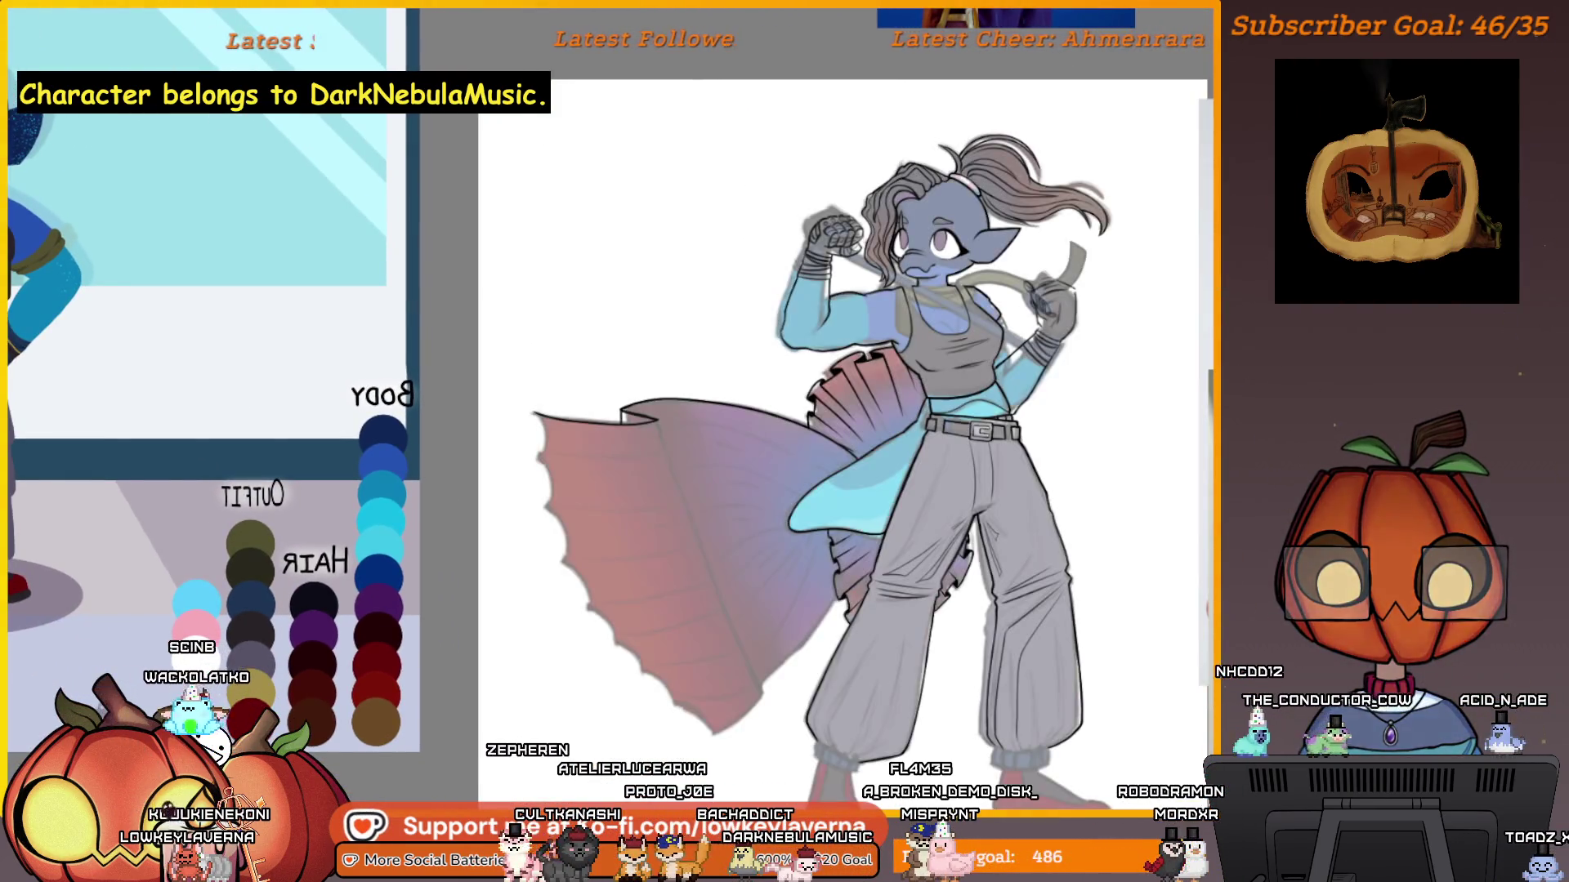
pyautogui.scroll(6, 787, 577)
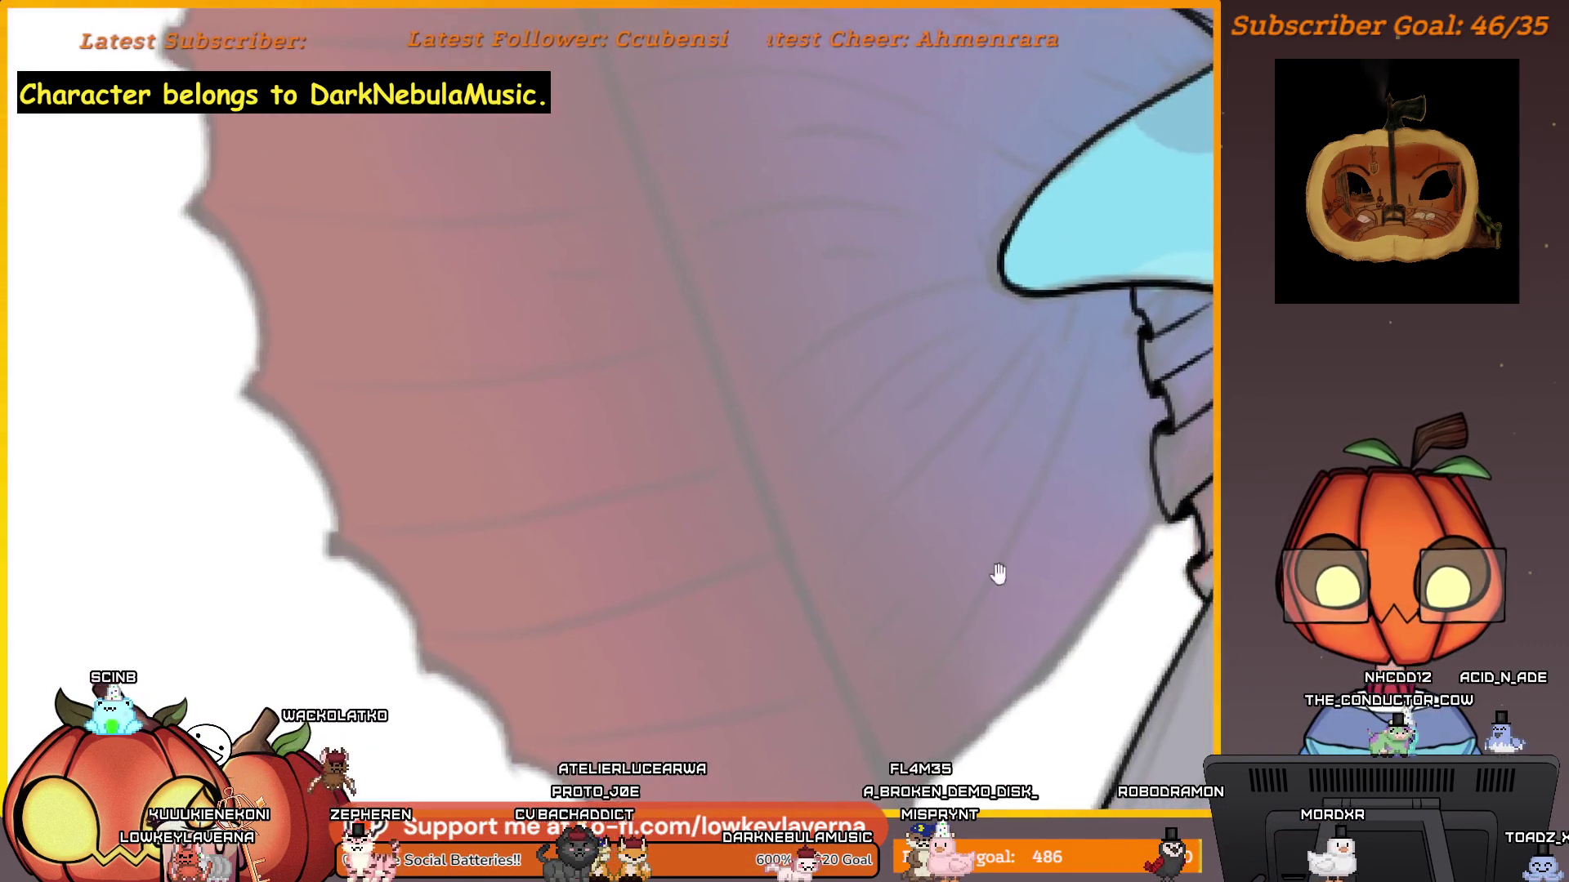
pyautogui.scroll(1, 911, 436)
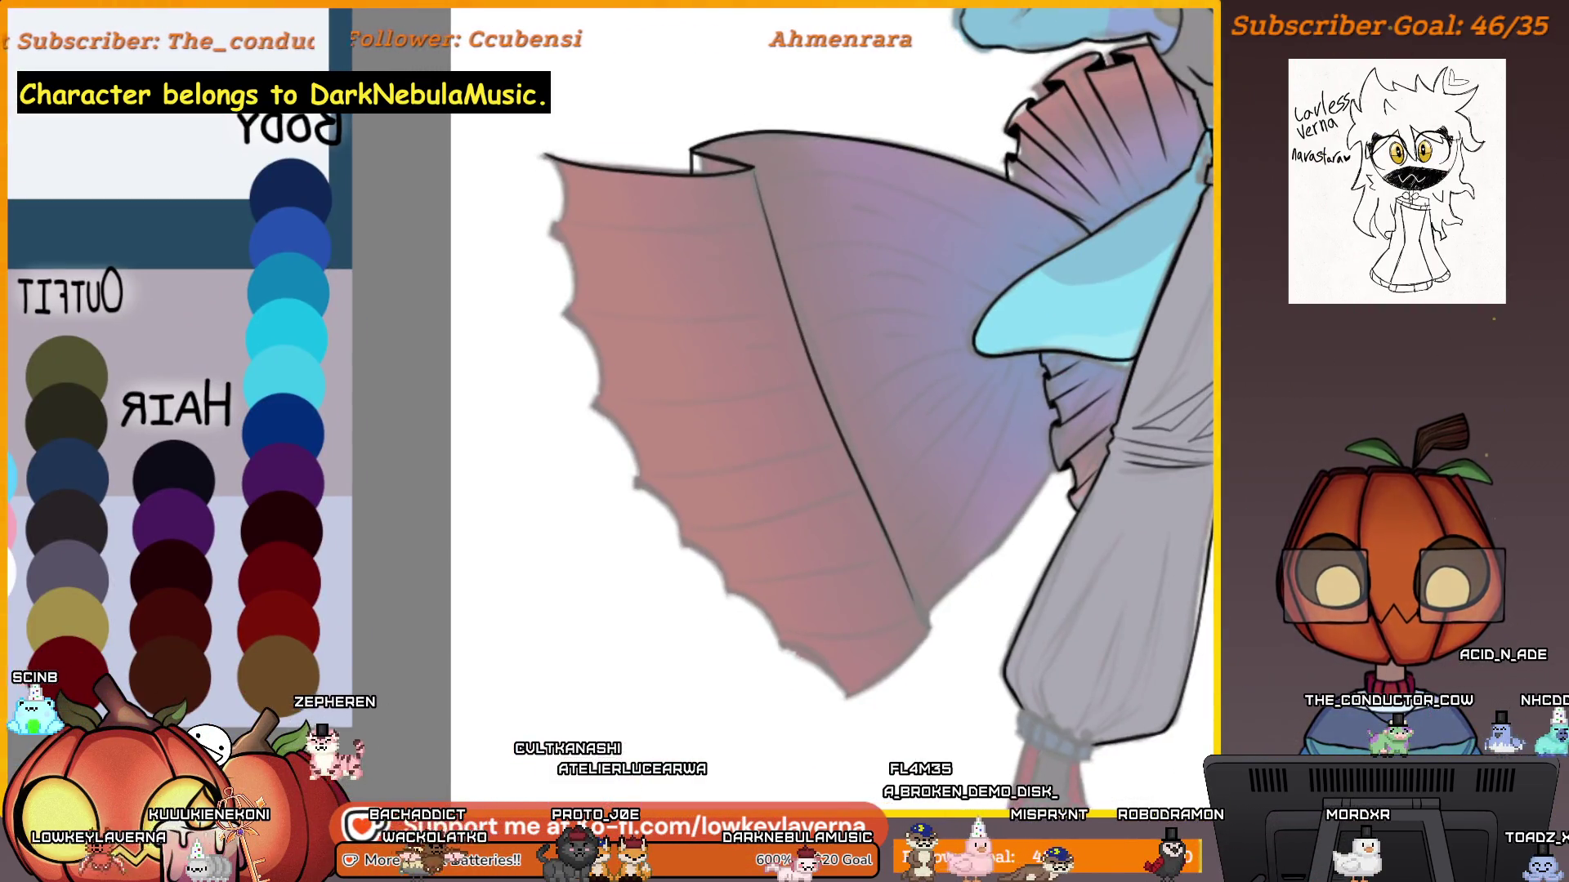
# Mirror the canvas and pan across the fin and upper body to check the drawing.
pyautogui.press('m')
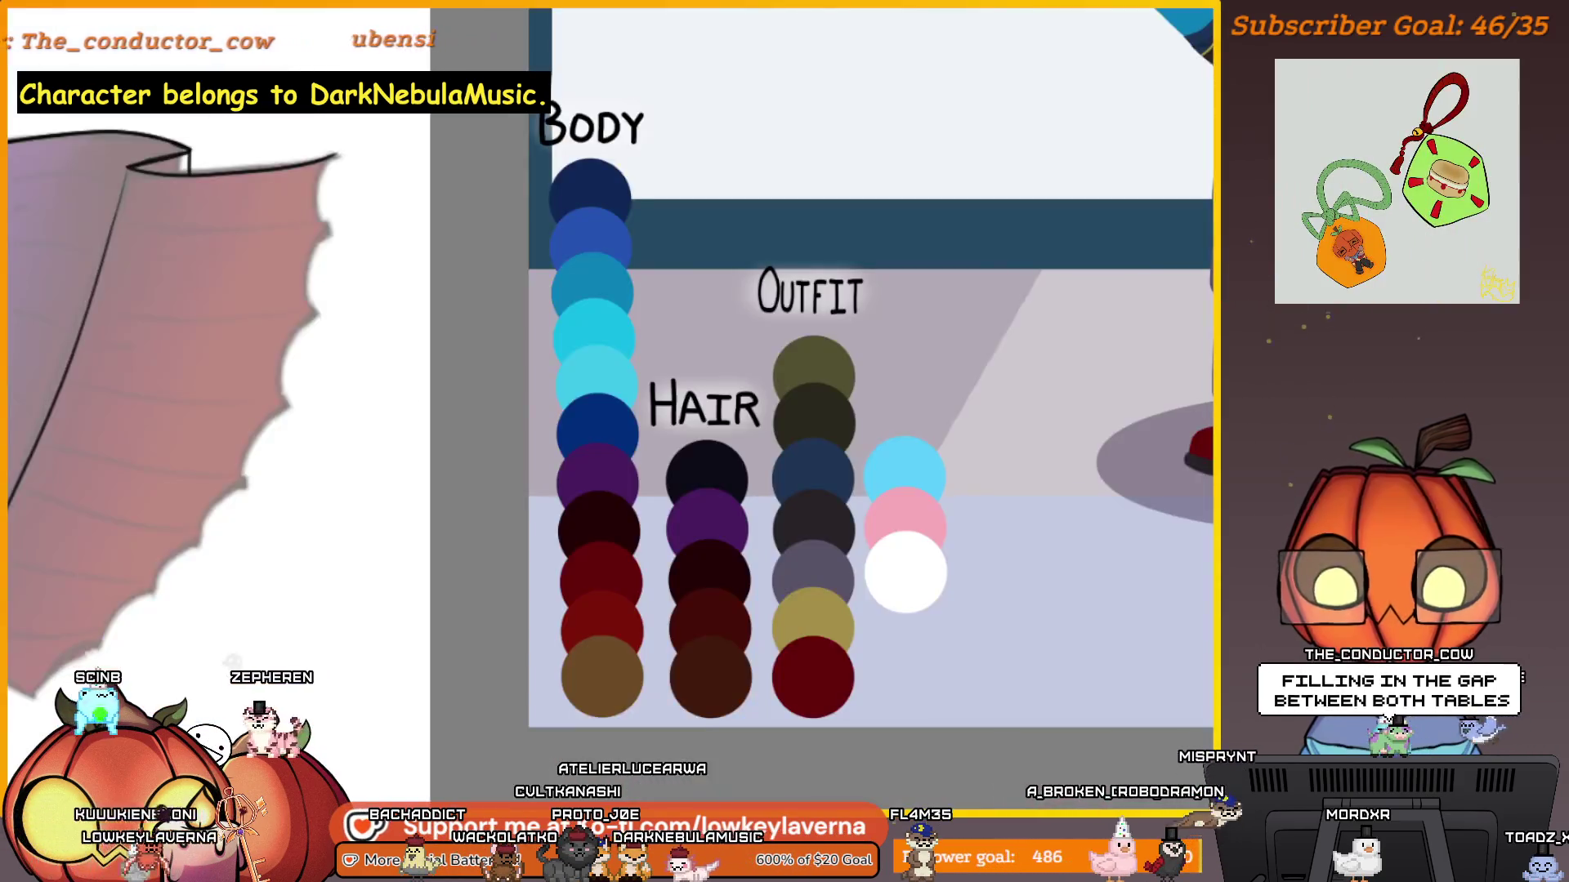
pyautogui.moveTo(930, 310)
pyautogui.mouseDown()
pyautogui.moveTo(802, 204)
pyautogui.moveTo(792, 169)
pyautogui.mouseUp()
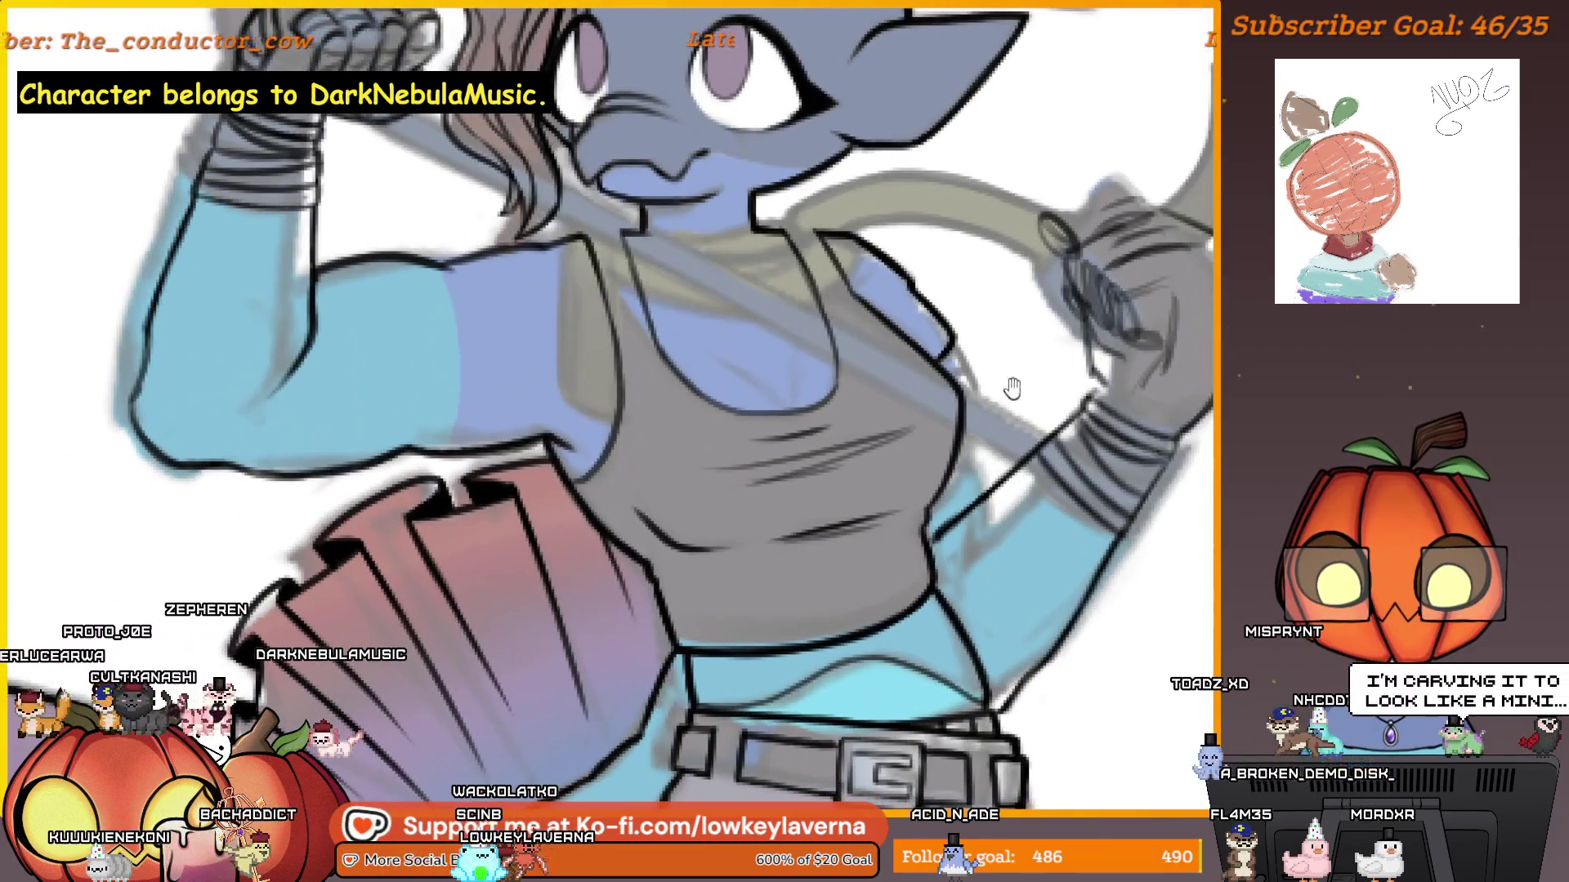
pyautogui.moveTo(1012, 388); pyautogui.dragTo(1008, 445)
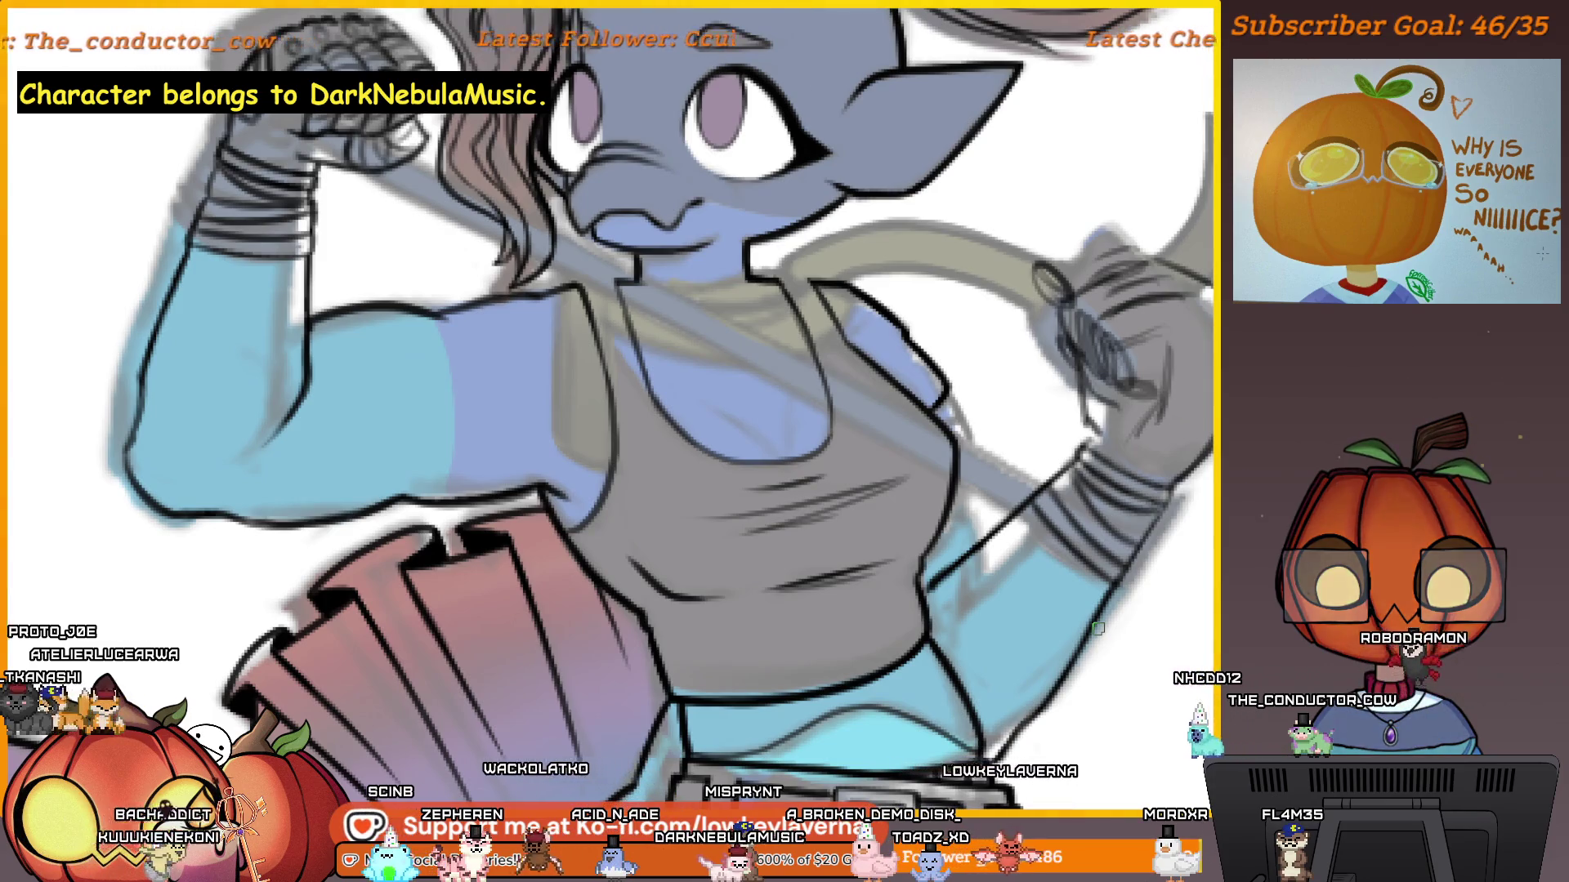
# Zoom around the tank top, then unmirror the canvas with the boxing reference photos showing.
pyautogui.scroll(-3, 1097, 628)
pyautogui.scroll(5, 935, 611)
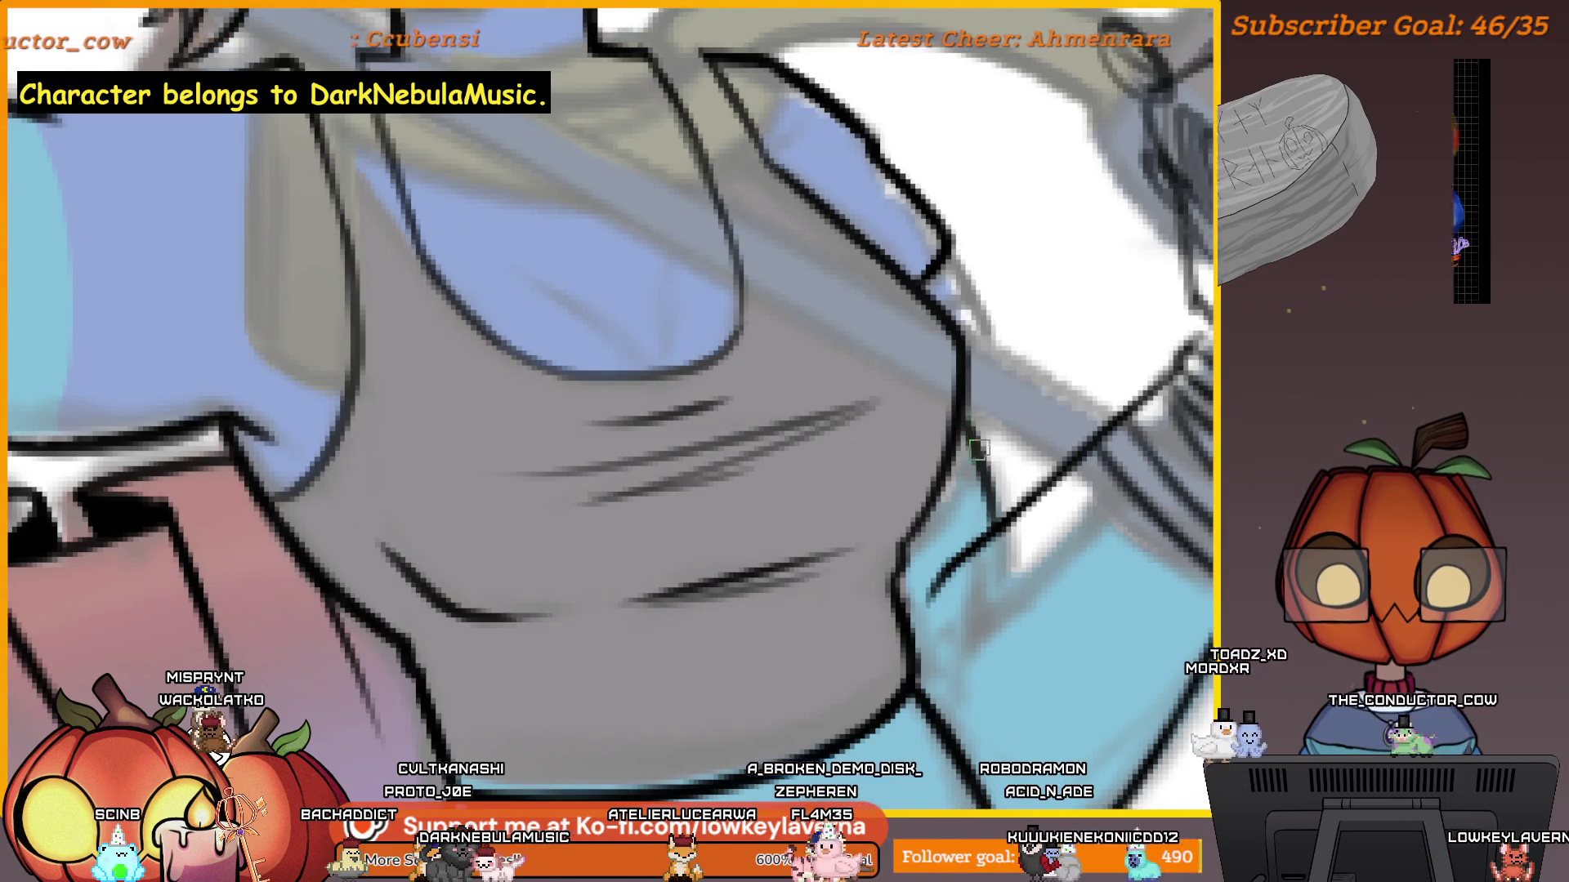
pyautogui.scroll(-5, 953, 331)
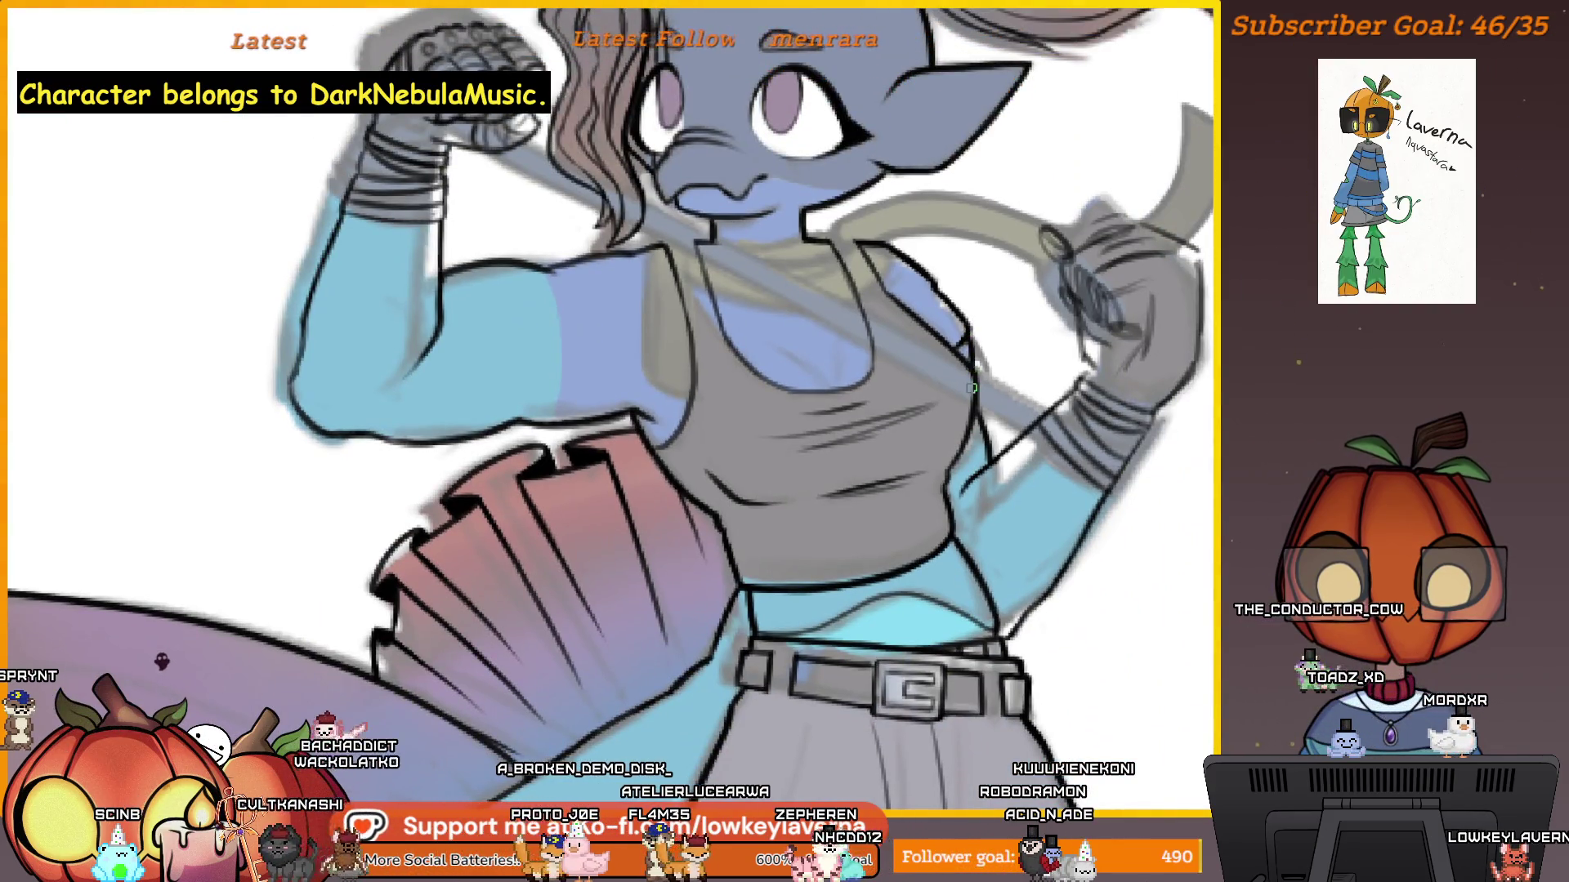
pyautogui.scroll(-3, 981, 368)
pyautogui.scroll(-3, 997, 405)
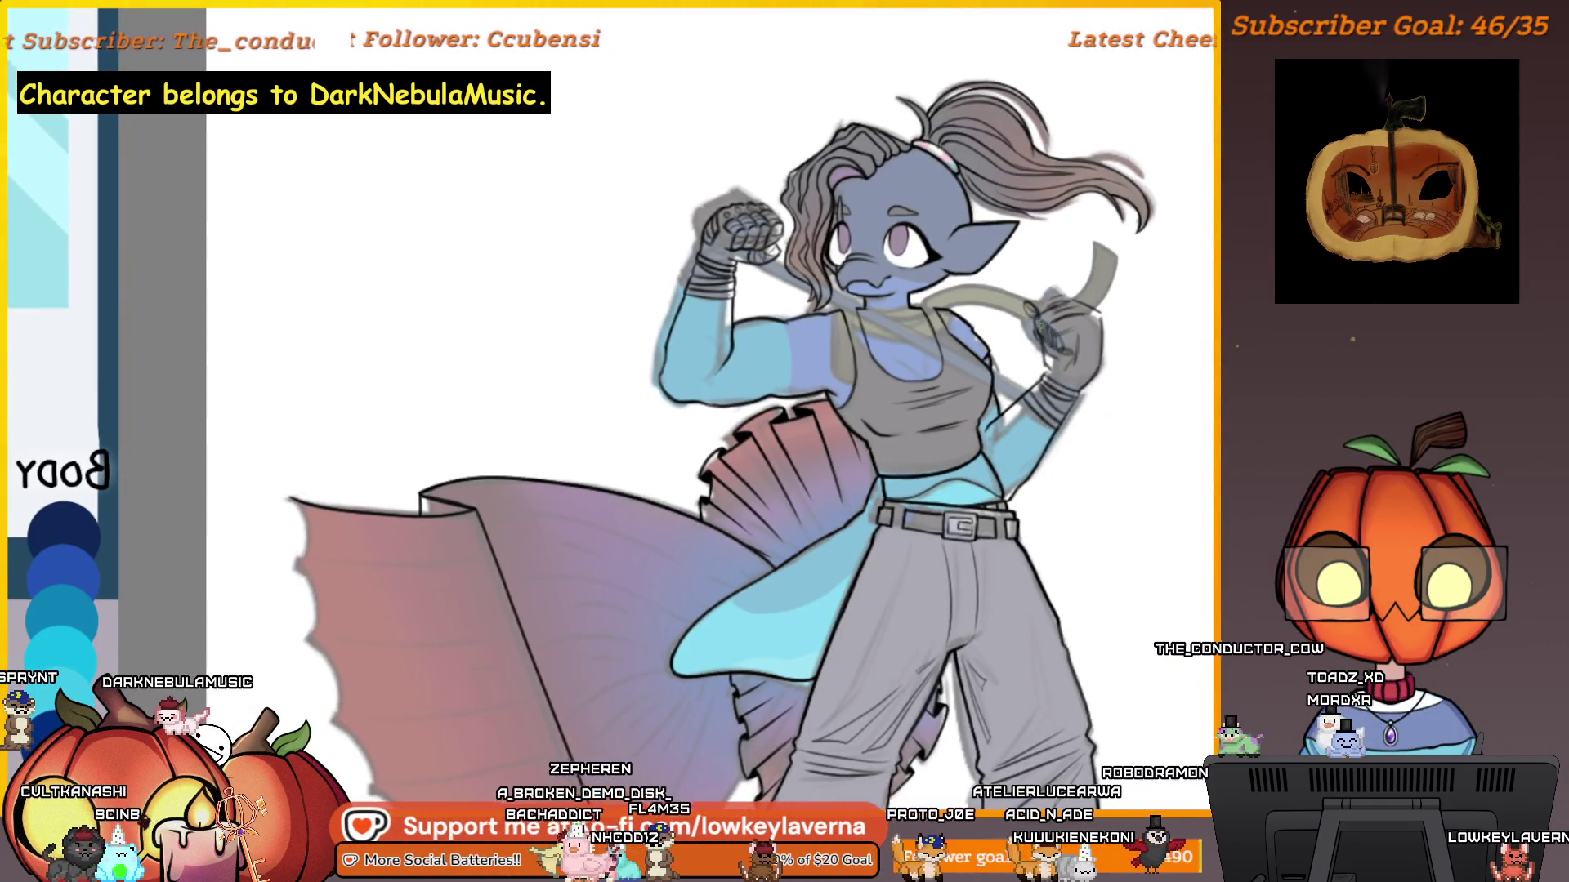
pyautogui.scroll(10, 1025, 382)
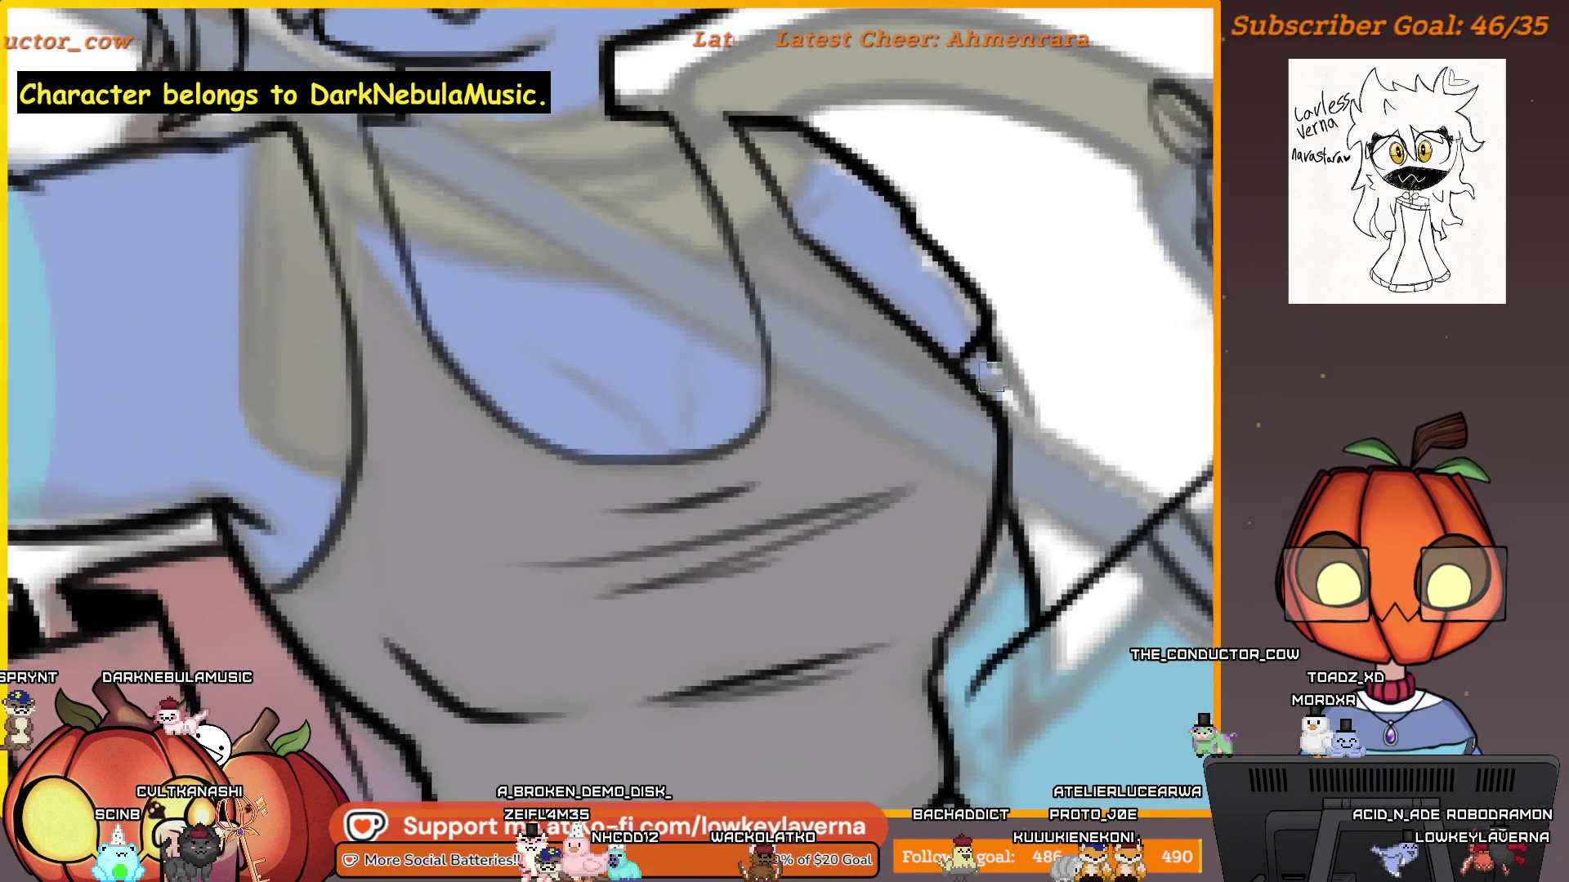
pyautogui.scroll(-5, 1013, 347)
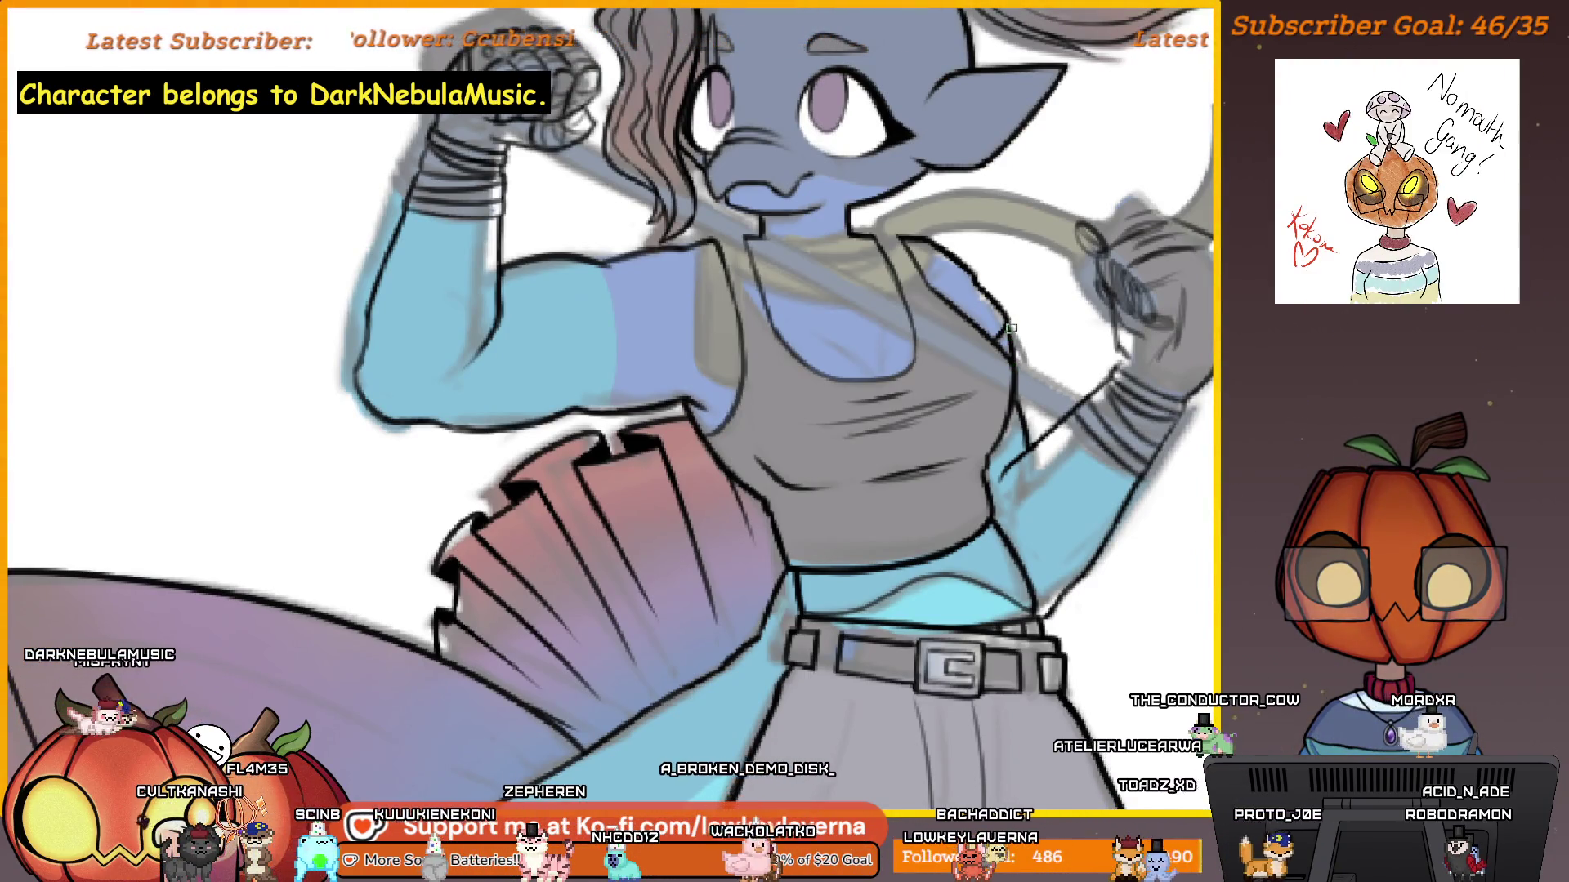
pyautogui.scroll(-3, 1040, 302)
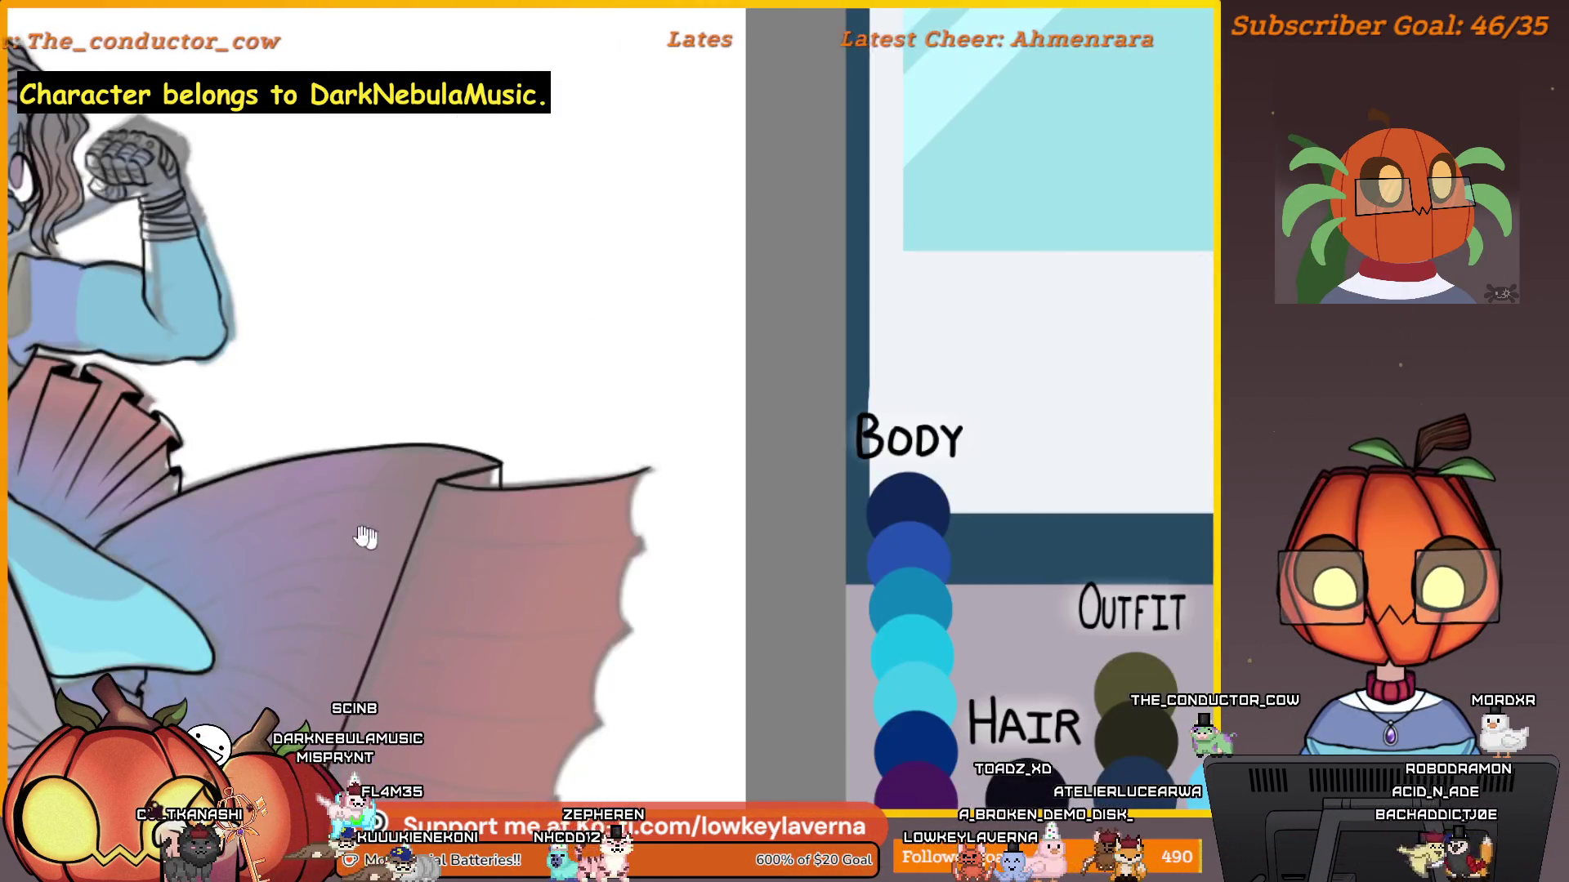
pyautogui.press('m')
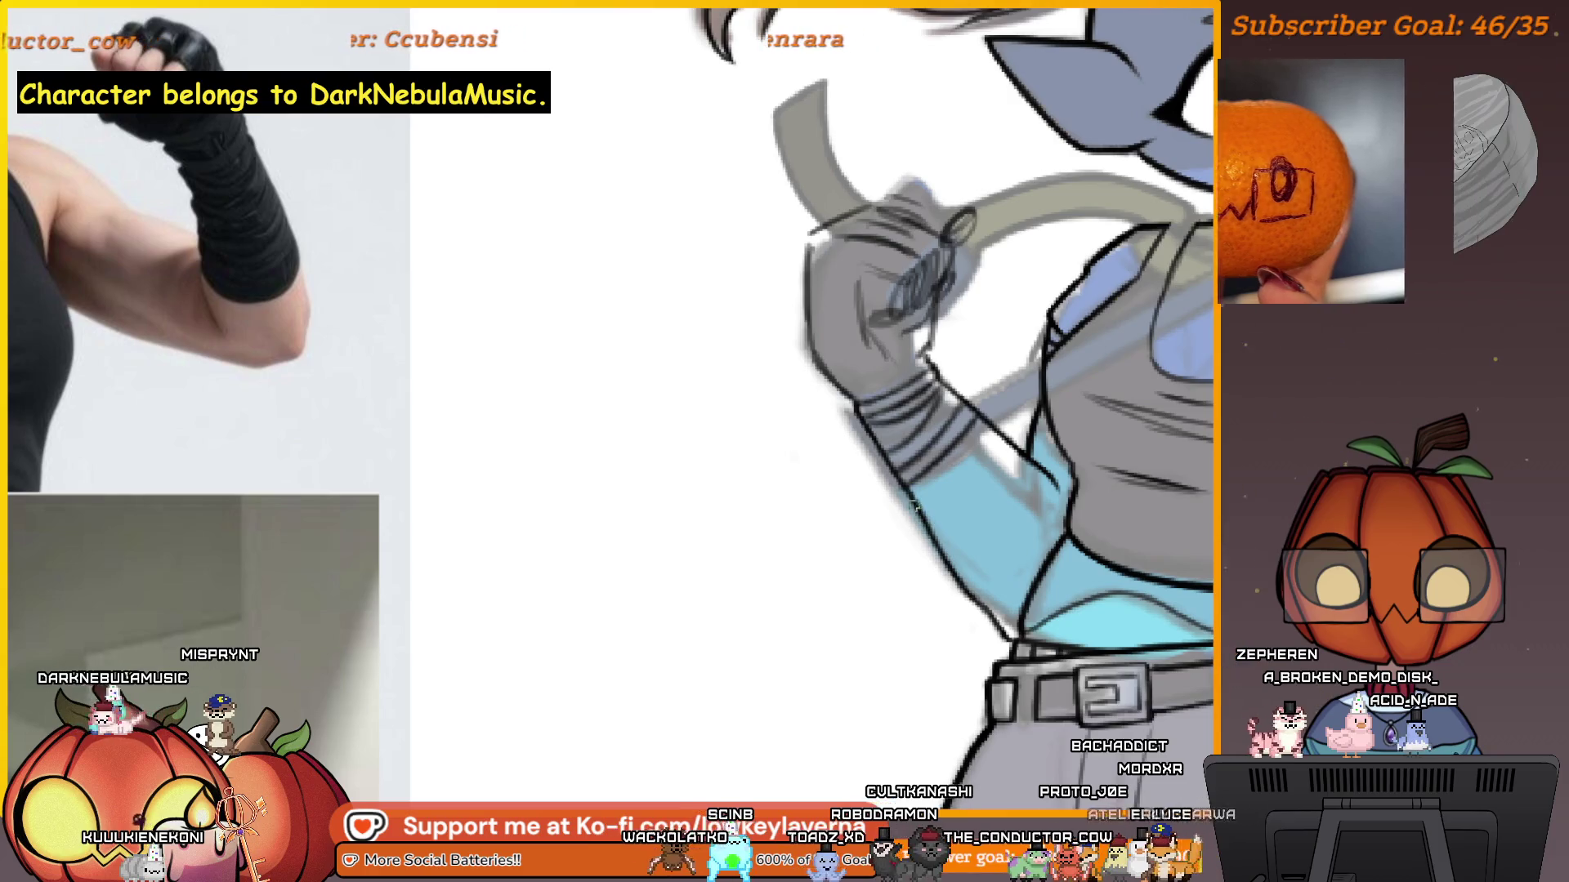
# Paint over the old lines near the scarf and clean up stray lines beside the chin.
pyautogui.moveTo(1022, 569); pyautogui.dragTo(958, 588)
pyautogui.moveTo(1091, 491); pyautogui.dragTo(940, 645)
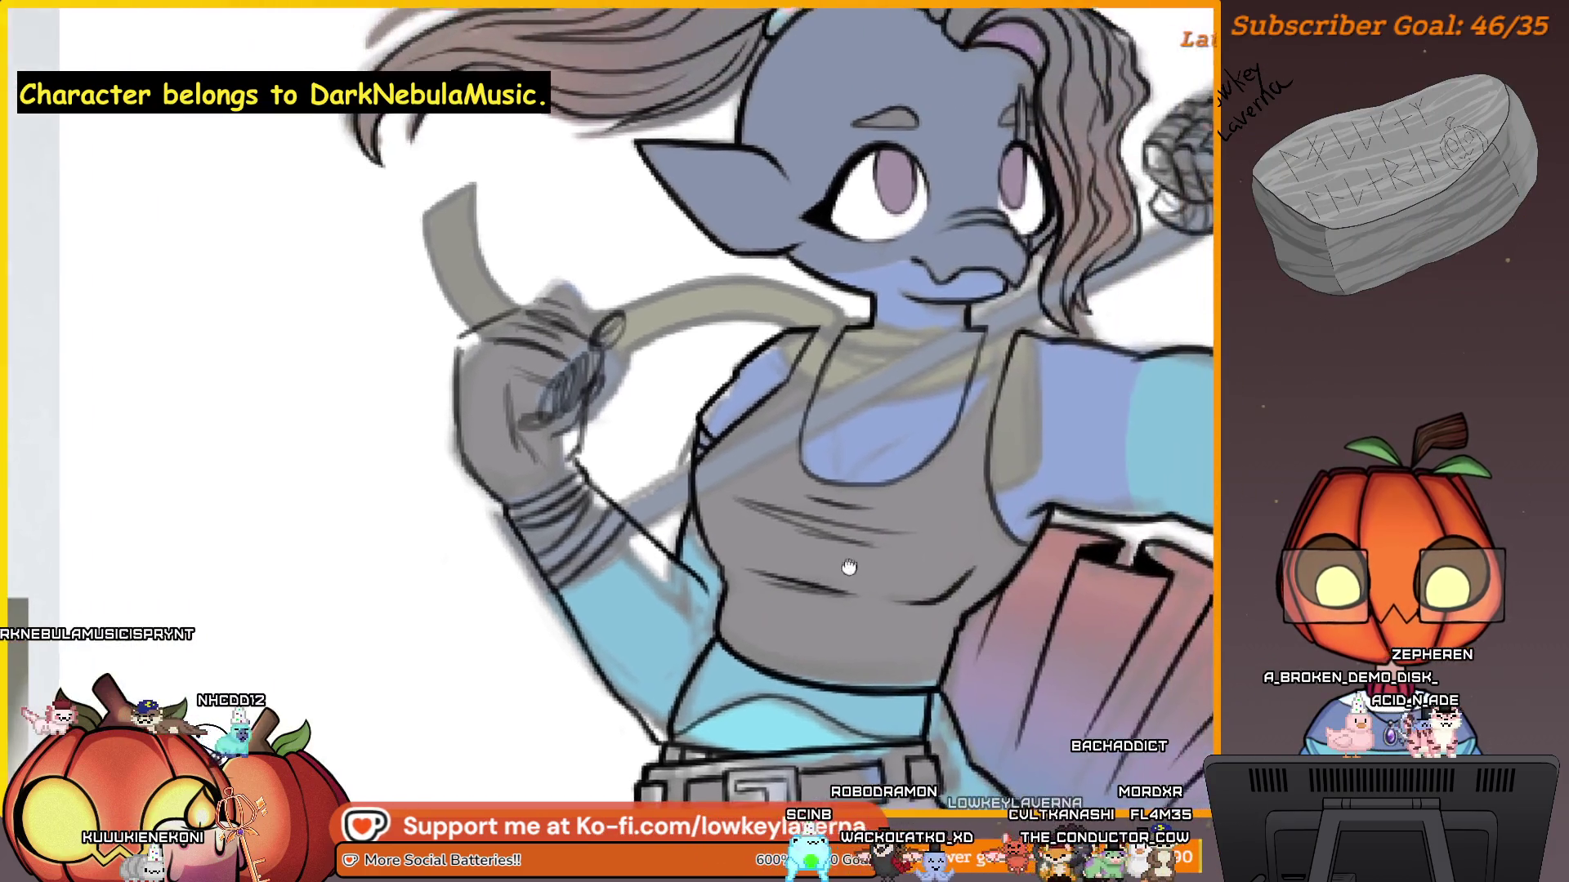
pyautogui.moveTo(1176, 563); pyautogui.dragTo(1040, 562)
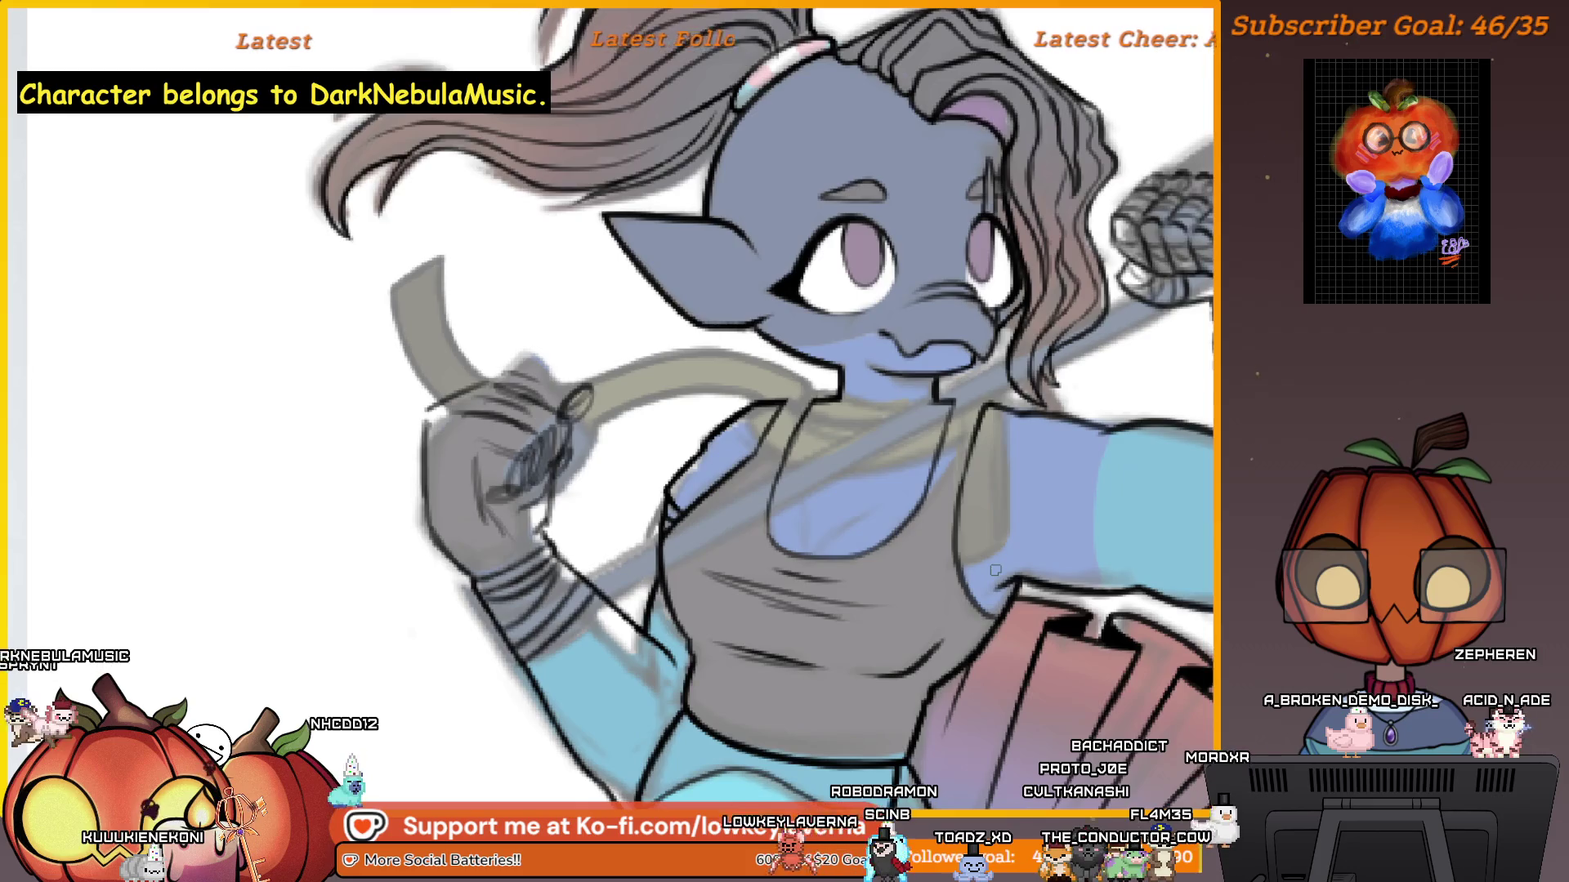
pyautogui.scroll(3, 1022, 482)
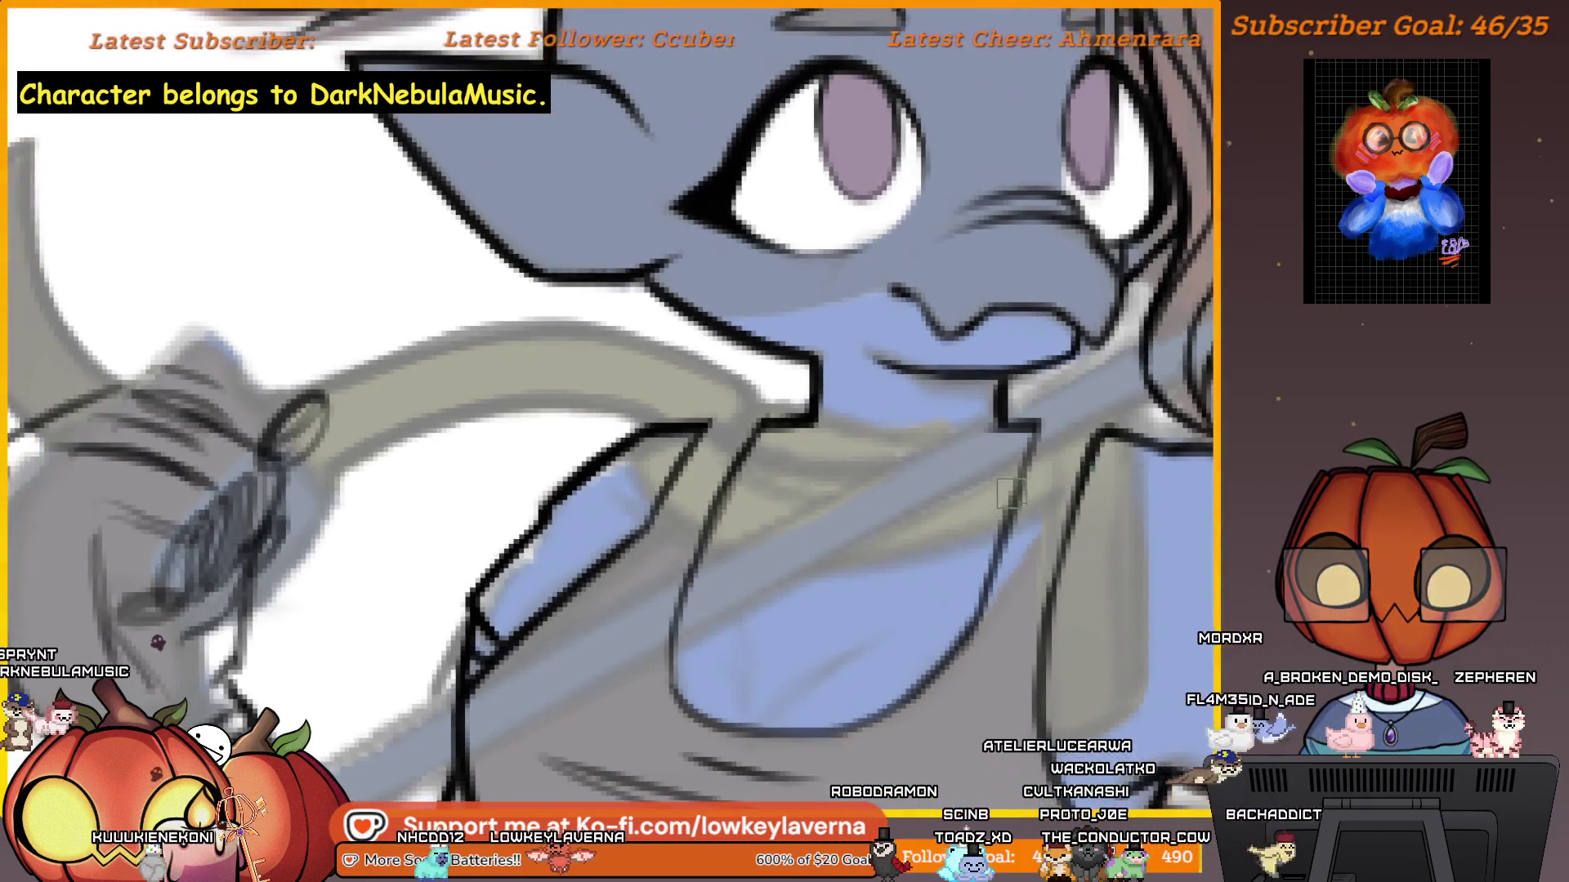
pyautogui.moveTo(1024, 480); pyautogui.dragTo(1060, 484)
pyautogui.moveTo(735, 437); pyautogui.dragTo(694, 413)
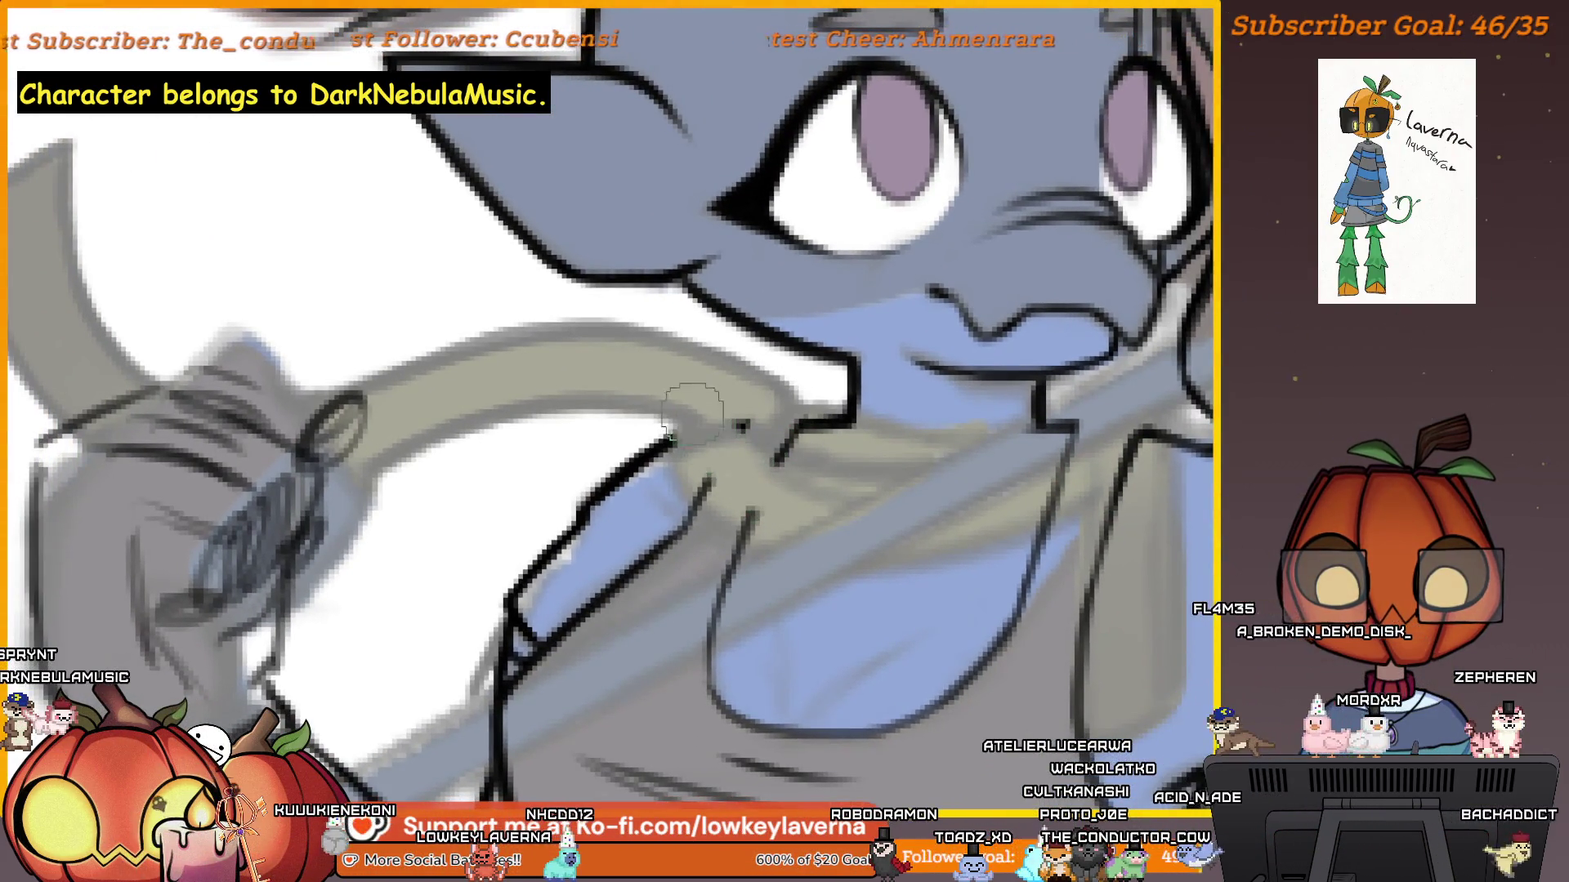
pyautogui.moveTo(1111, 503); pyautogui.dragTo(1054, 441)
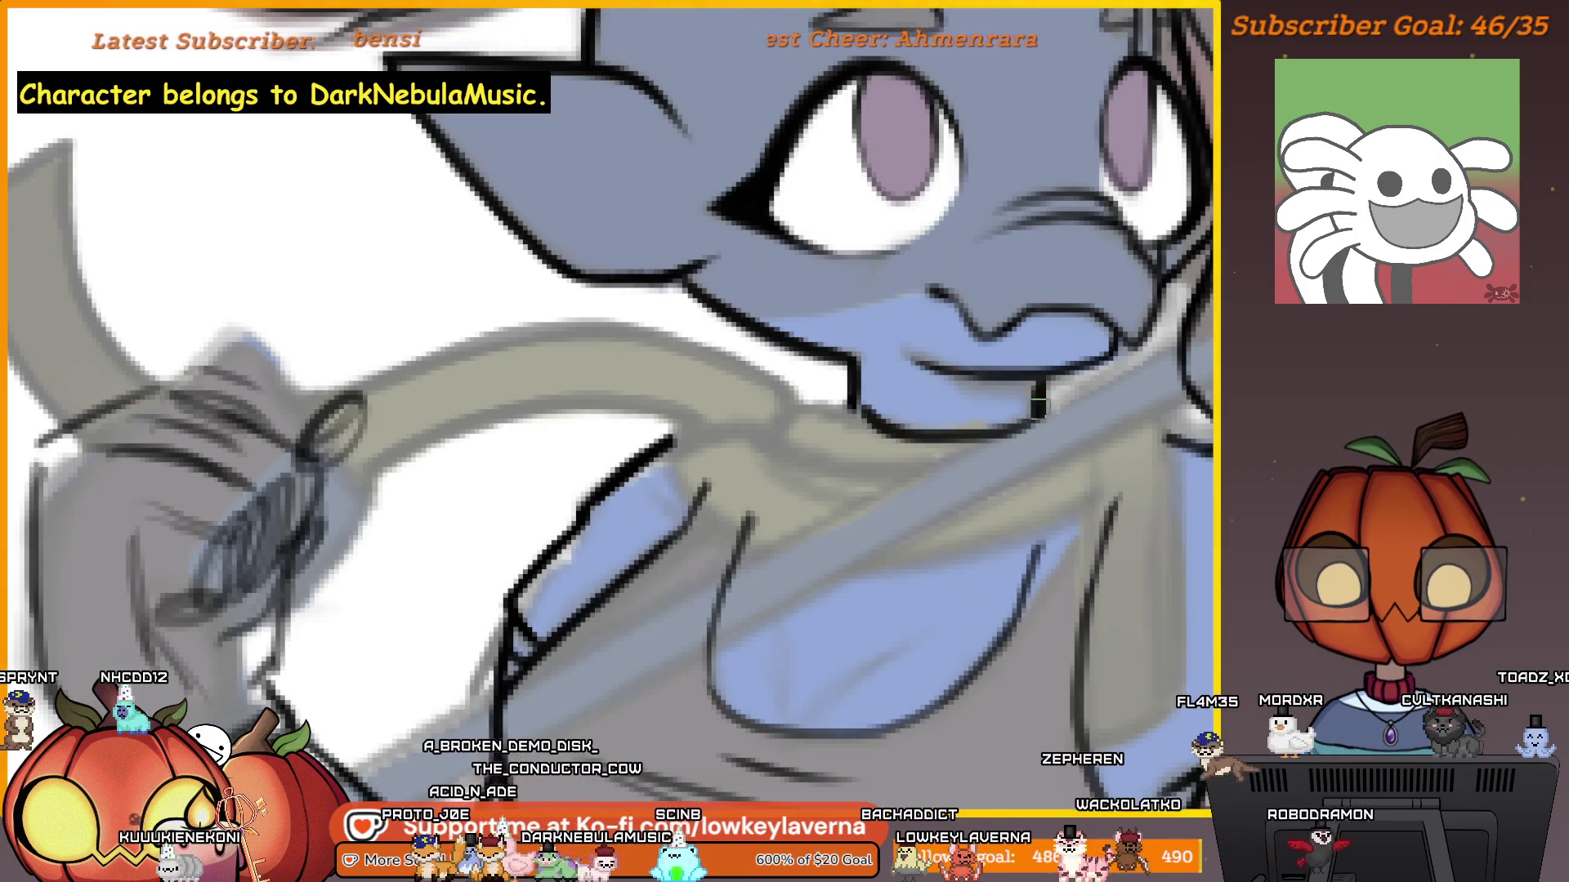
# Undo the last stroke under the mouth and redraw the short dark line beneath it.
pyautogui.scroll(-6, 1040, 405)
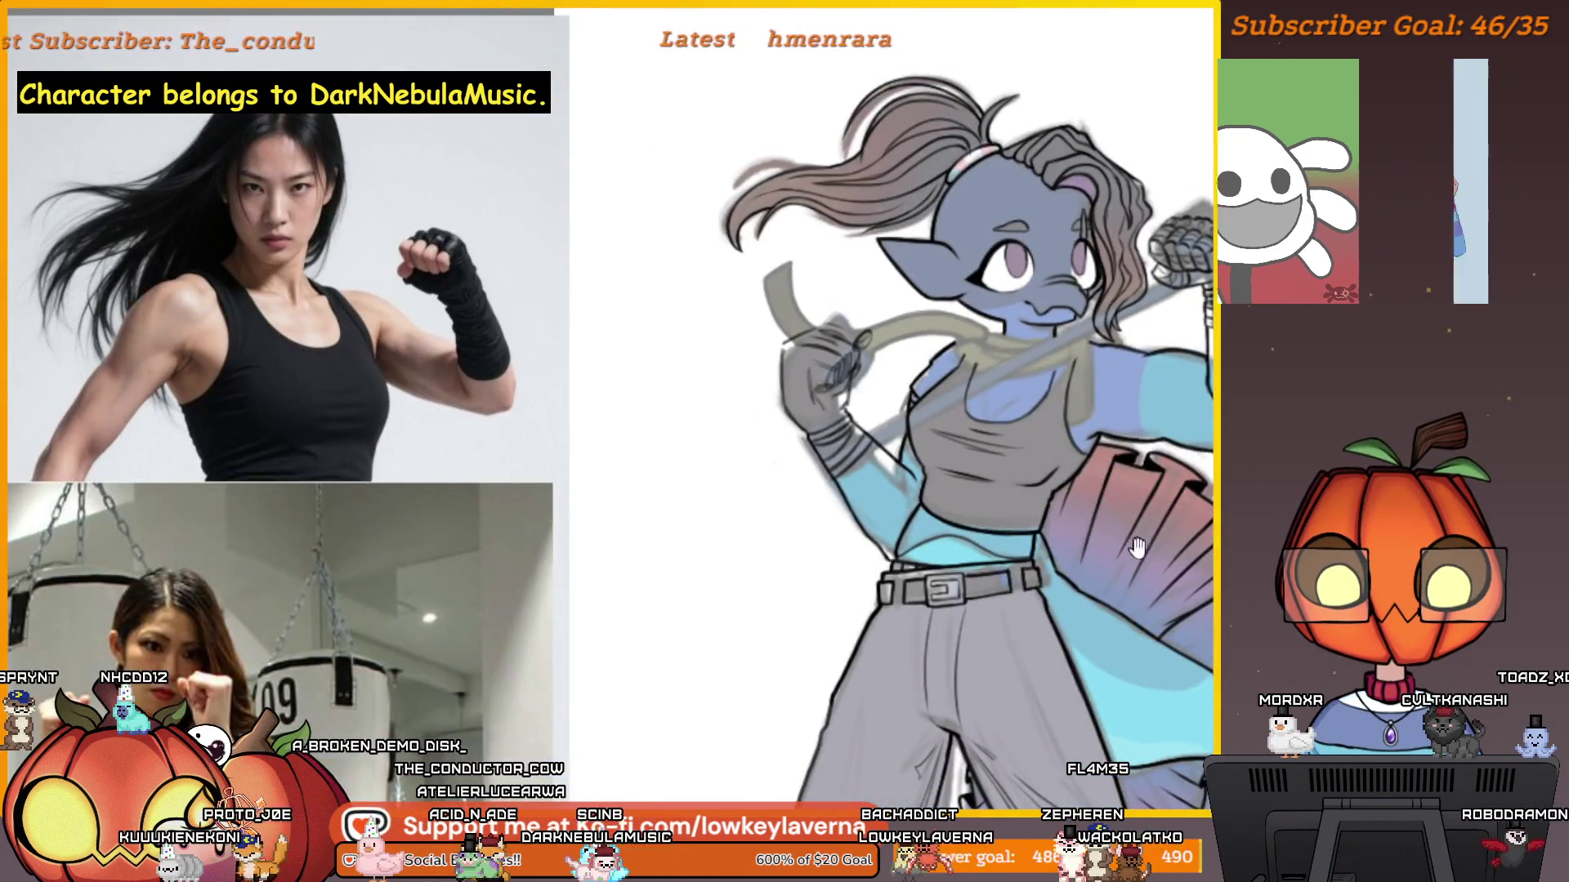
pyautogui.moveTo(1133, 545); pyautogui.dragTo(719, 401)
pyautogui.scroll(-3, 749, 444)
pyautogui.moveTo(796, 471)
pyautogui.mouseDown()
pyautogui.moveTo(311, 457)
pyautogui.moveTo(449, 441)
pyautogui.mouseUp()
pyautogui.scroll(-3, 735, 409)
pyautogui.scroll(8, 983, 276)
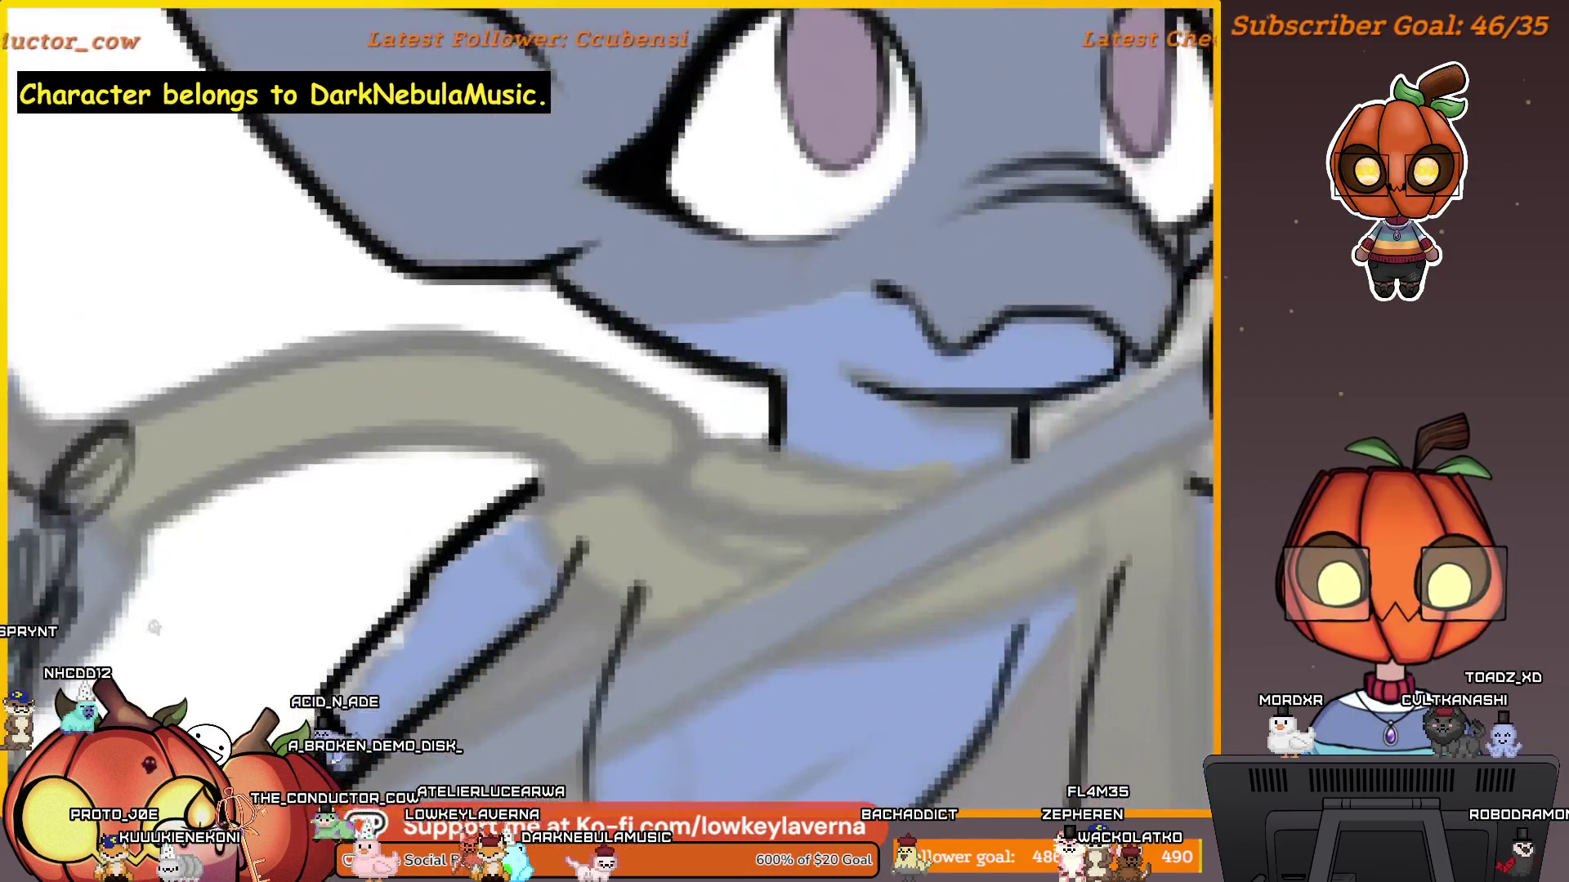
pyautogui.moveTo(983, 276); pyautogui.dragTo(1022, 296)
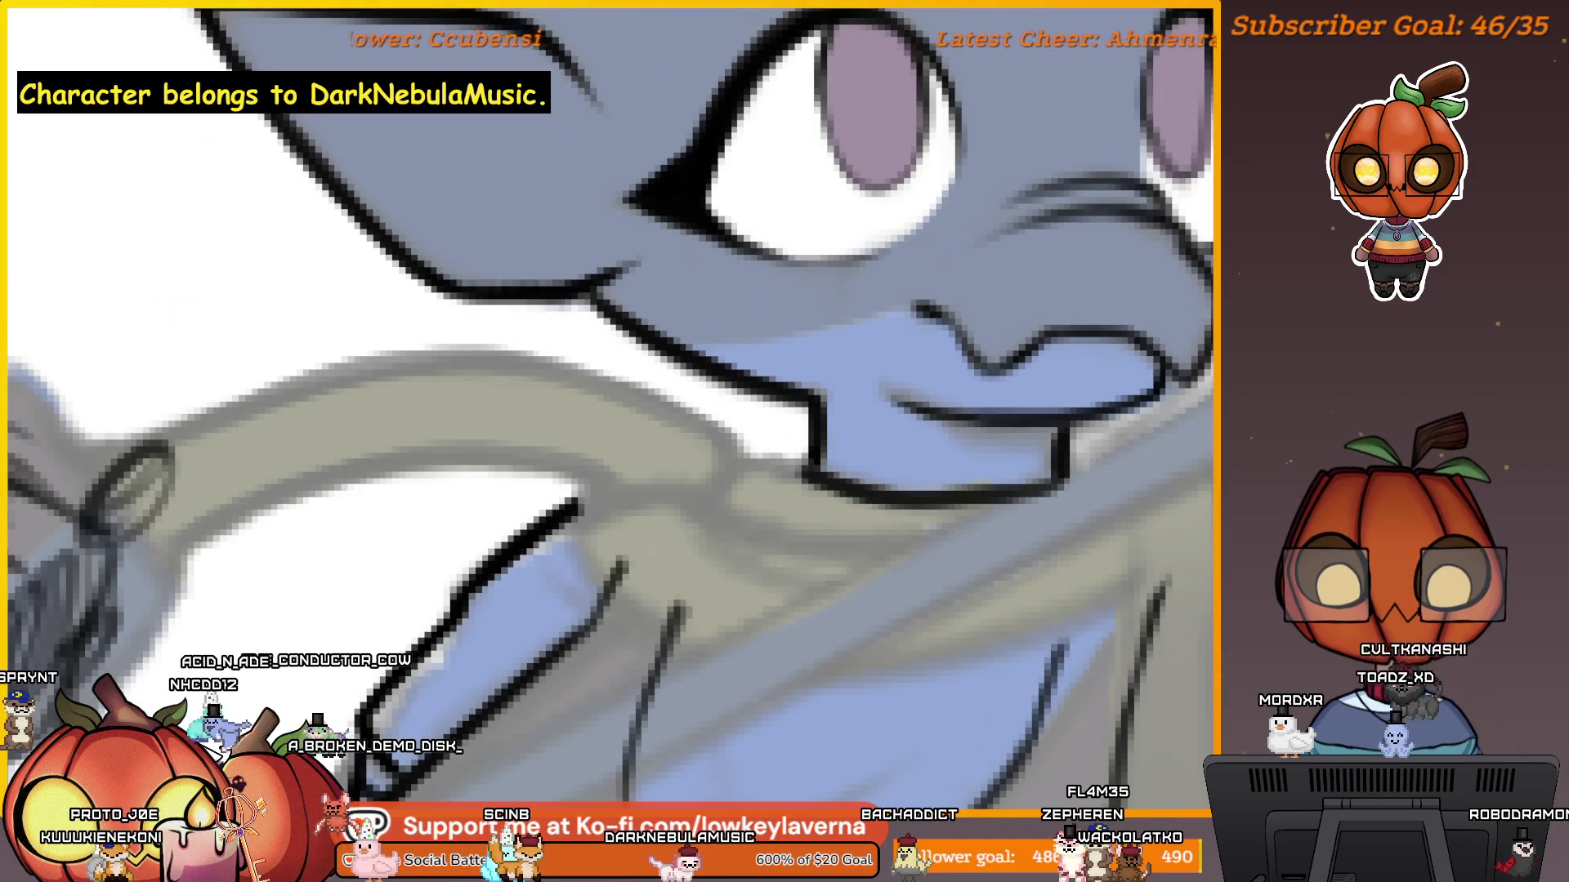
pyautogui.hotkey('ctrl', 'z')
pyautogui.moveTo(1061, 491); pyautogui.dragTo(937, 496)
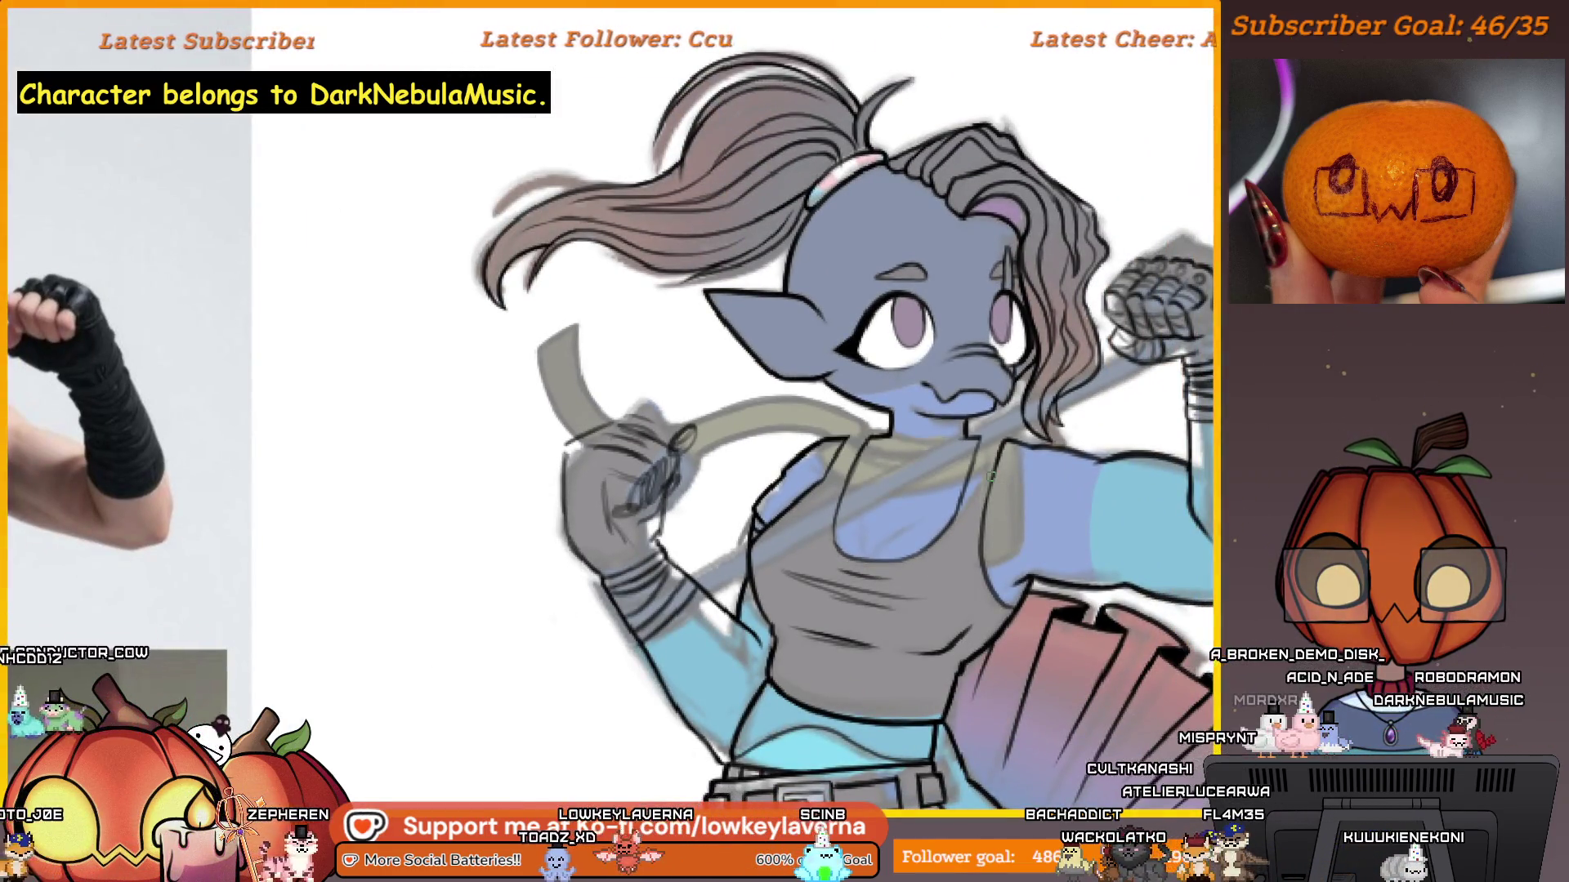
pyautogui.click(963, 490)
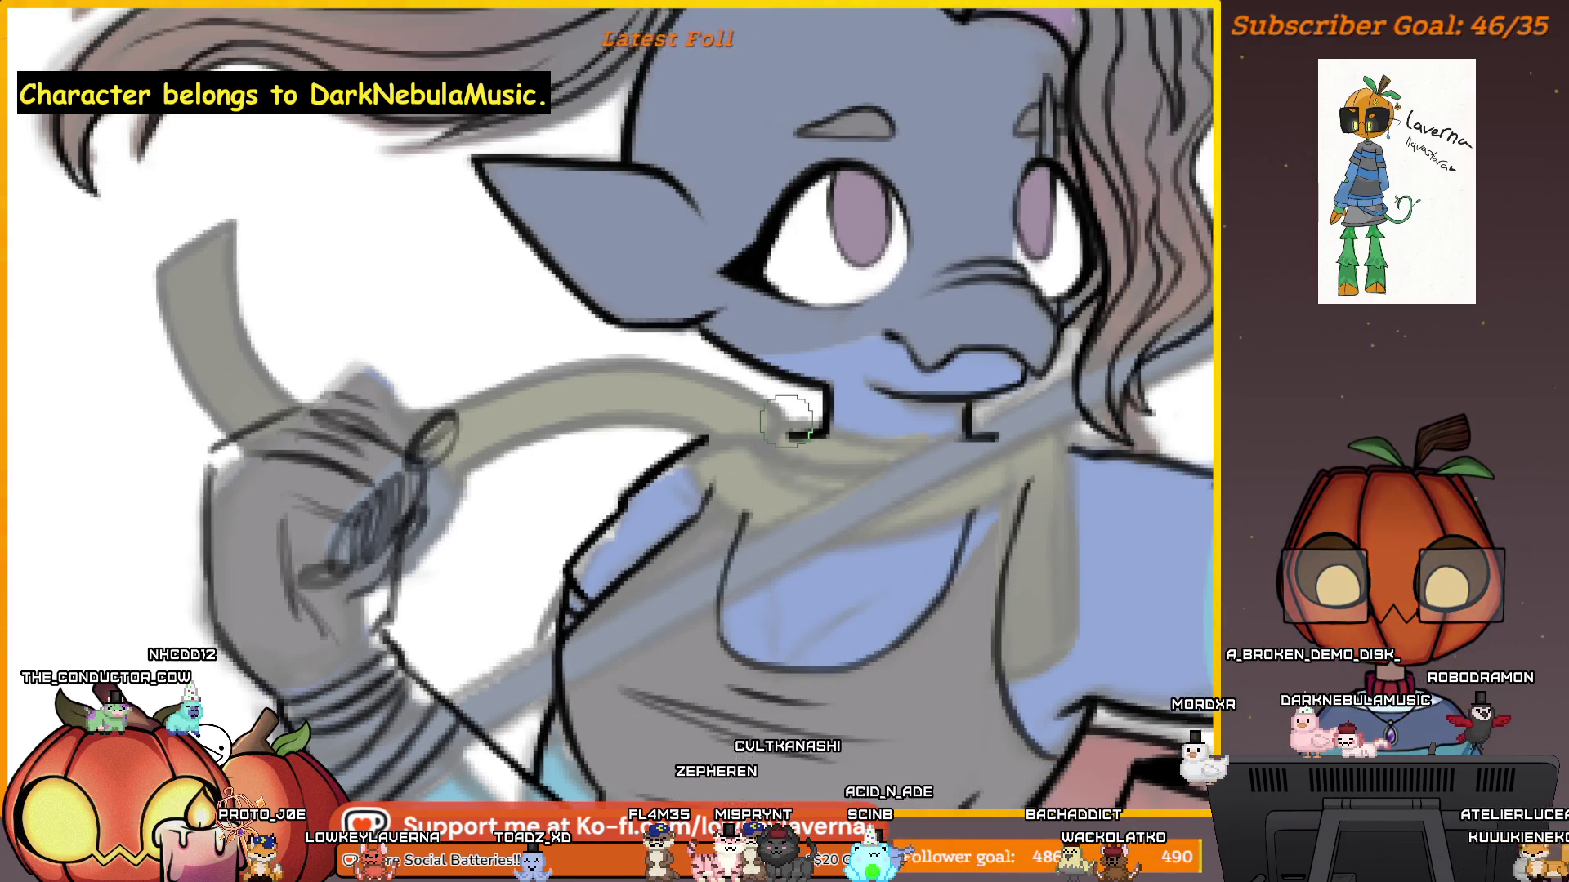
pyautogui.scroll(2, 985, 450)
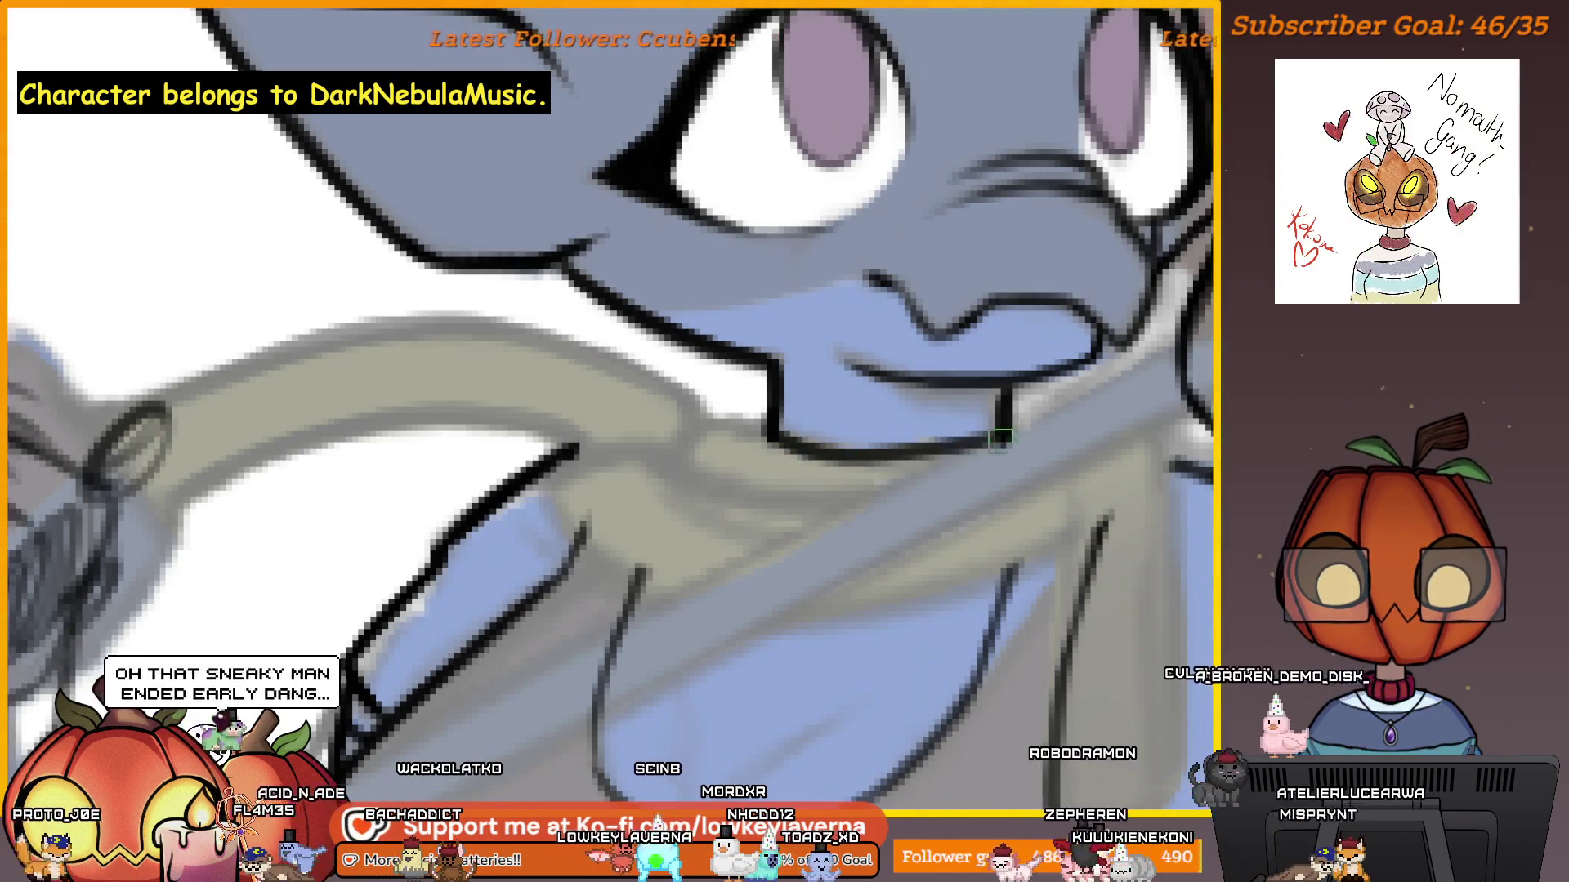
pyautogui.moveTo(802, 434); pyautogui.dragTo(833, 433)
pyautogui.scroll(-2, 1113, 444)
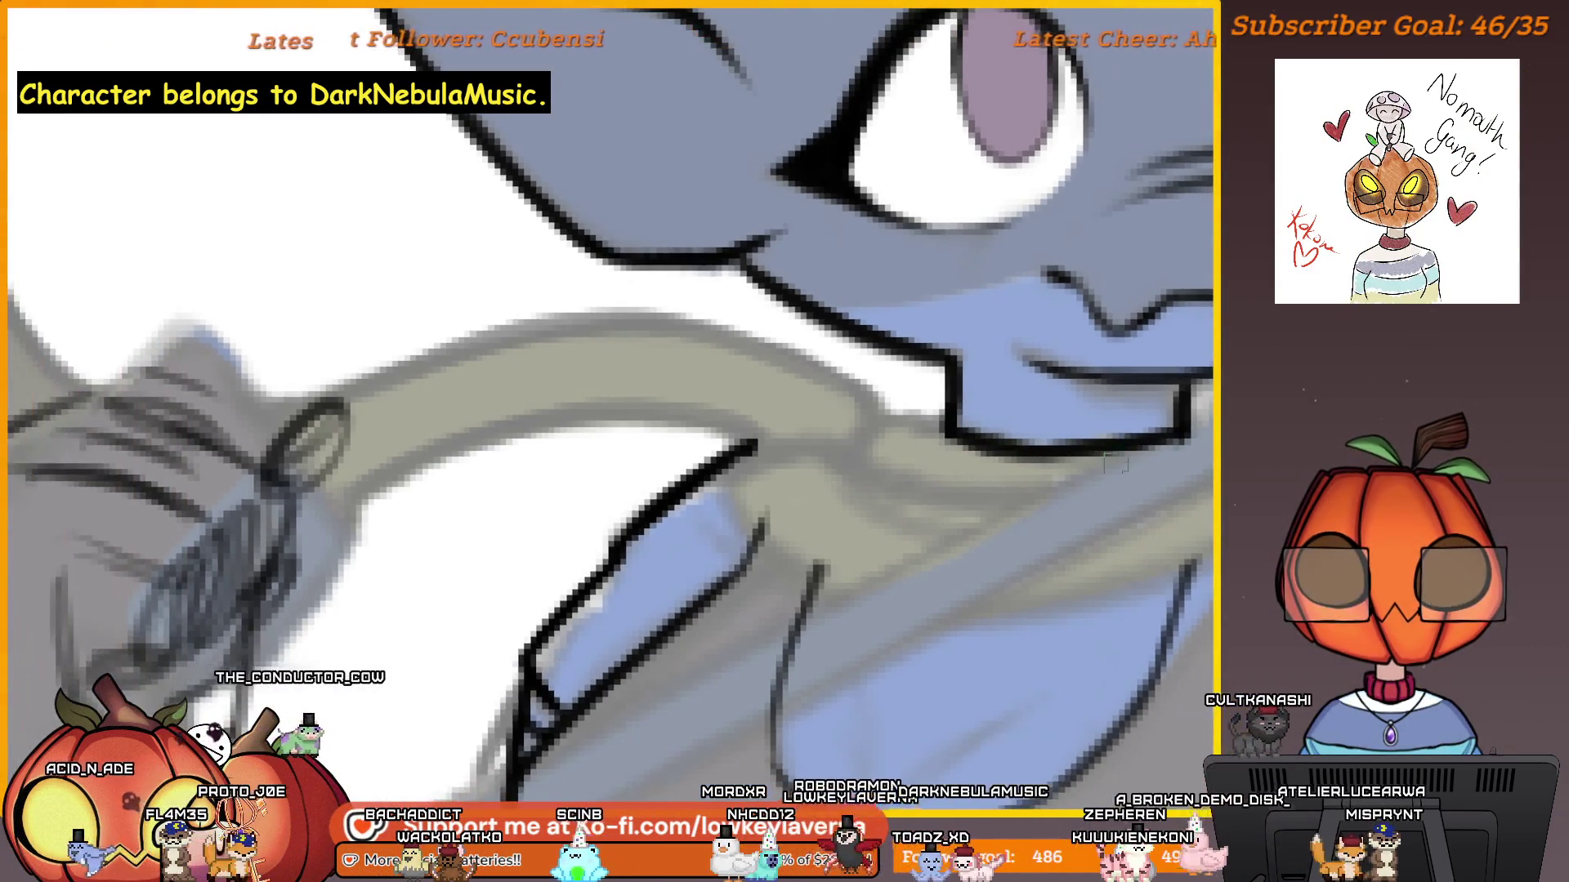
pyautogui.scroll(2, 1097, 426)
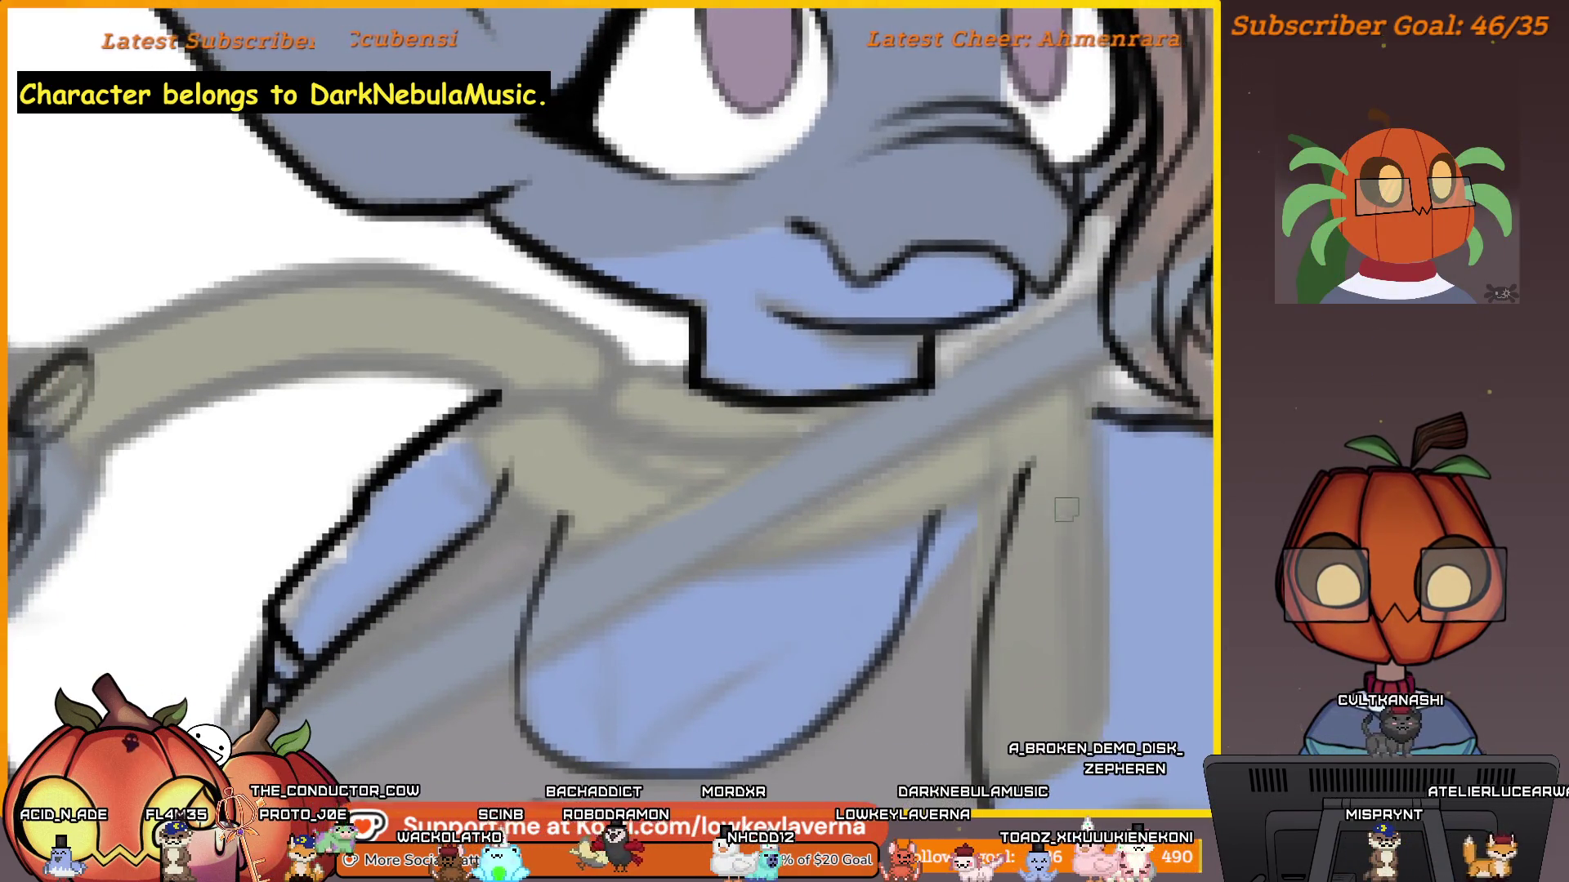
pyautogui.scroll(-3, 1066, 500)
pyautogui.scroll(3, 1086, 366)
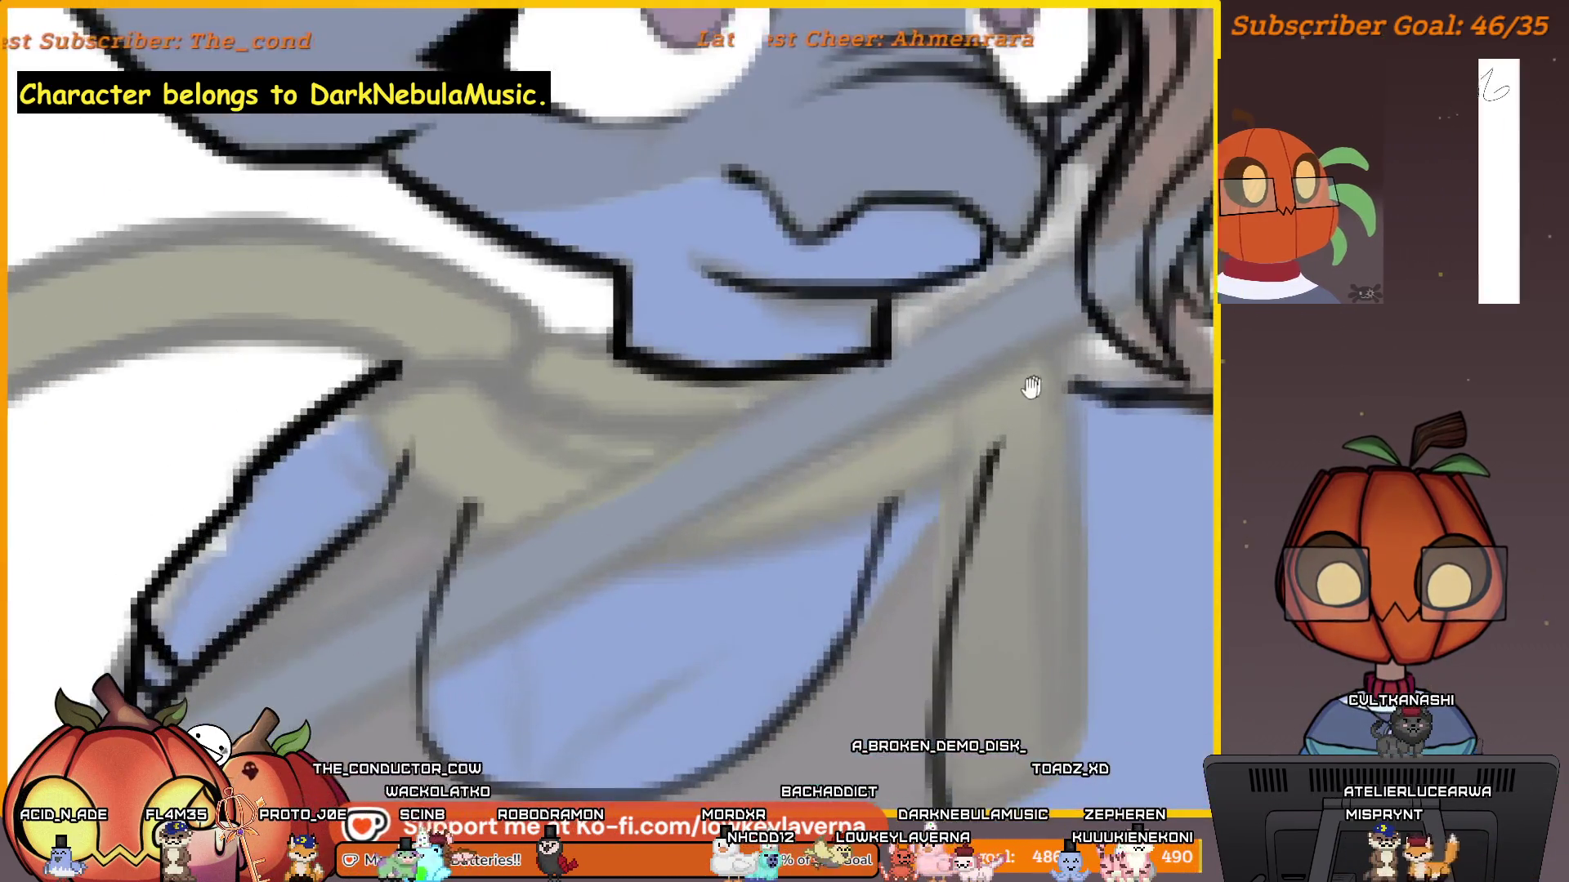
pyautogui.scroll(-3, 1068, 477)
pyautogui.scroll(-2, 1067, 476)
pyautogui.scroll(2, 1038, 424)
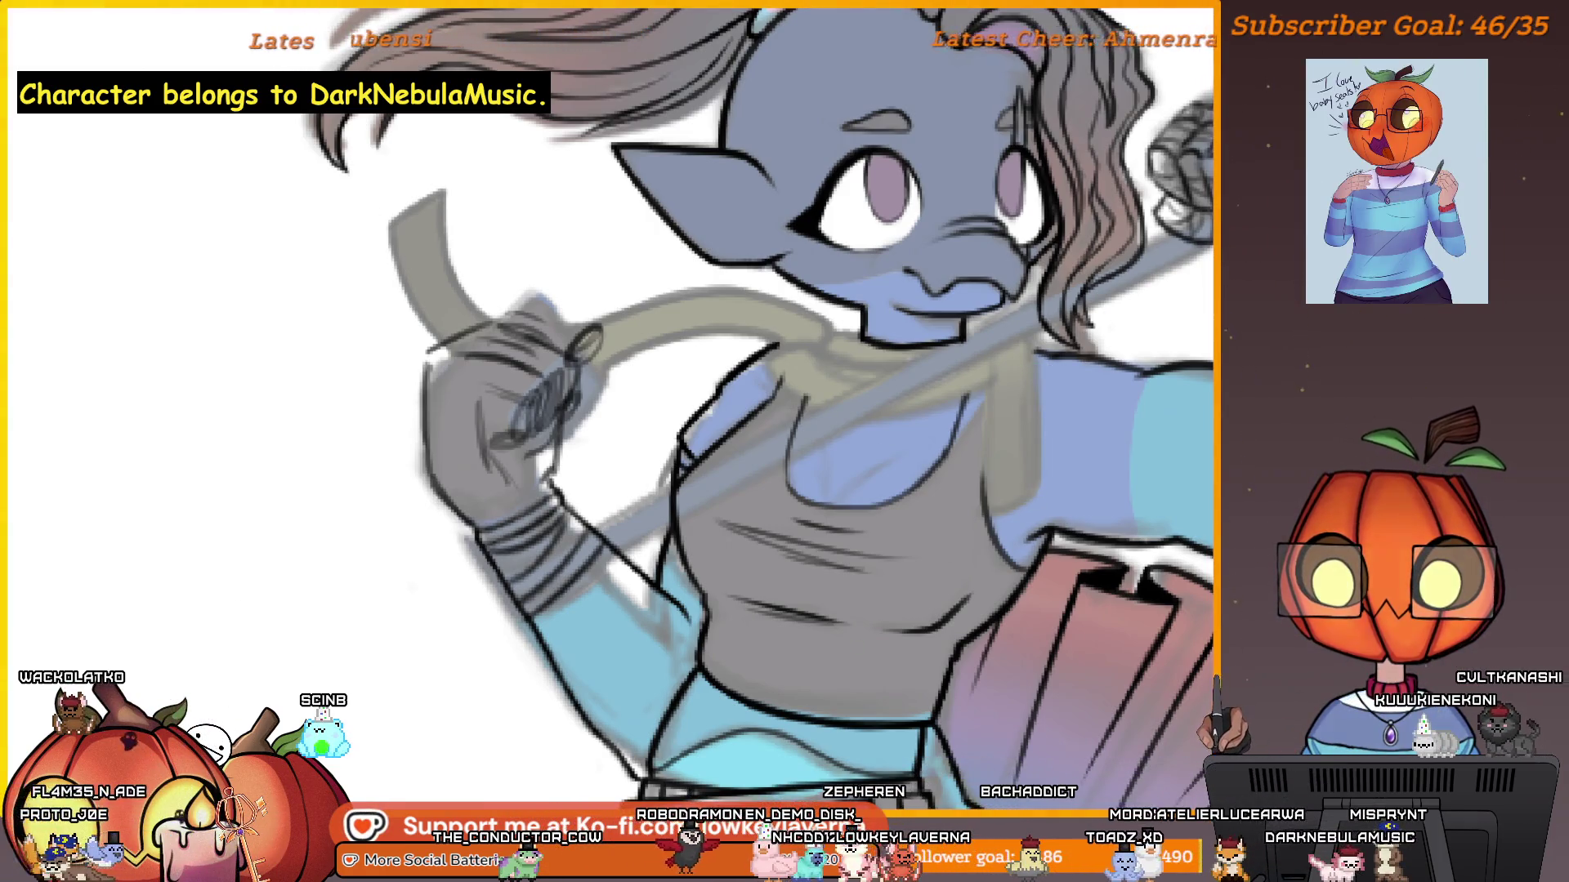
pyautogui.hotkey('alt', 'f')
pyautogui.press('Escape')
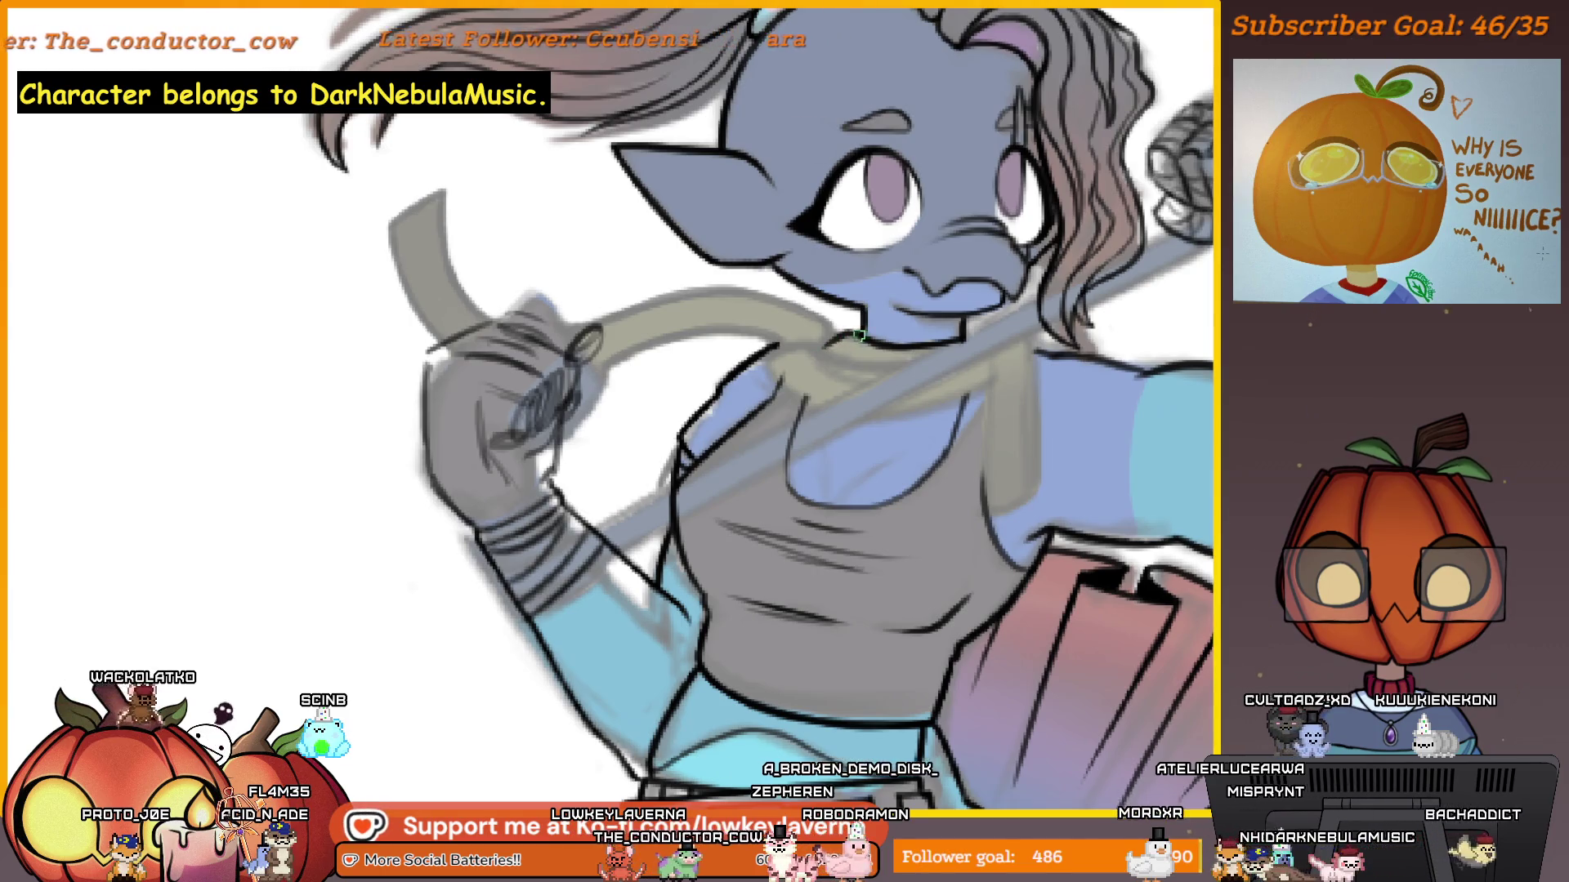
pyautogui.scroll(3, 799, 359)
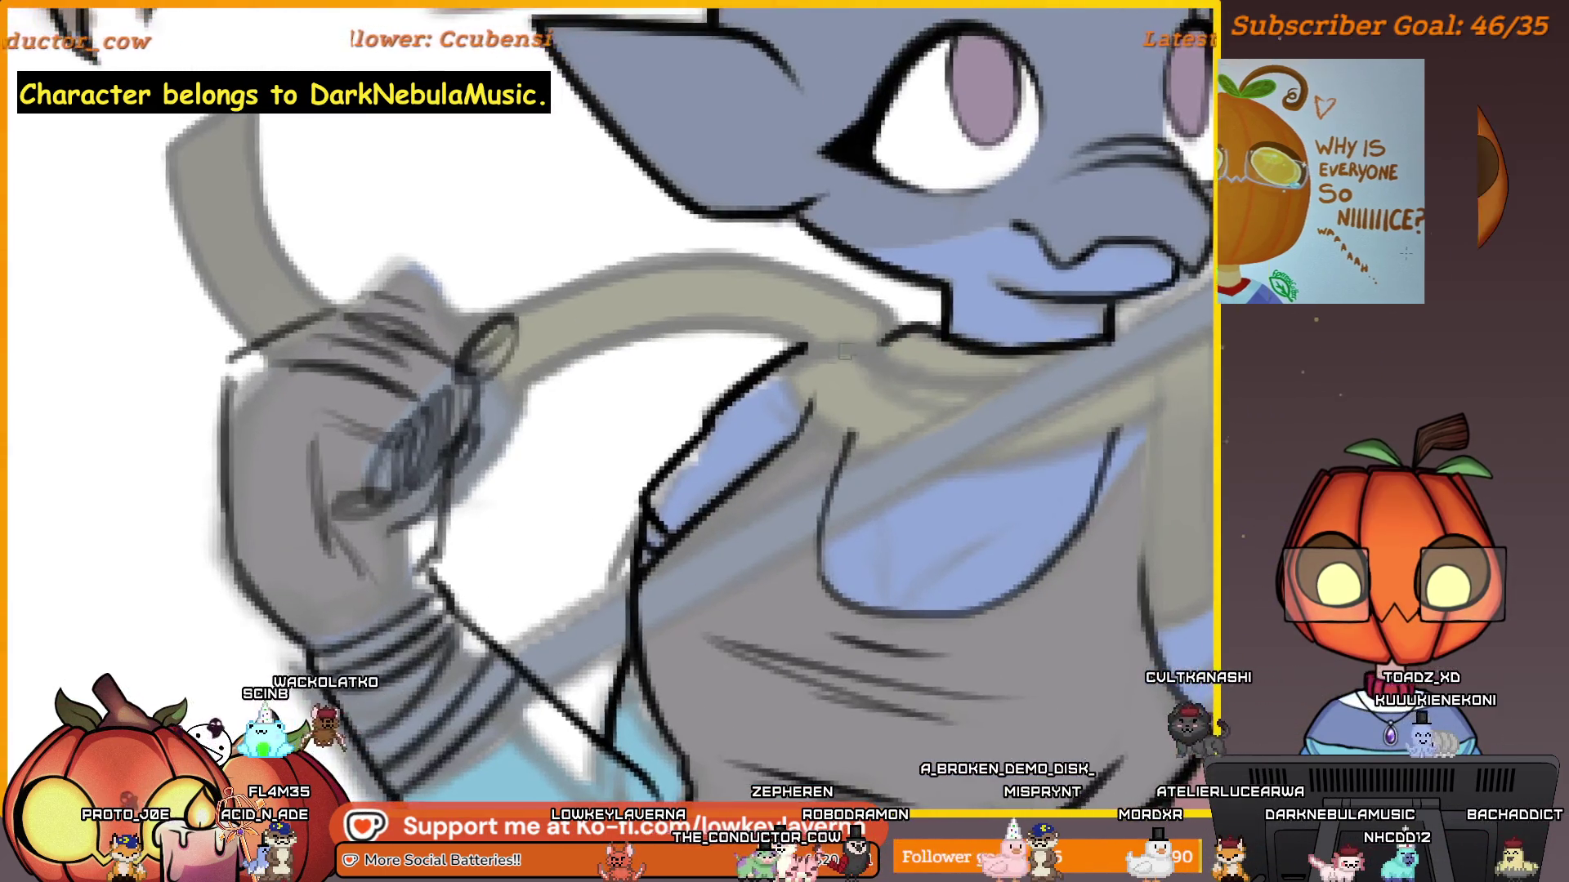
pyautogui.scroll(-2, 1043, 449)
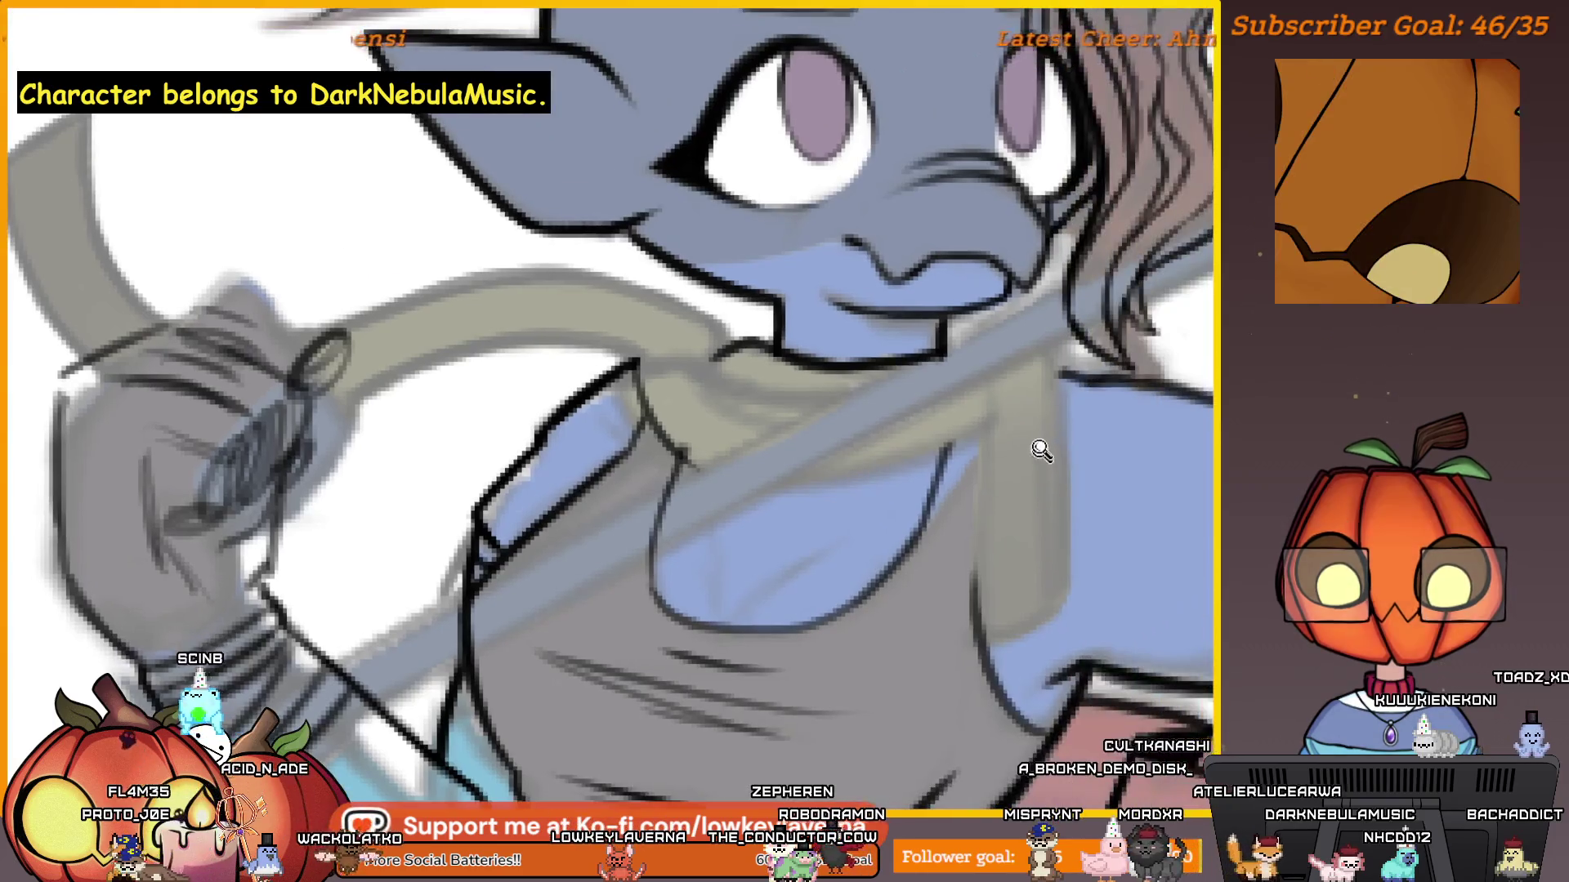
pyautogui.scroll(4, 1033, 433)
pyautogui.scroll(-5, 1028, 423)
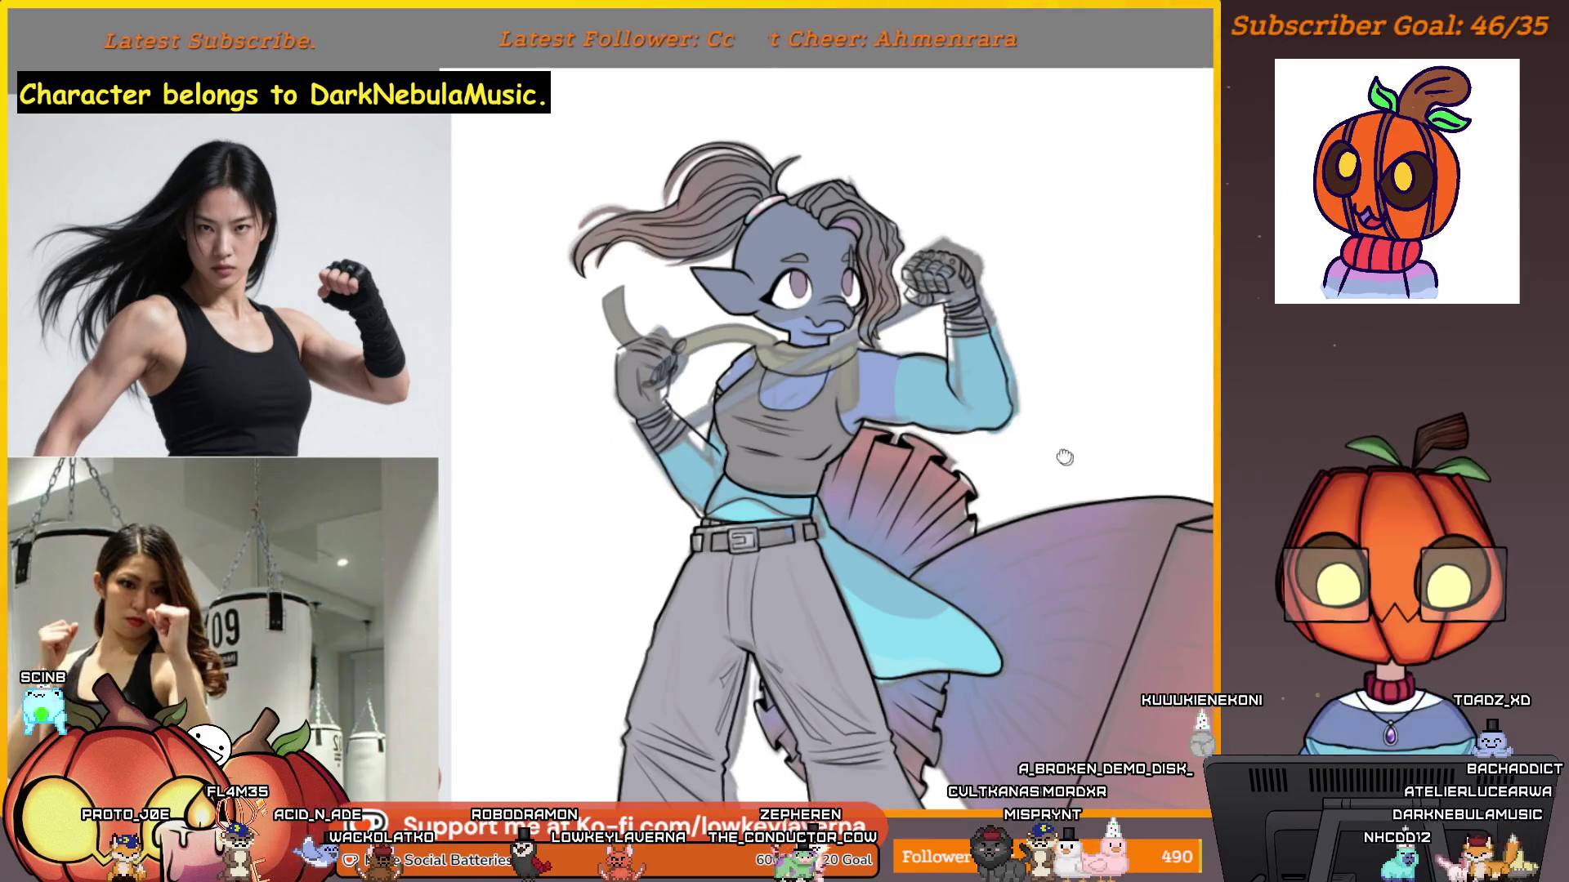
# Rotate the canvas onto the scarf and ink its dark lower edge where it wraps under the chin.
pyautogui.scroll(-3, 1021, 392)
pyautogui.moveTo(967, 333)
pyautogui.mouseDown()
pyautogui.moveTo(238, 526)
pyautogui.moveTo(1120, 652)
pyautogui.mouseUp()
pyautogui.scroll(6, 918, 409)
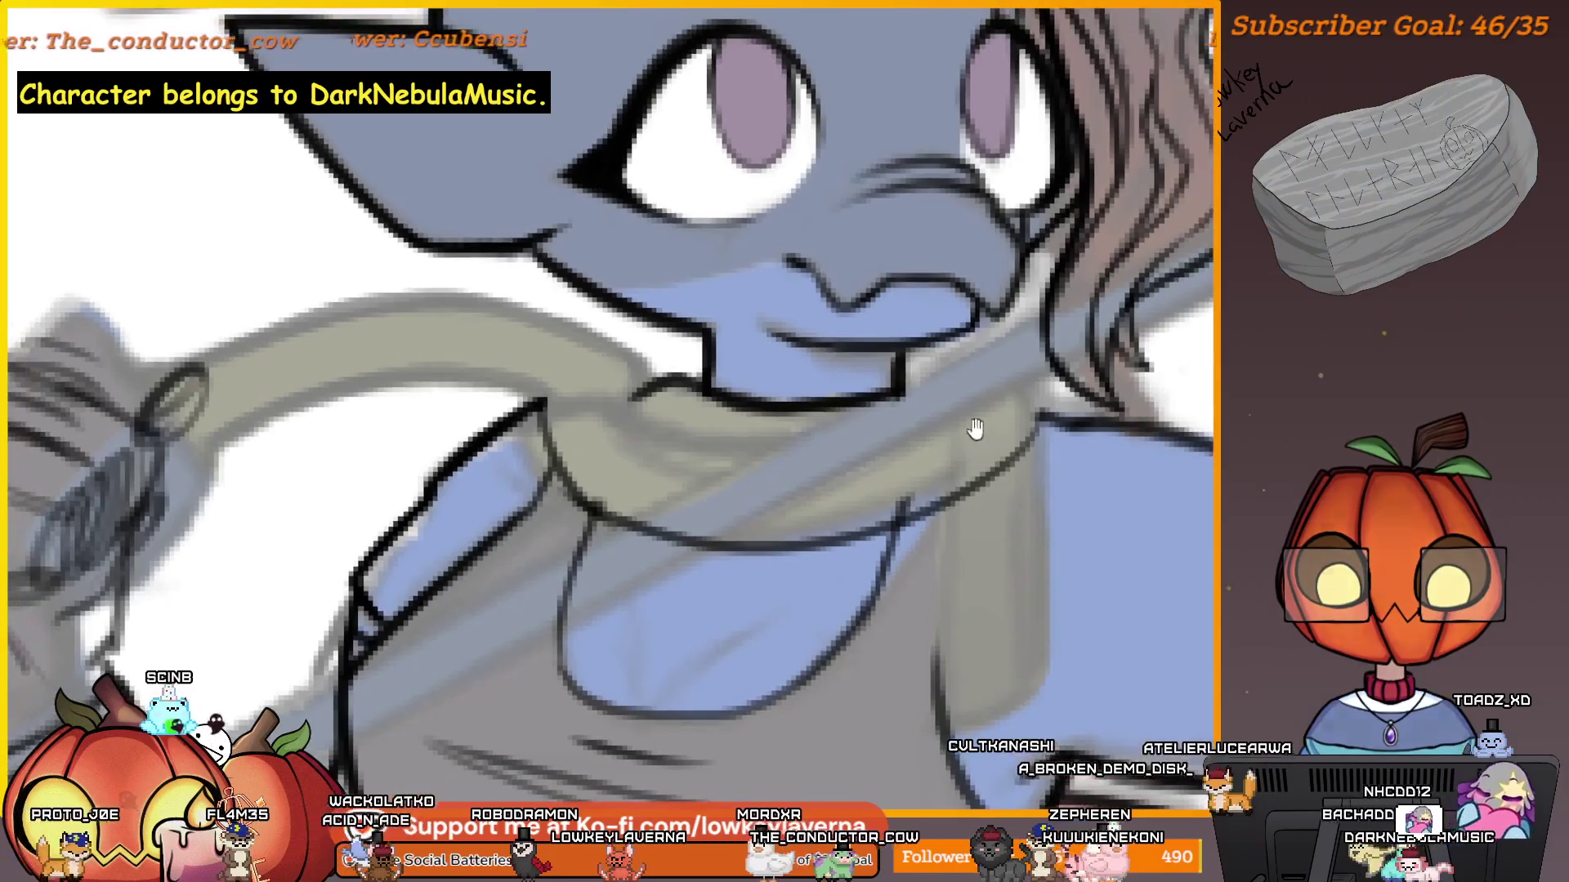
pyautogui.moveTo(1031, 427); pyautogui.dragTo(1047, 426)
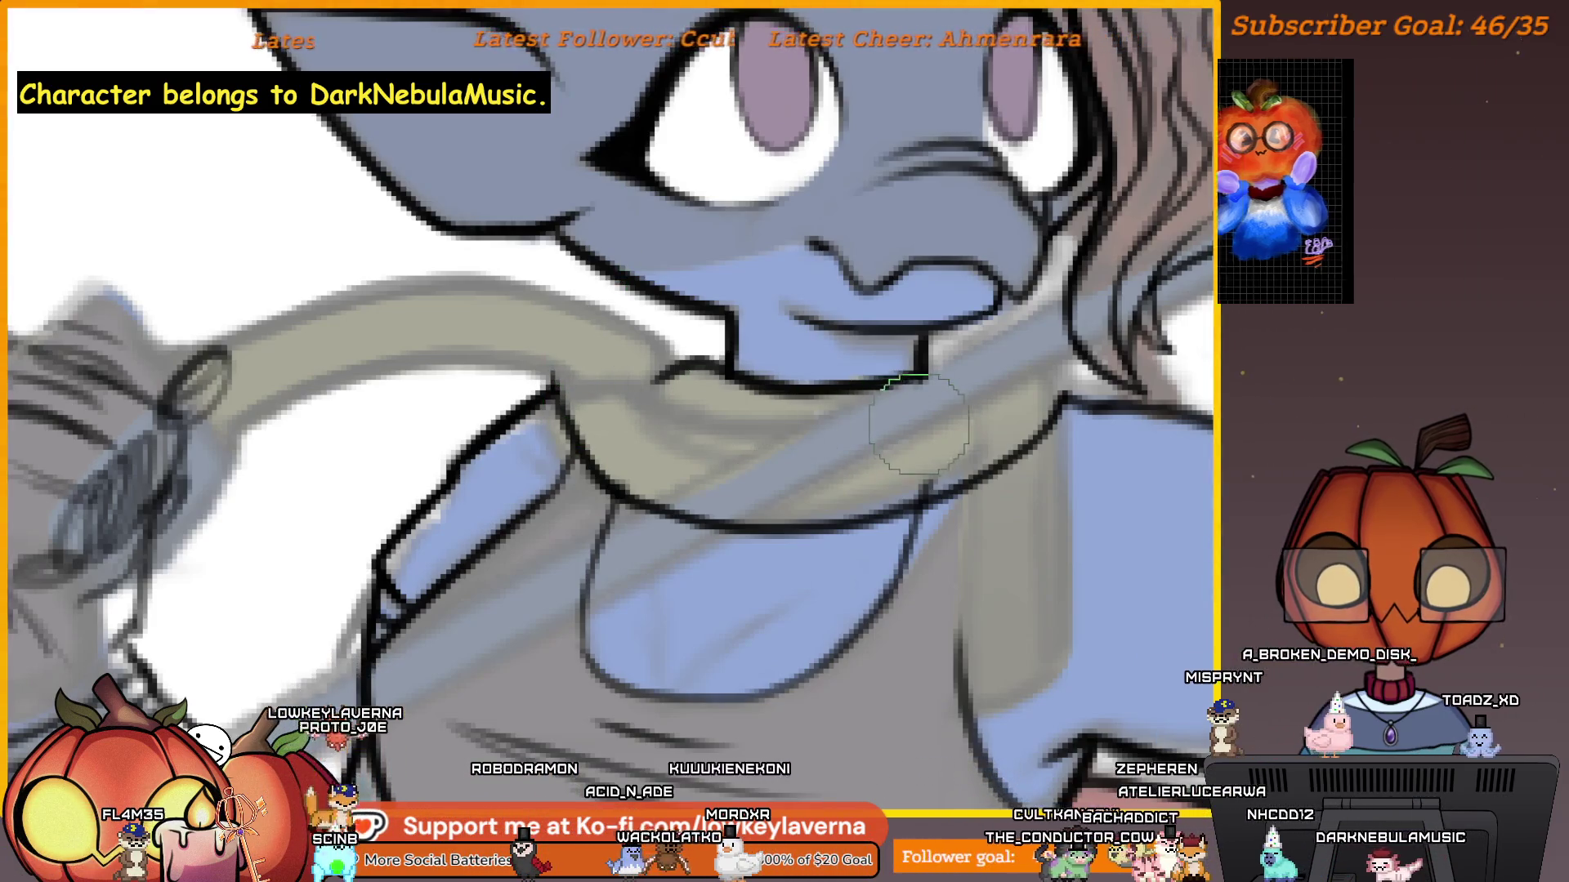
pyautogui.moveTo(830, 508)
pyautogui.mouseDown()
pyautogui.moveTo(919, 474)
pyautogui.moveTo(1168, 531)
pyautogui.moveTo(1098, 484)
pyautogui.mouseUp()
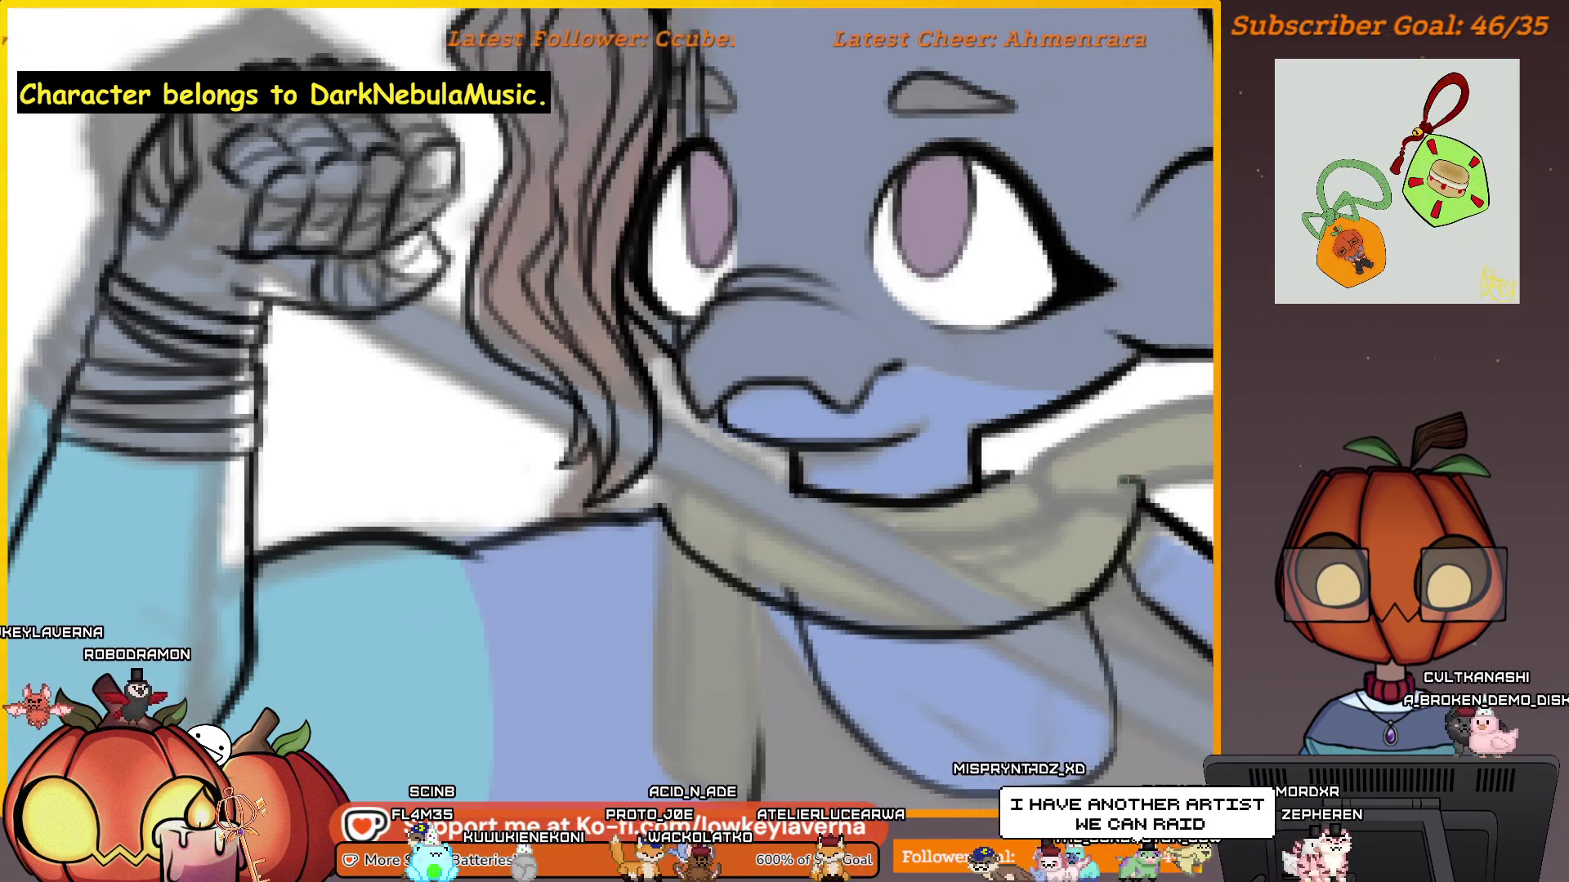
pyautogui.moveTo(1125, 554); pyautogui.dragTo(922, 521)
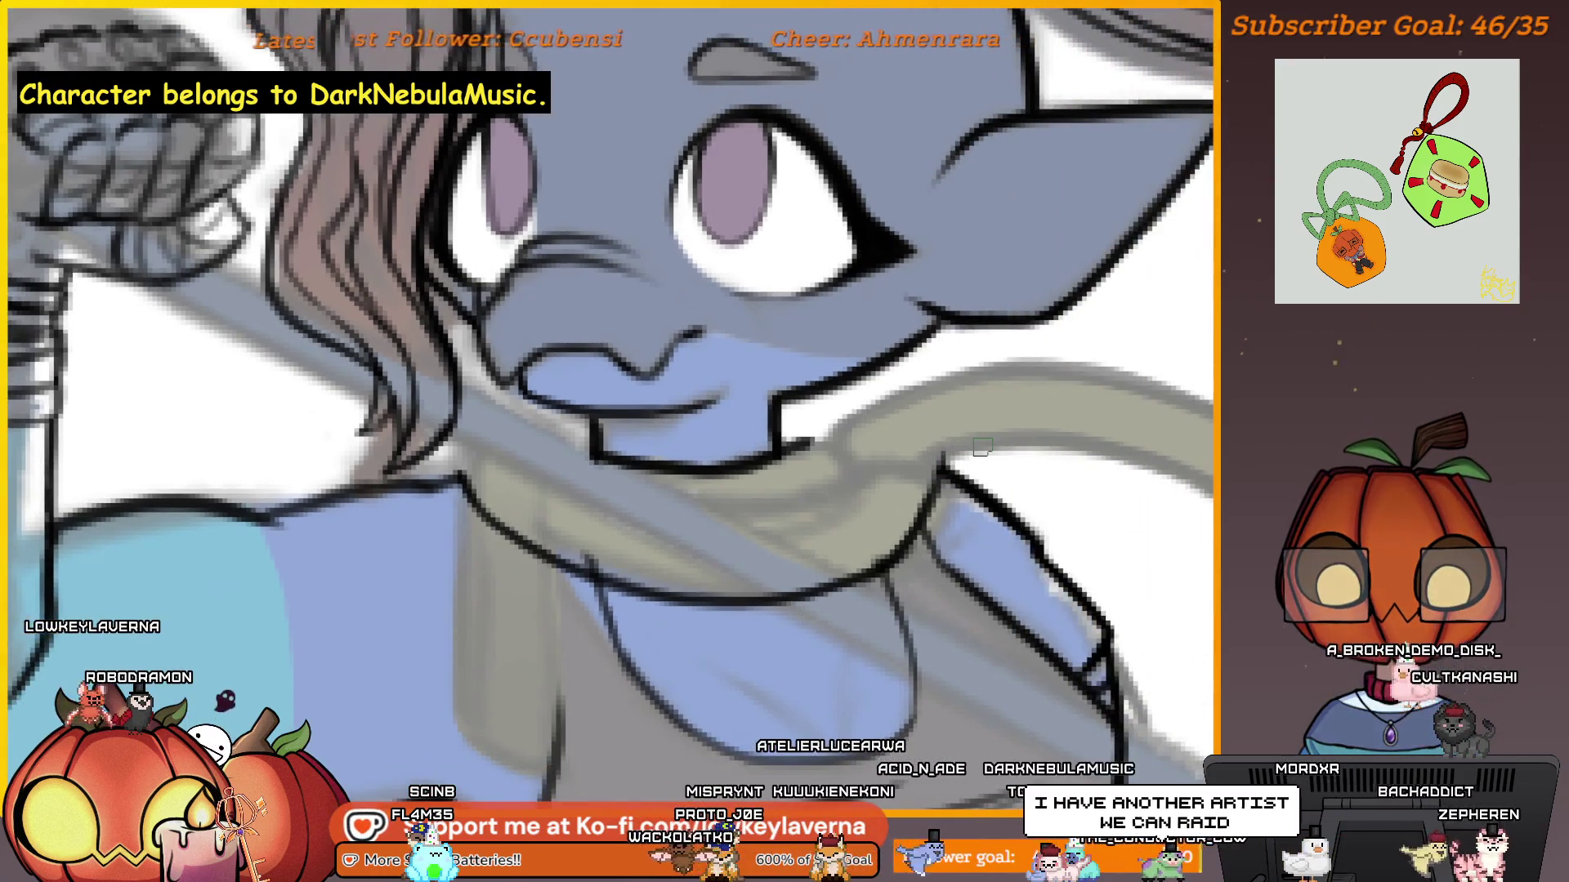
pyautogui.moveTo(868, 450); pyautogui.dragTo(969, 454)
pyautogui.moveTo(987, 523)
pyautogui.mouseDown()
pyautogui.moveTo(998, 472)
pyautogui.moveTo(969, 473)
pyautogui.mouseUp()
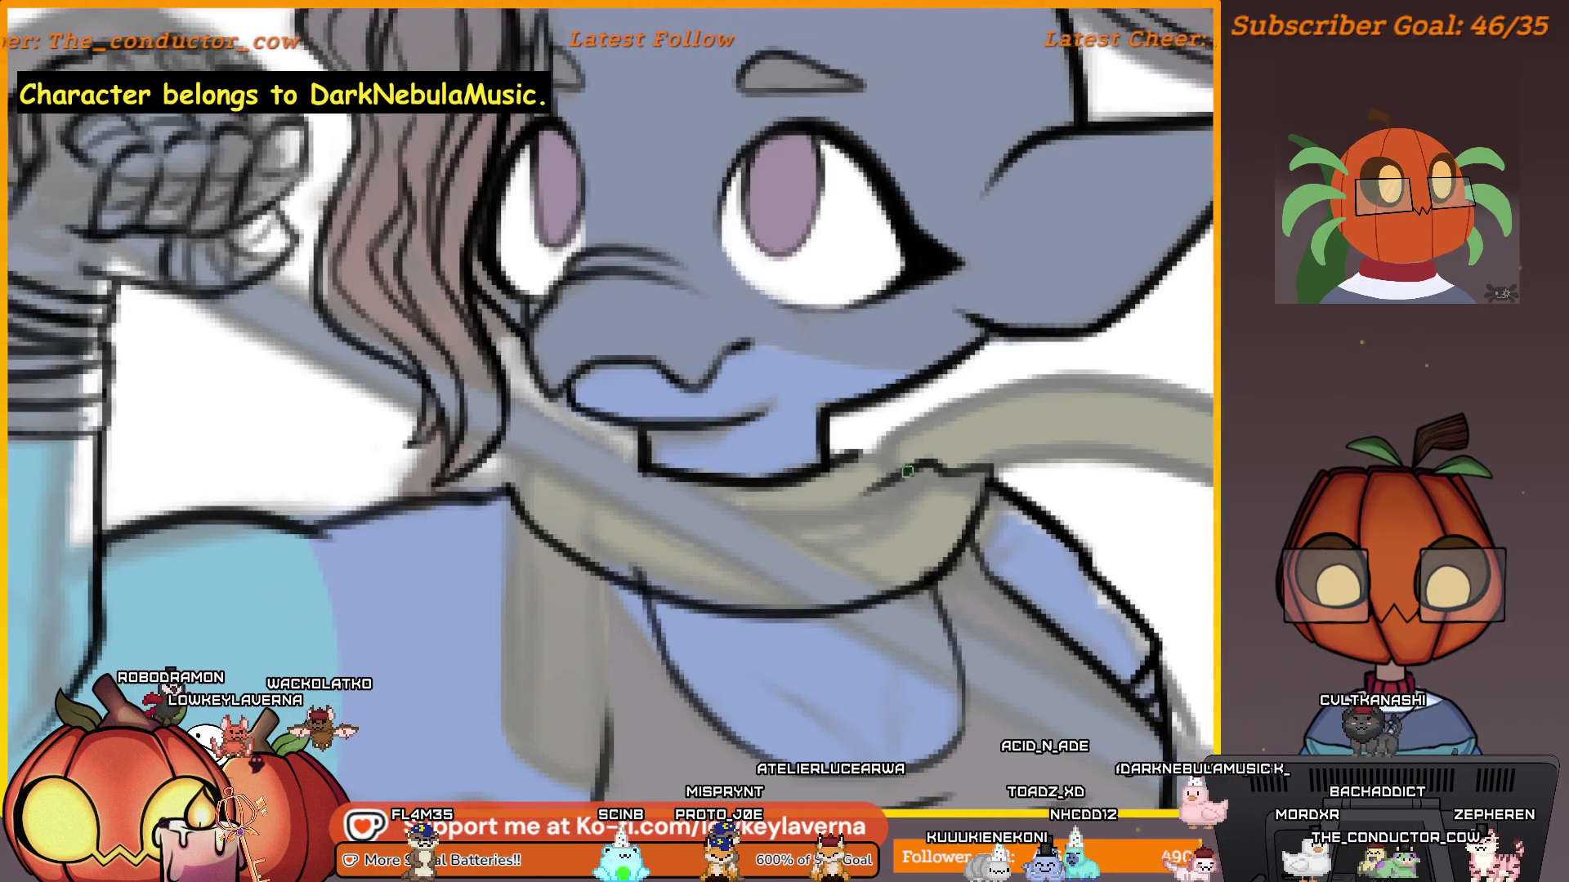
pyautogui.moveTo(892, 511)
pyautogui.mouseDown()
pyautogui.moveTo(968, 457)
pyautogui.moveTo(934, 447)
pyautogui.mouseUp()
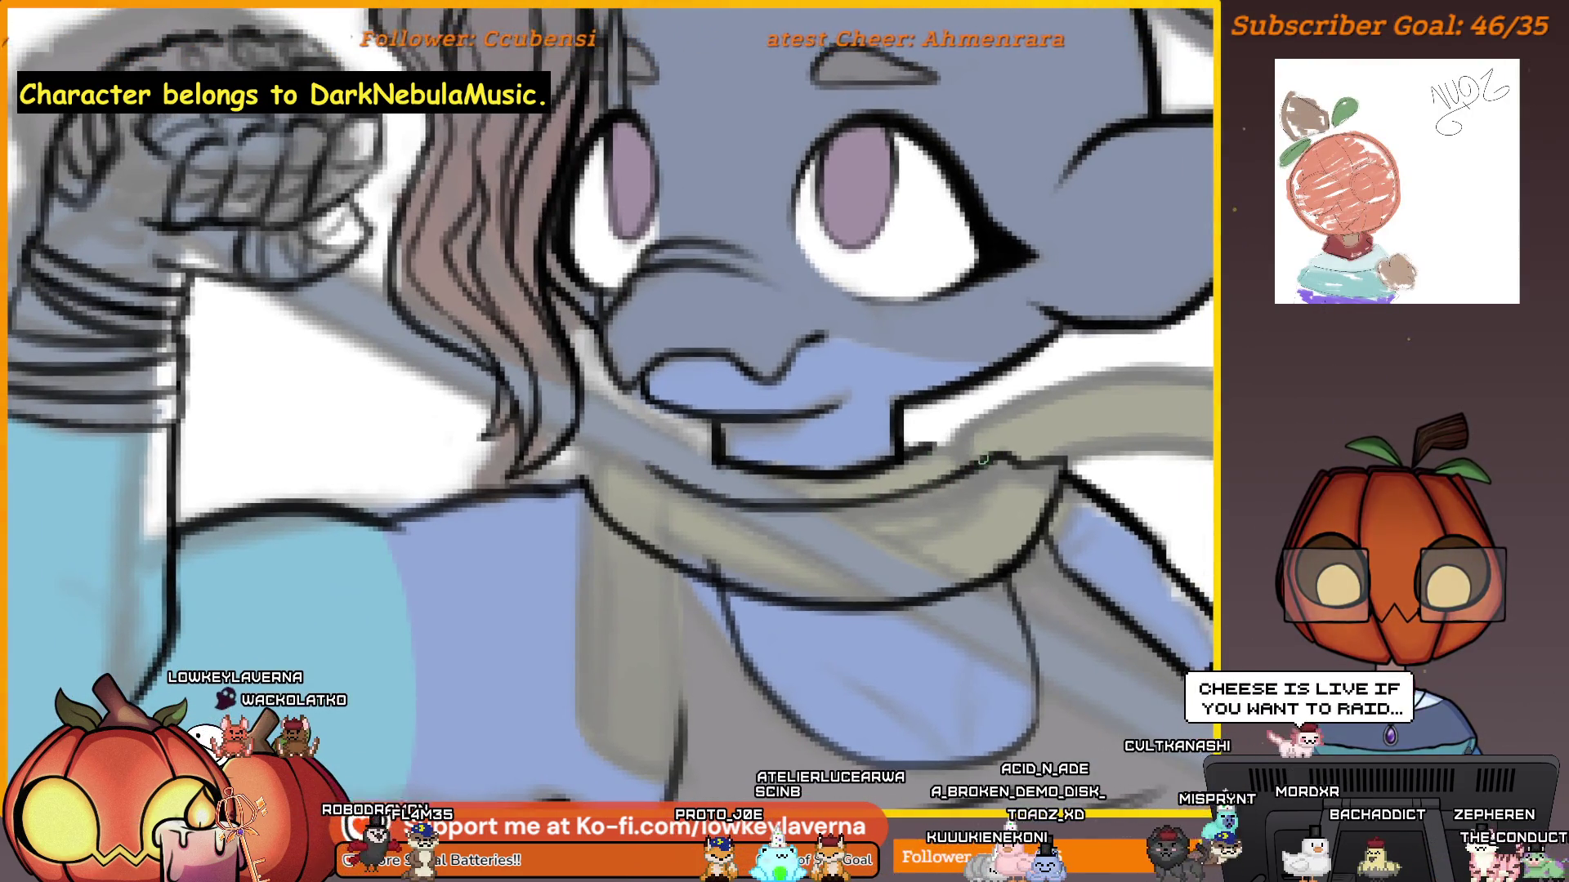
pyautogui.moveTo(869, 473)
pyautogui.mouseDown()
pyautogui.moveTo(1005, 490)
pyautogui.moveTo(1081, 442)
pyautogui.mouseUp()
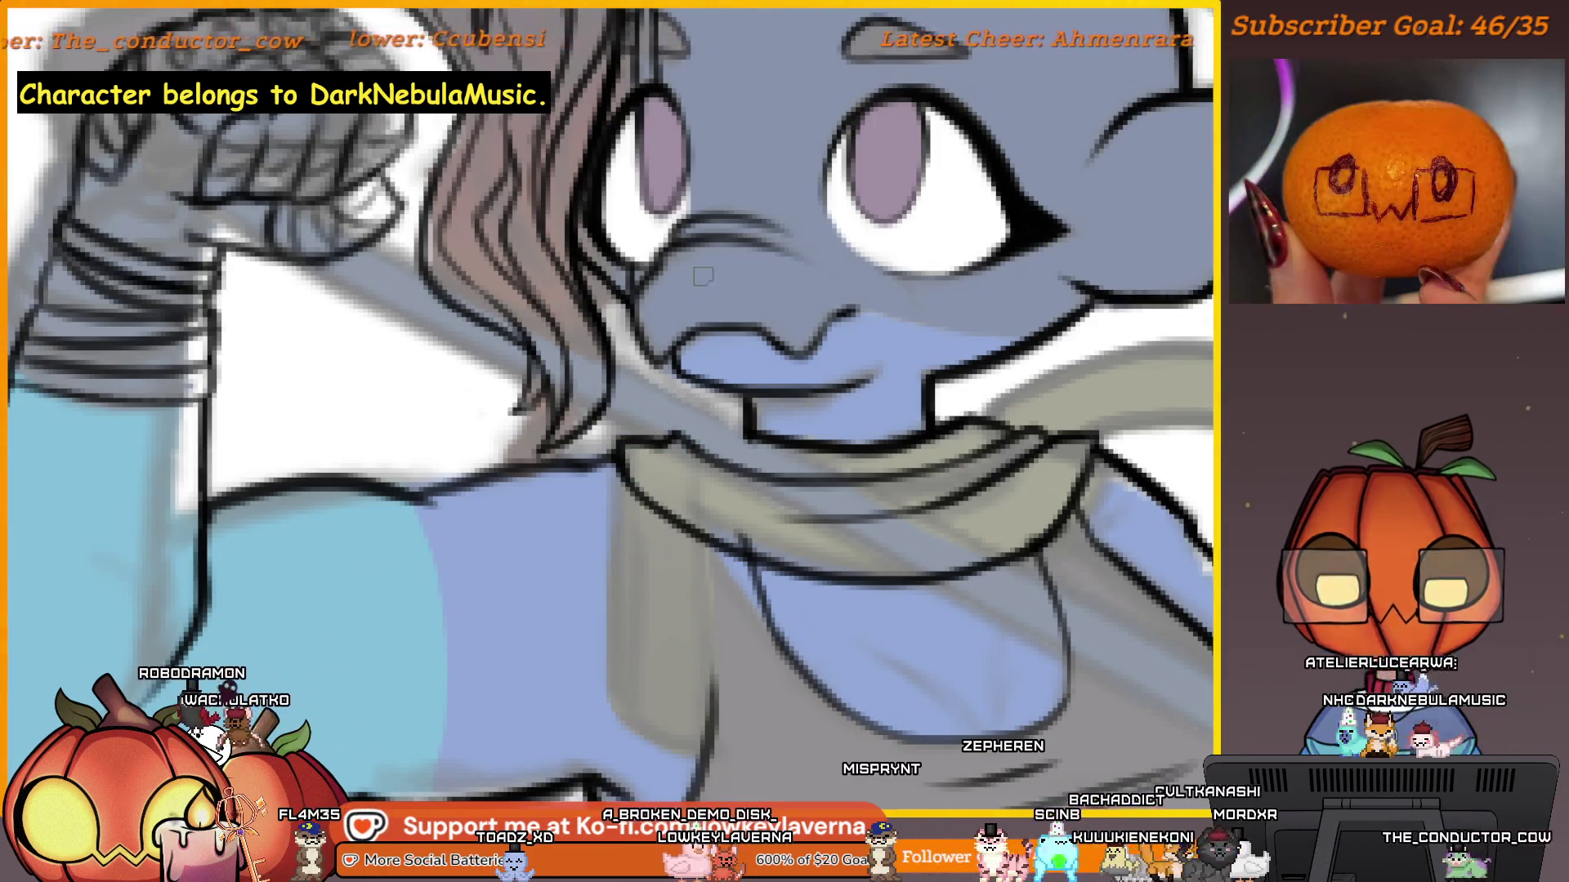
pyautogui.moveTo(741, 439); pyautogui.dragTo(746, 473)
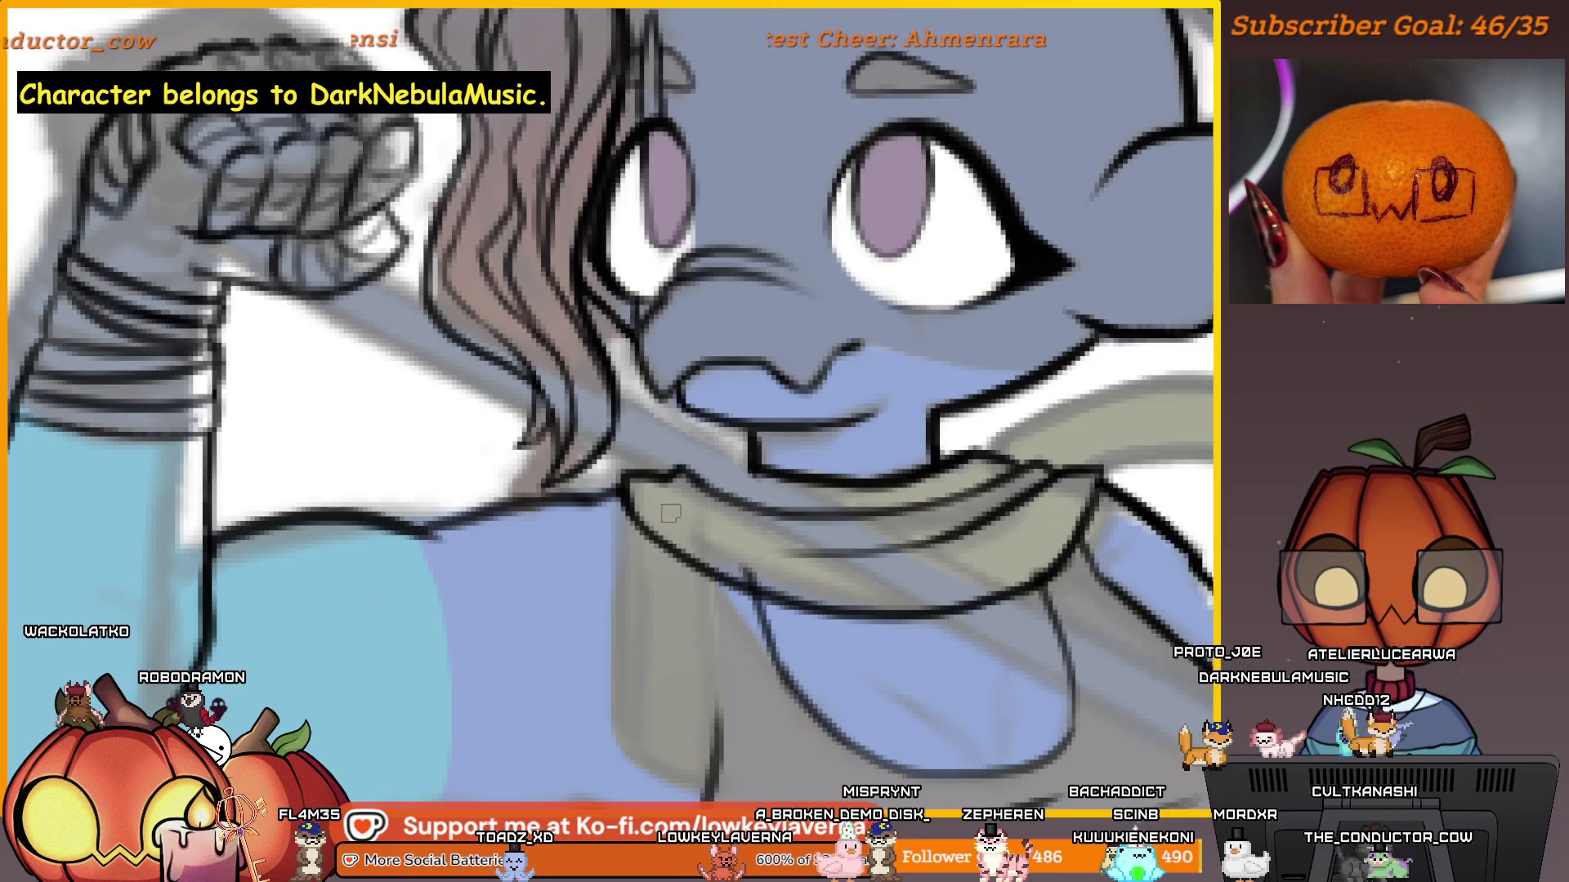
pyautogui.moveTo(822, 646)
pyautogui.mouseDown()
pyautogui.moveTo(778, 579)
pyautogui.moveTo(866, 568)
pyautogui.moveTo(900, 420)
pyautogui.moveTo(975, 426)
pyautogui.moveTo(983, 442)
pyautogui.mouseUp()
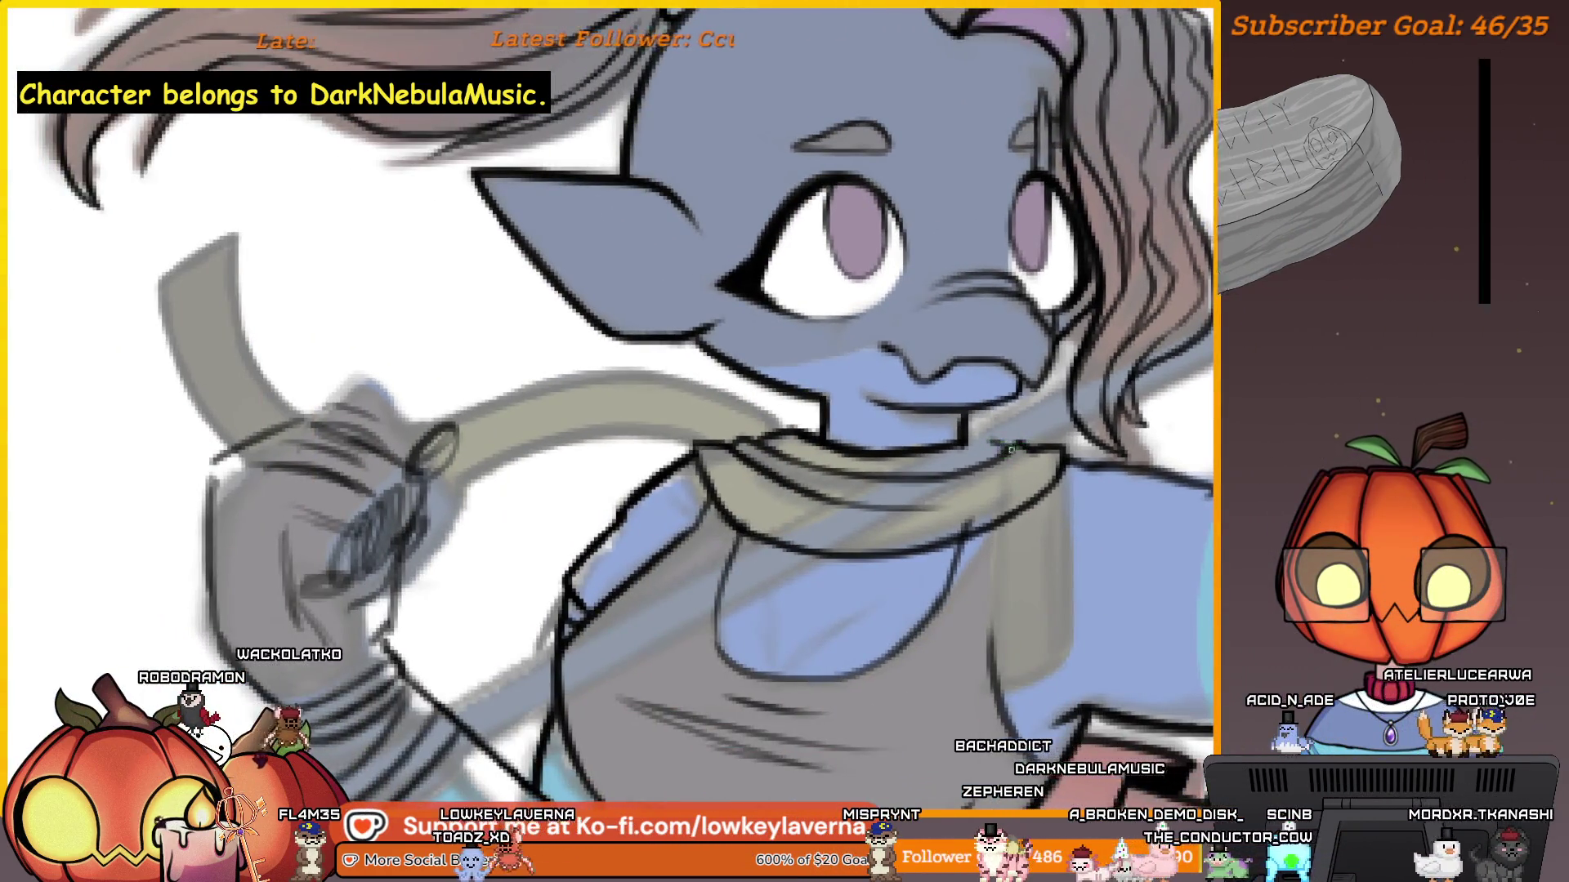
pyautogui.scroll(3, 1006, 433)
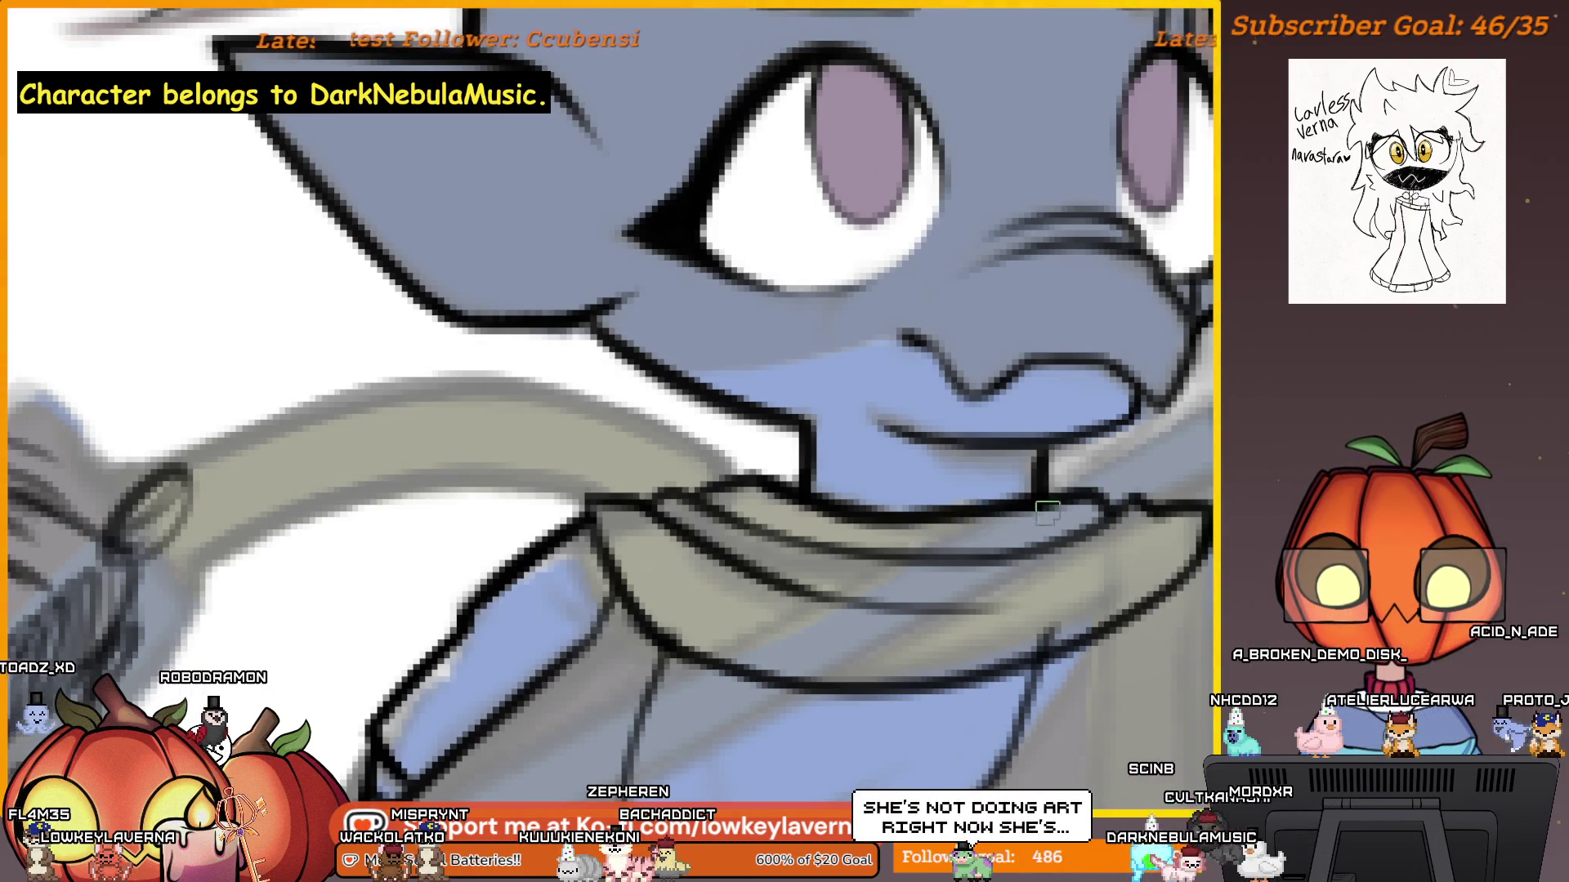
pyautogui.scroll(-1, 1108, 472)
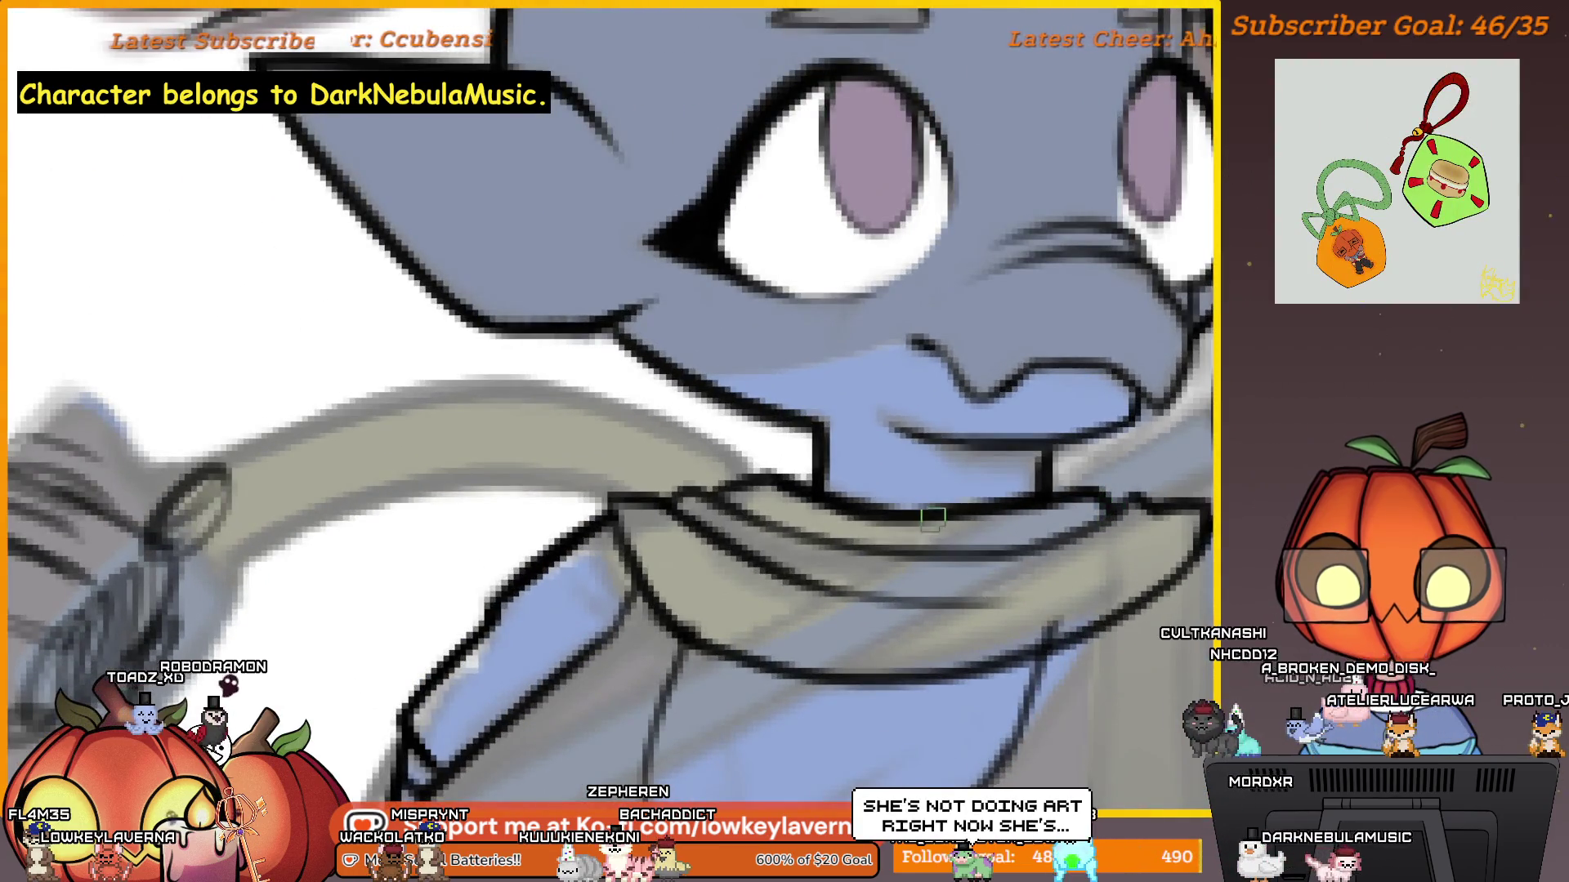
pyautogui.scroll(-3, 938, 517)
pyautogui.scroll(3, 995, 464)
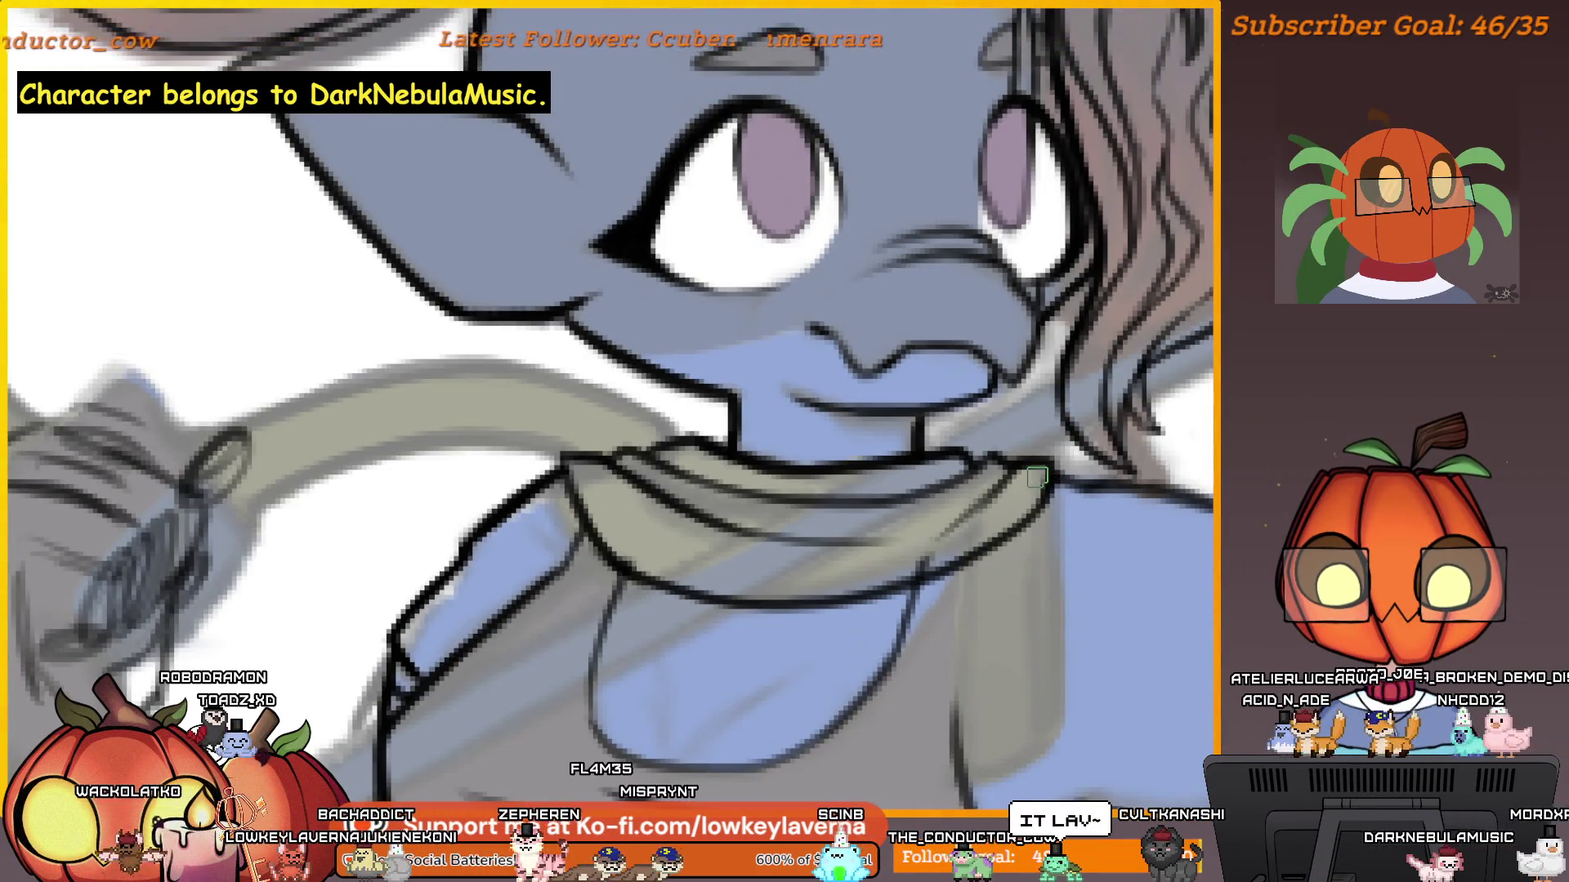
pyautogui.moveTo(1066, 449); pyautogui.dragTo(1121, 462)
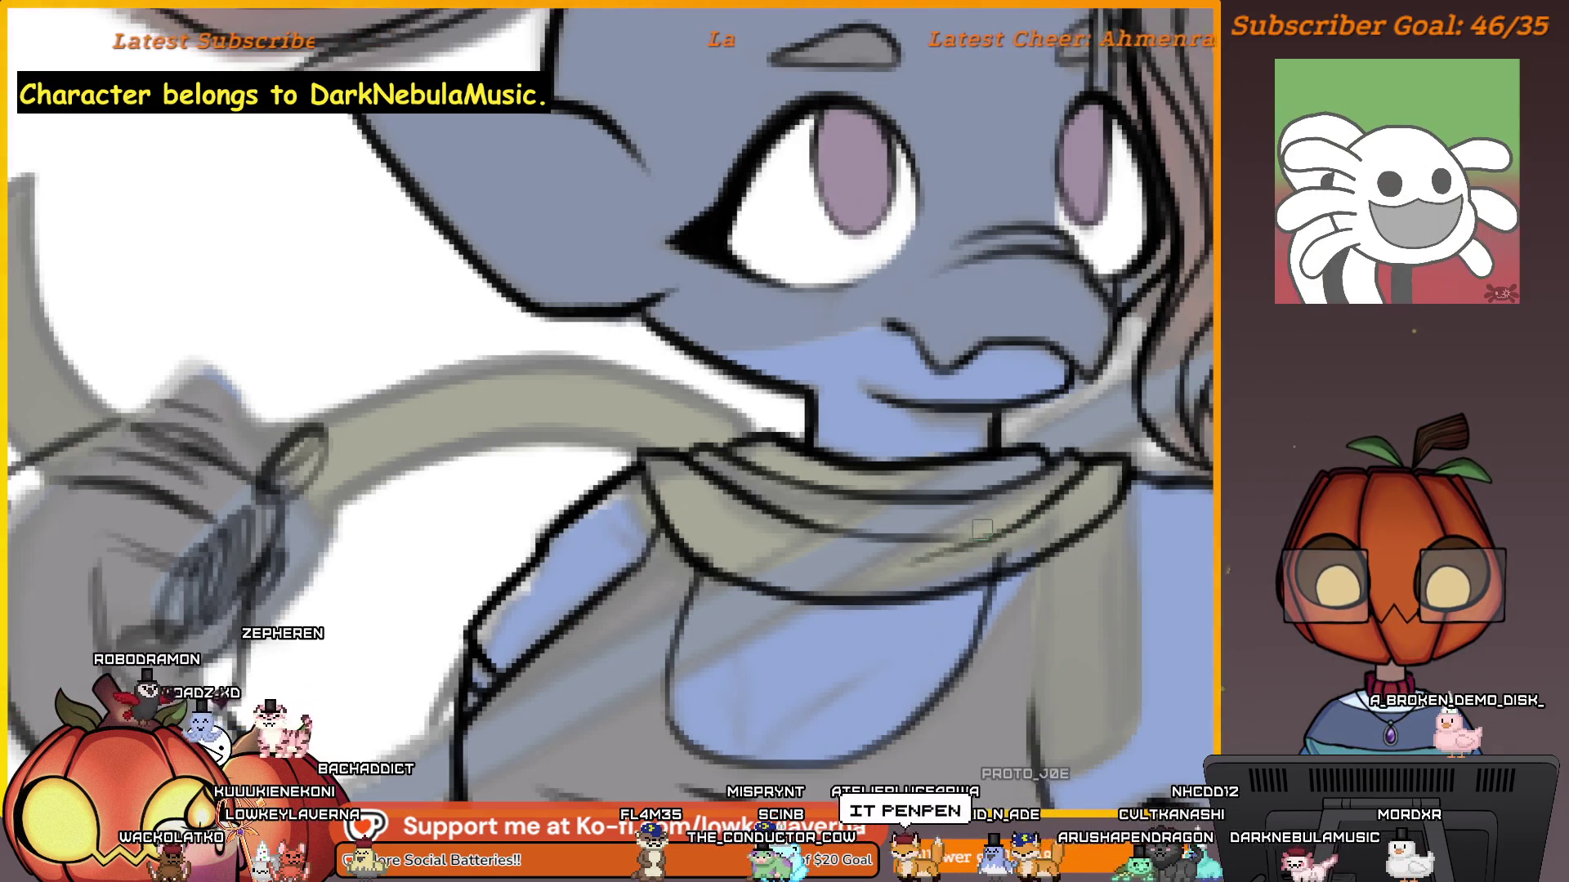
pyautogui.moveTo(976, 588); pyautogui.dragTo(1025, 592)
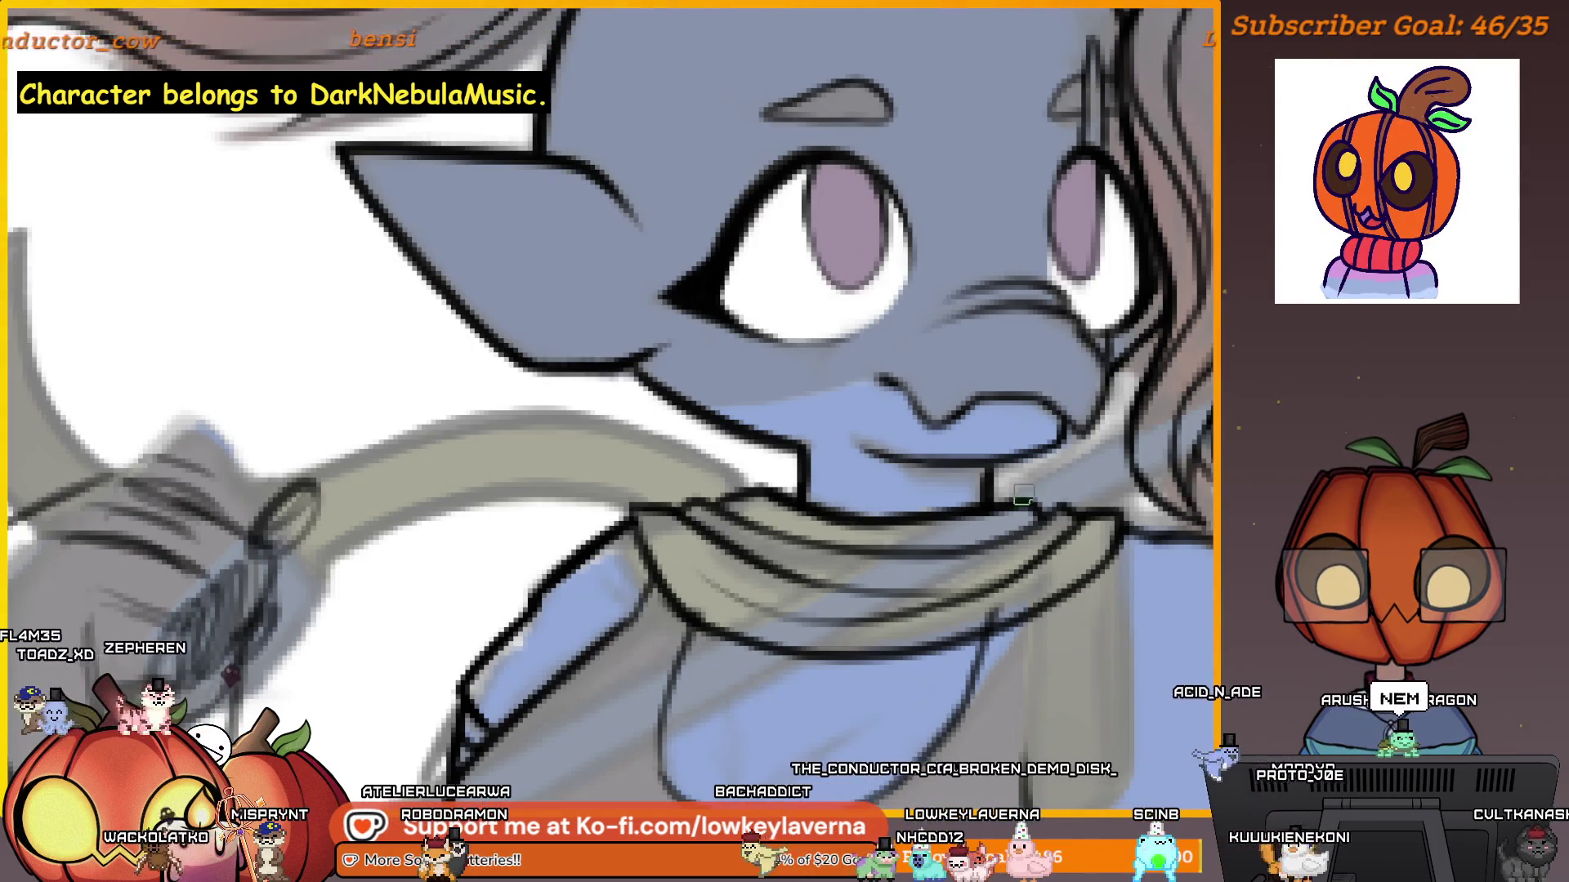
pyautogui.scroll(5, 980, 629)
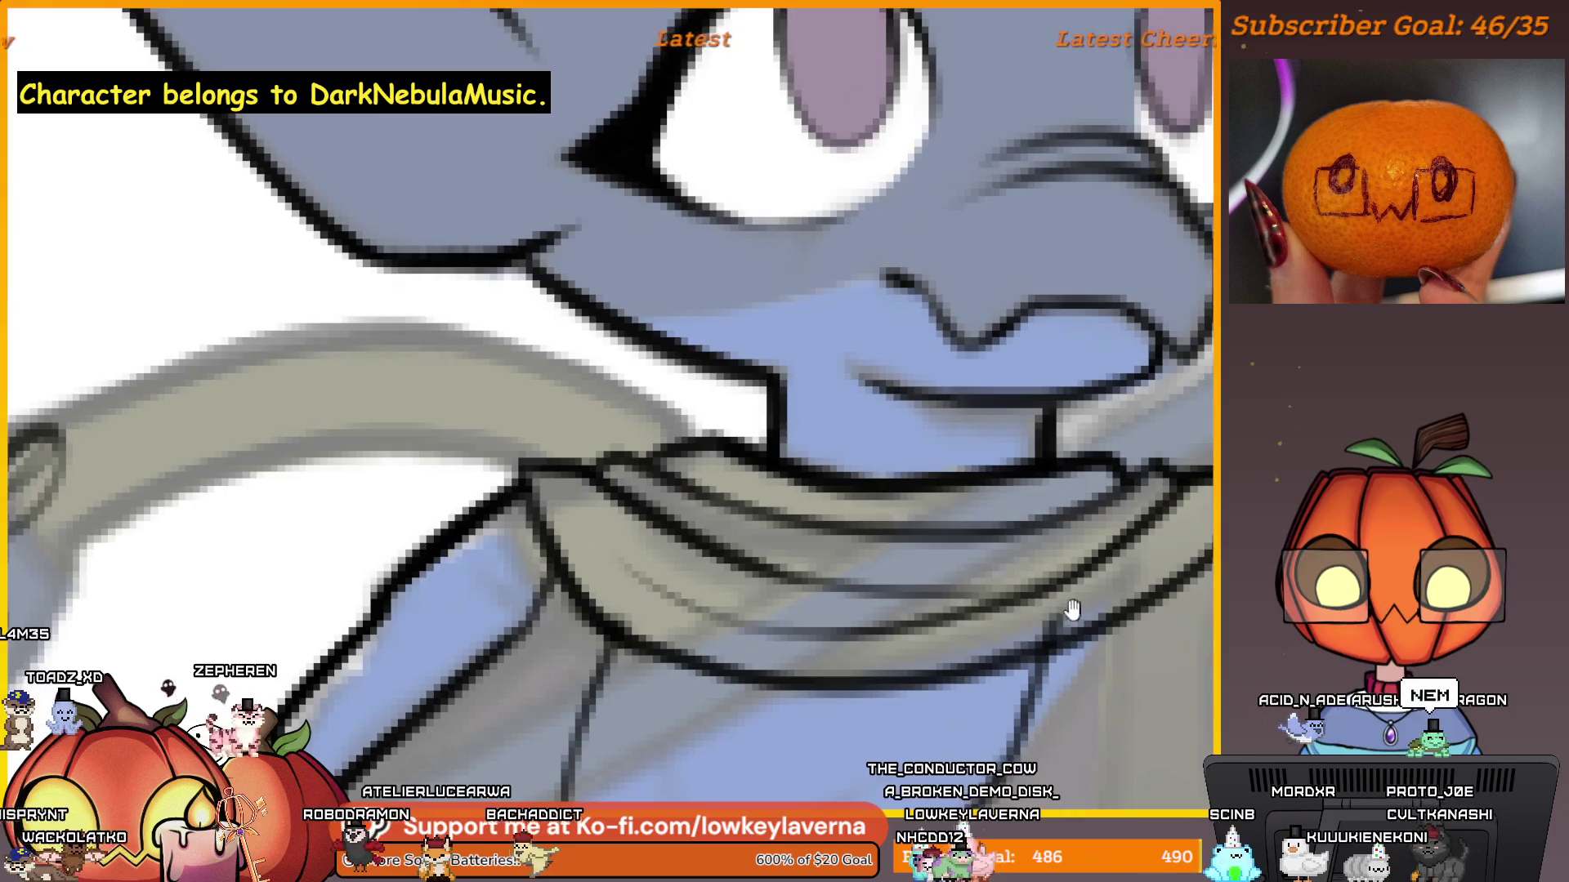
pyautogui.moveTo(955, 663); pyautogui.dragTo(926, 657)
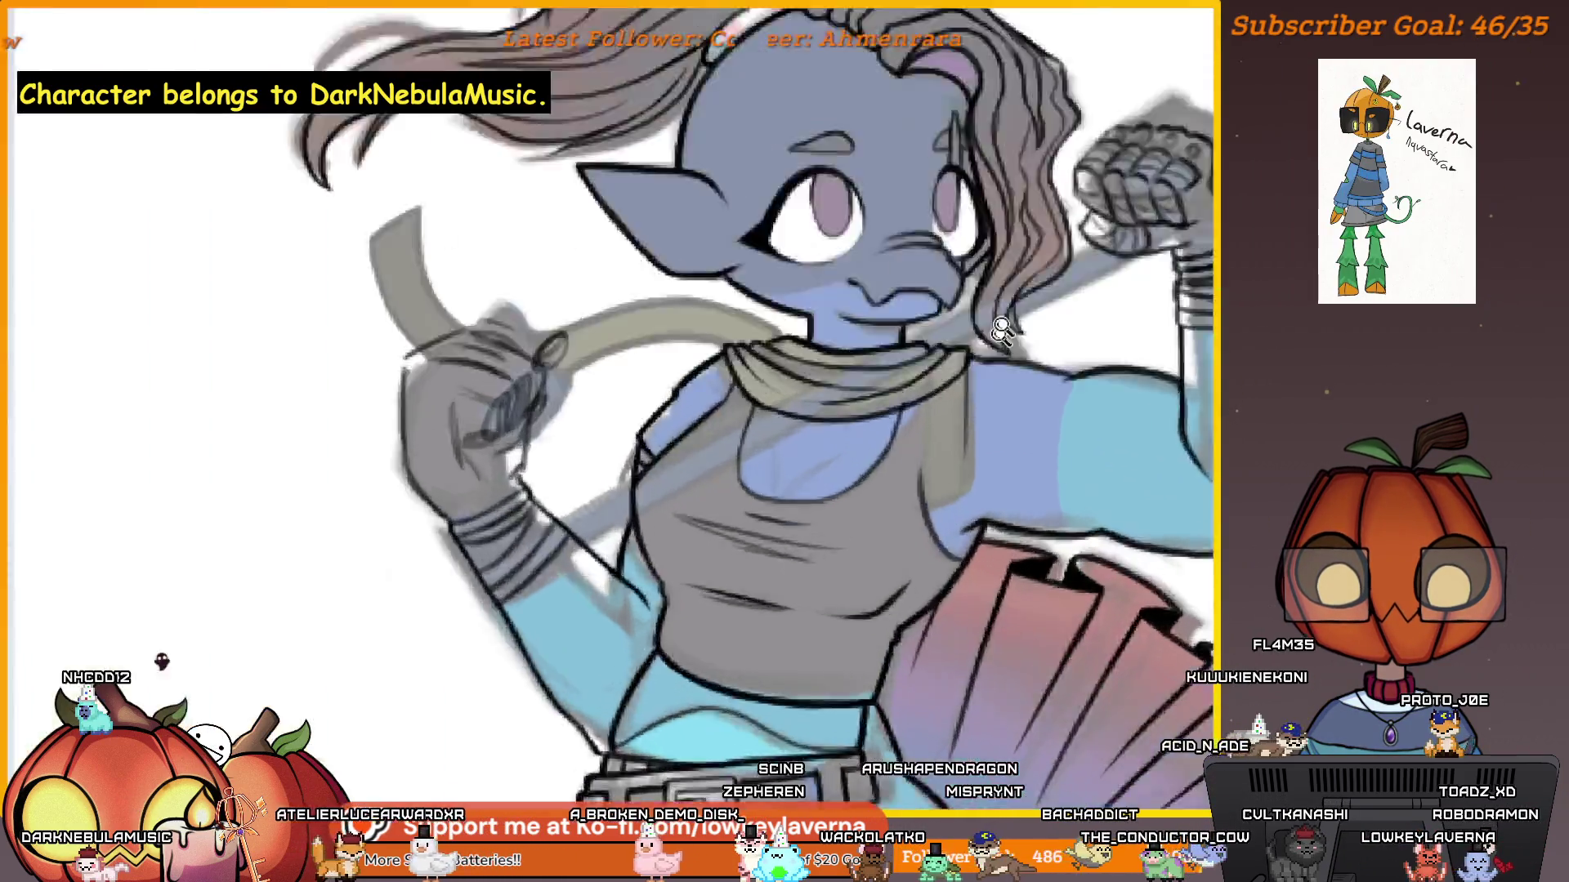
# Undo the scarf's hanging vertical line and redraw it slightly further left across the chest.
pyautogui.click(1000, 329)
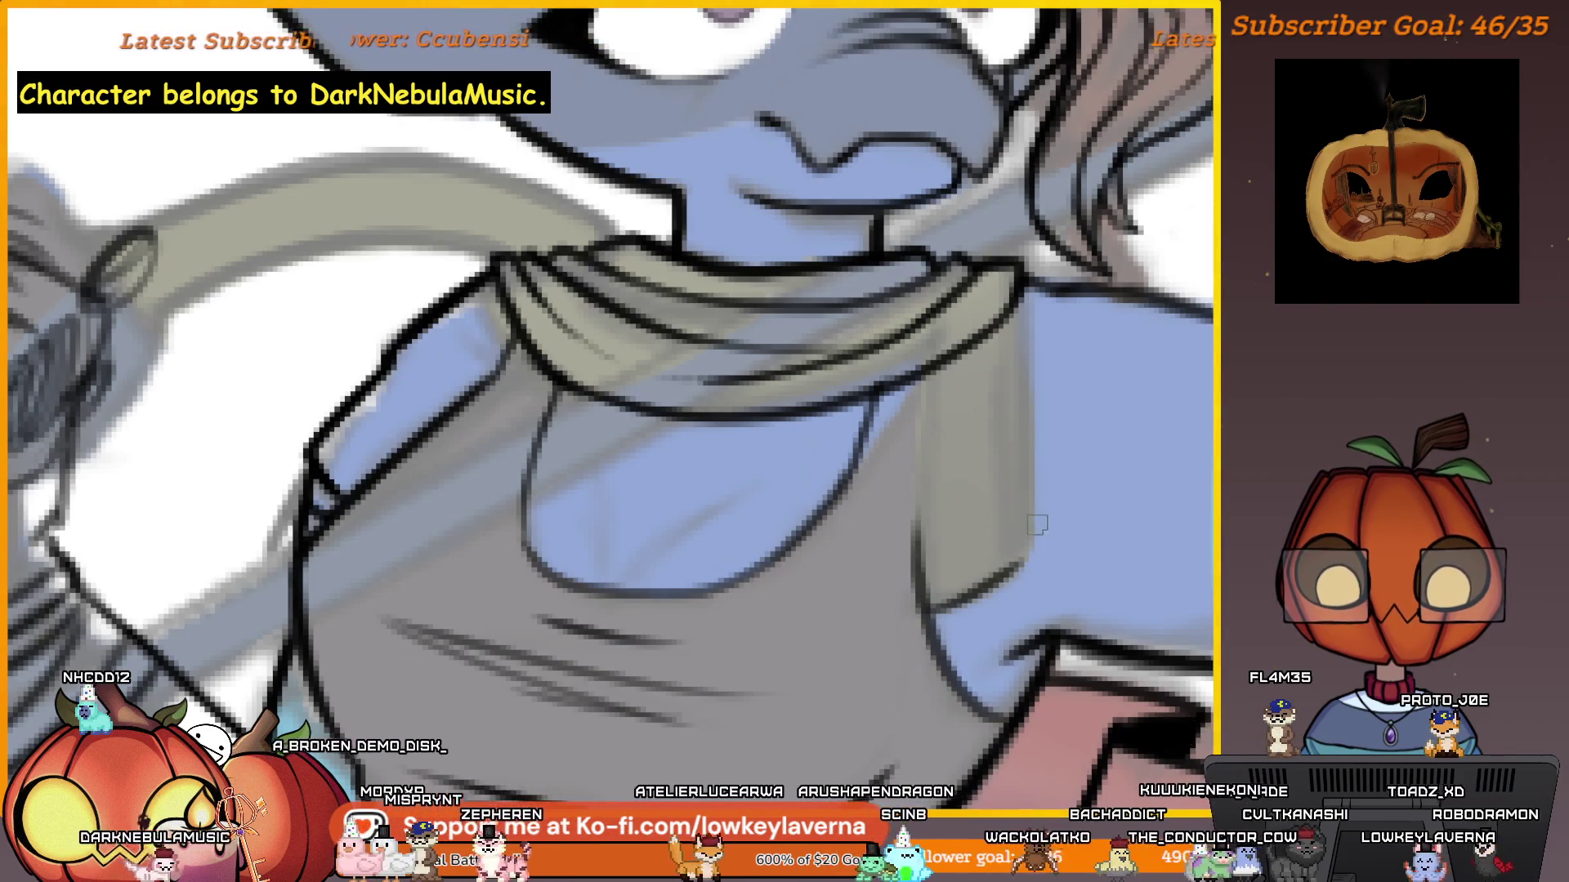
pyautogui.scroll(2, 1033, 493)
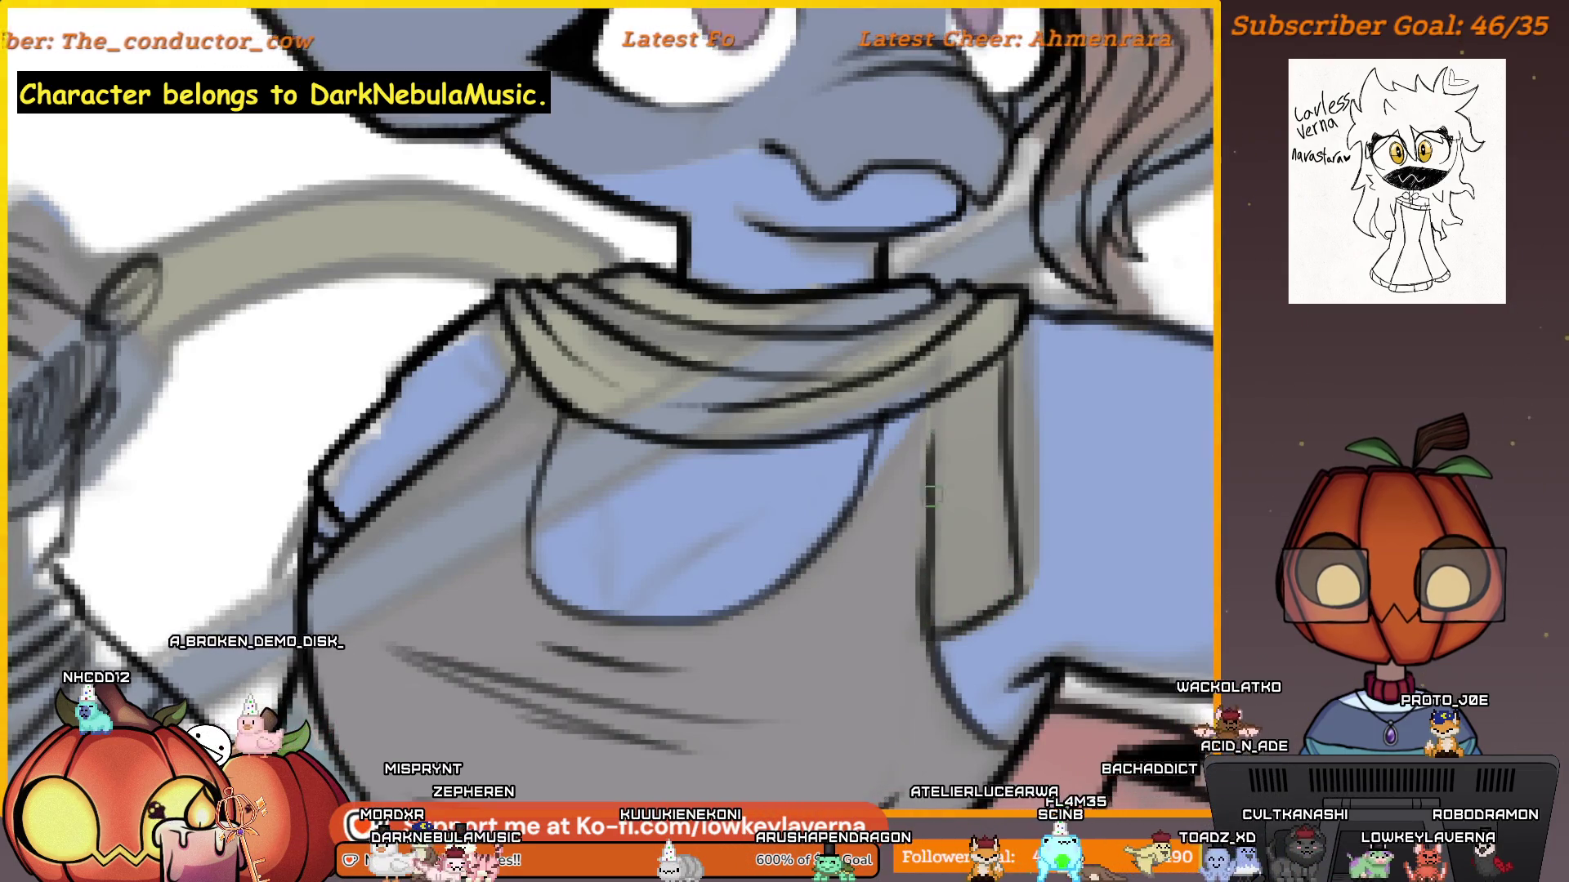
pyautogui.hotkey('ctrl', 'z')
pyautogui.moveTo(914, 408); pyautogui.dragTo(921, 608)
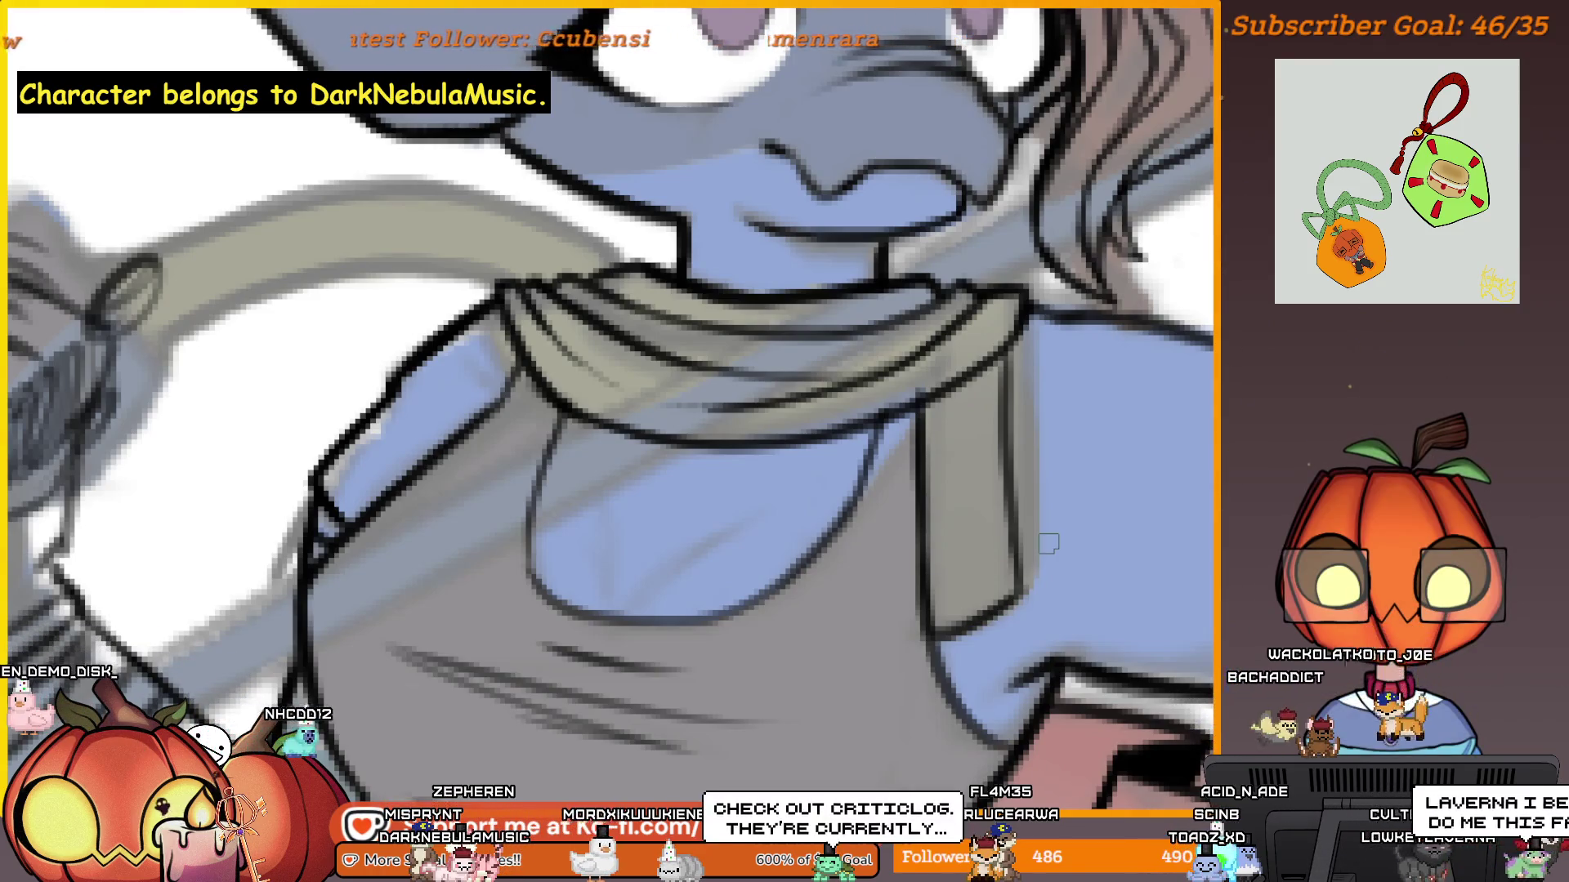
pyautogui.scroll(-5, 1012, 581)
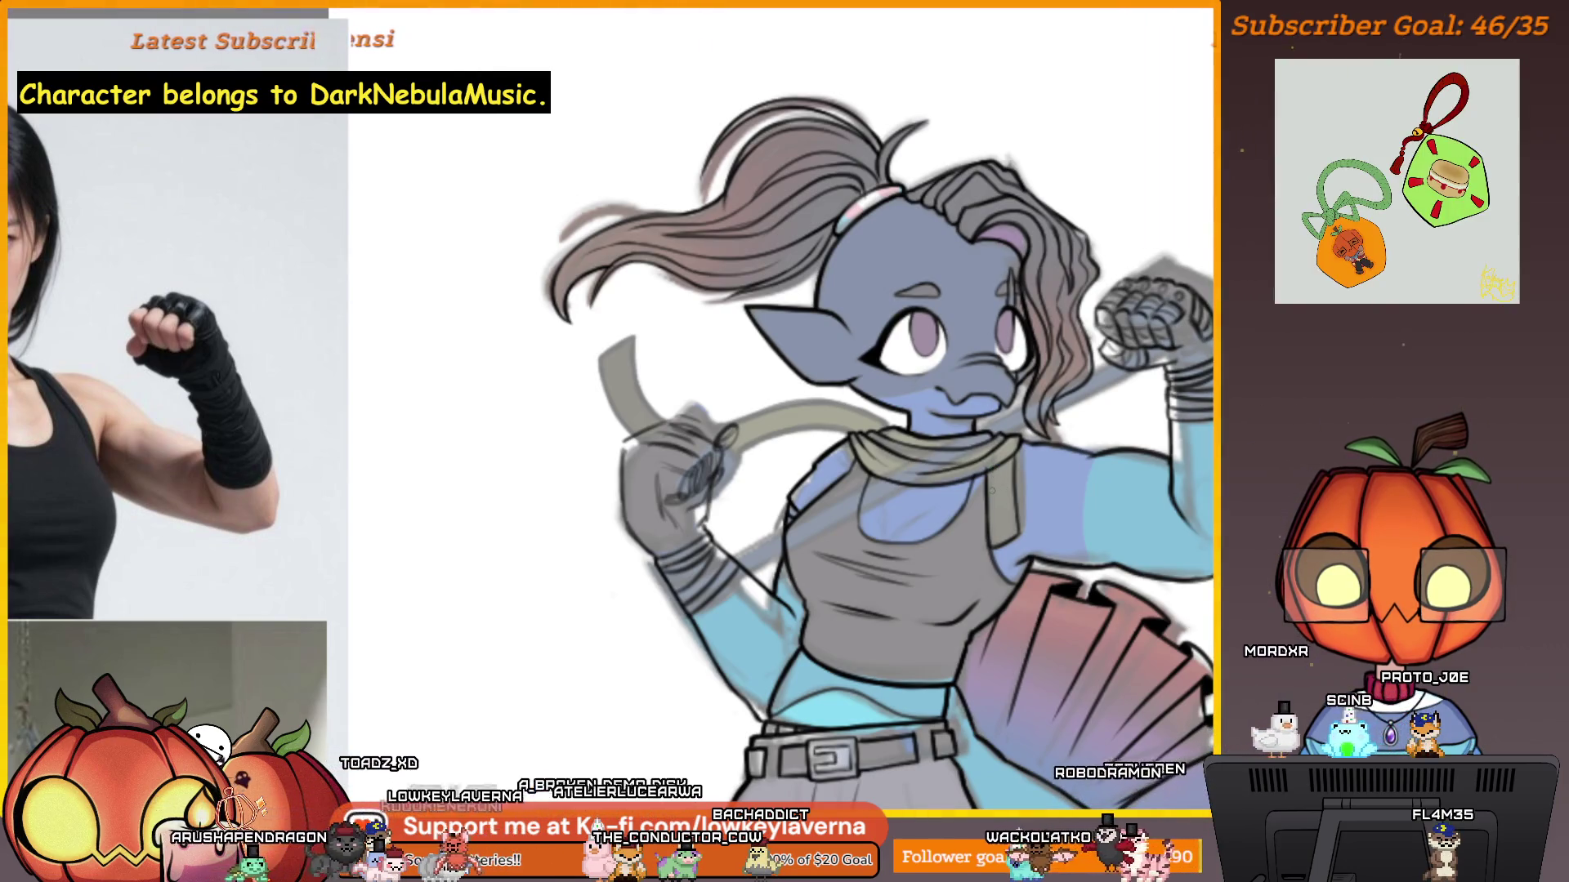
pyautogui.click(1010, 414)
pyautogui.click(1011, 415)
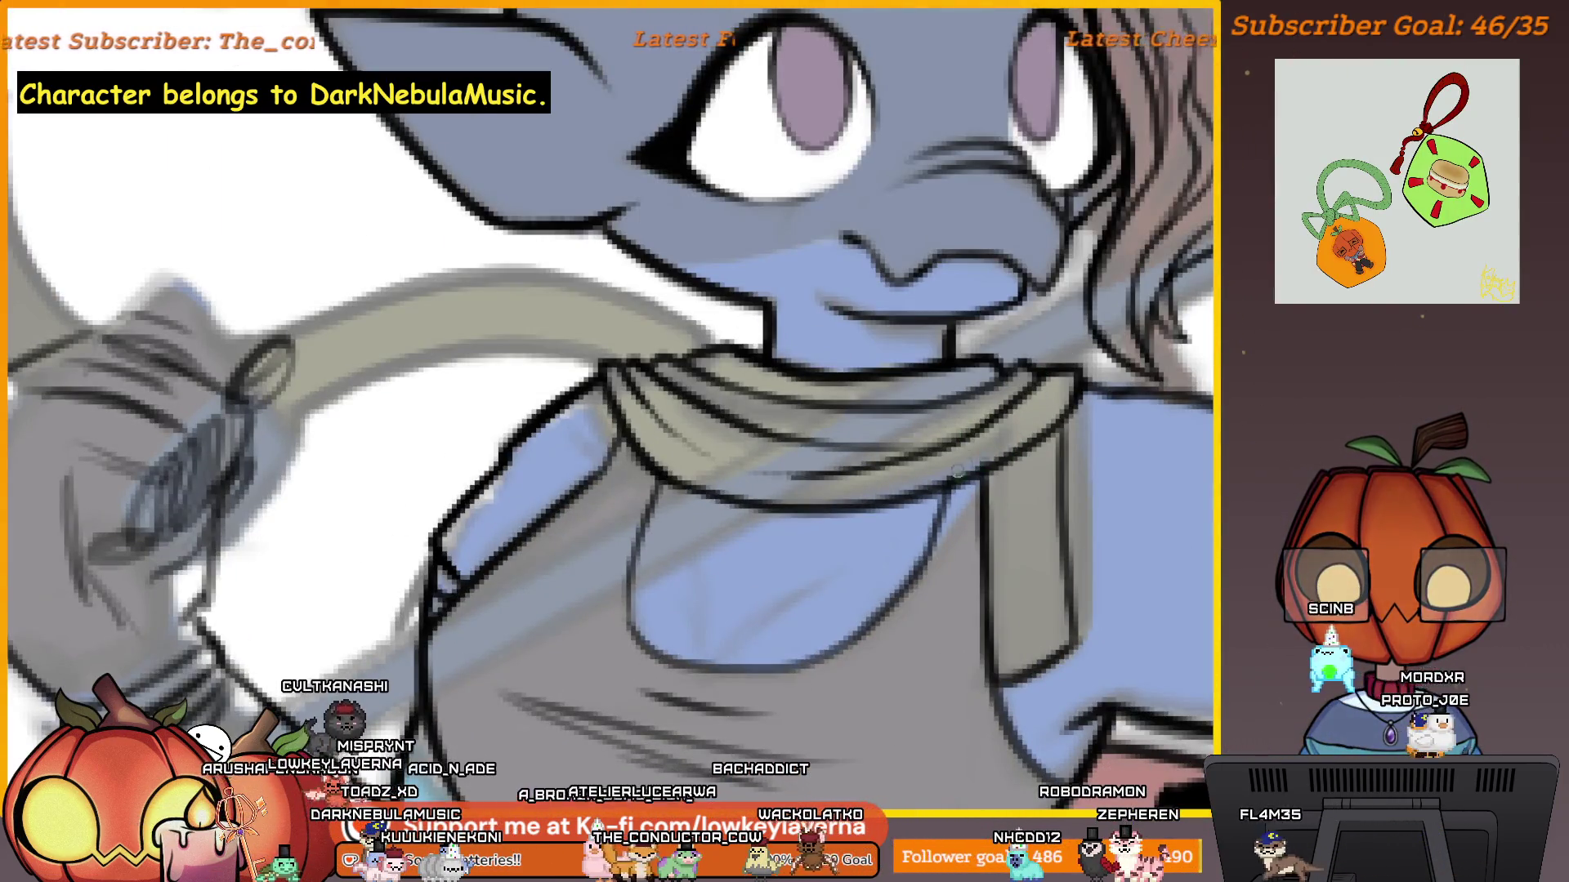
pyautogui.click(1090, 558)
pyautogui.scroll(-5, 1093, 556)
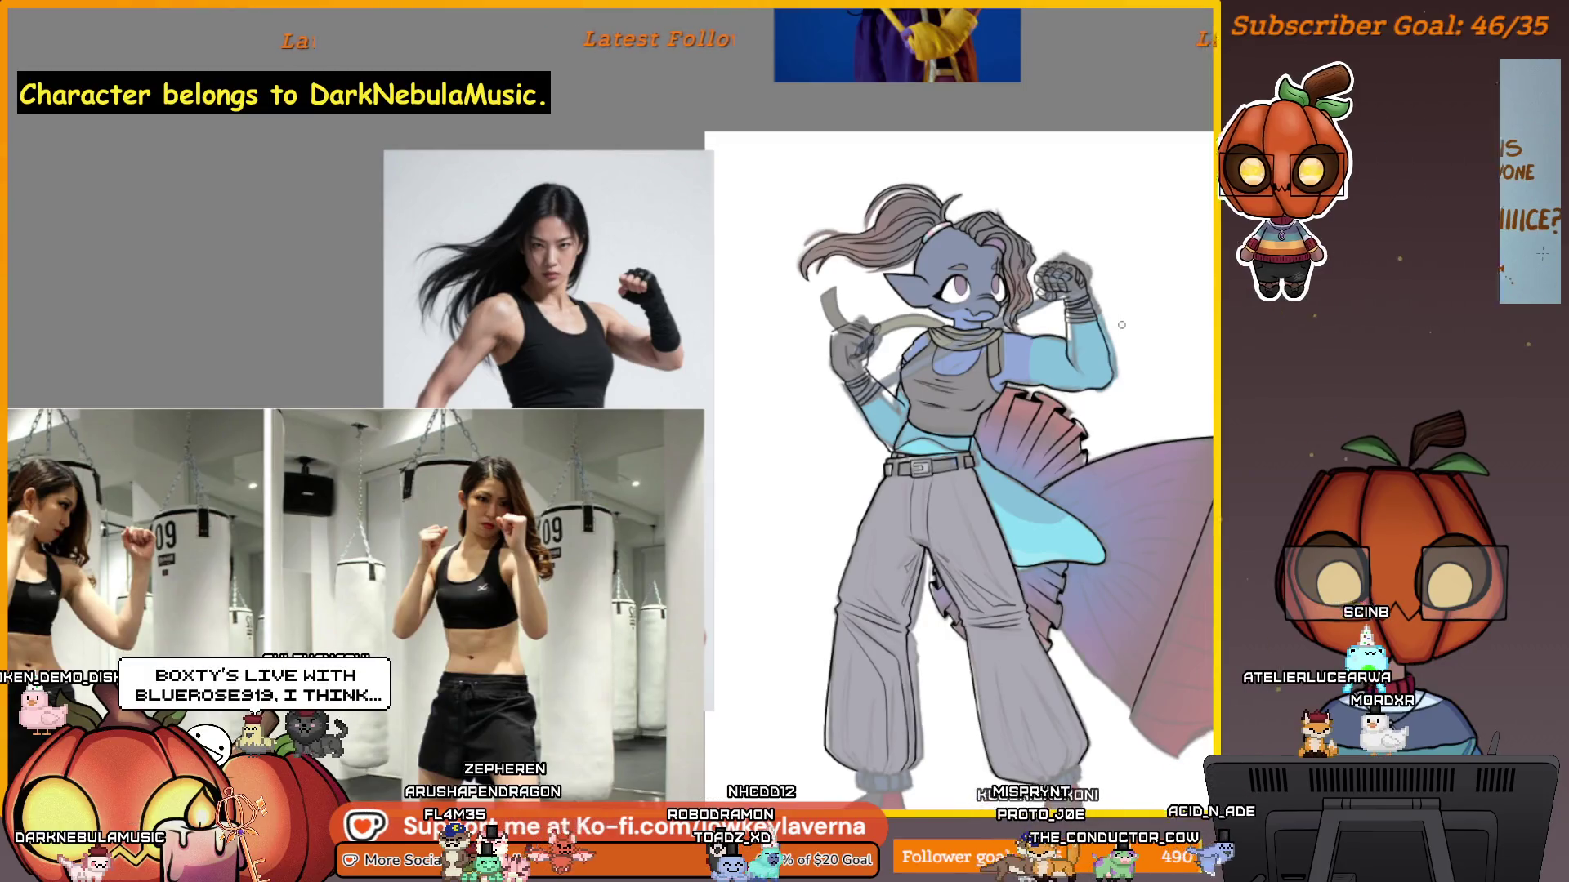
pyautogui.click(1051, 388)
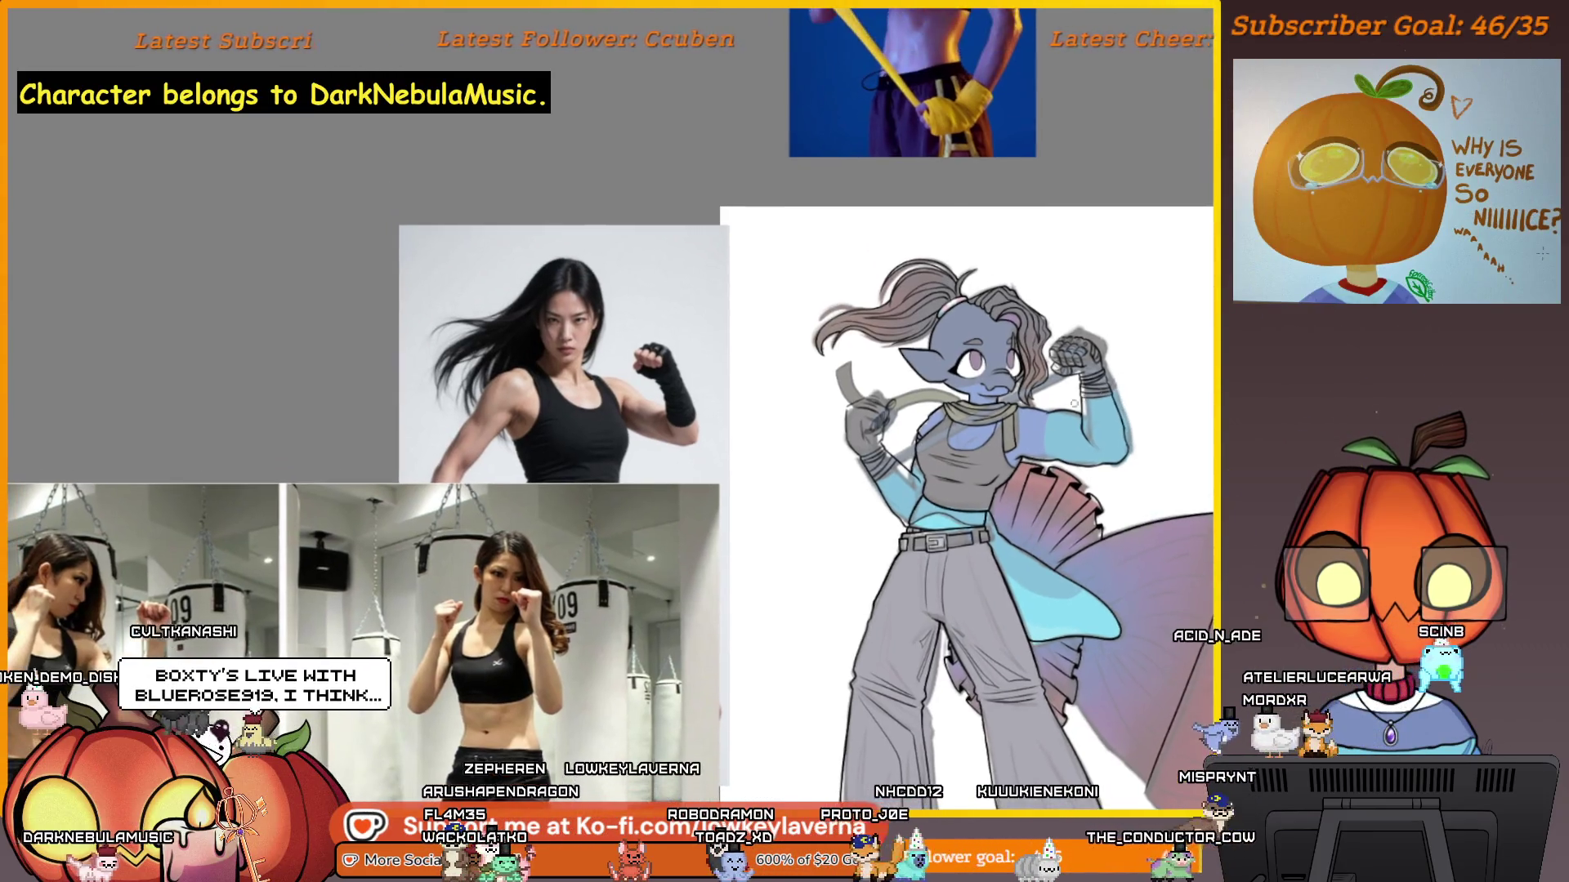
pyautogui.click(1051, 388)
pyautogui.scroll(-2, 1051, 388)
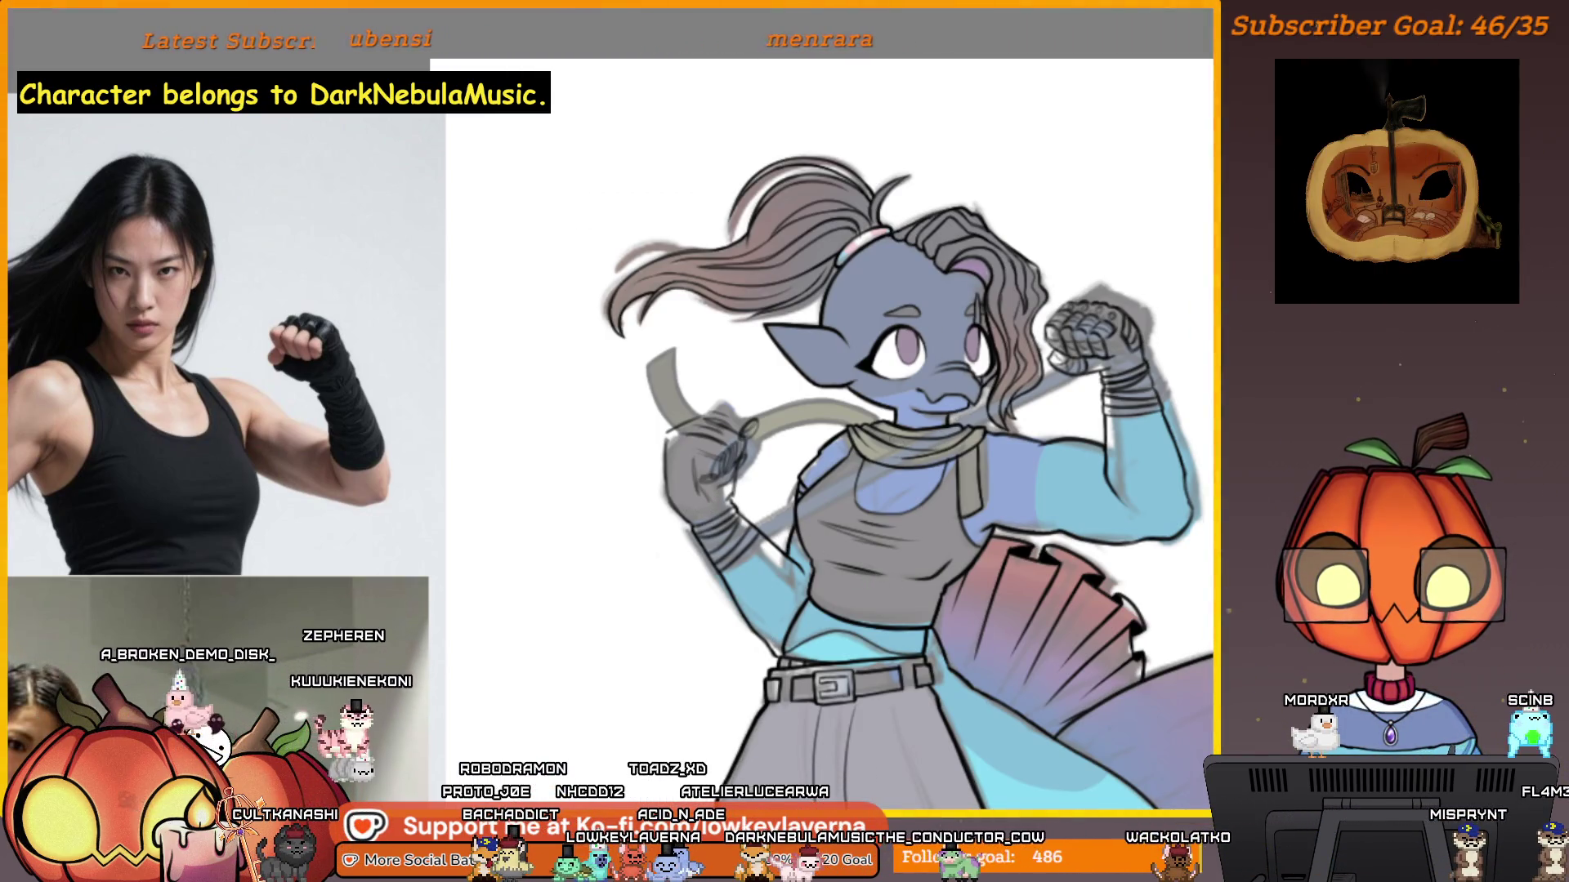
# Recentre the whole character and the reference beside it in the view.
pyautogui.scroll(6, 864, 417)
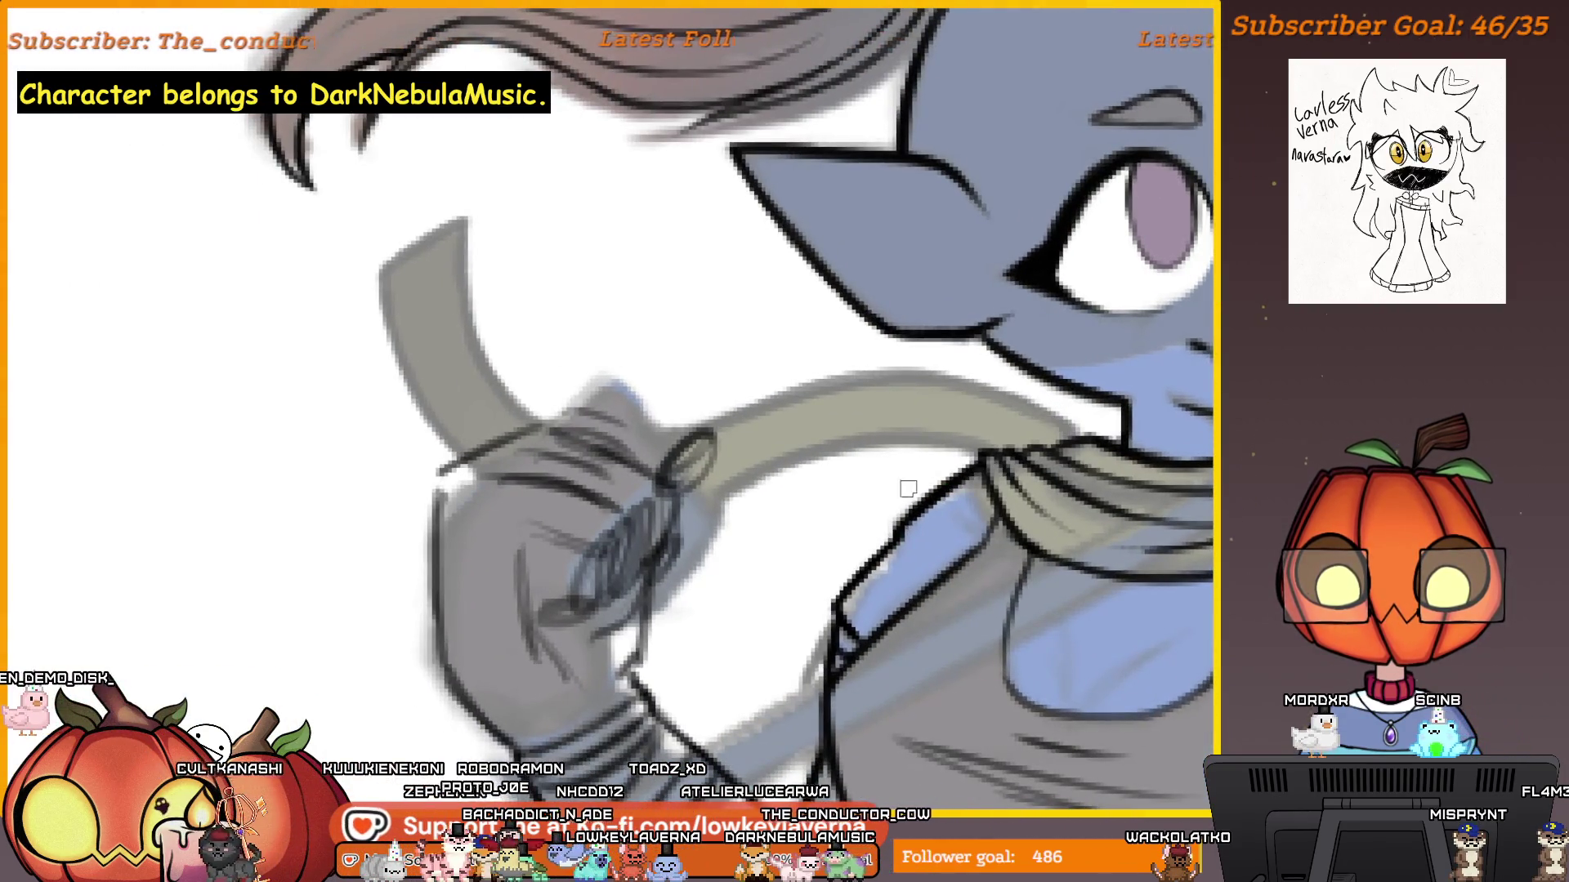
pyautogui.scroll(-4, 907, 490)
pyautogui.moveTo(844, 563); pyautogui.dragTo(973, 521)
pyautogui.moveTo(867, 505); pyautogui.dragTo(884, 522)
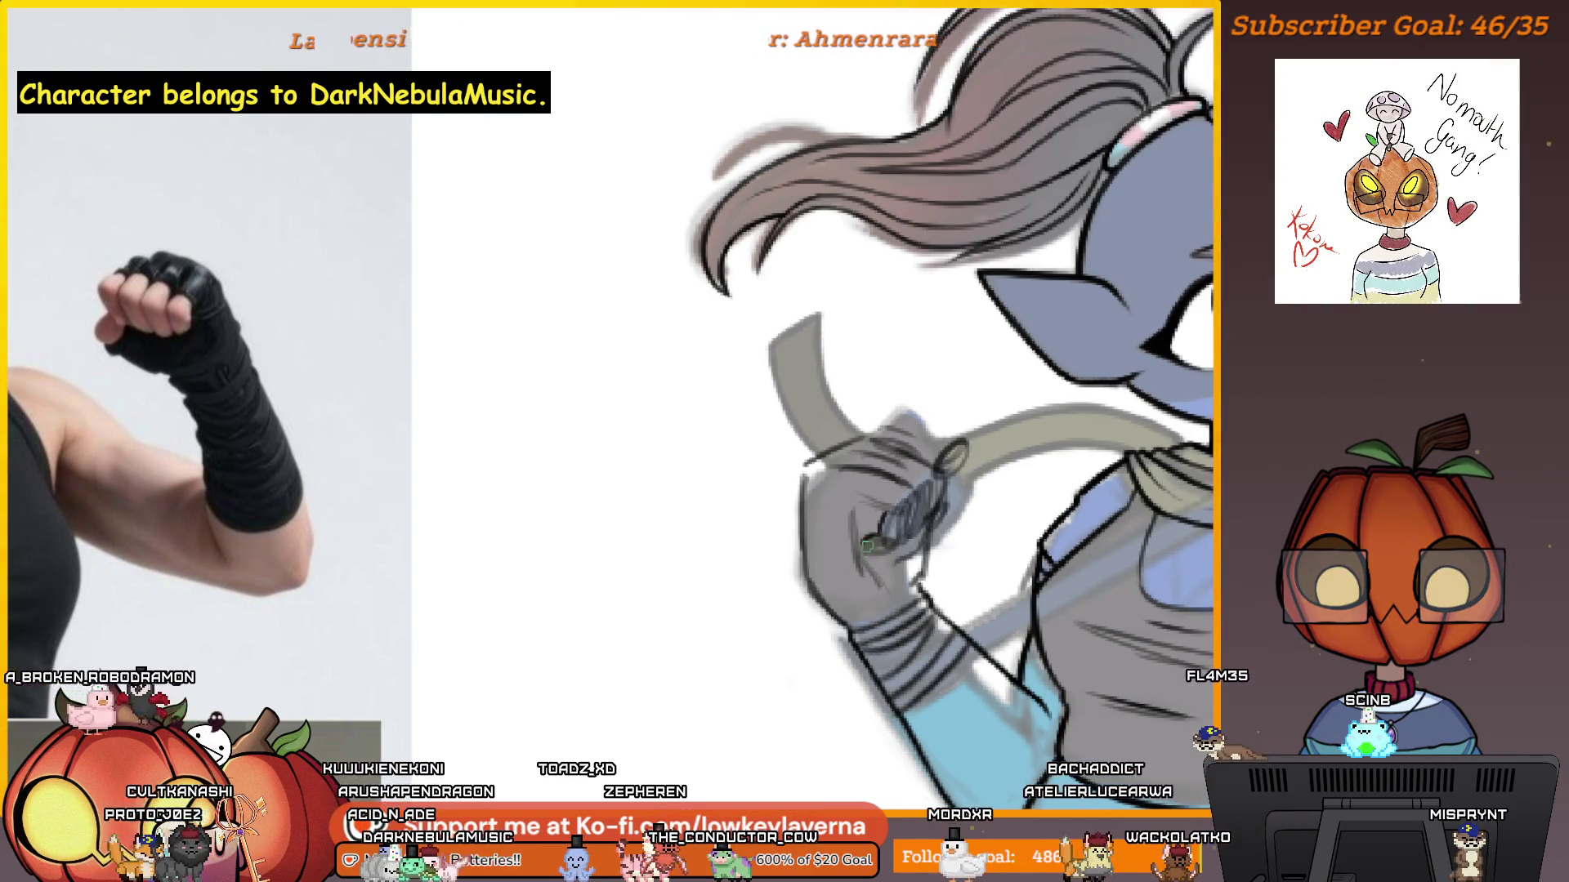
pyautogui.moveTo(879, 540); pyautogui.dragTo(895, 539)
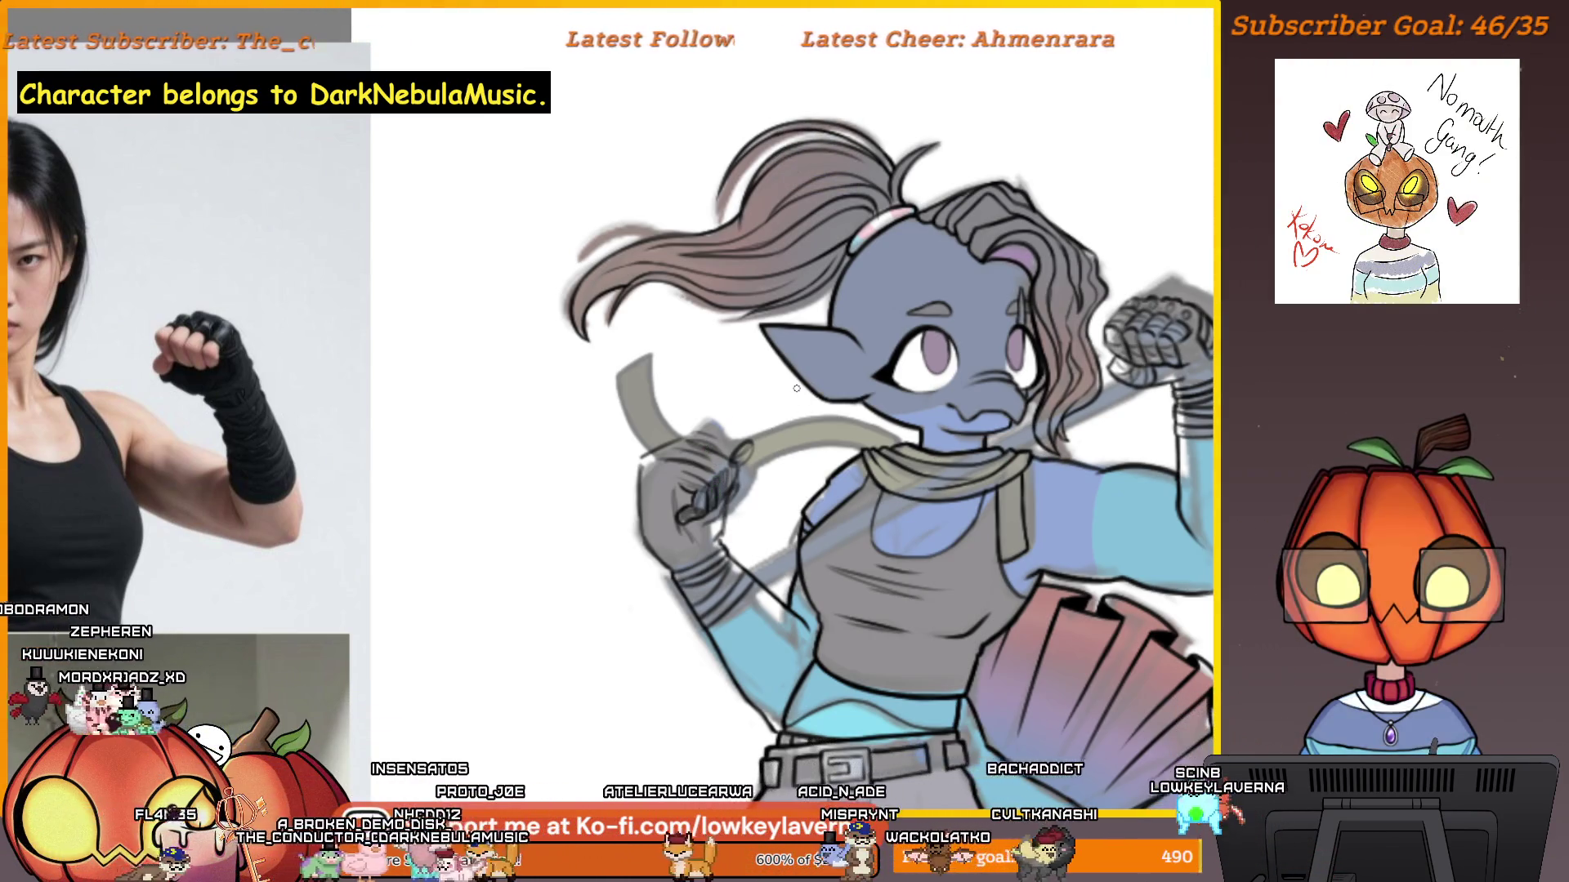
# Zoom in on the face and gripping hand, then mirror the drawing horizontally to compare.
pyautogui.hotkey('ctrl', '+')
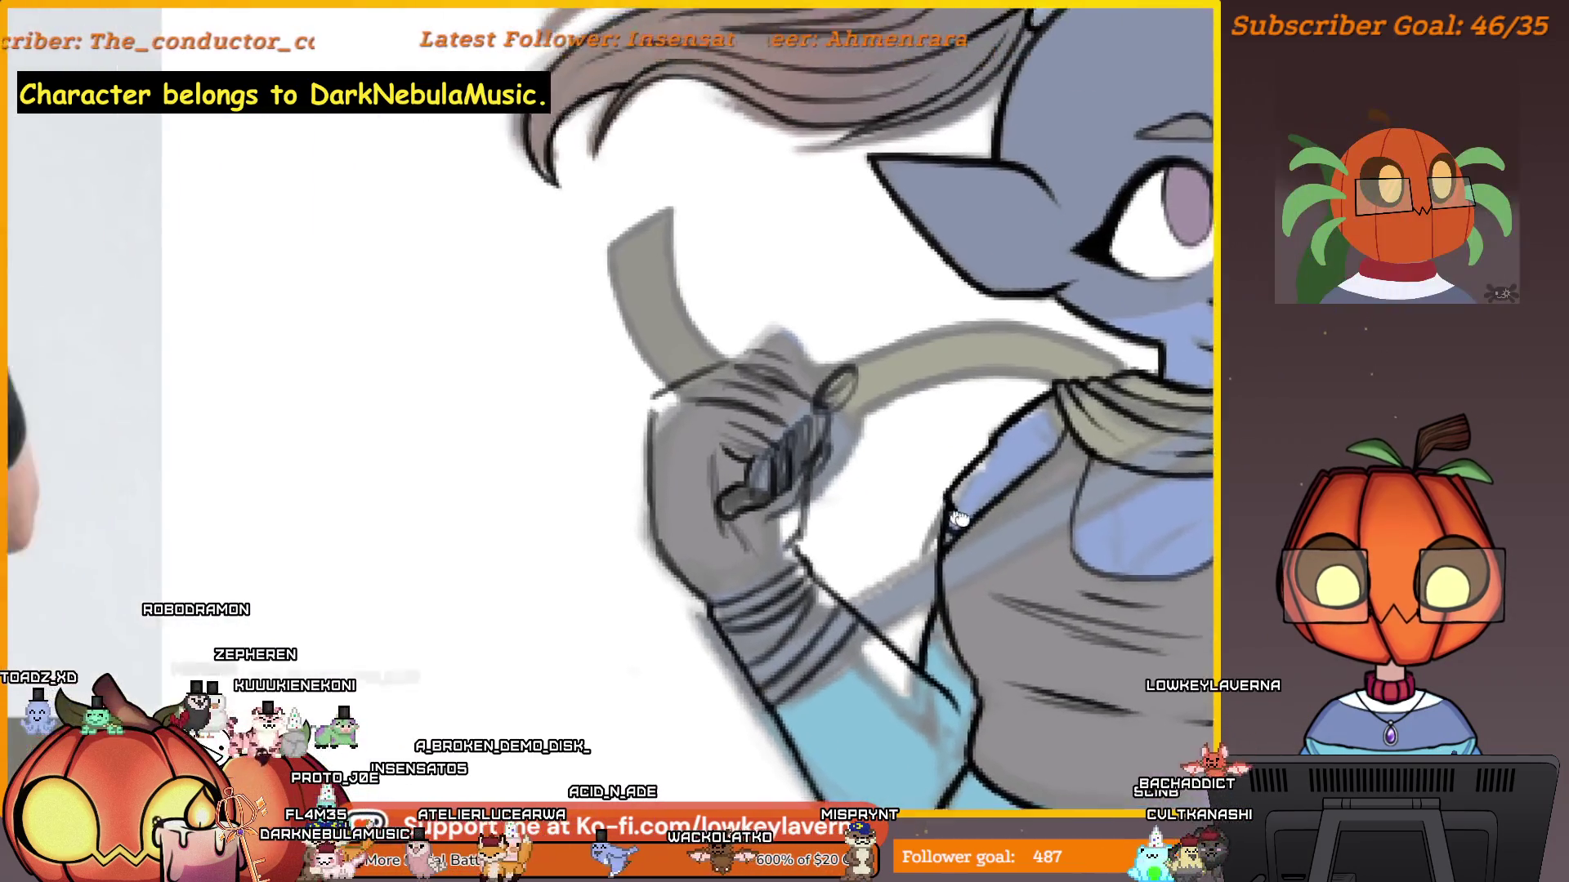
pyautogui.scroll(2, 978, 528)
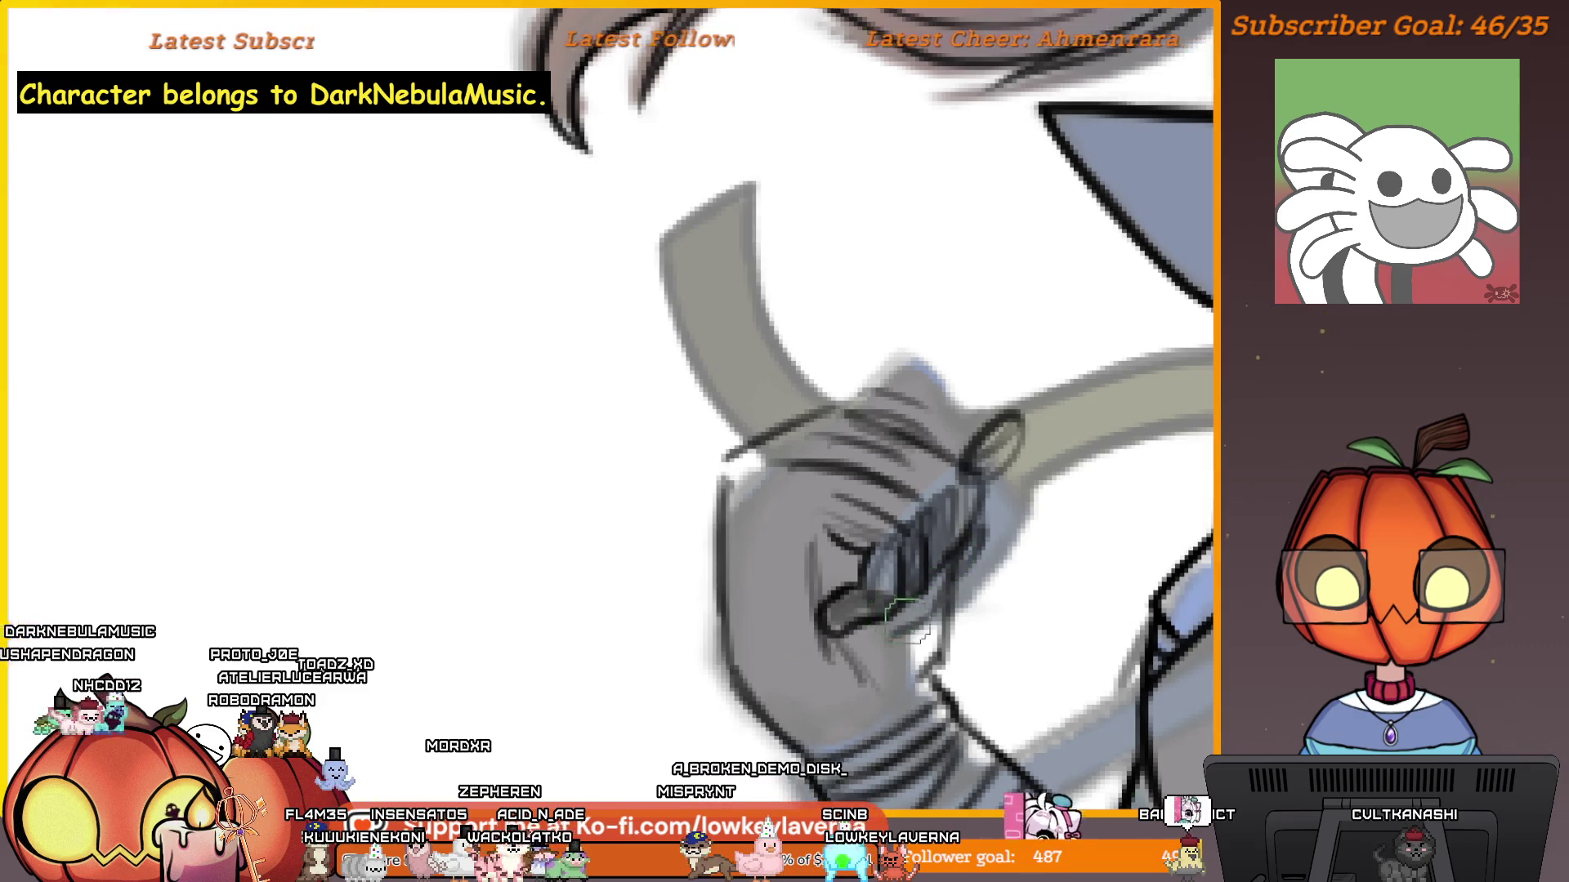
pyautogui.press('m')
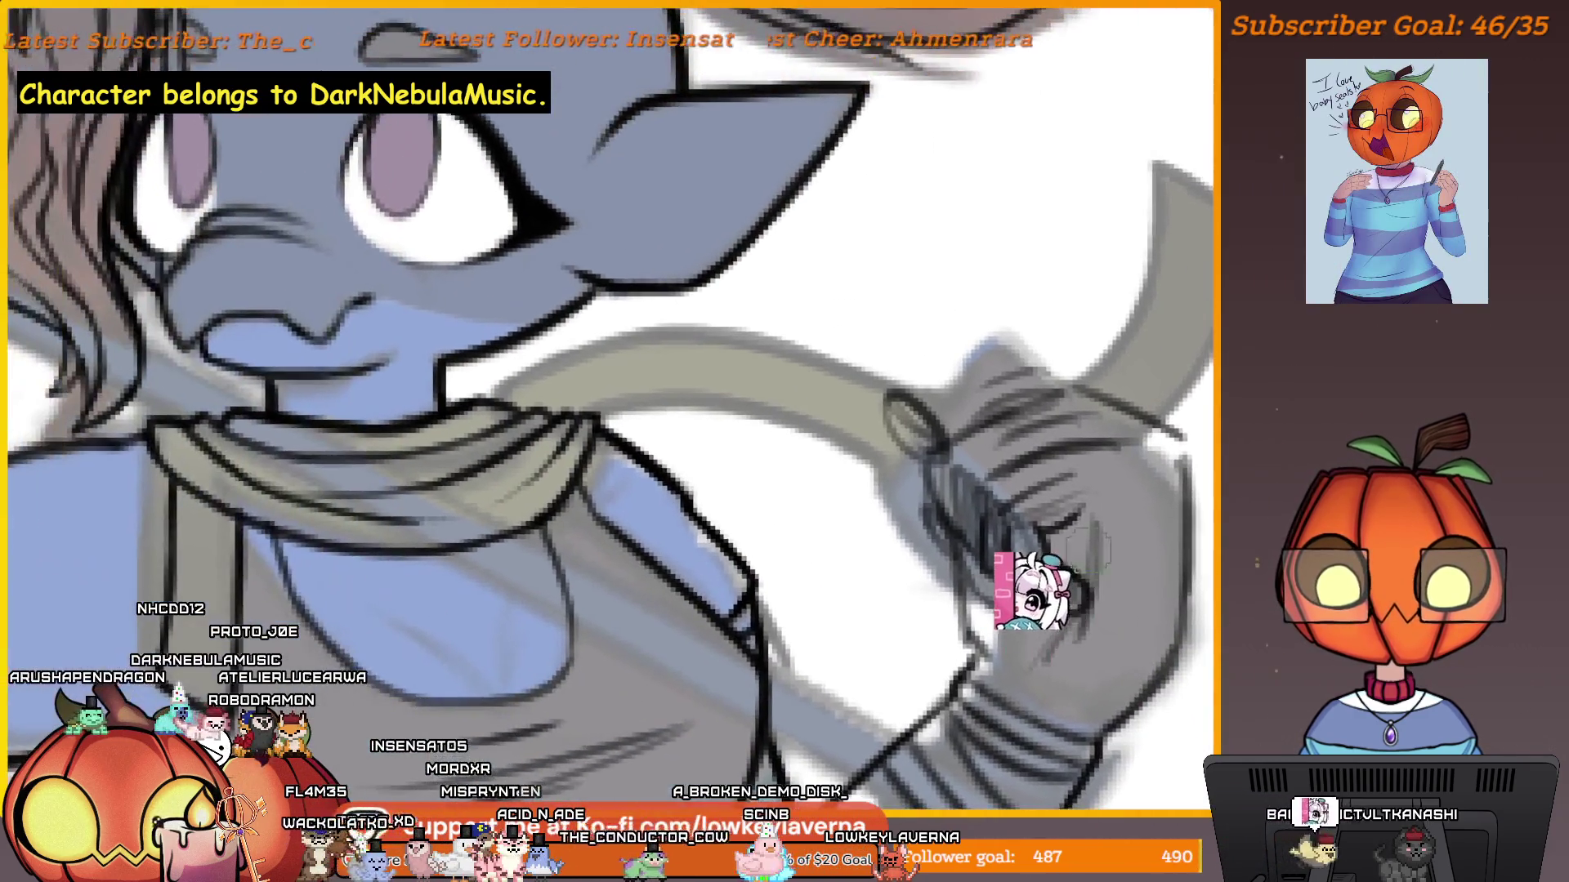
pyautogui.scroll(2, 1095, 555)
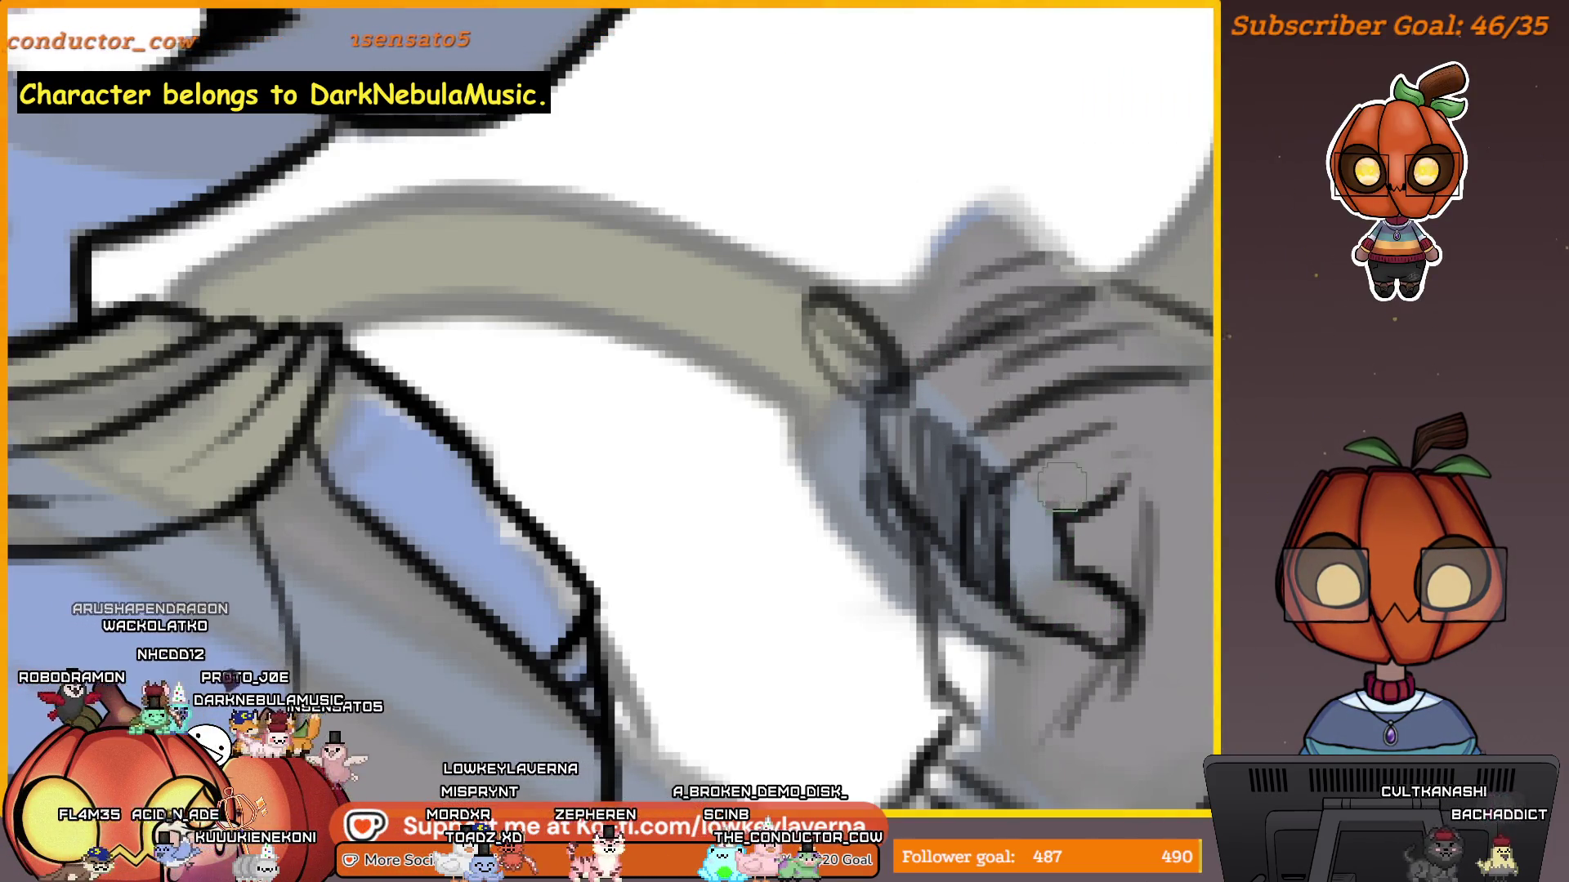
pyautogui.scroll(-2, 1095, 470)
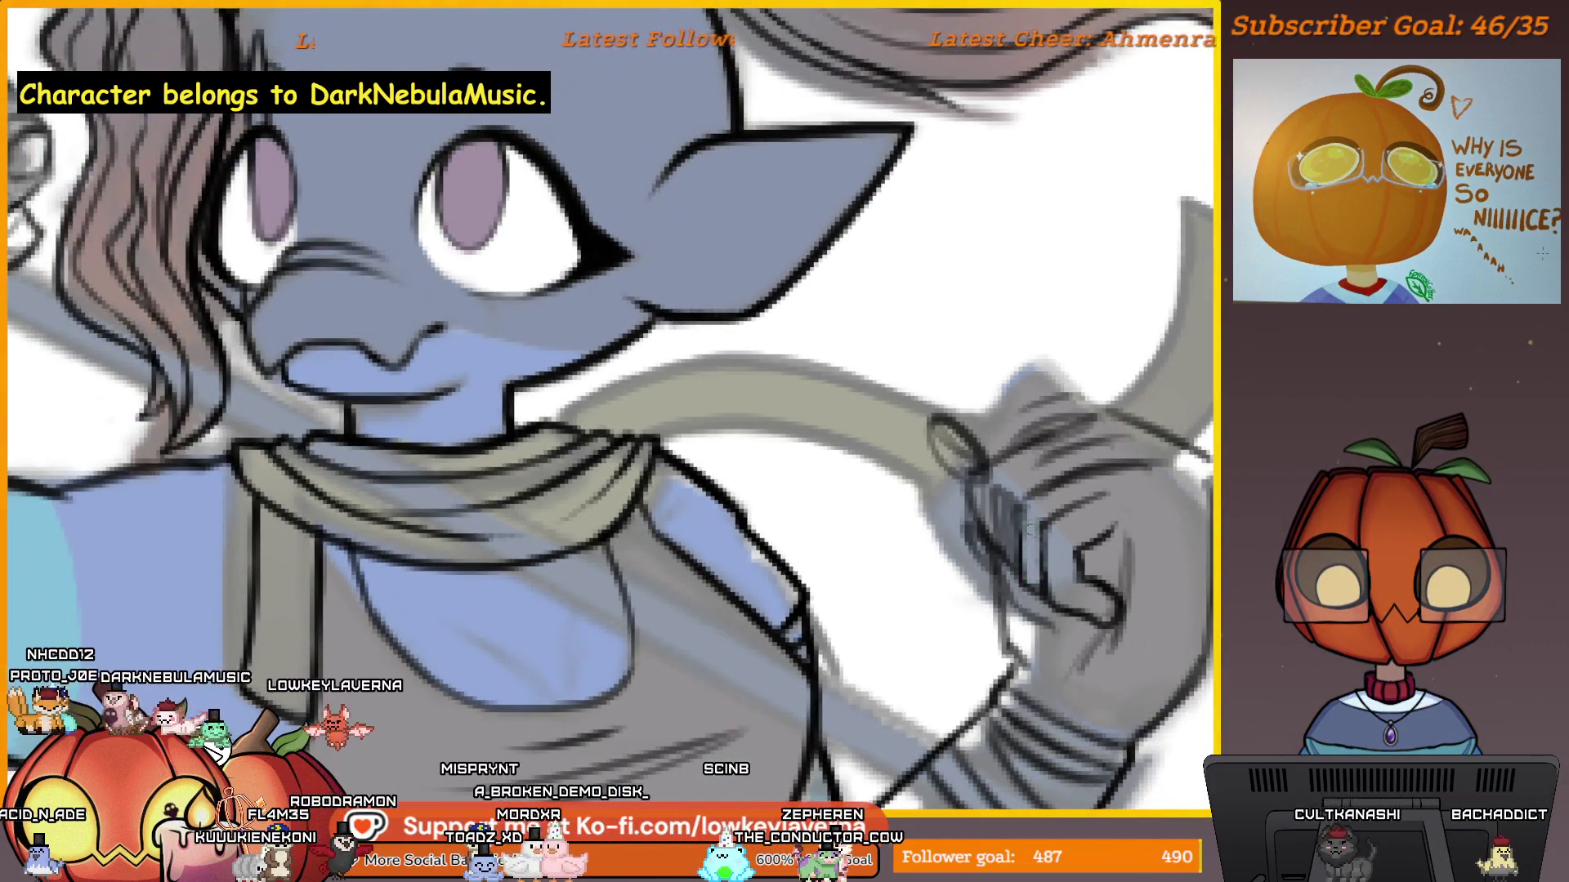
pyautogui.scroll(-3, 1054, 441)
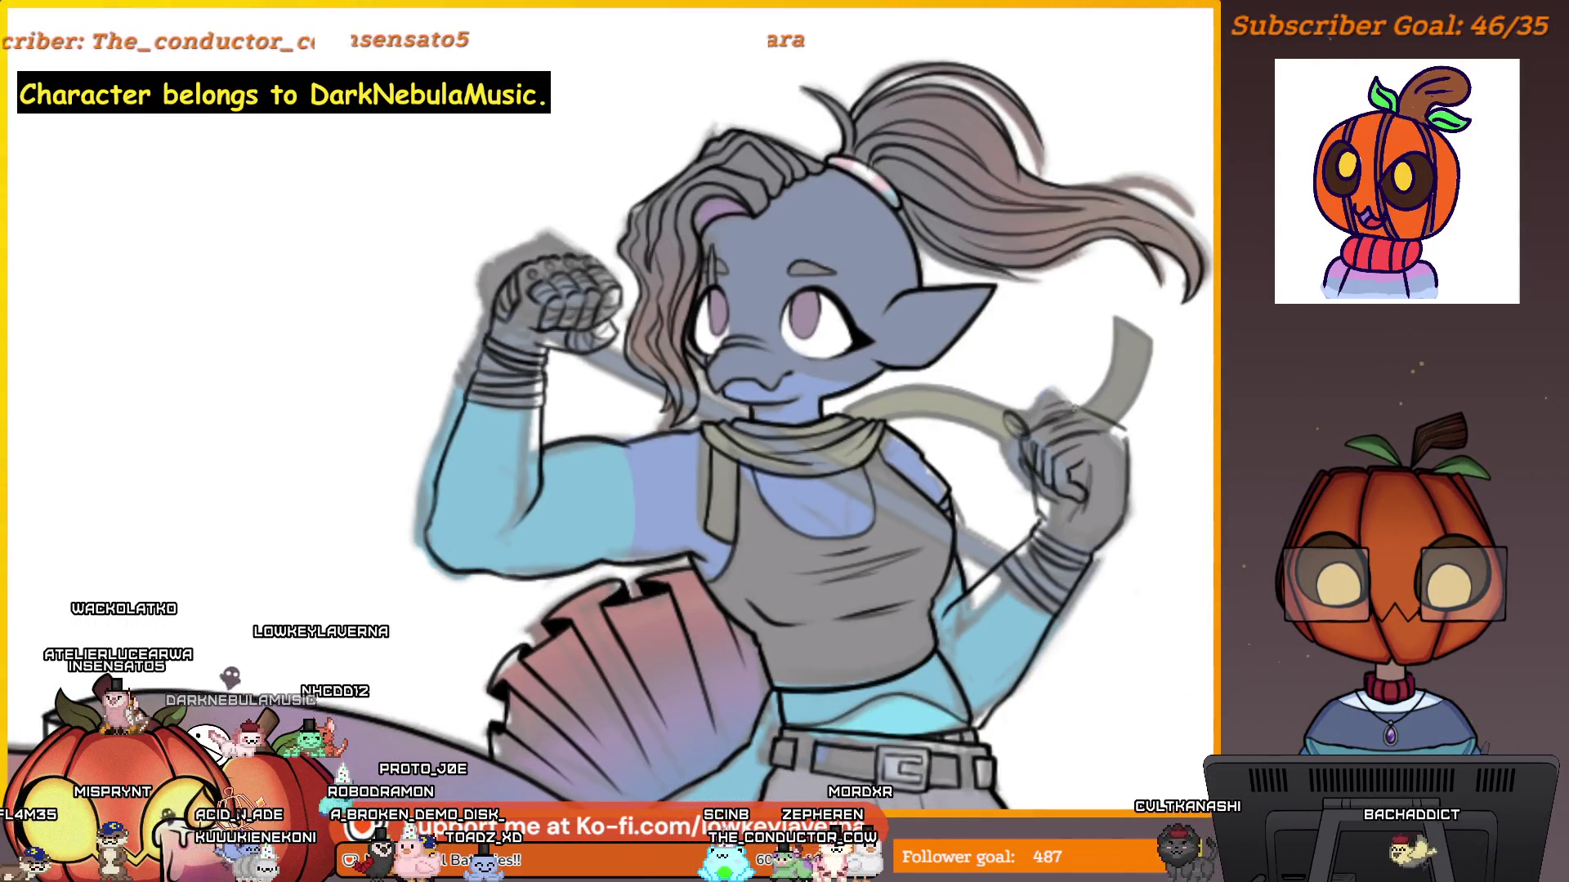
pyautogui.scroll(3, 1074, 405)
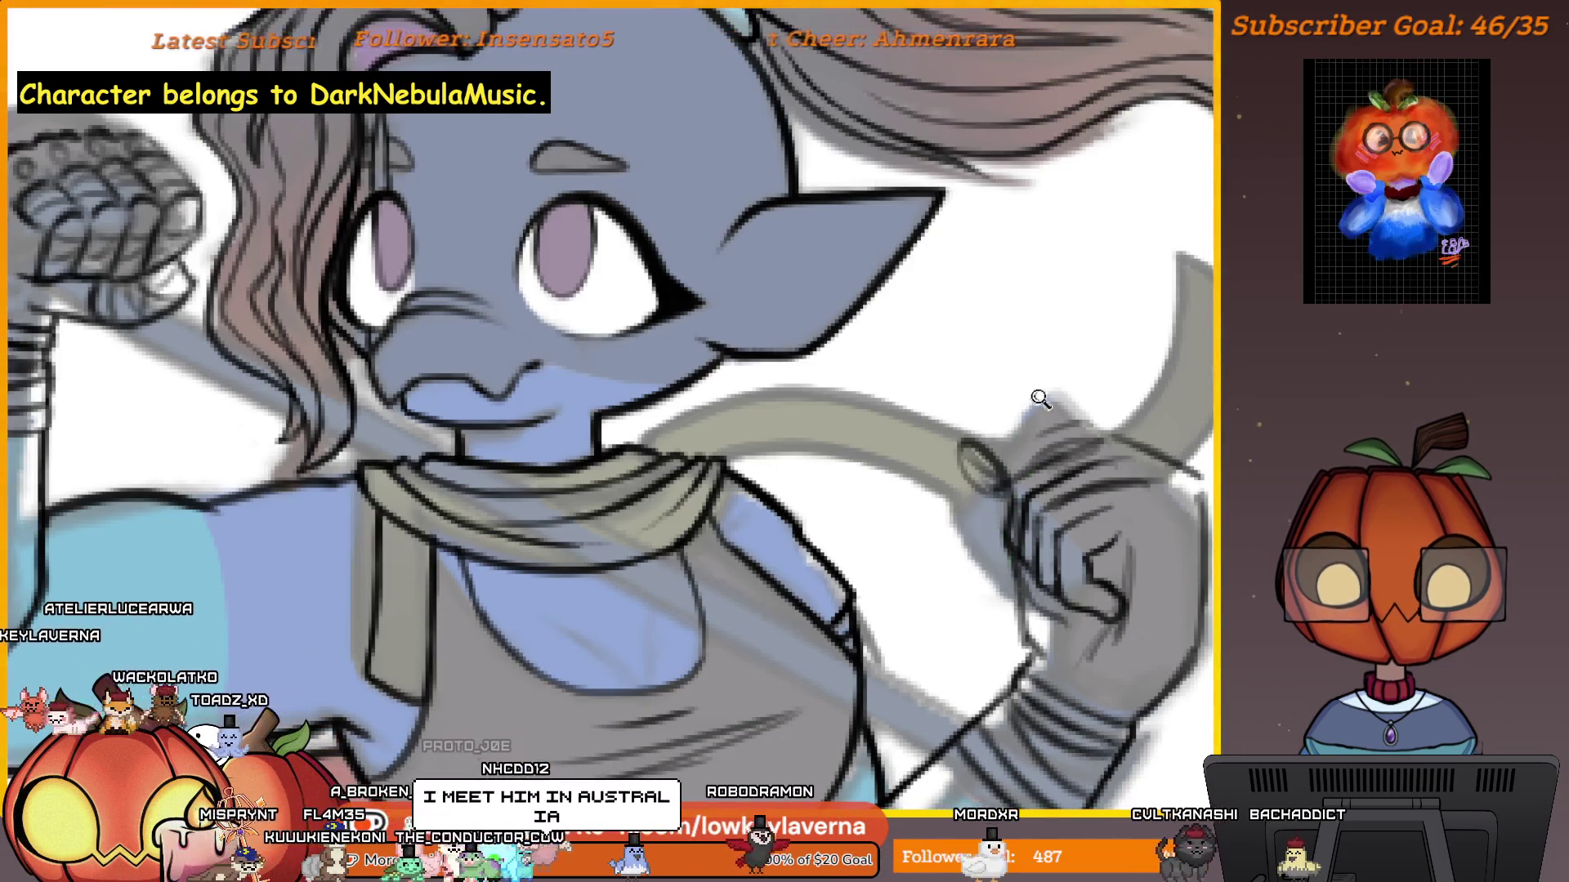
pyautogui.scroll(-3, 1033, 409)
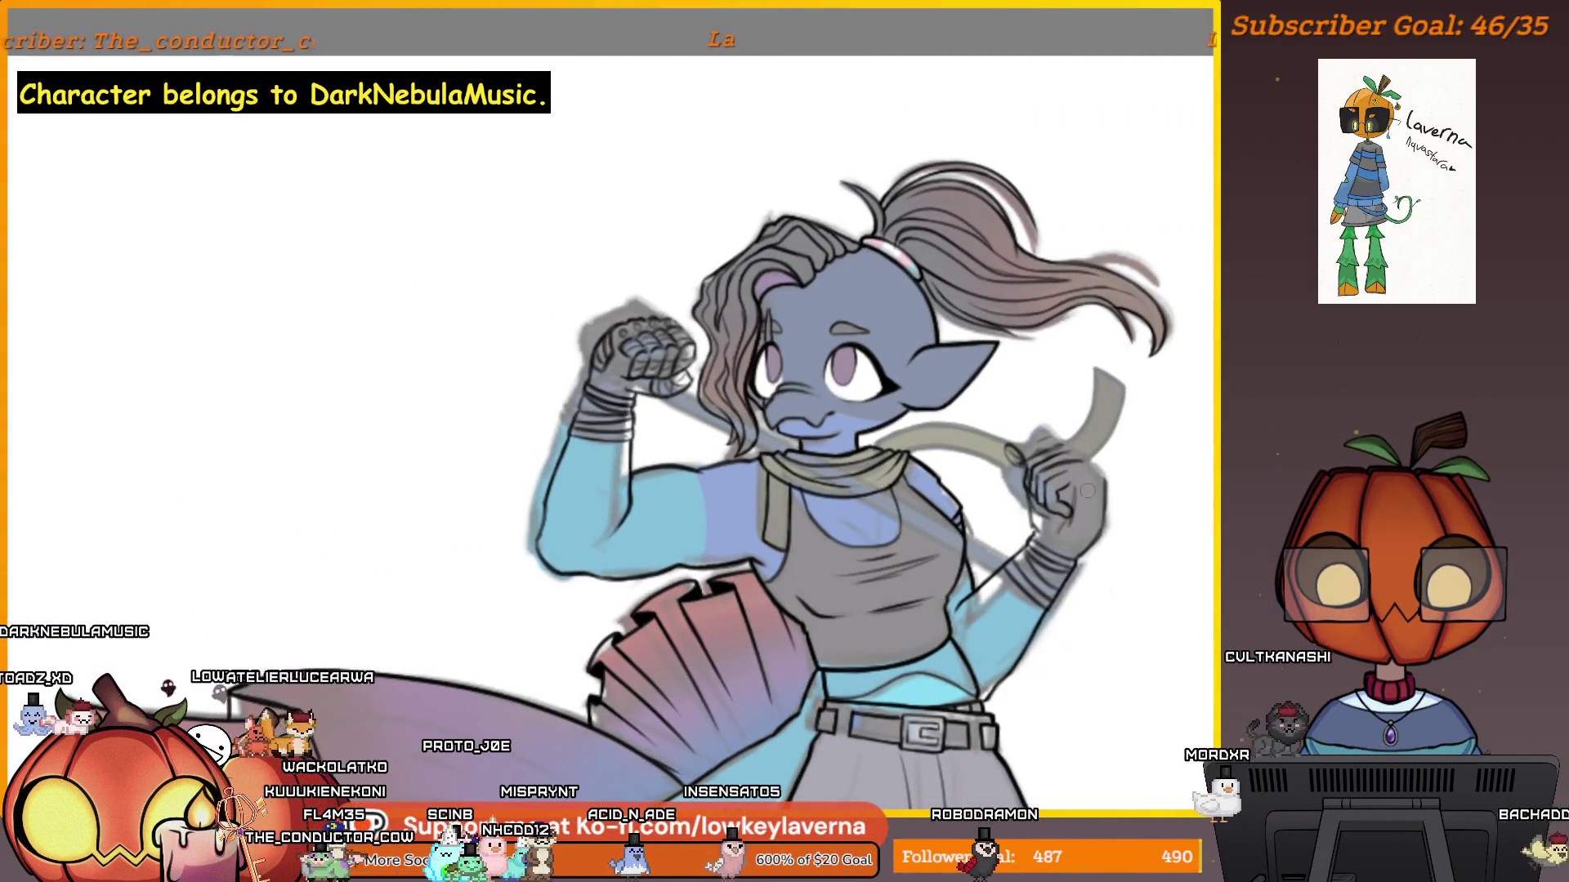
pyautogui.scroll(-2, 1068, 528)
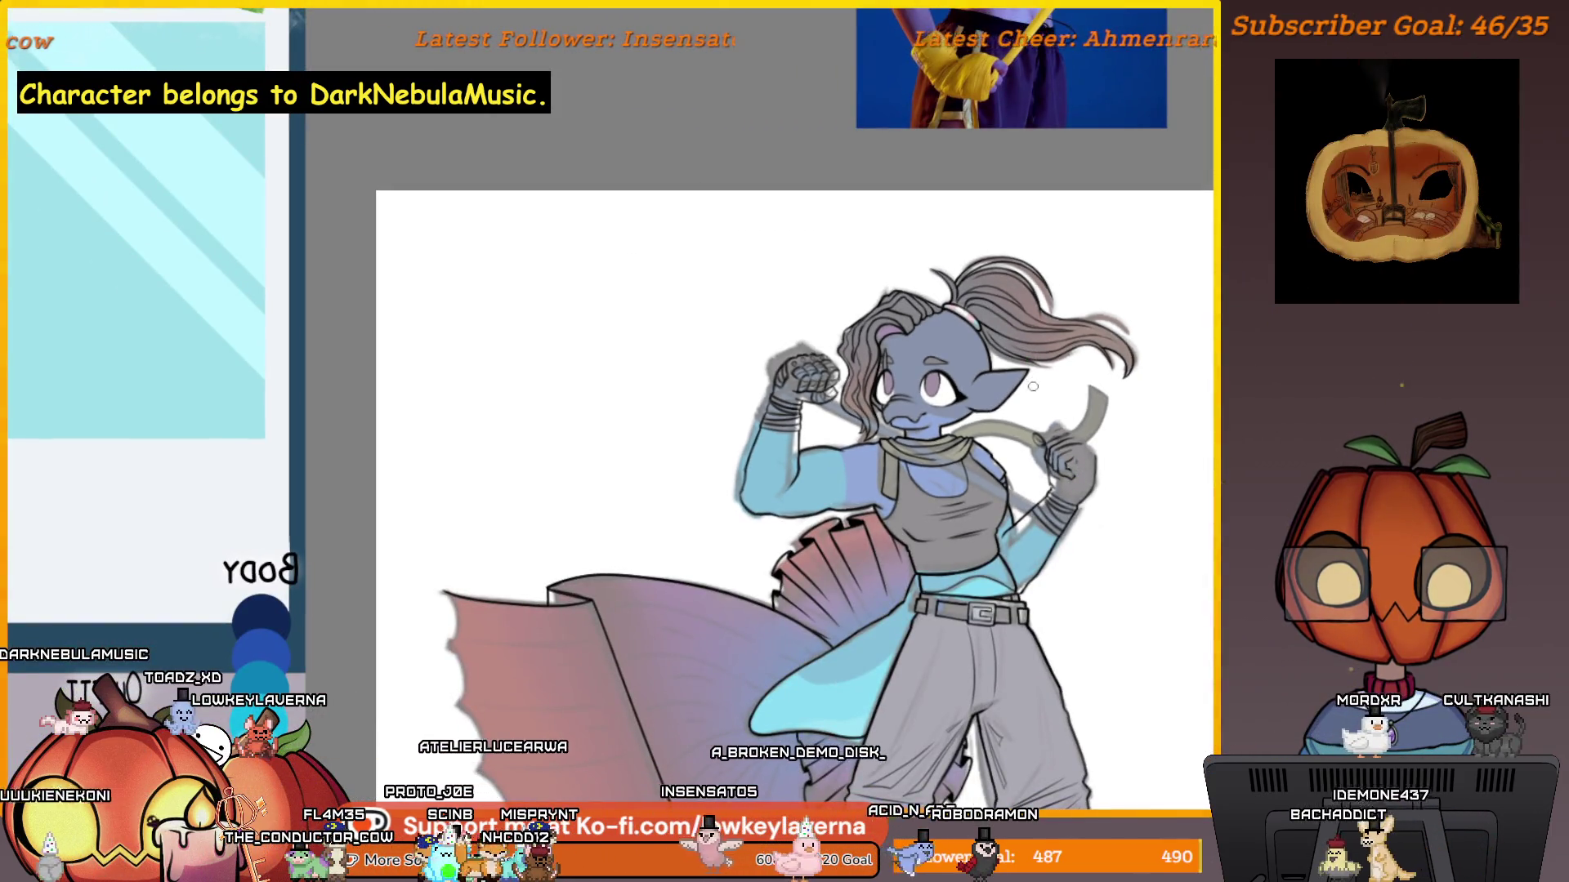
pyautogui.scroll(3, 1027, 436)
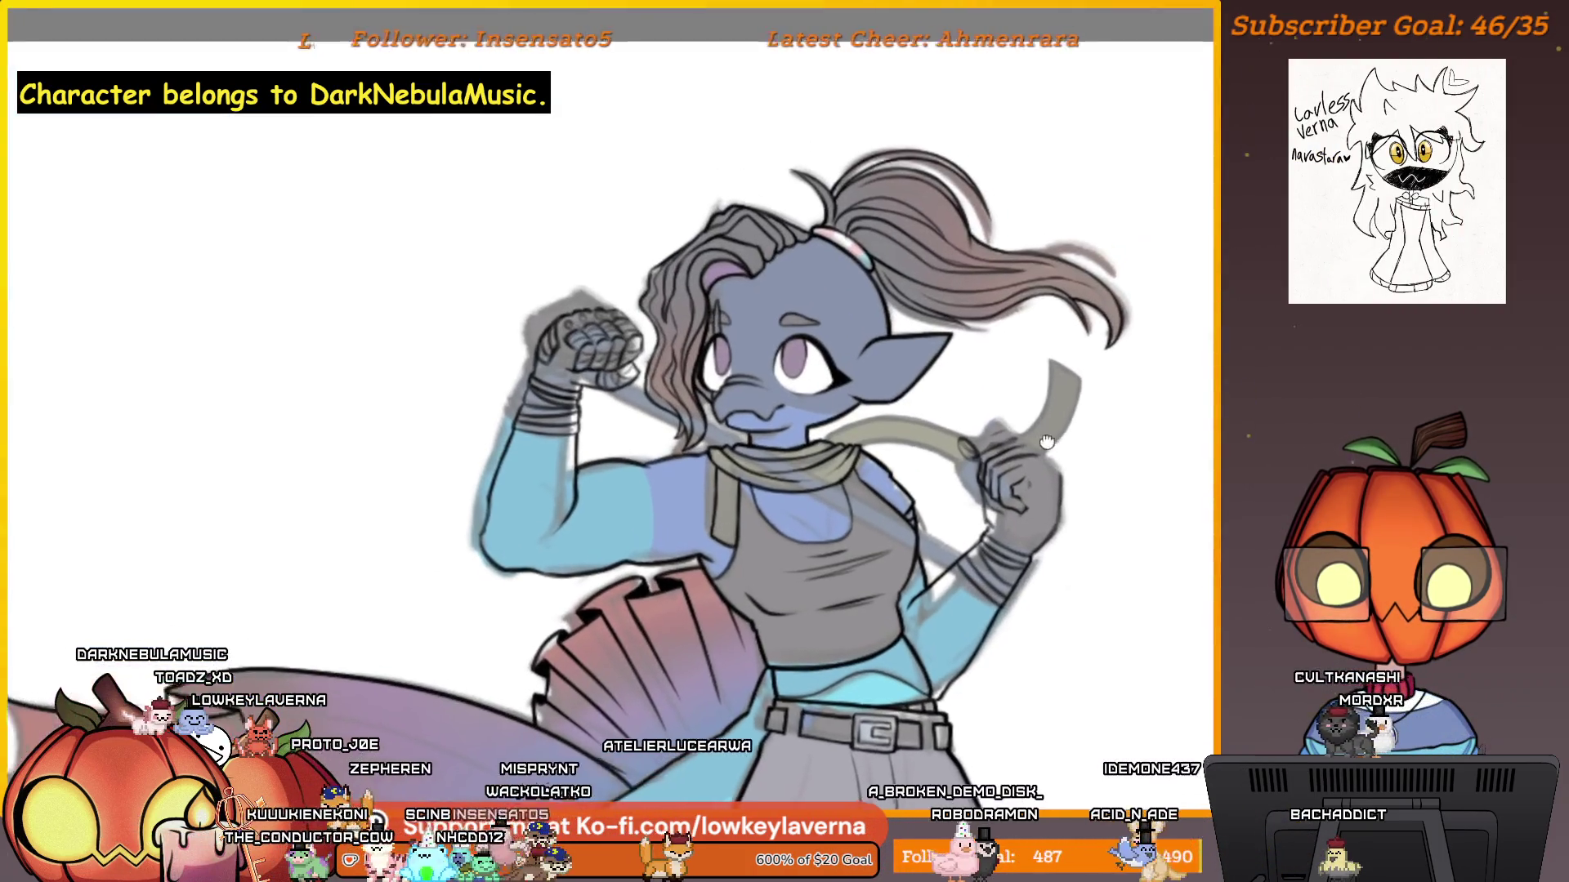
pyautogui.scroll(-2, 1020, 438)
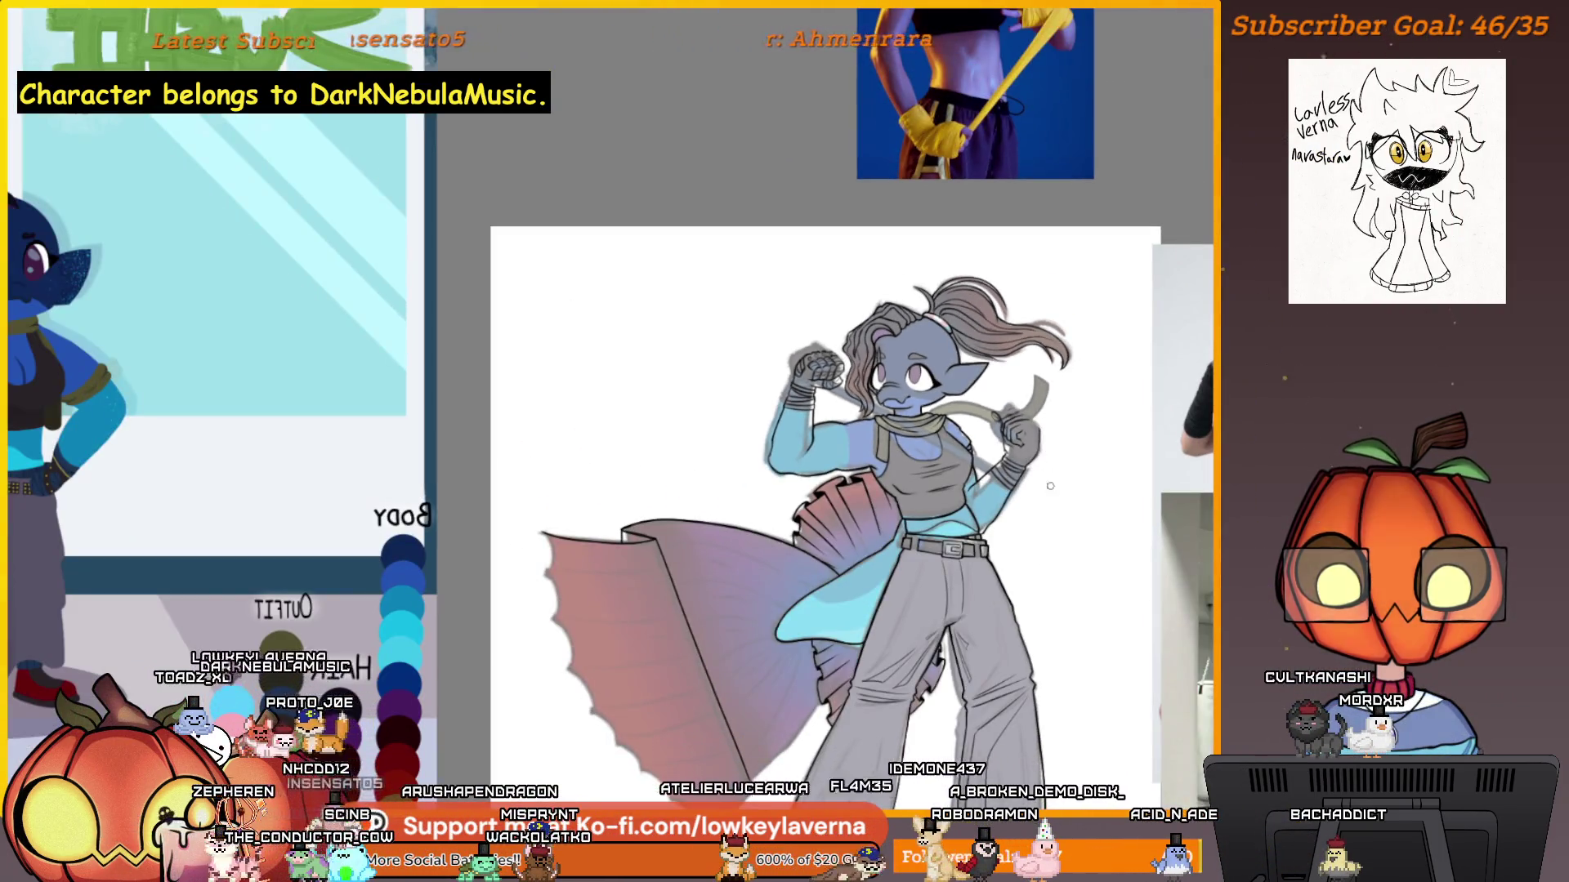
# Zoom in on the gripping hand, mark off its area and sketch new lines on it.
pyautogui.moveTo(1048, 476); pyautogui.dragTo(881, 503)
pyautogui.moveTo(627, 593); pyautogui.dragTo(798, 515)
pyautogui.press('+')
pyautogui.press('+')
pyautogui.press('+')
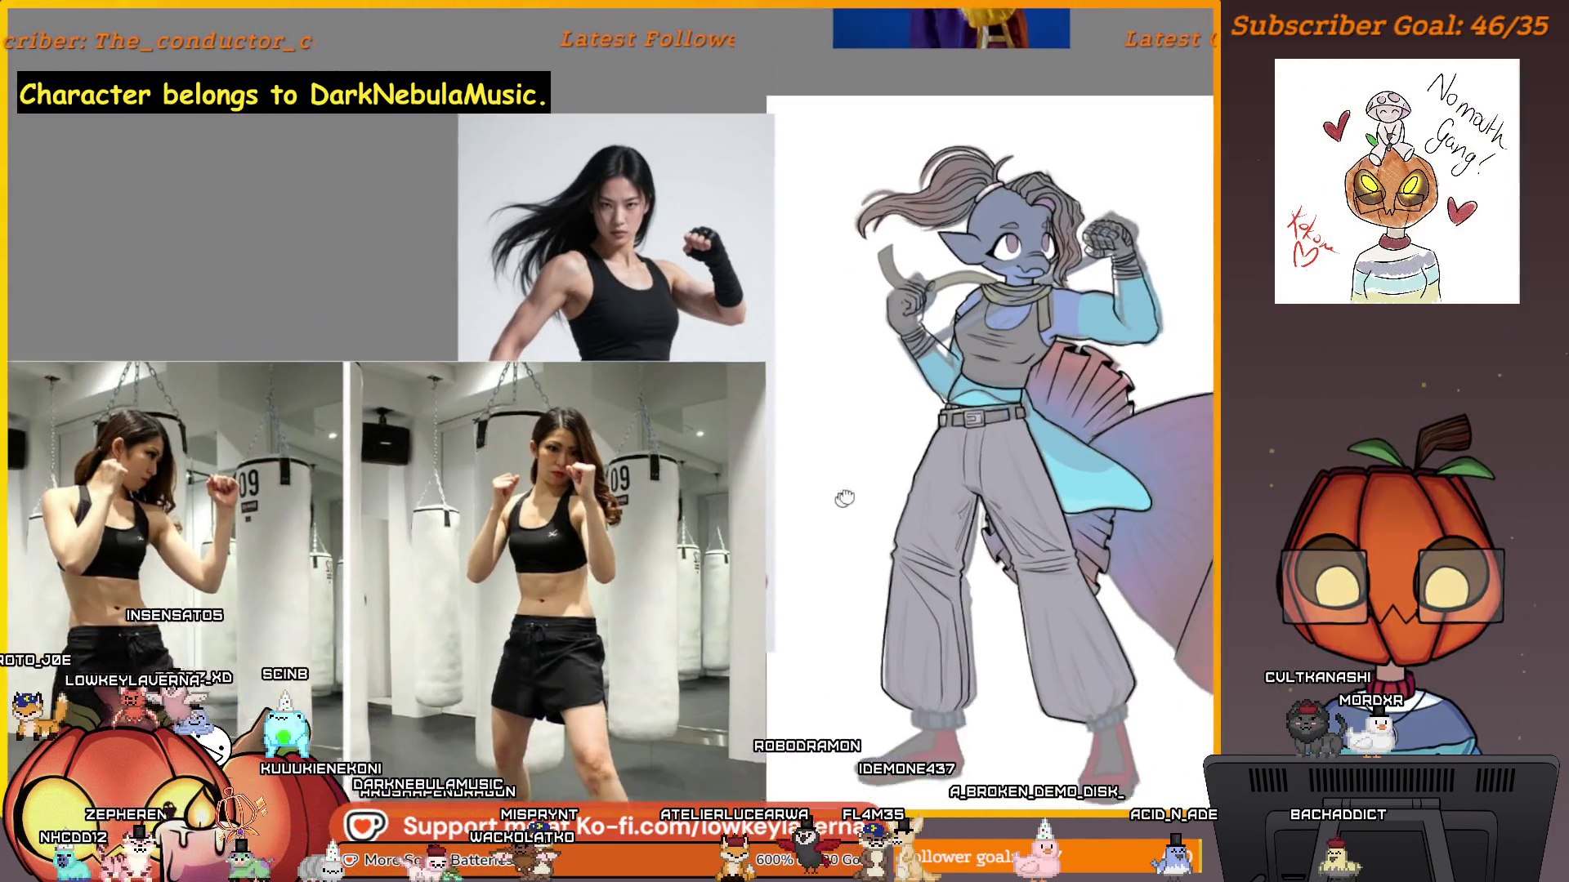
pyautogui.press('+')
pyautogui.press('+')
pyautogui.press('+')
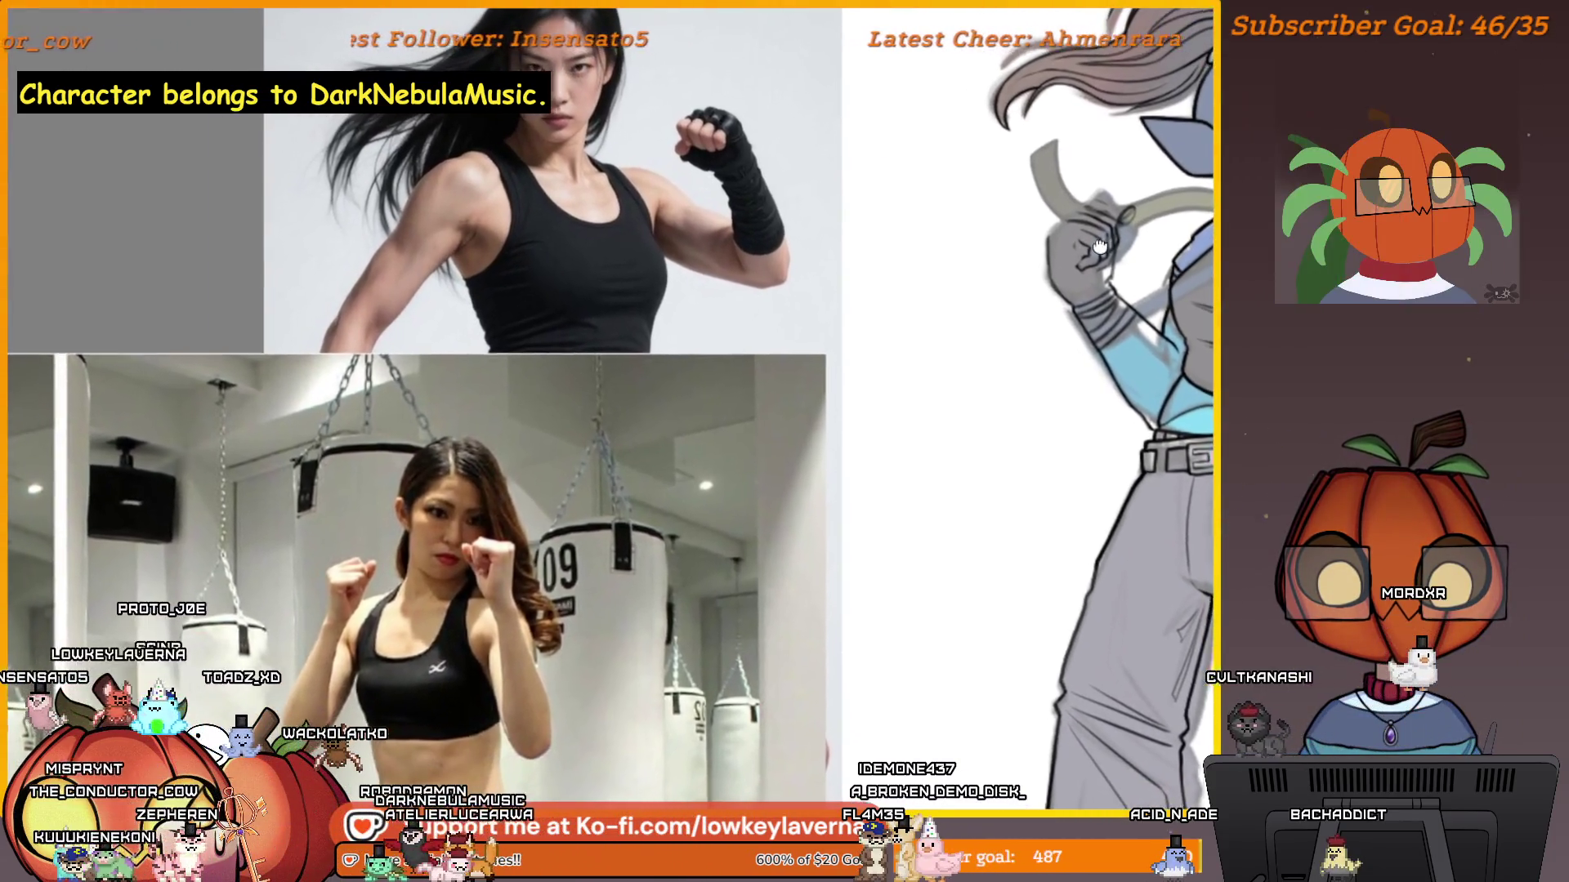
pyautogui.moveTo(1100, 247); pyautogui.dragTo(1095, 252)
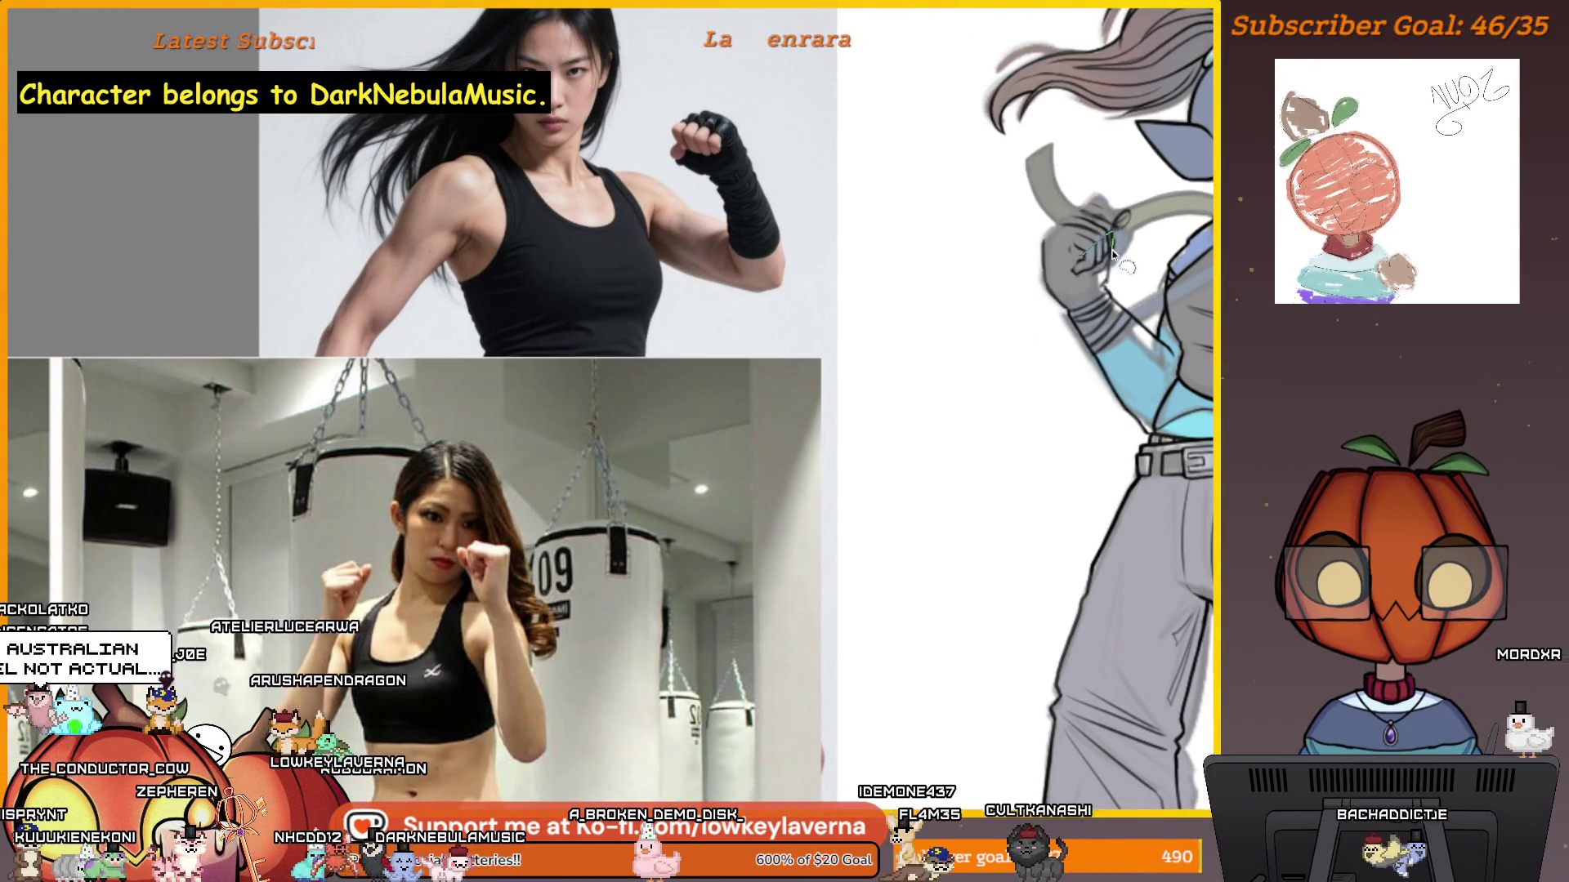
pyautogui.moveTo(1095, 274); pyautogui.dragTo(1074, 259)
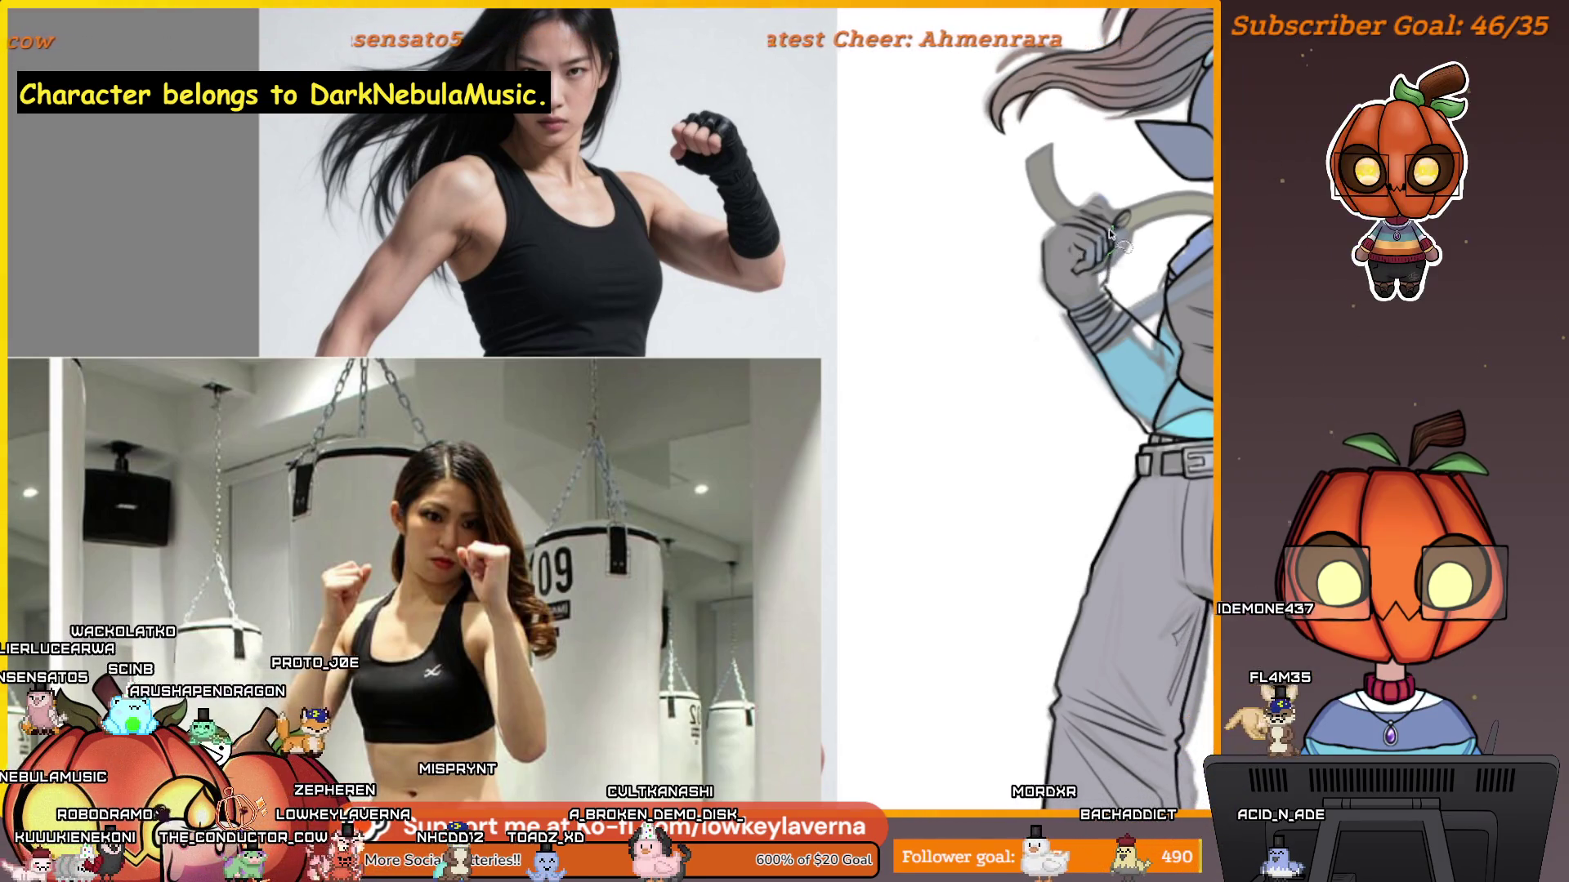
pyautogui.moveTo(1096, 245); pyautogui.dragTo(1085, 276)
# Transform the gripping hand strokes slightly lower on the scarf, apply, and deselect.
pyautogui.hotkey('ctrl', 't')
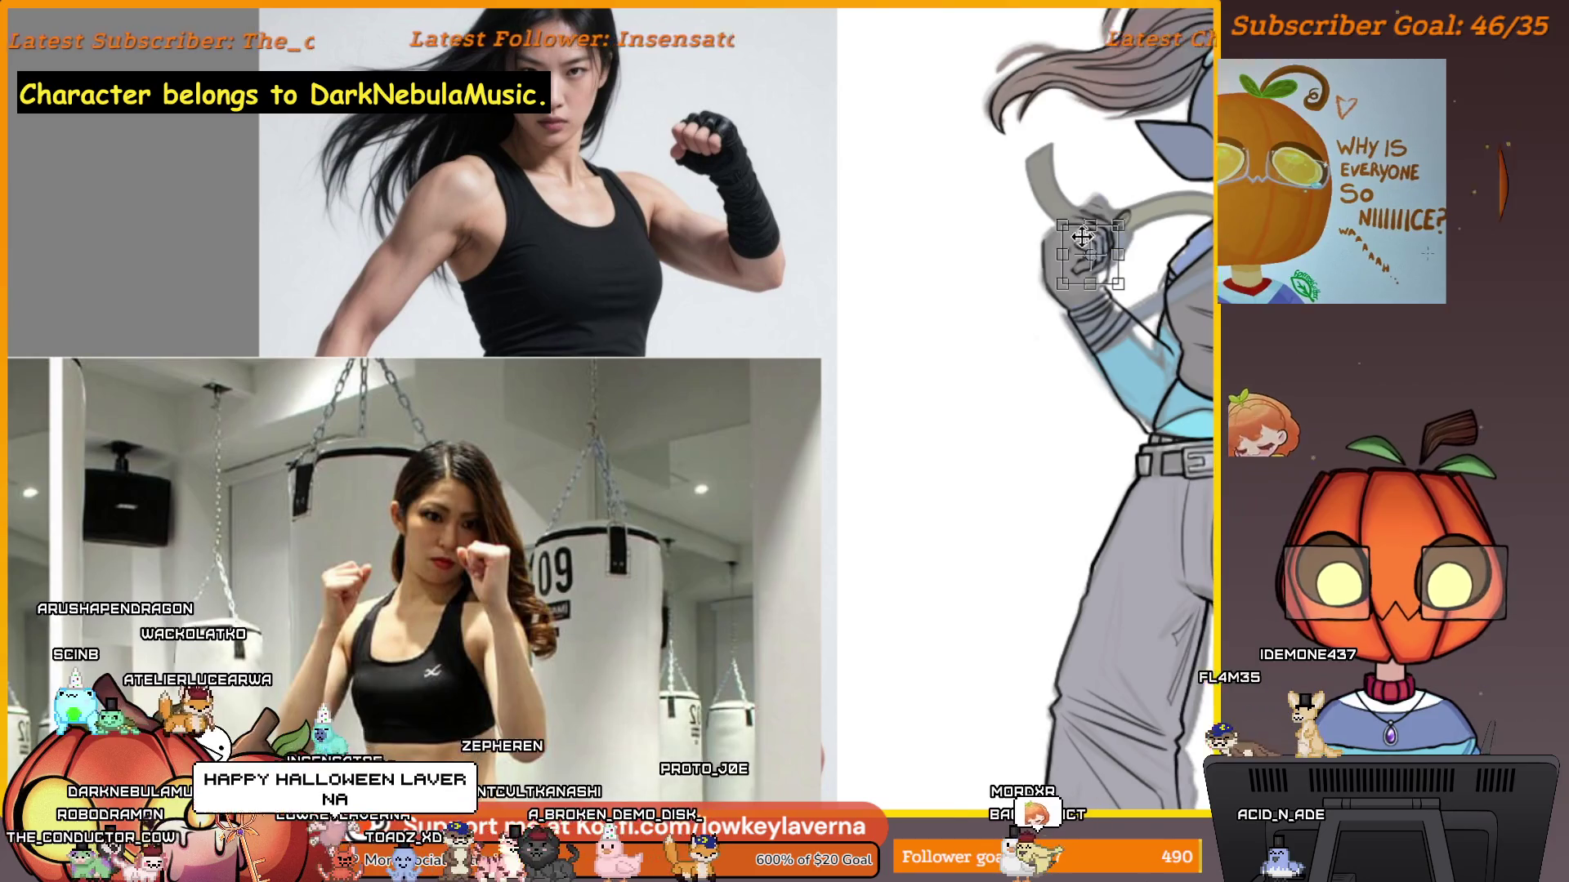
pyautogui.press('Return')
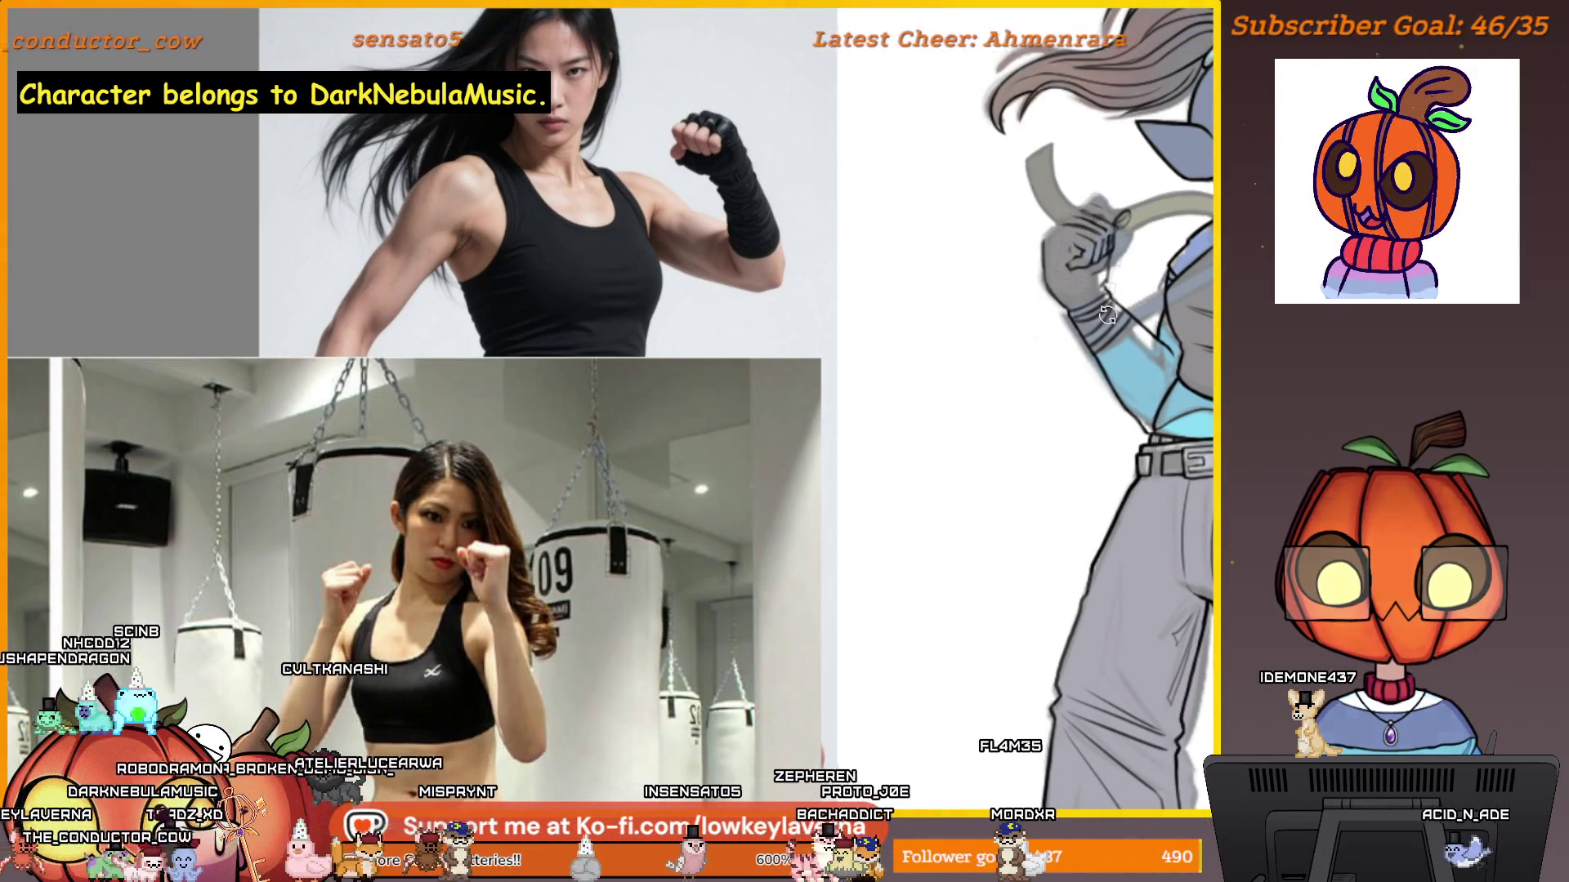
pyautogui.press('Return')
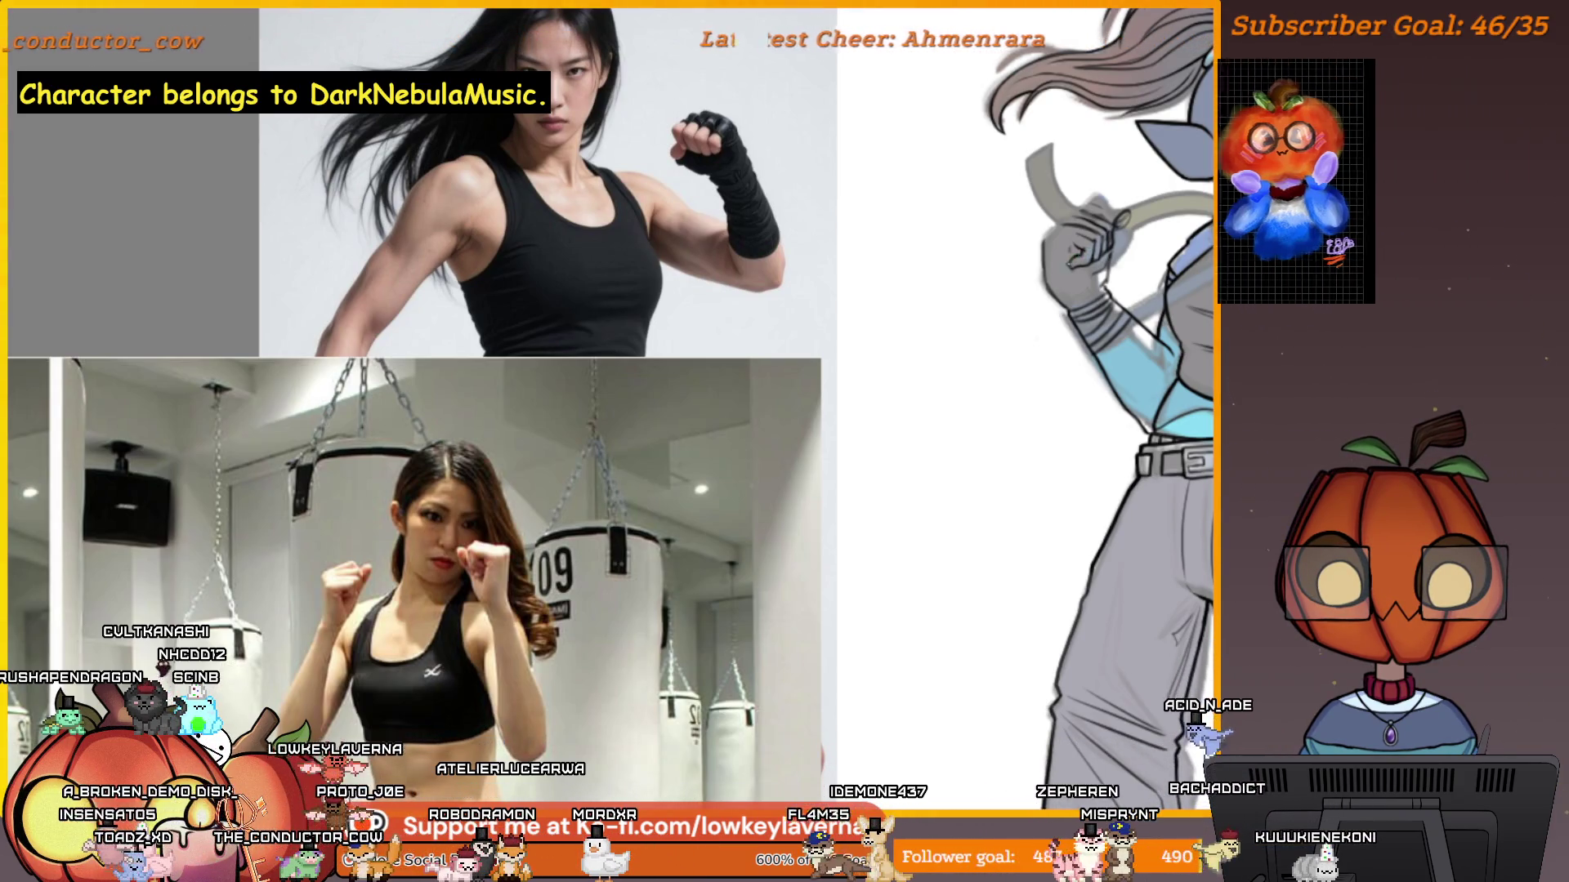
pyautogui.scroll(1, 608, 408)
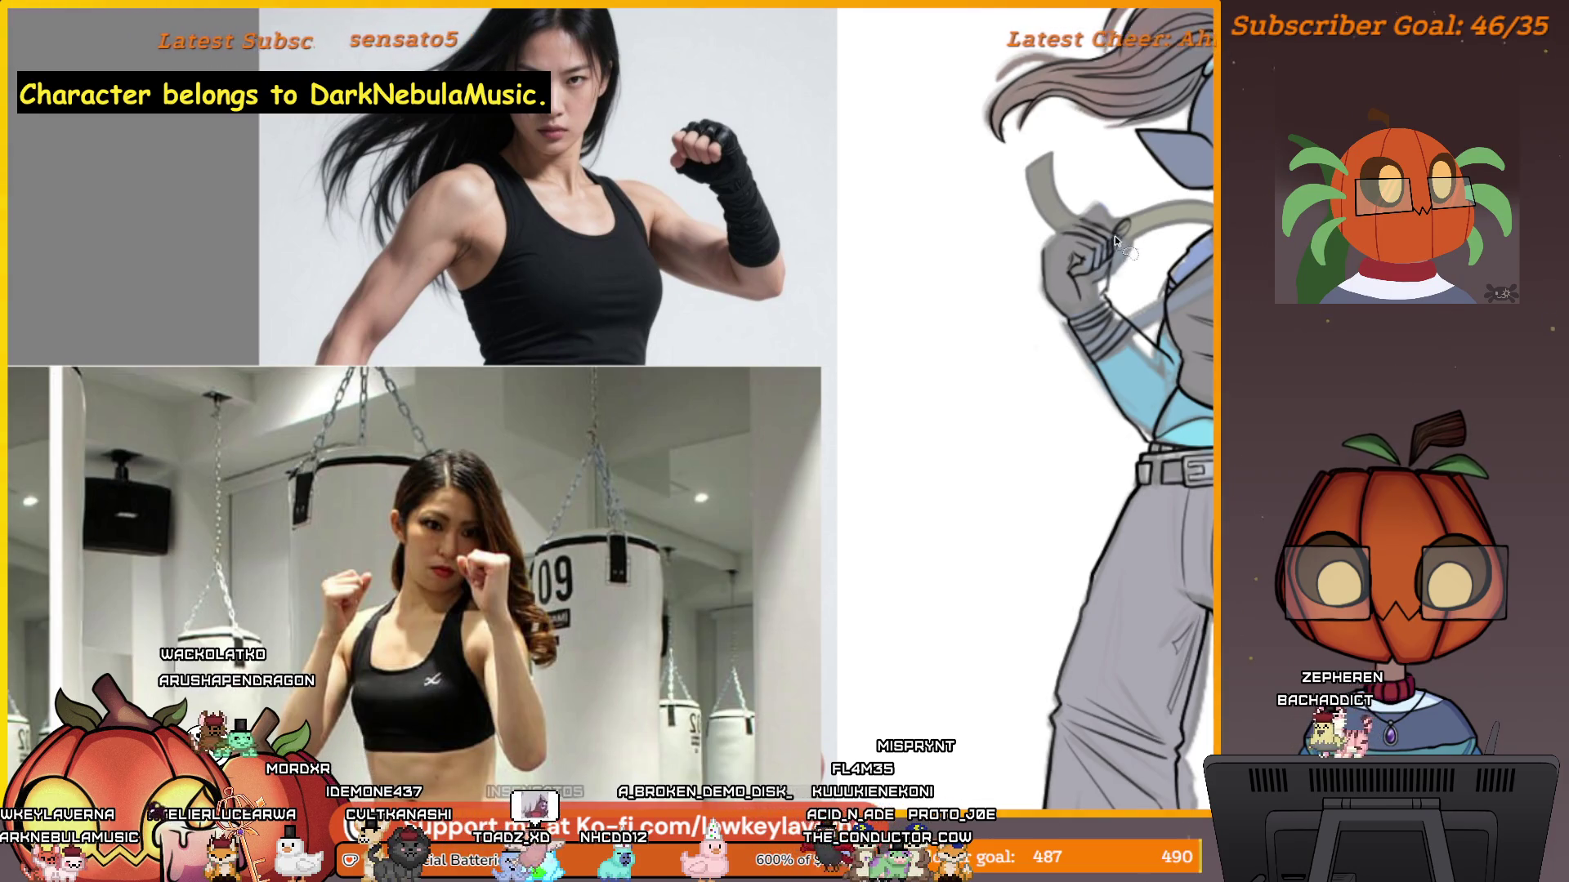
pyautogui.hotkey('ctrl', 't')
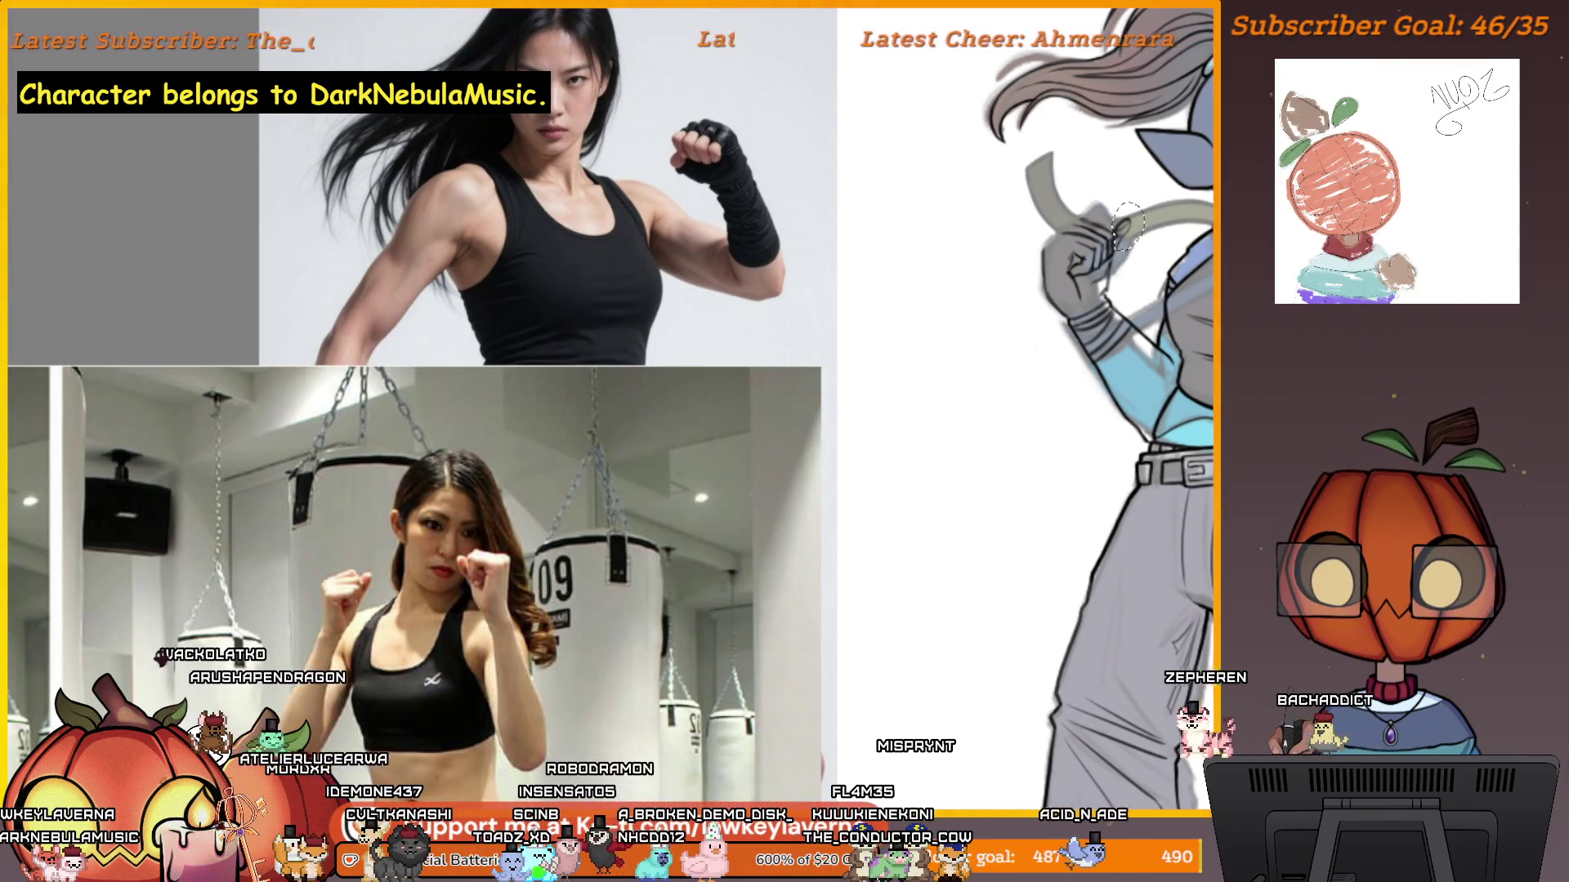
pyautogui.moveTo(1130, 235); pyautogui.dragTo(1128, 244)
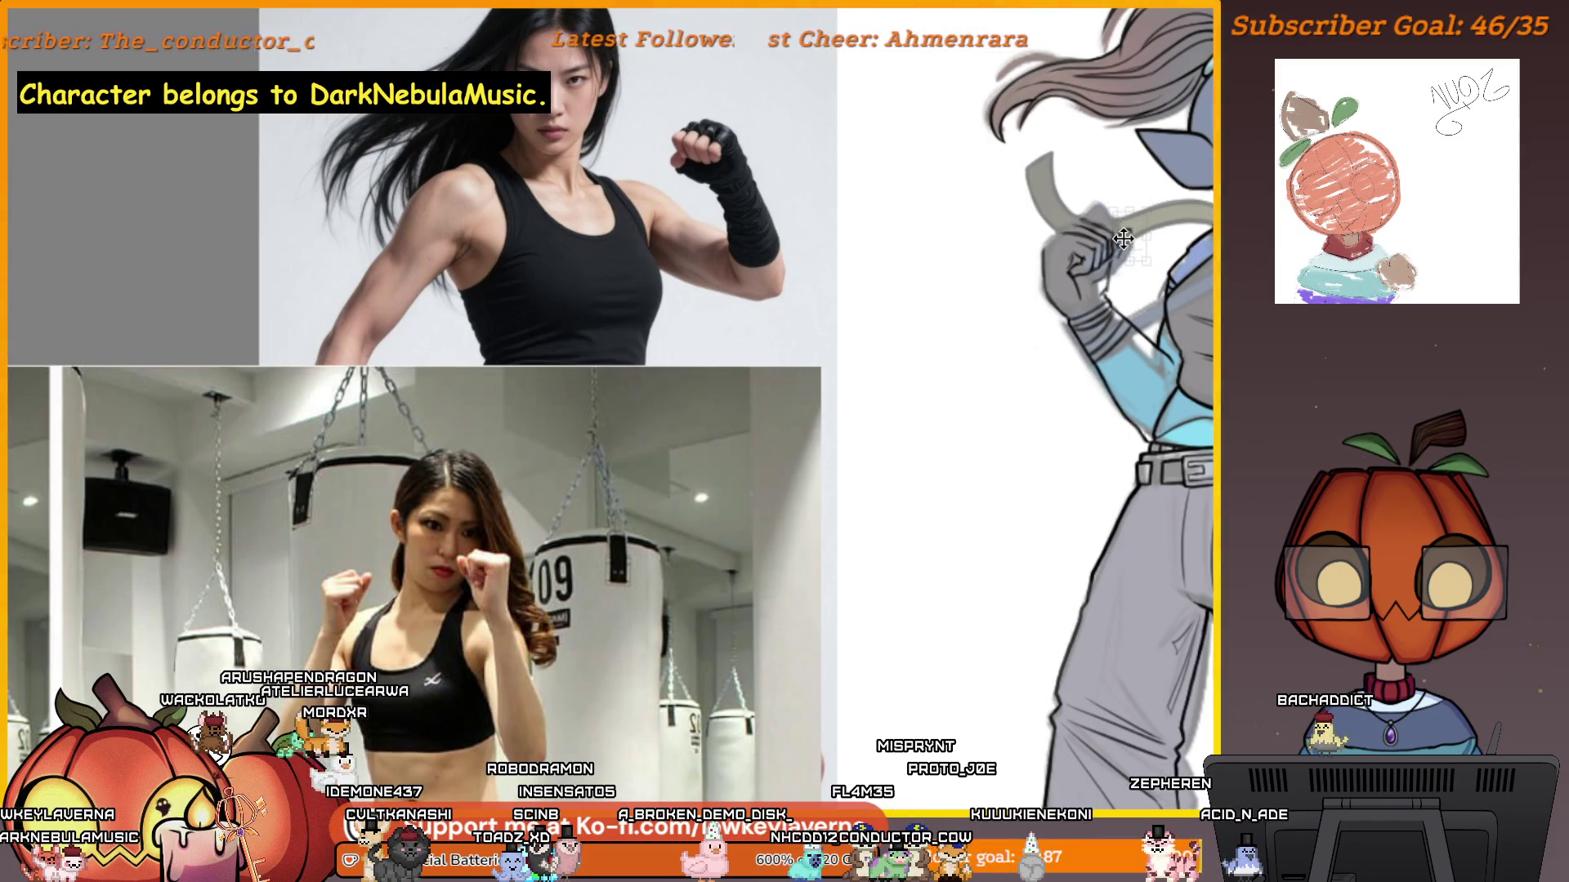
pyautogui.press('Return')
pyautogui.hotkey('ctrl', 'd')
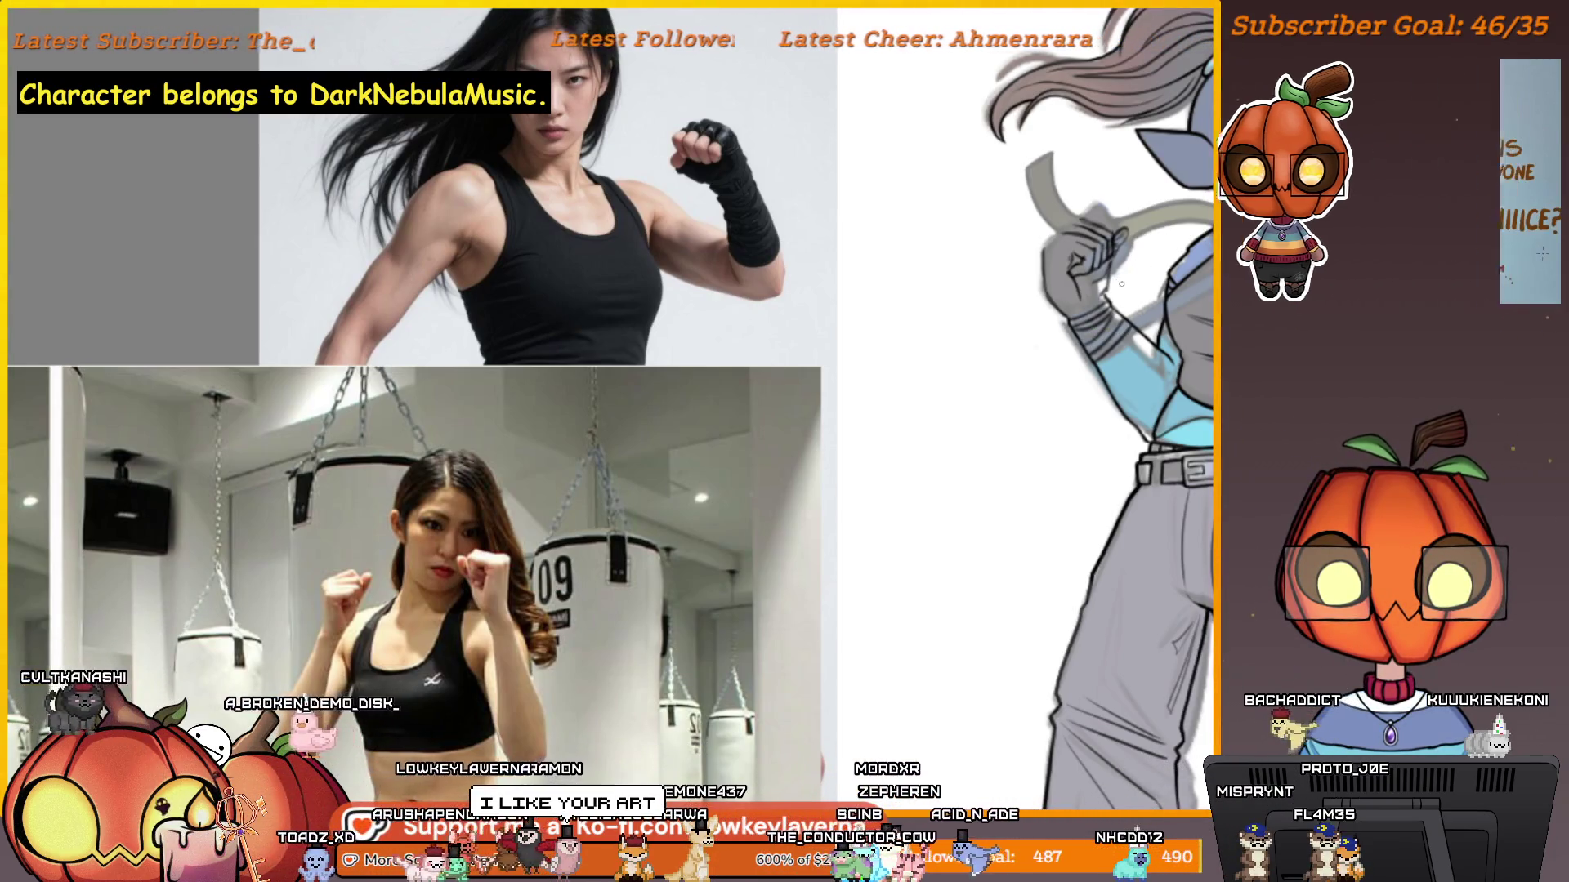
pyautogui.moveTo(1108, 280); pyautogui.dragTo(1145, 250)
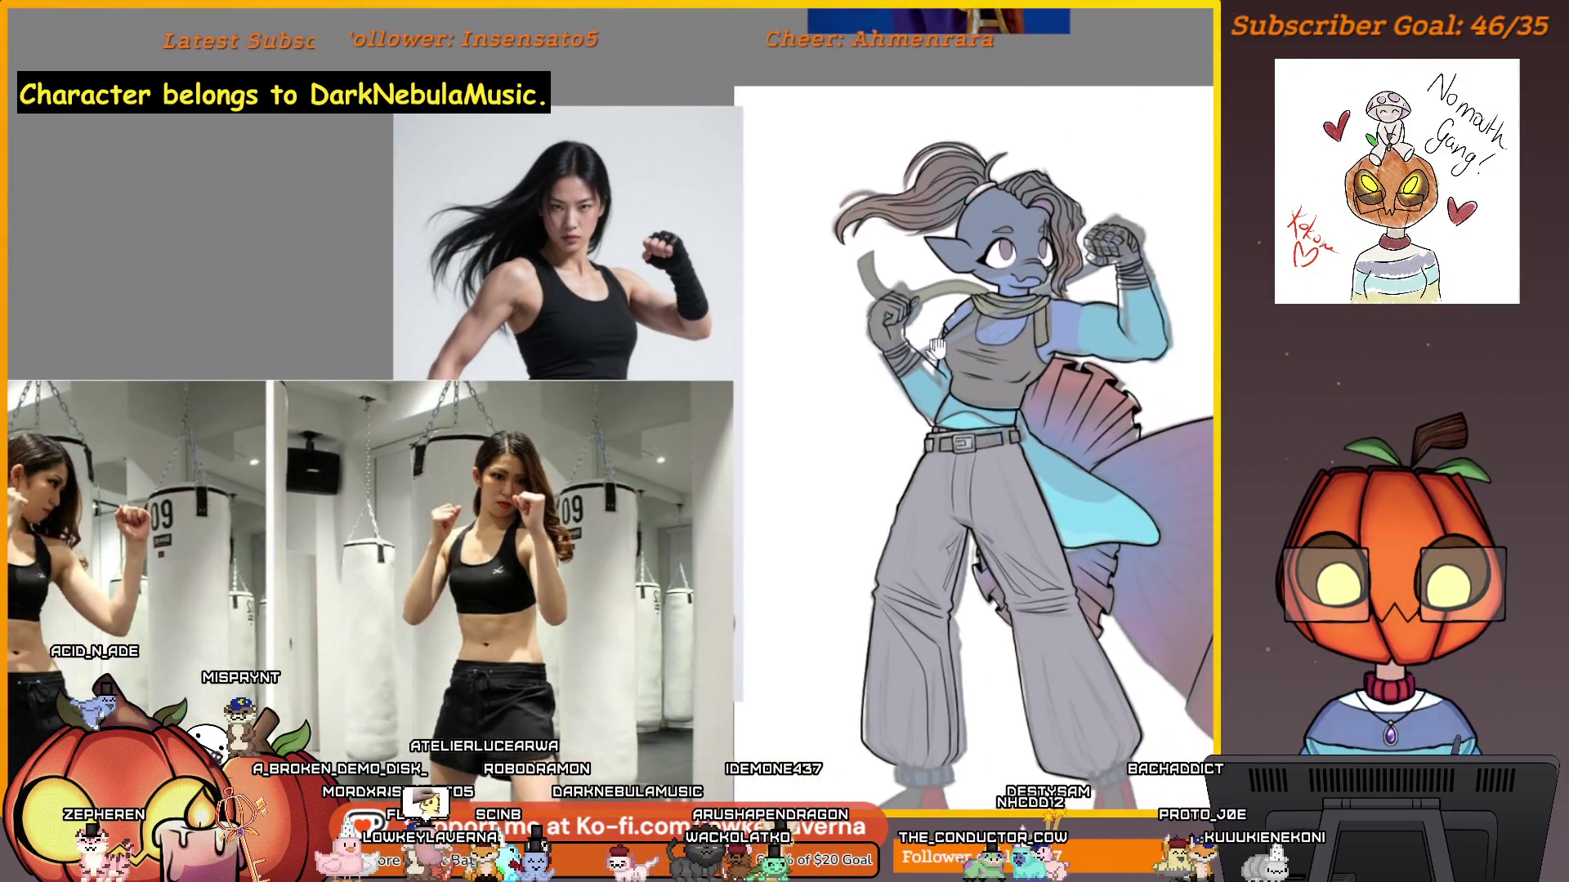
# Mirror the canvas view and frame the character.
pyautogui.press('m')
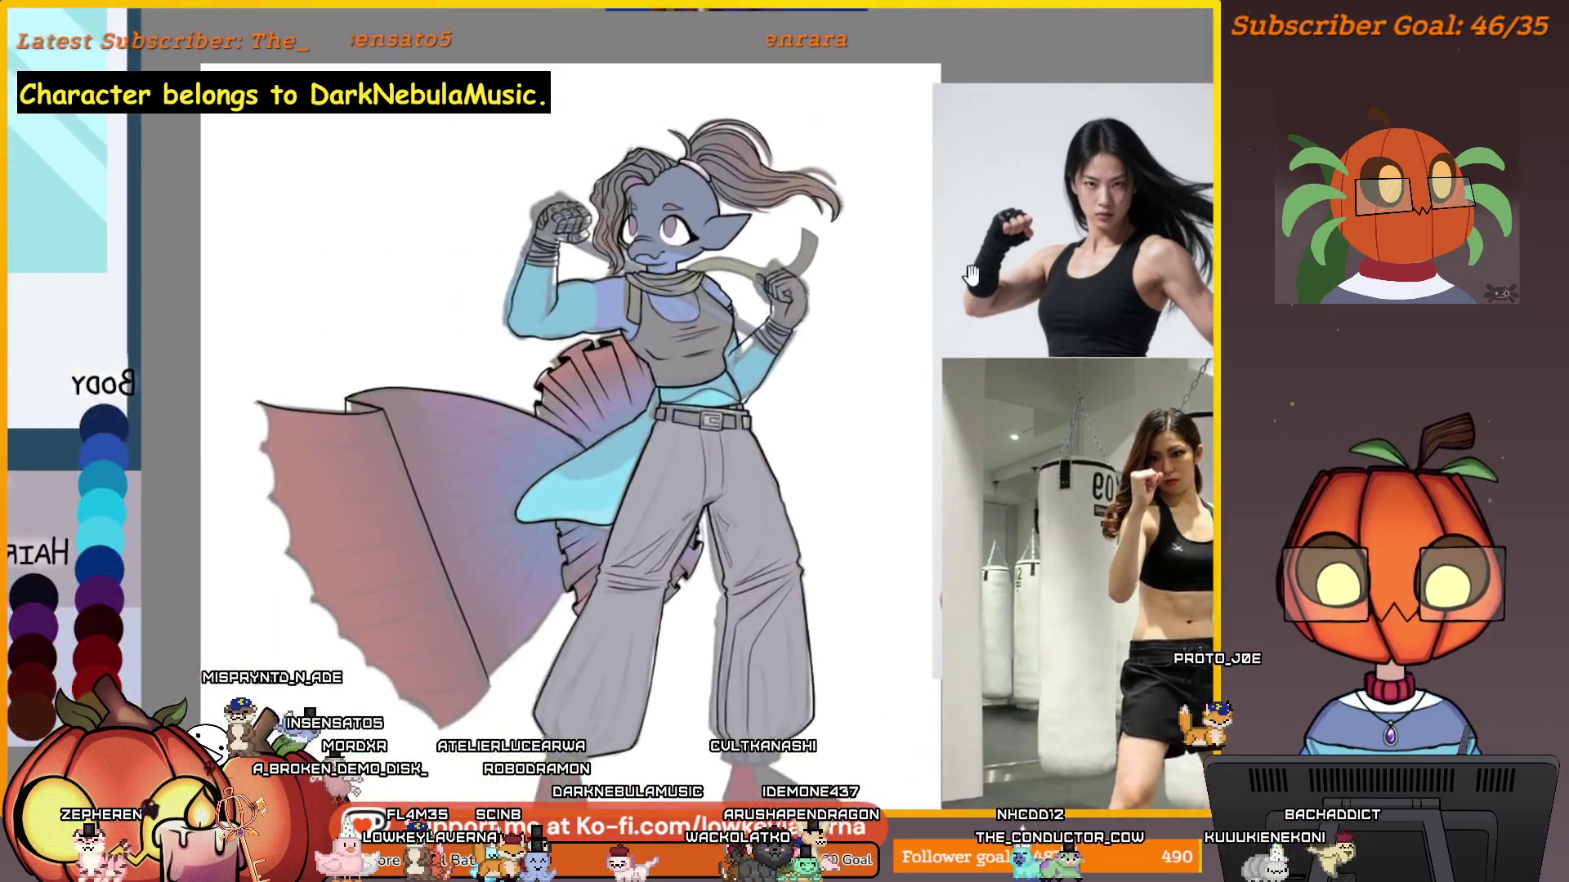
pyautogui.moveTo(903, 291); pyautogui.dragTo(967, 303)
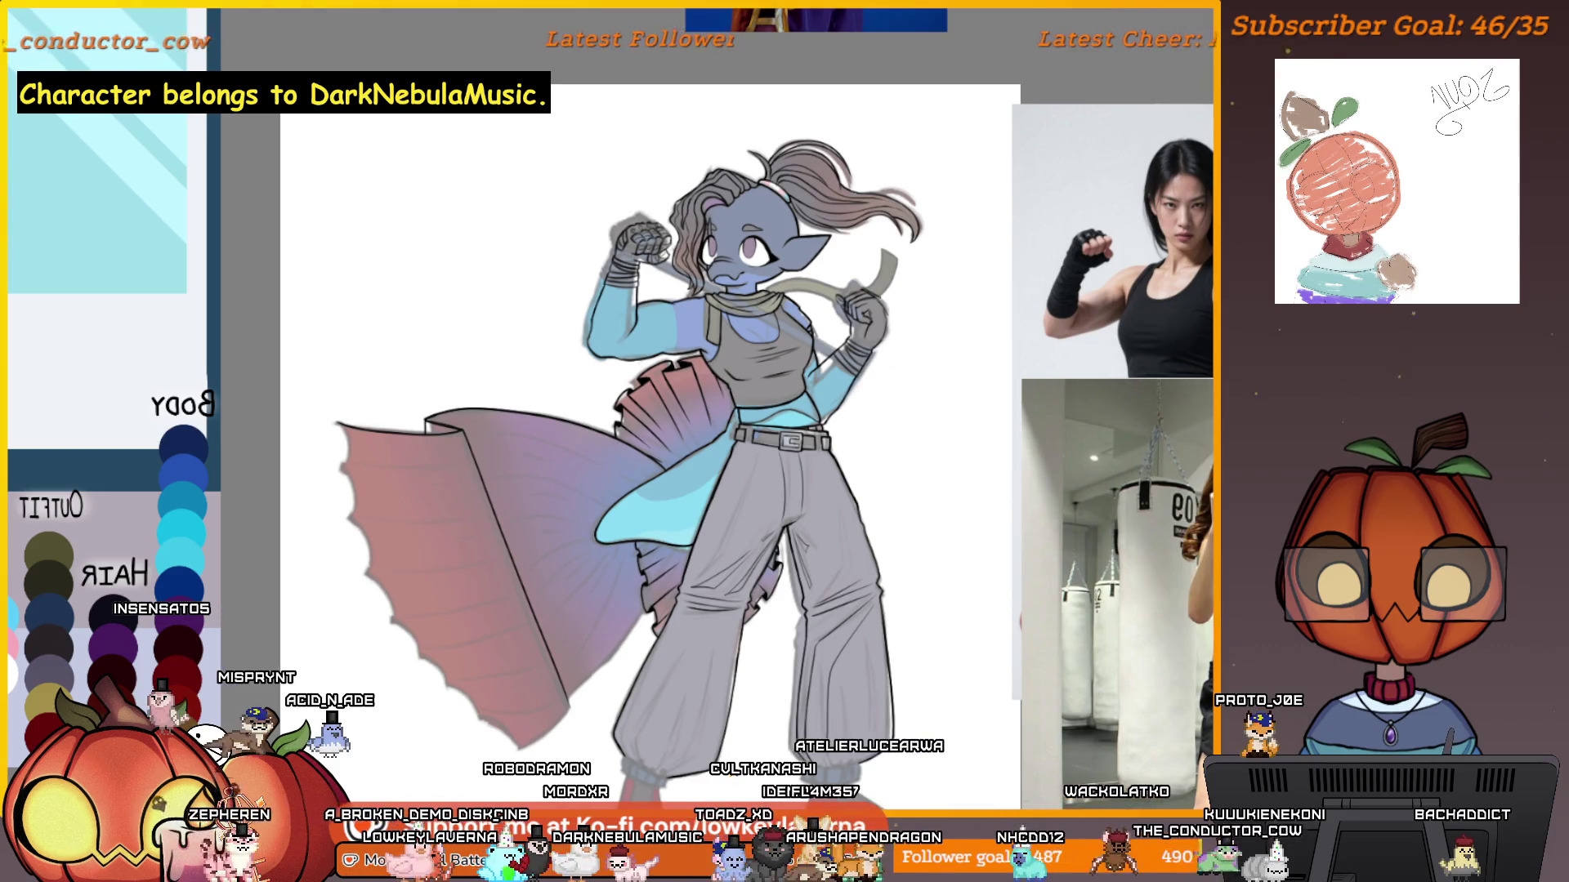
pyautogui.scroll(5, 971, 336)
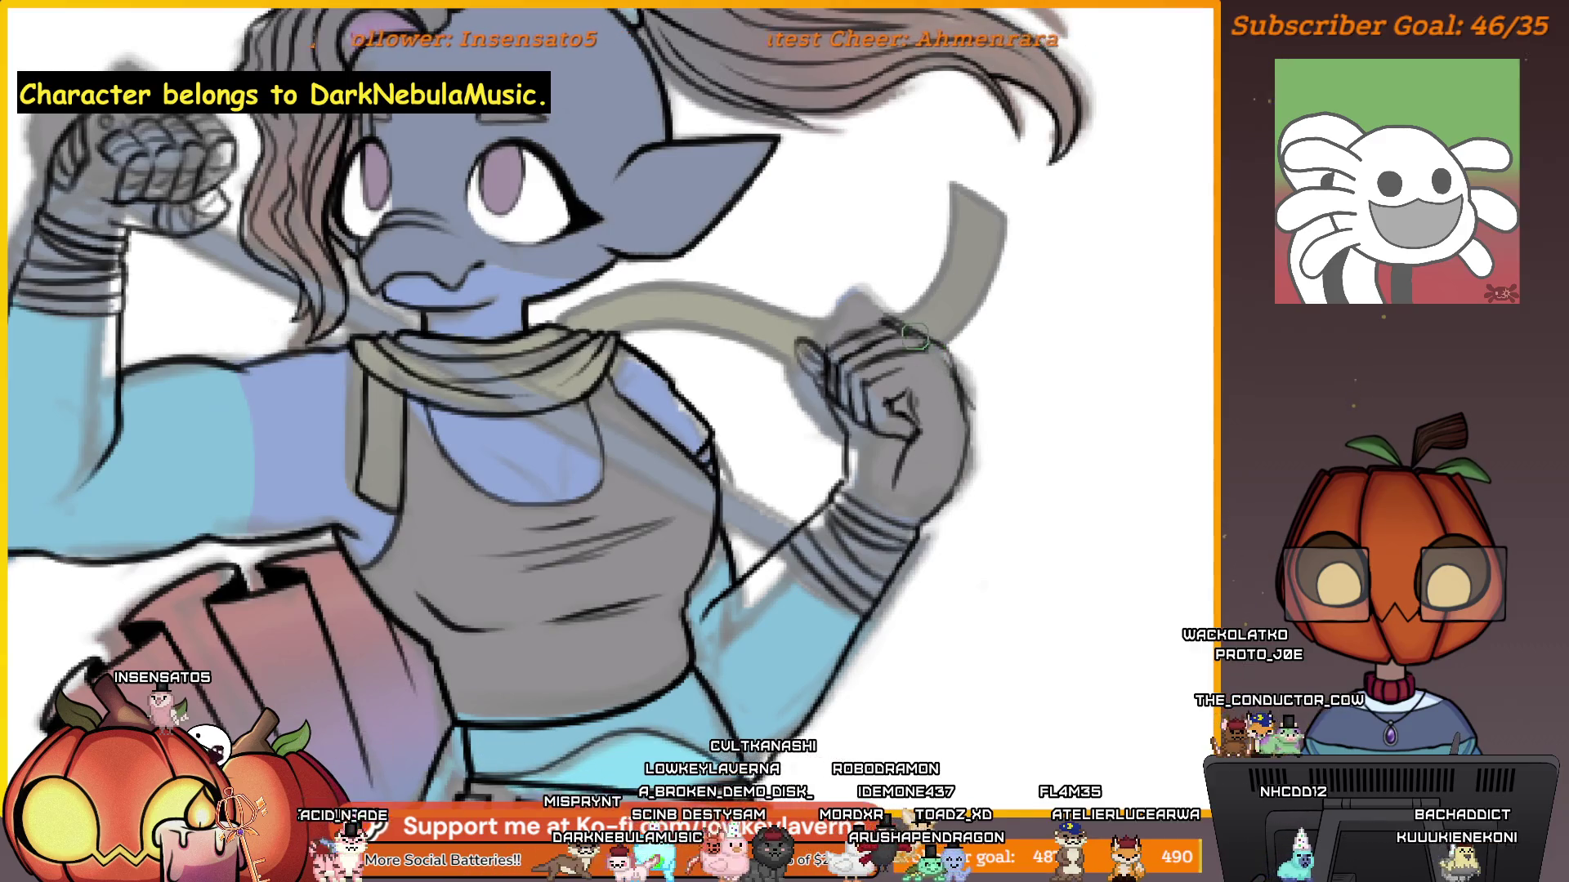
# Widen the gripping hand slightly, then pan so the character sits beside the references.
pyautogui.press(']')
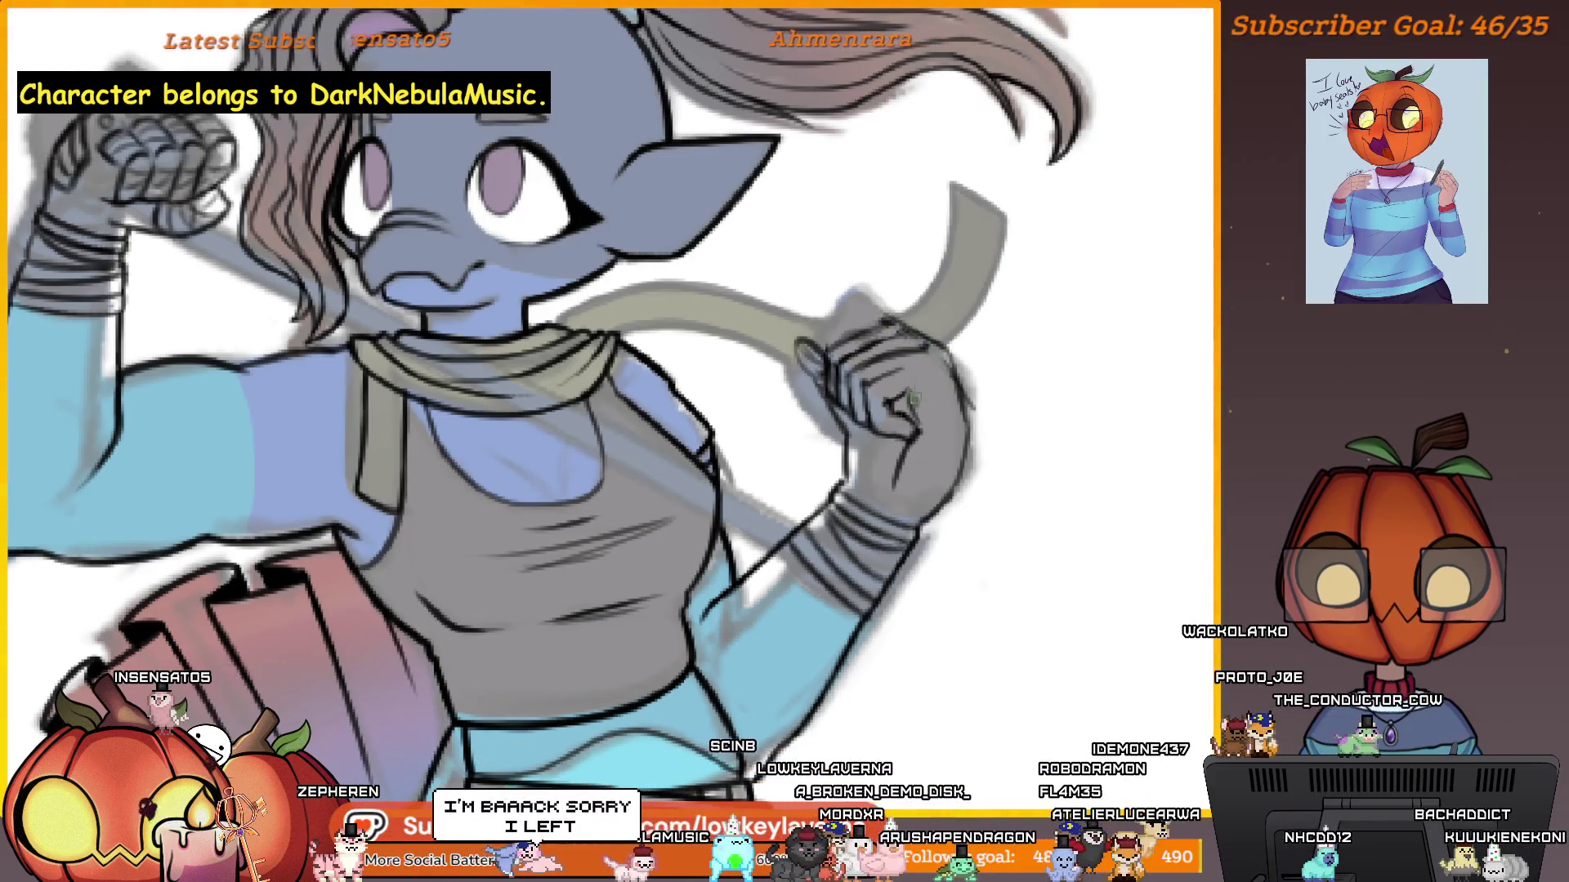
pyautogui.scroll(-4, 906, 408)
pyautogui.scroll(1, 905, 409)
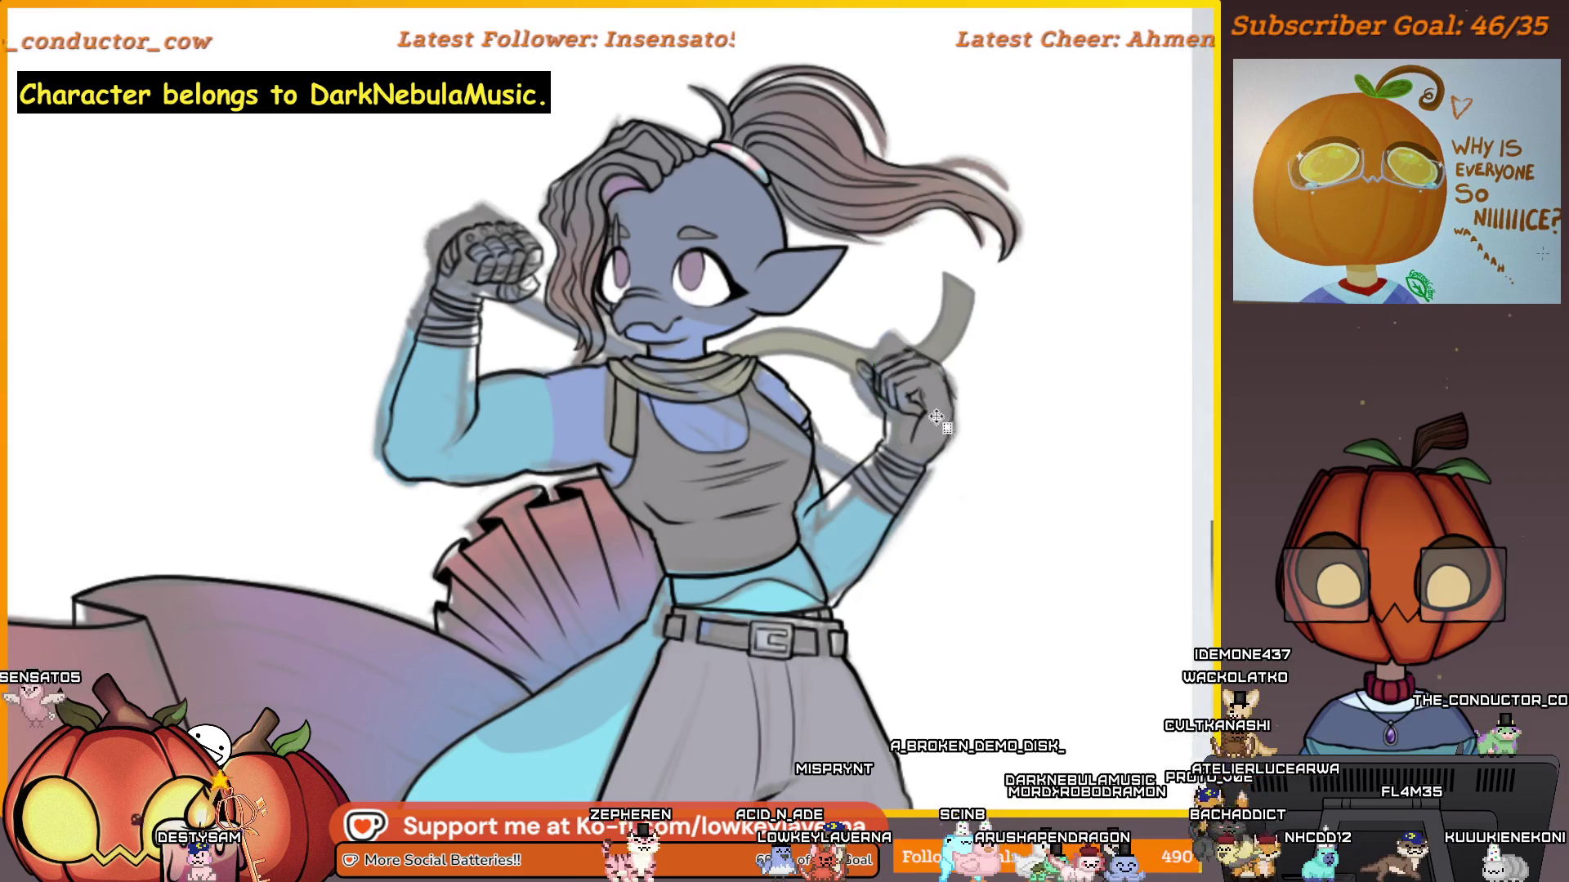
pyautogui.moveTo(956, 403); pyautogui.dragTo(969, 404)
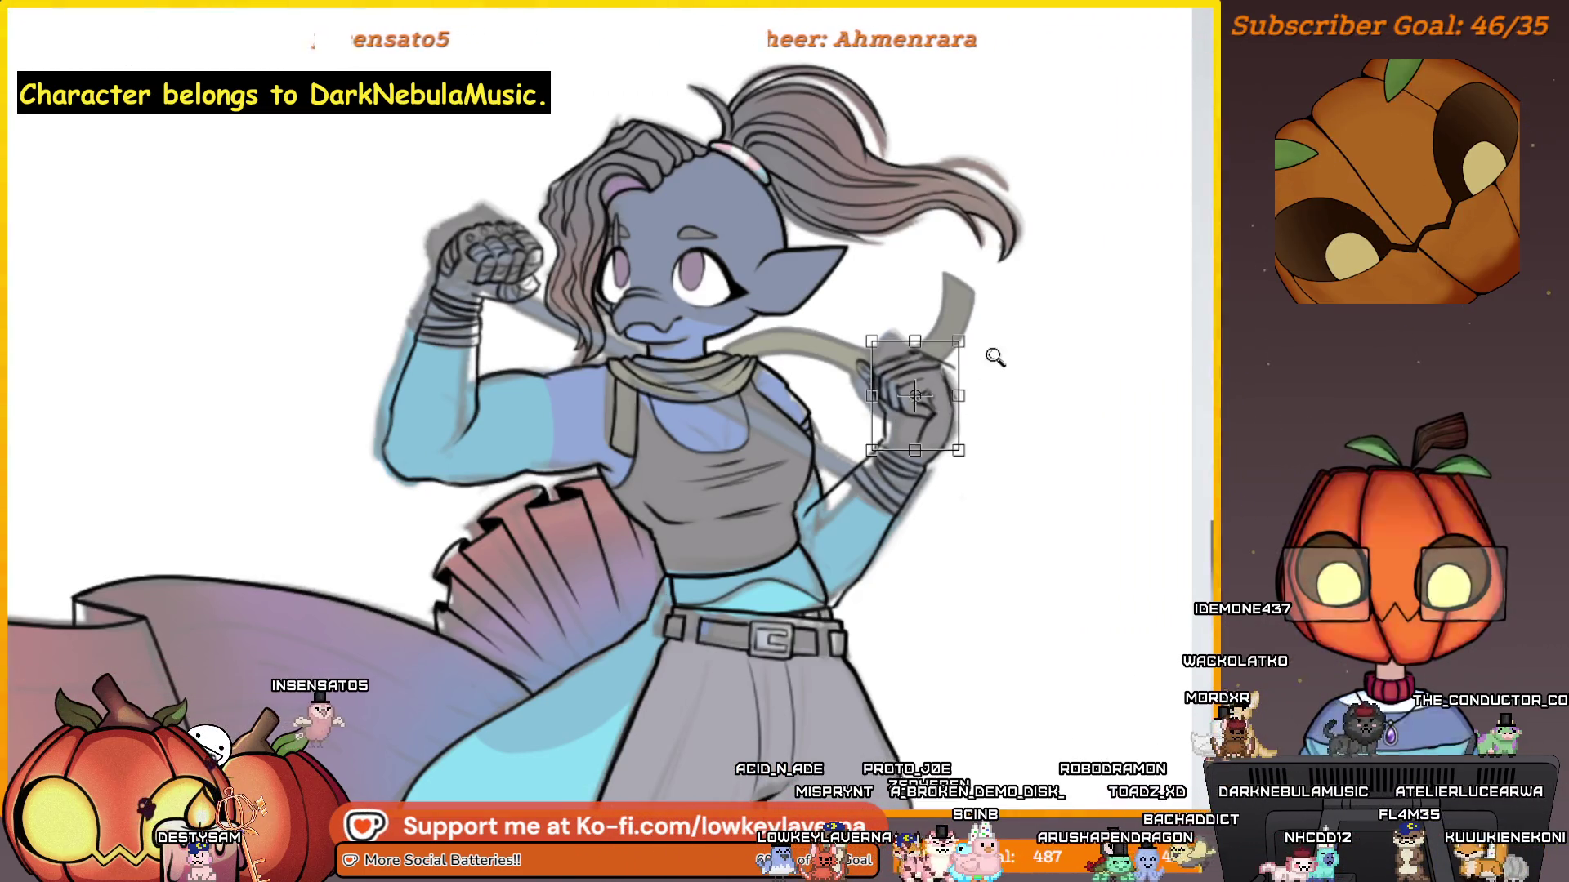
pyautogui.scroll(-2, 956, 404)
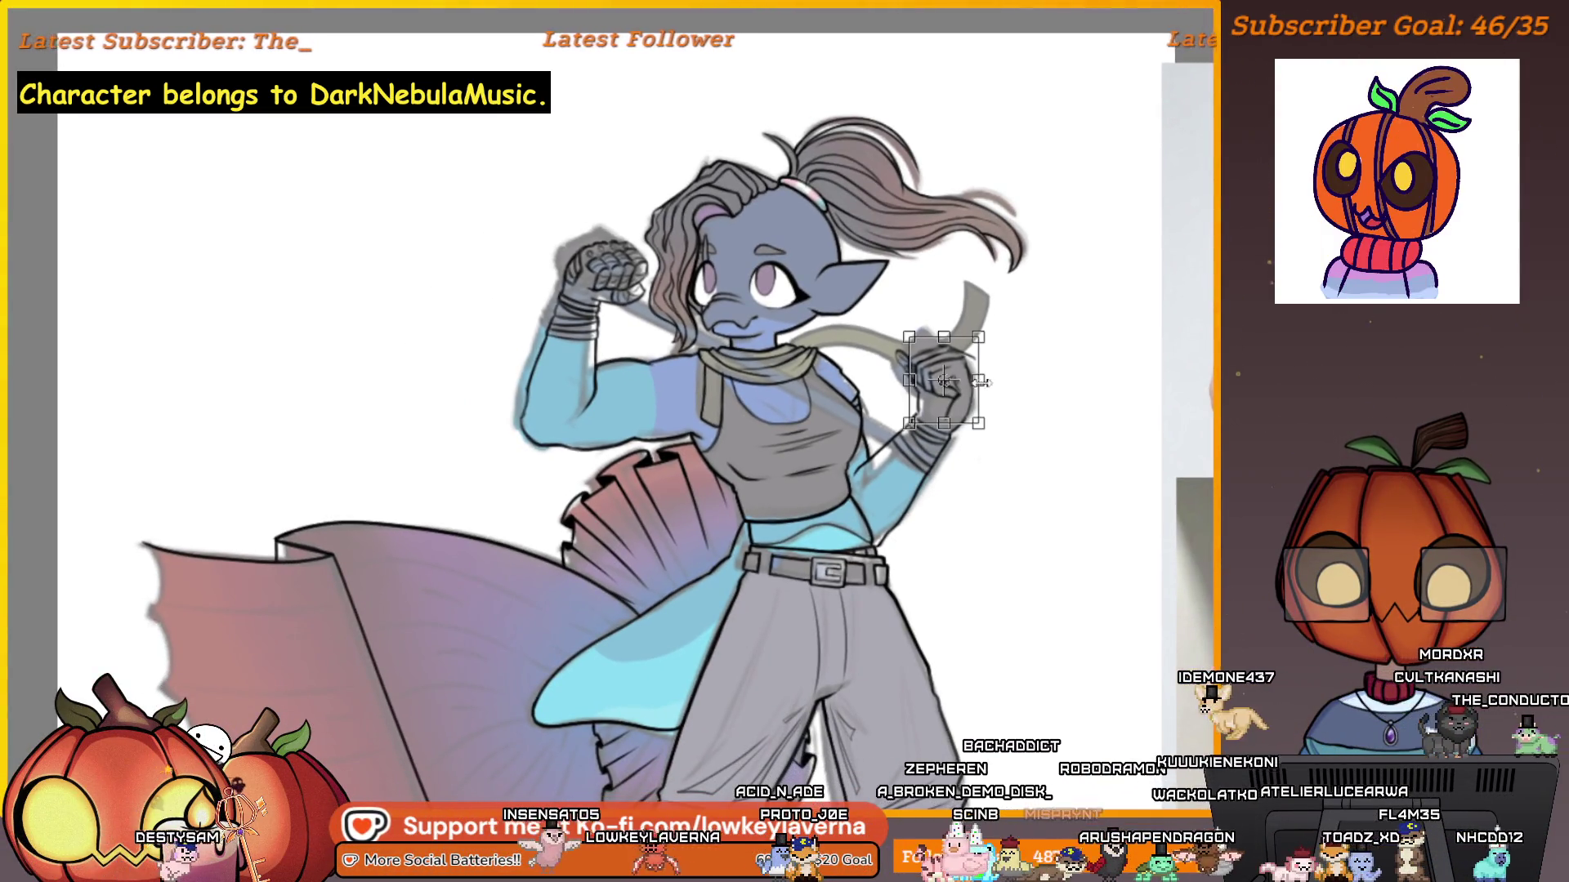
pyautogui.scroll(-2, 1054, 501)
pyautogui.moveTo(1073, 561); pyautogui.dragTo(554, 529)
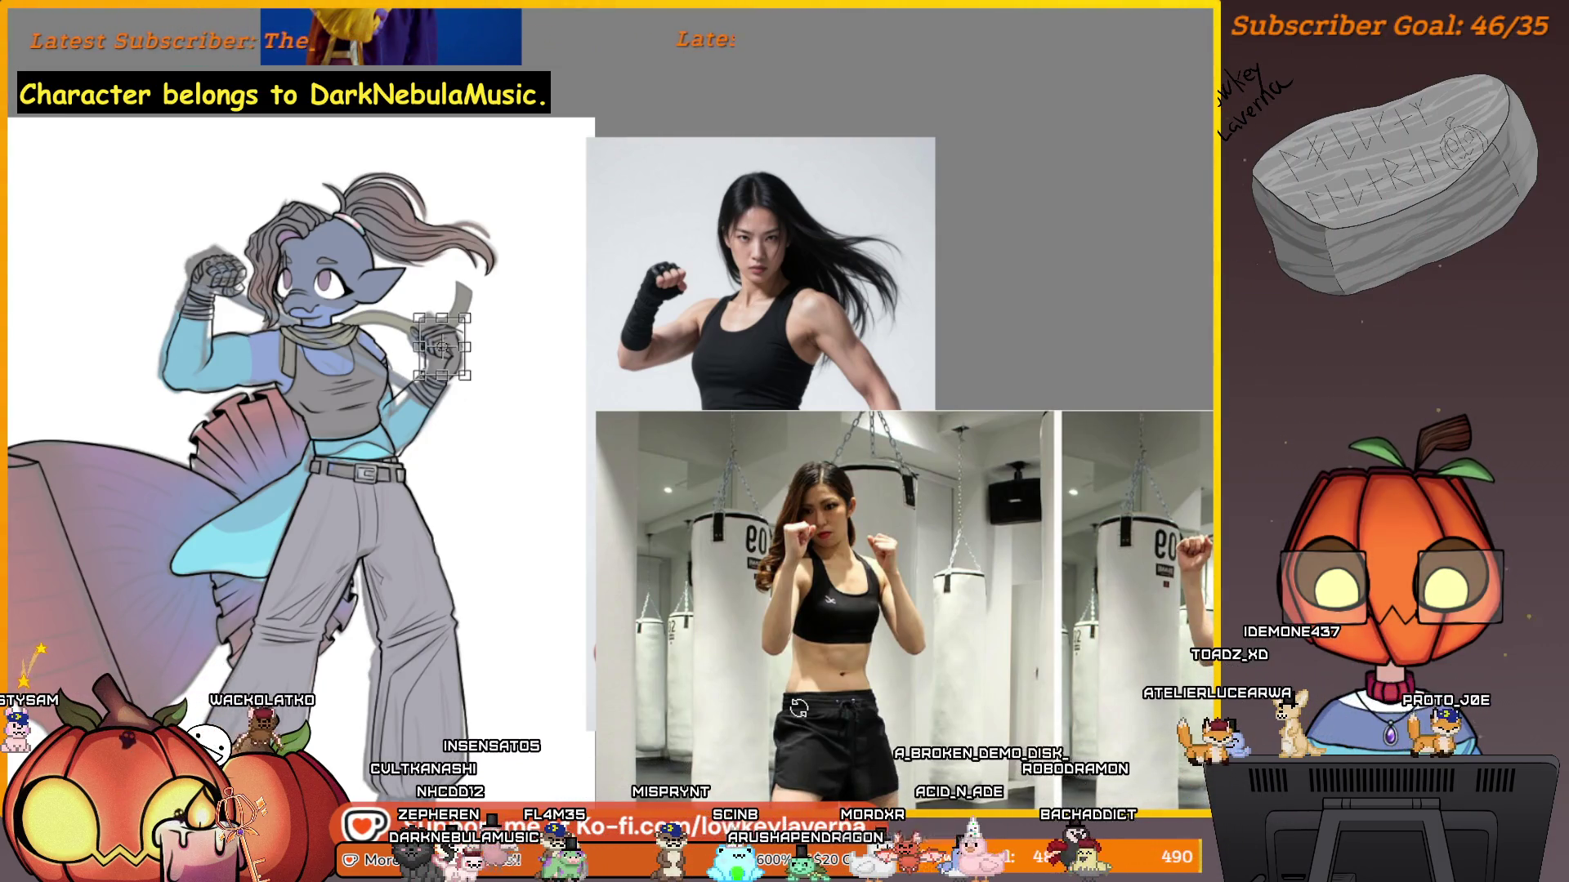
# Bring the drawing back to the front and apply the resized hand's transform.
pyautogui.press('Return')
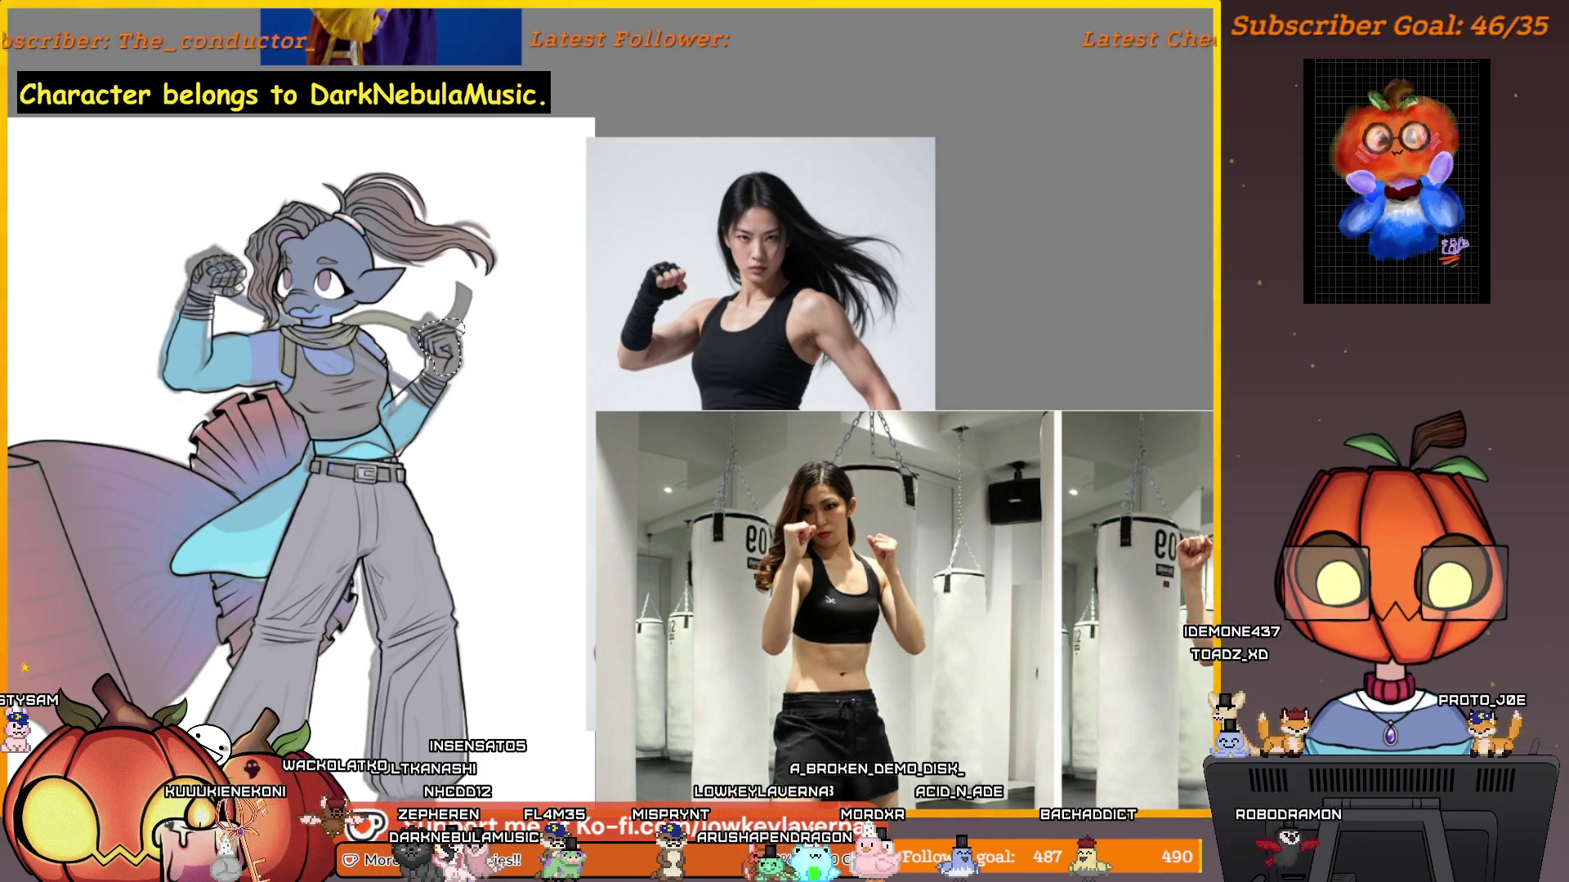
pyautogui.click(560, 448)
pyautogui.hotkey('ctrl', 't')
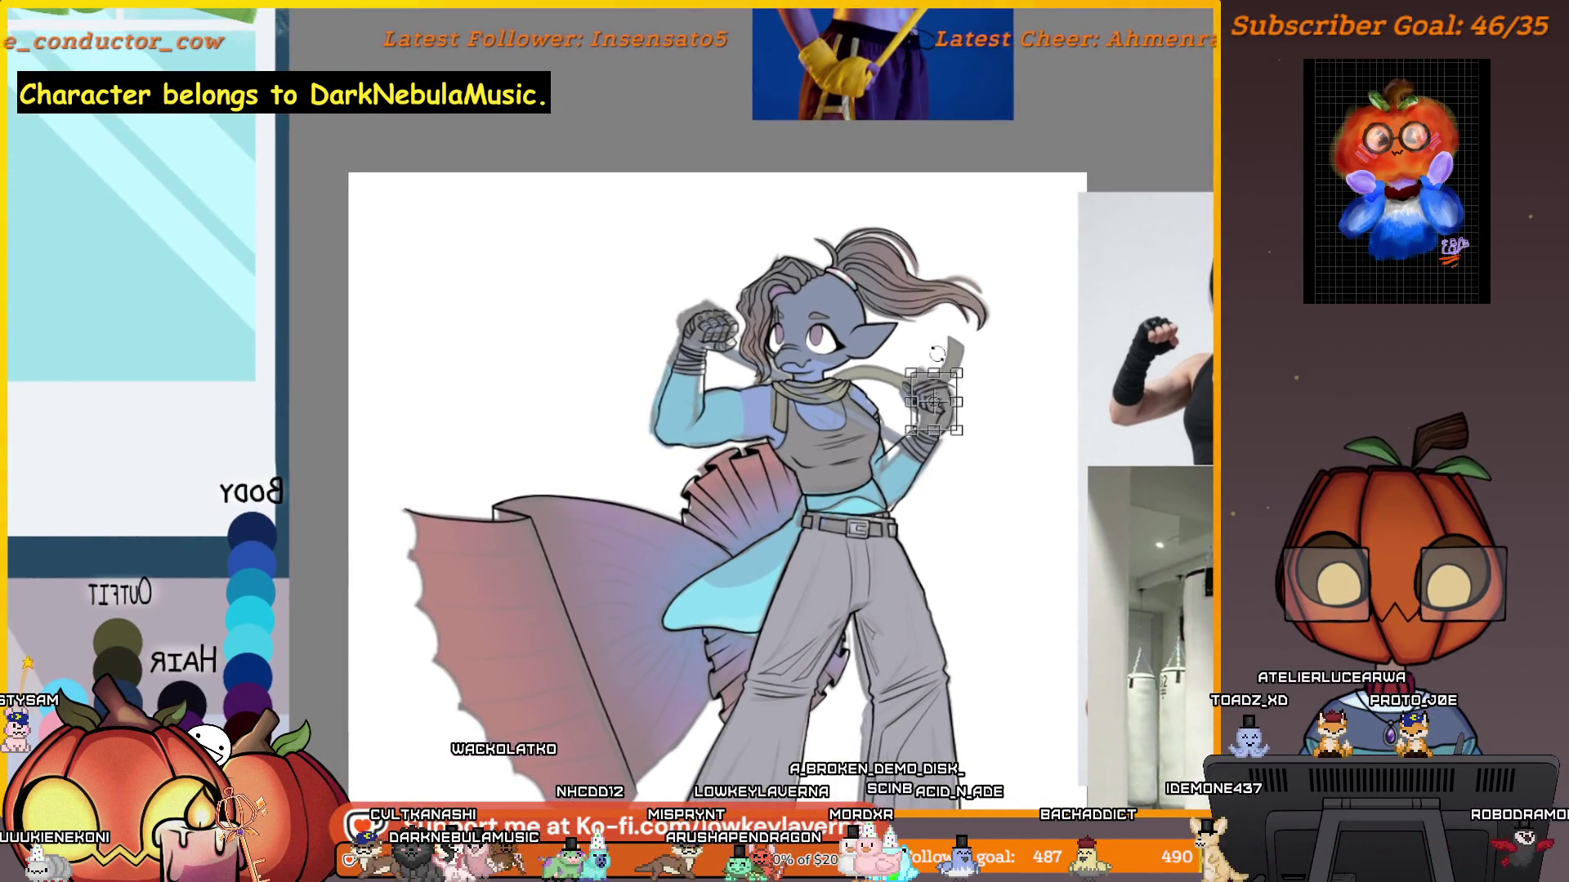
pyautogui.scroll(3, 1000, 413)
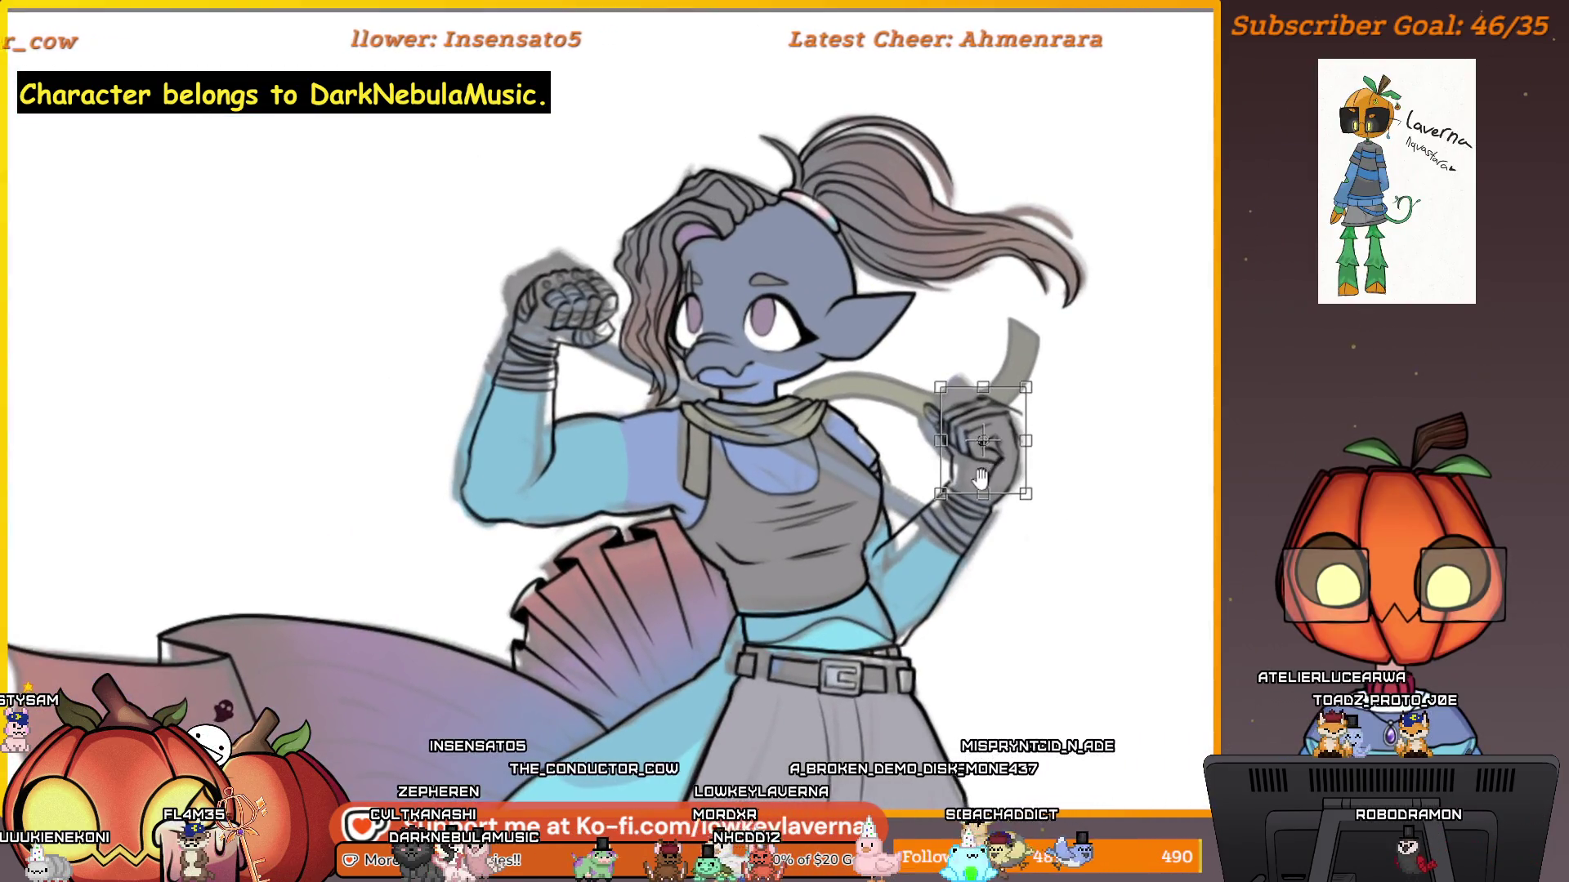
pyautogui.scroll(2, 1013, 466)
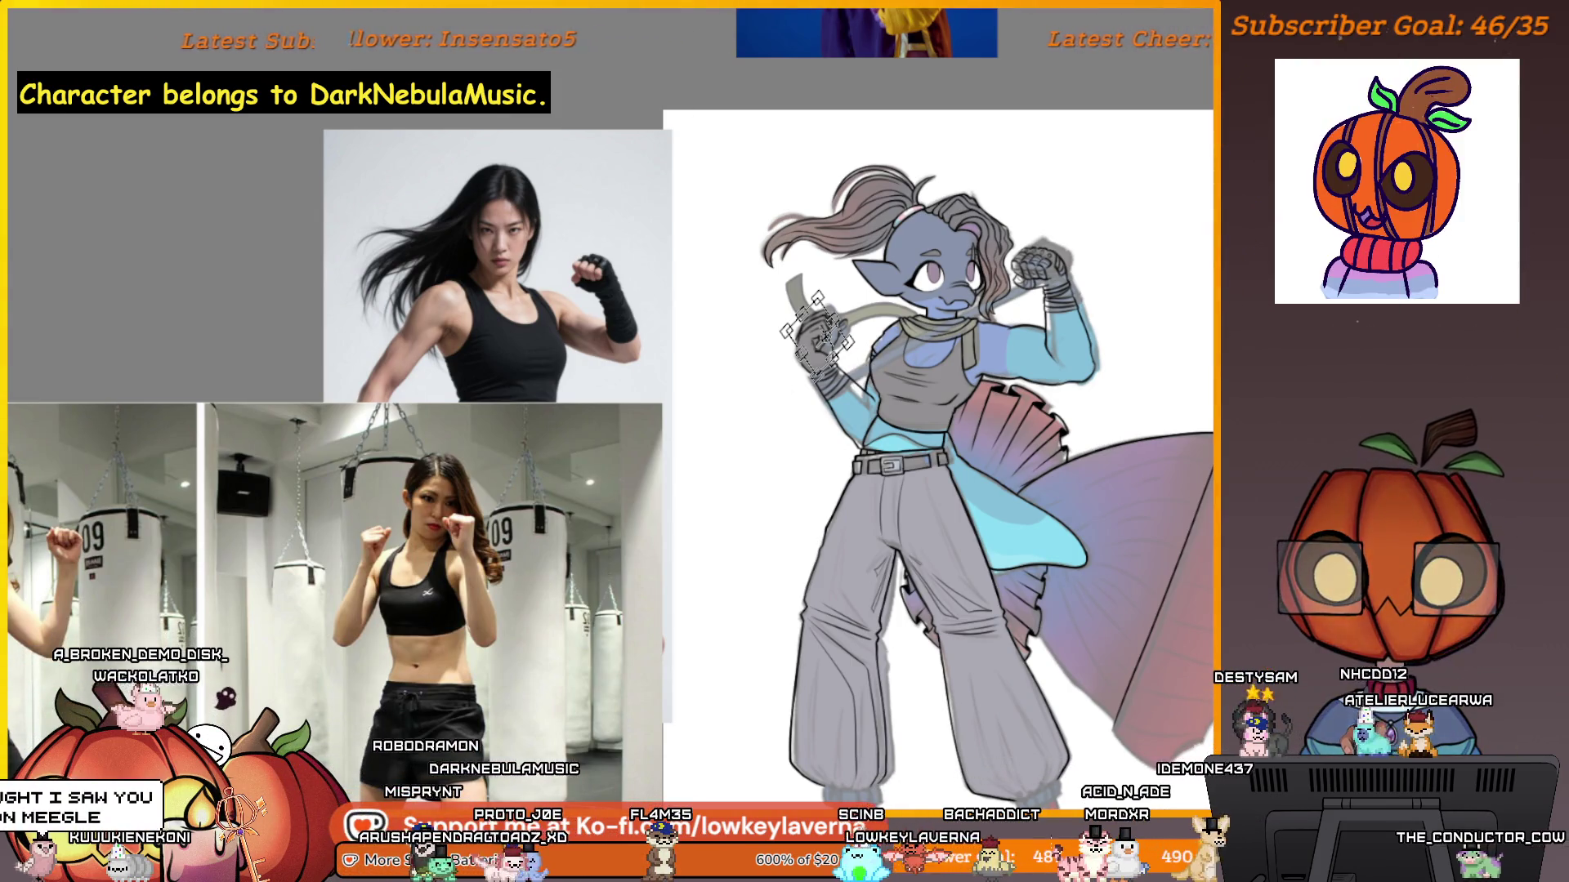
pyautogui.press('Return')
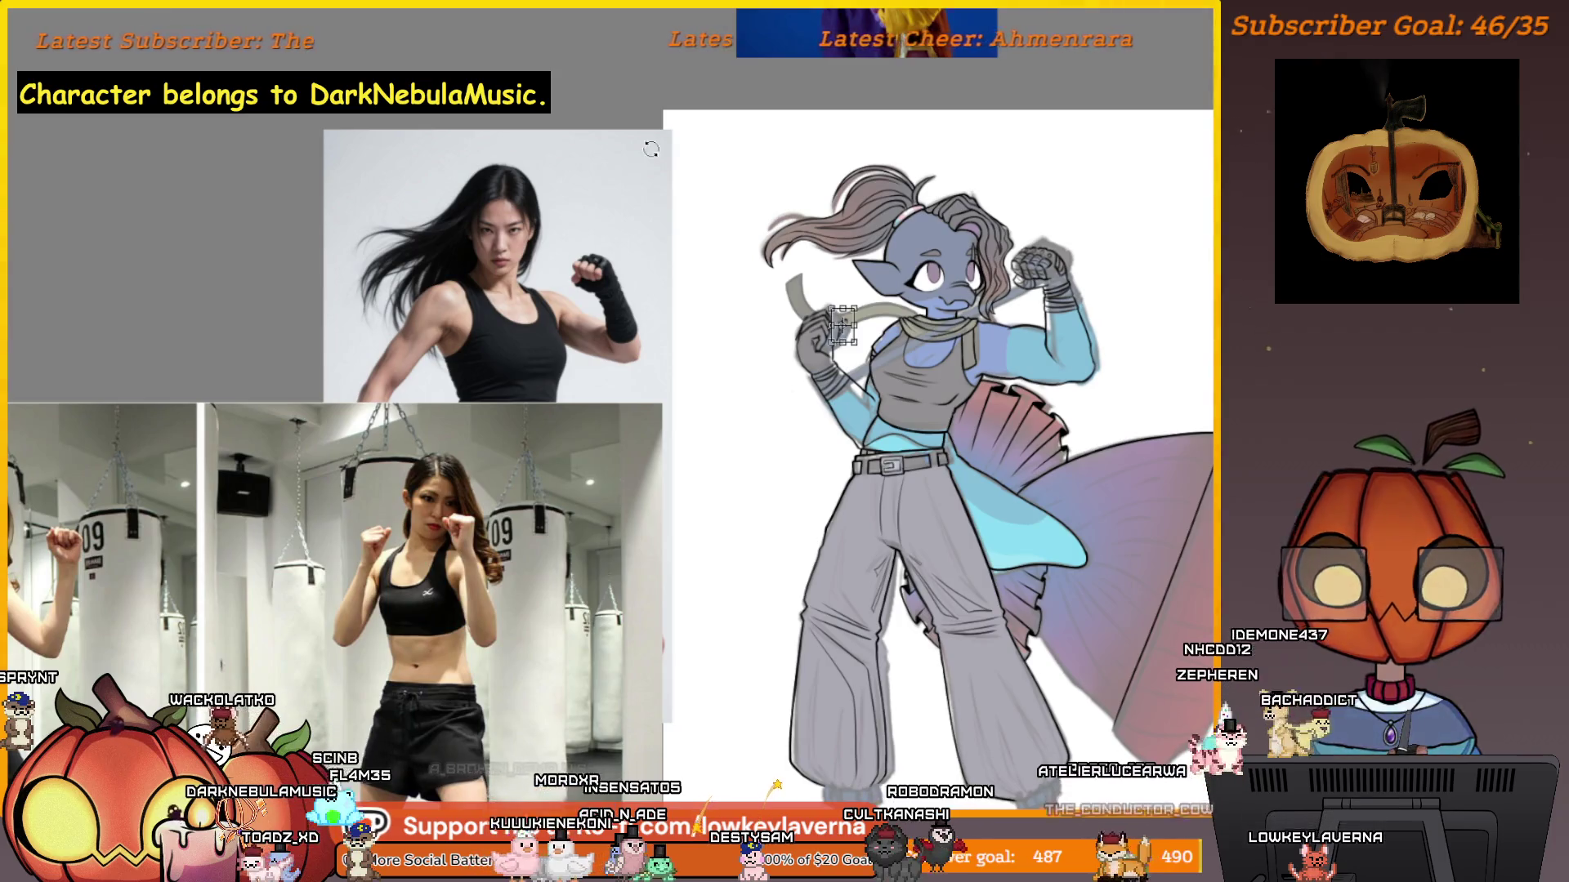
# Zoom in and out on the drawing to compare the hand with the boxing references.
pyautogui.click(845, 318)
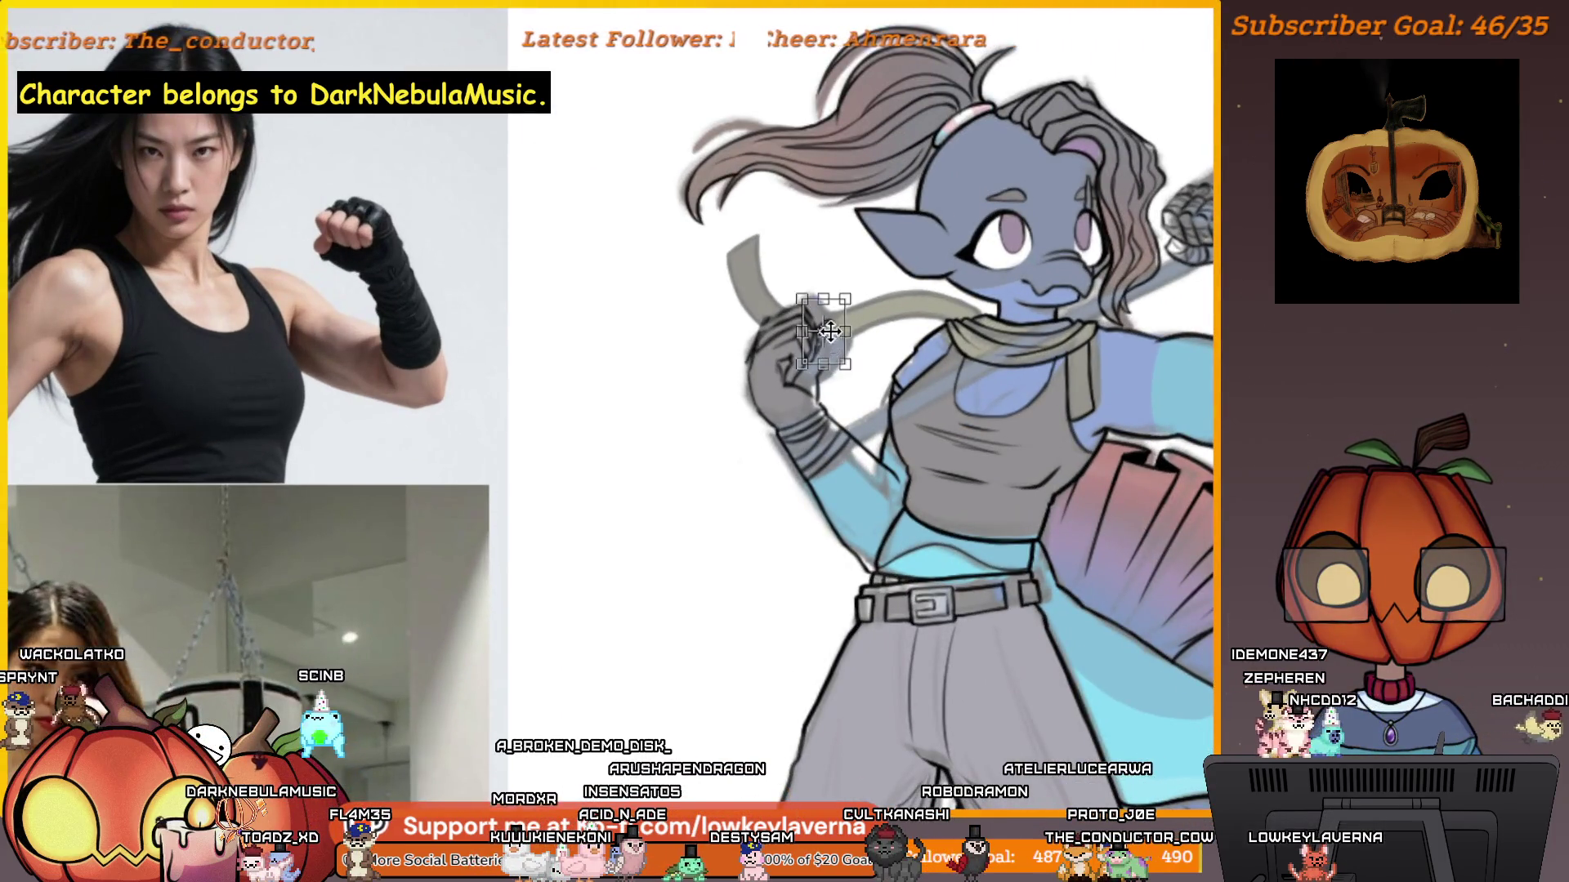
pyautogui.scroll(-2, 874, 300)
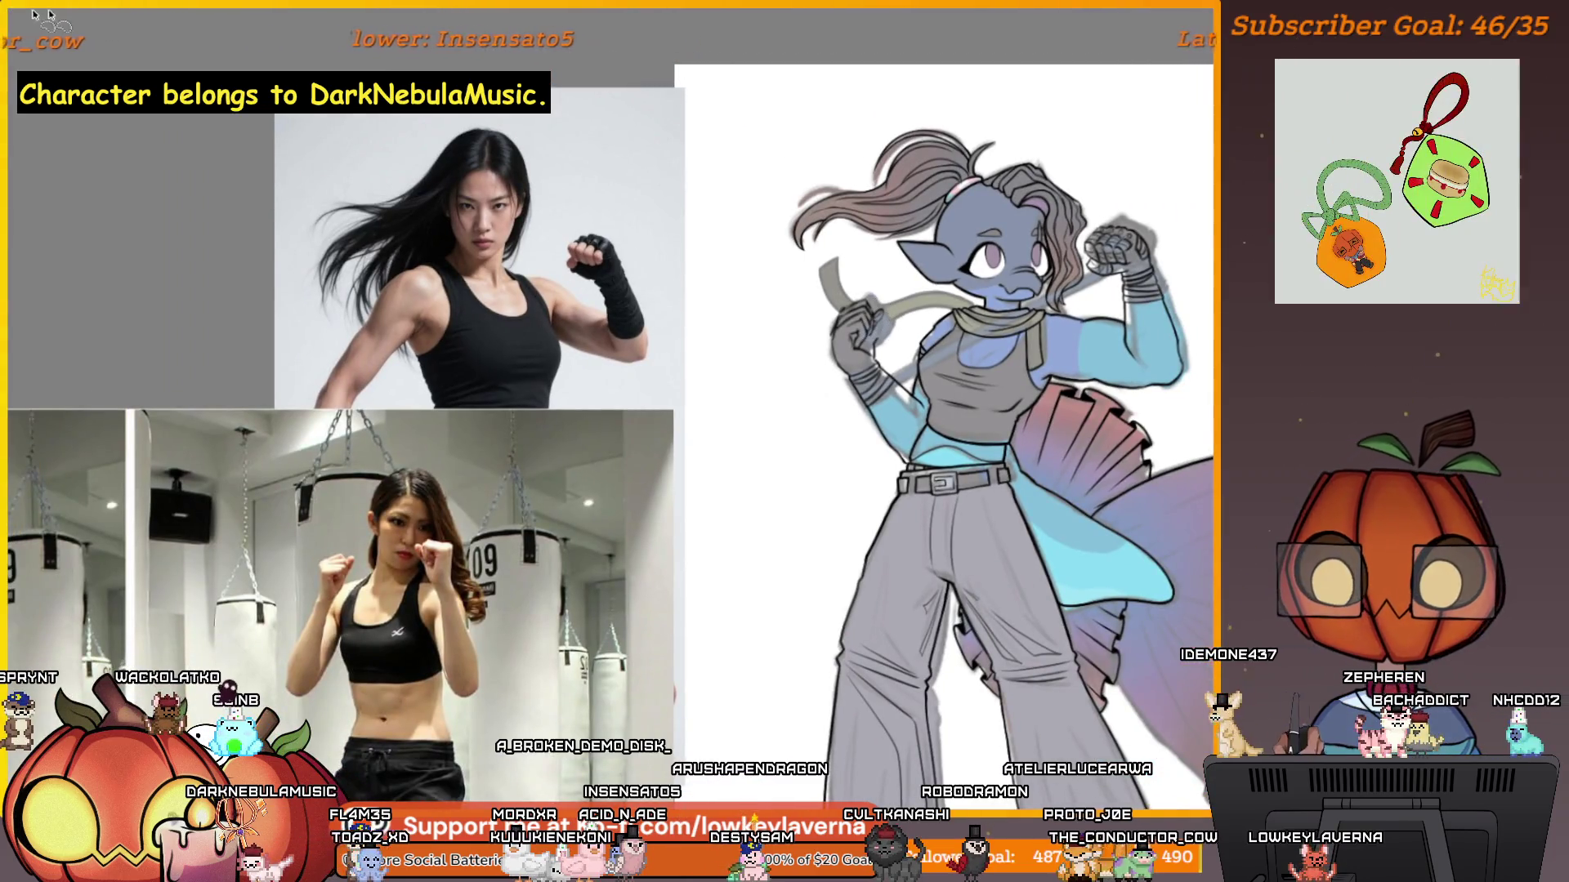
pyautogui.scroll(3, 858, 319)
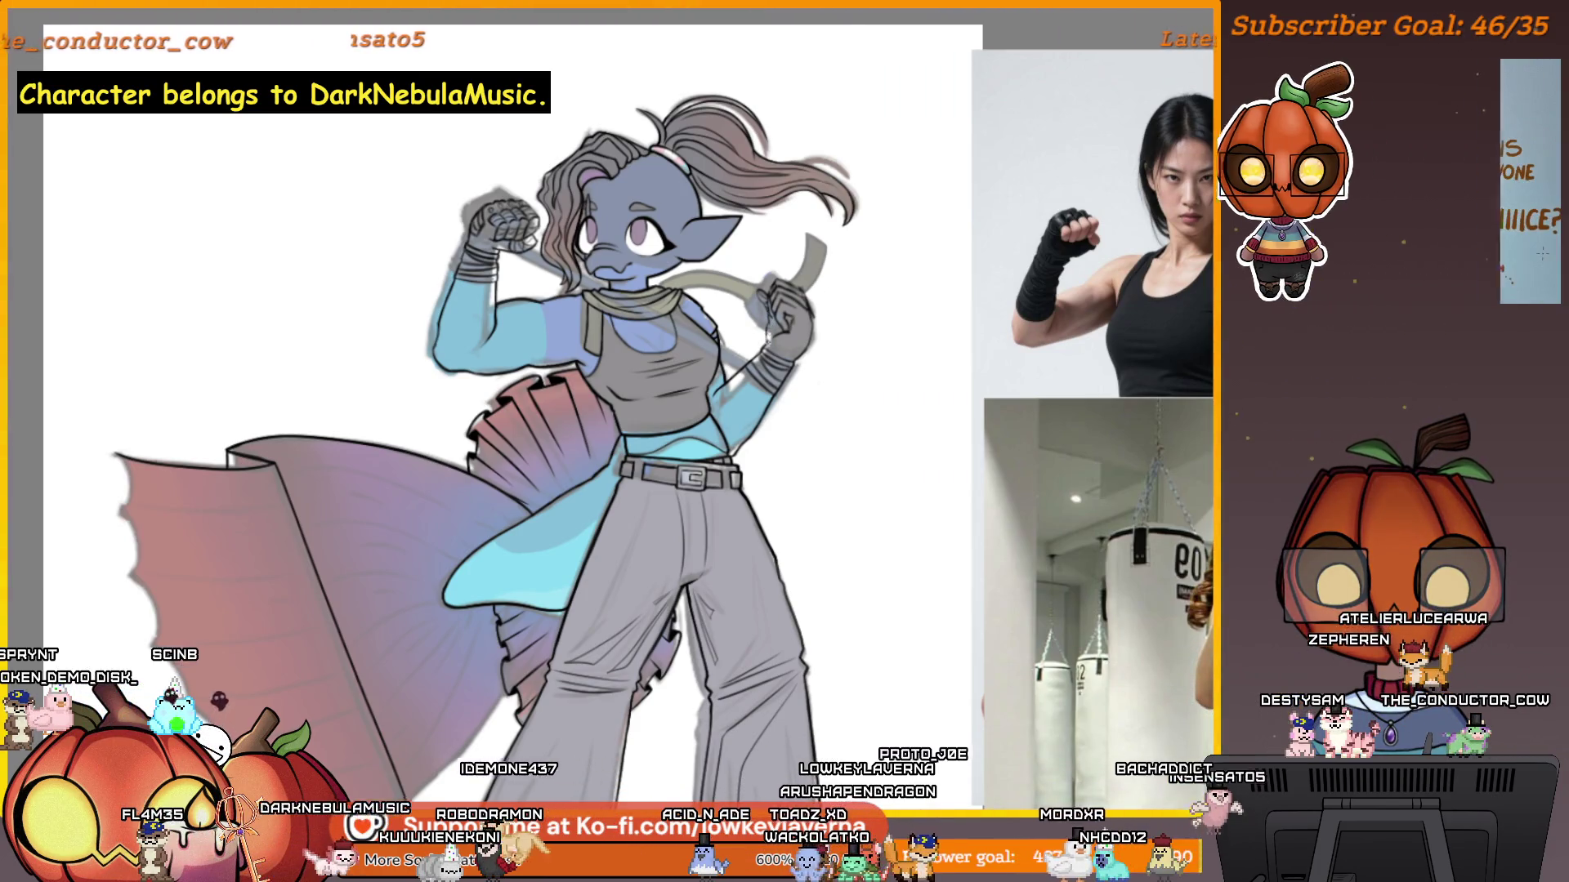
# Zoom and pan the view to centre the fighter's torso and gripping hand.
pyautogui.moveTo(899, 379); pyautogui.dragTo(1041, 453)
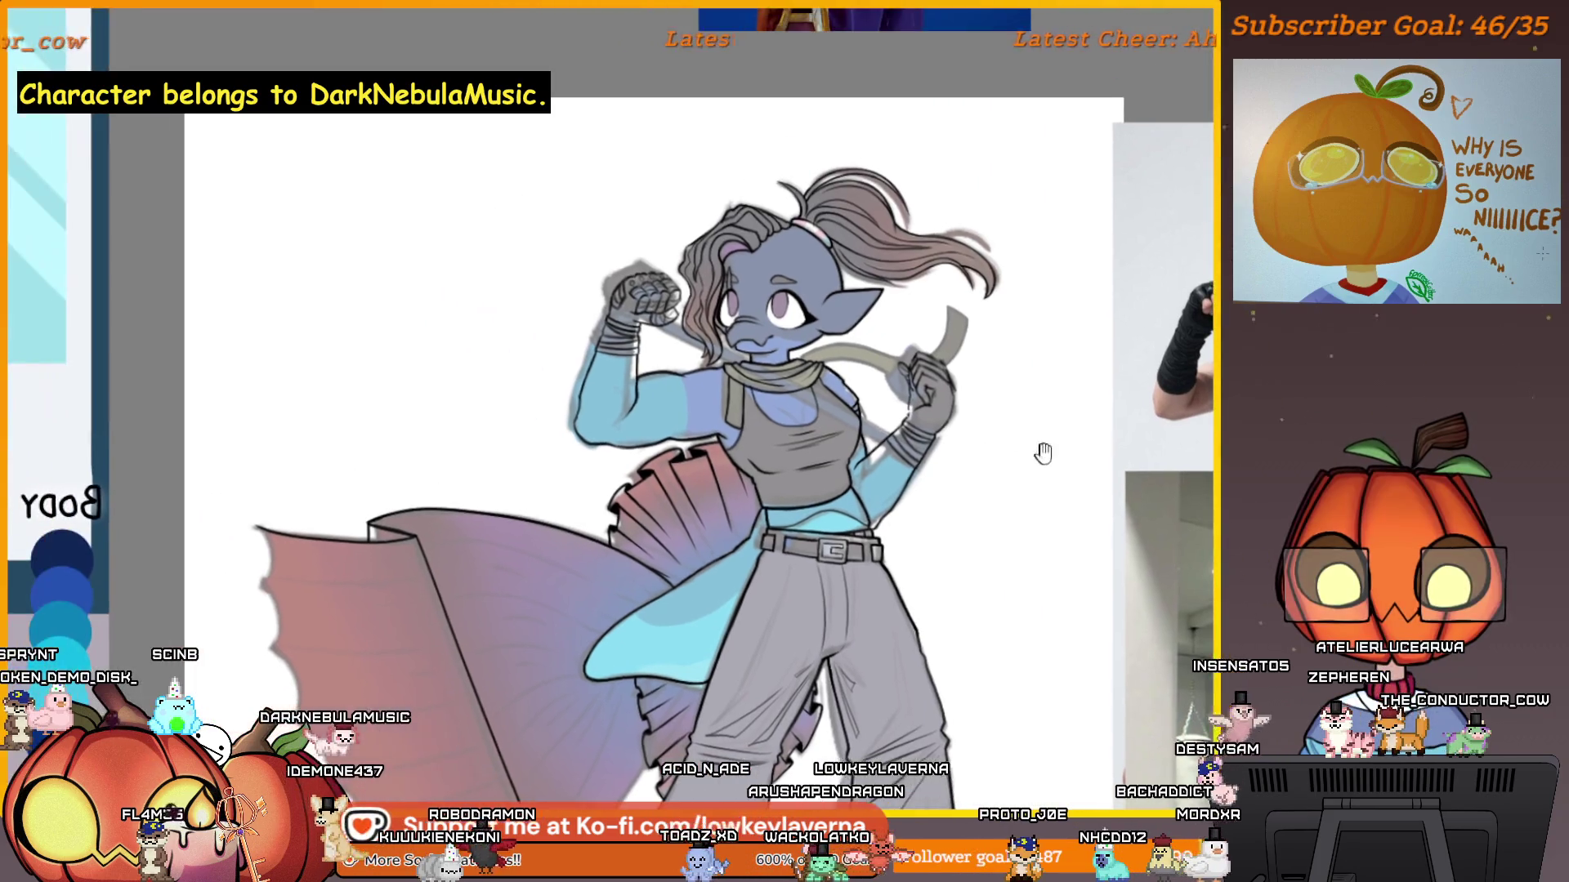
pyautogui.scroll(3, 1023, 354)
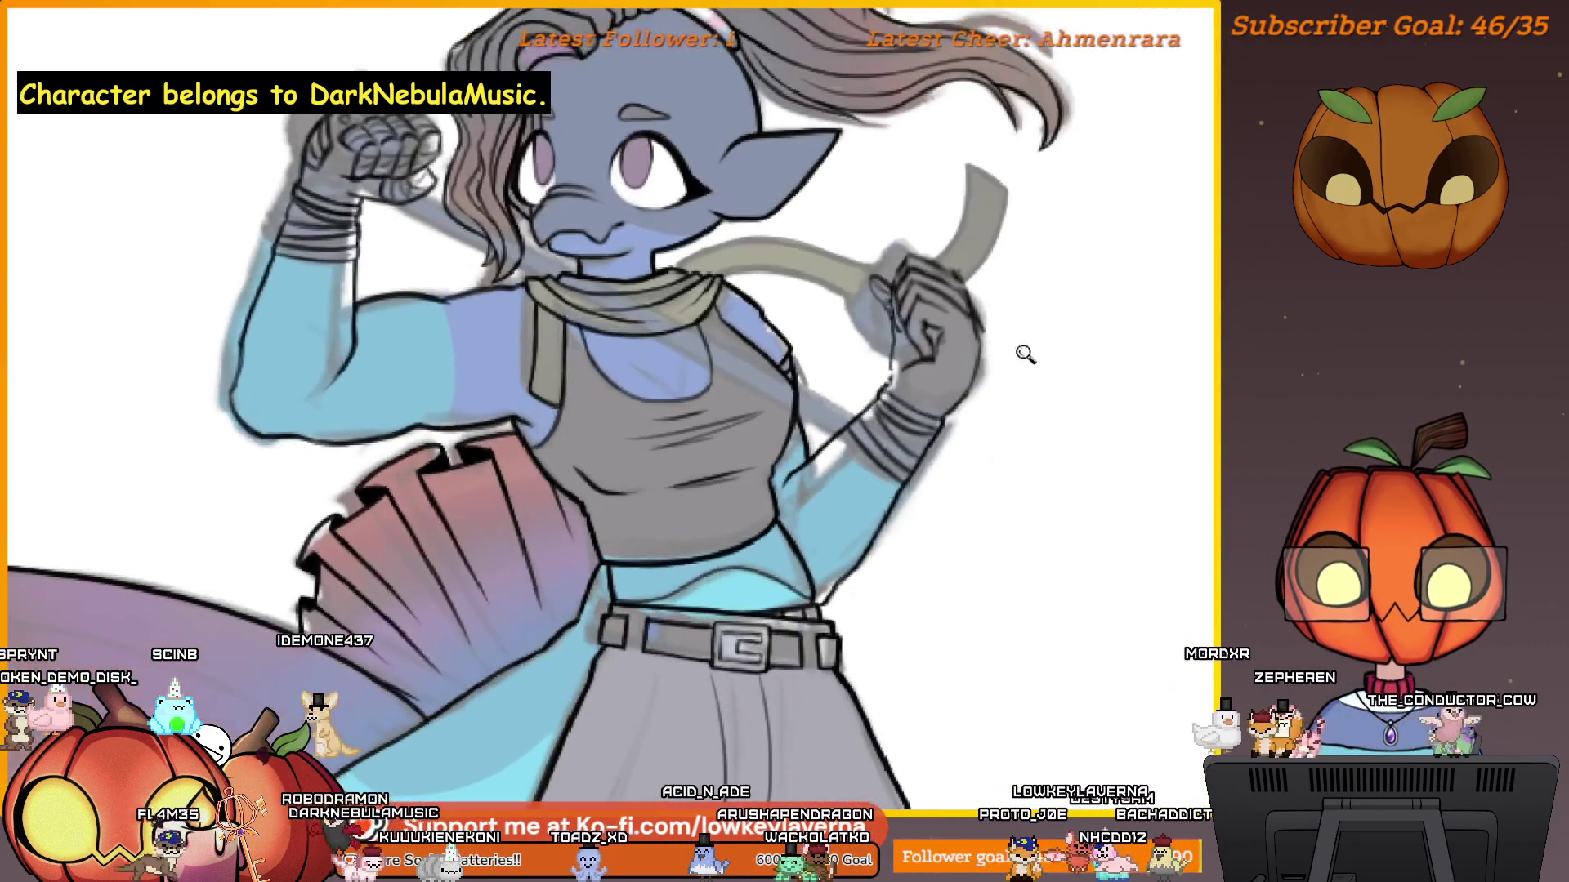
pyautogui.moveTo(1004, 472); pyautogui.dragTo(1058, 544)
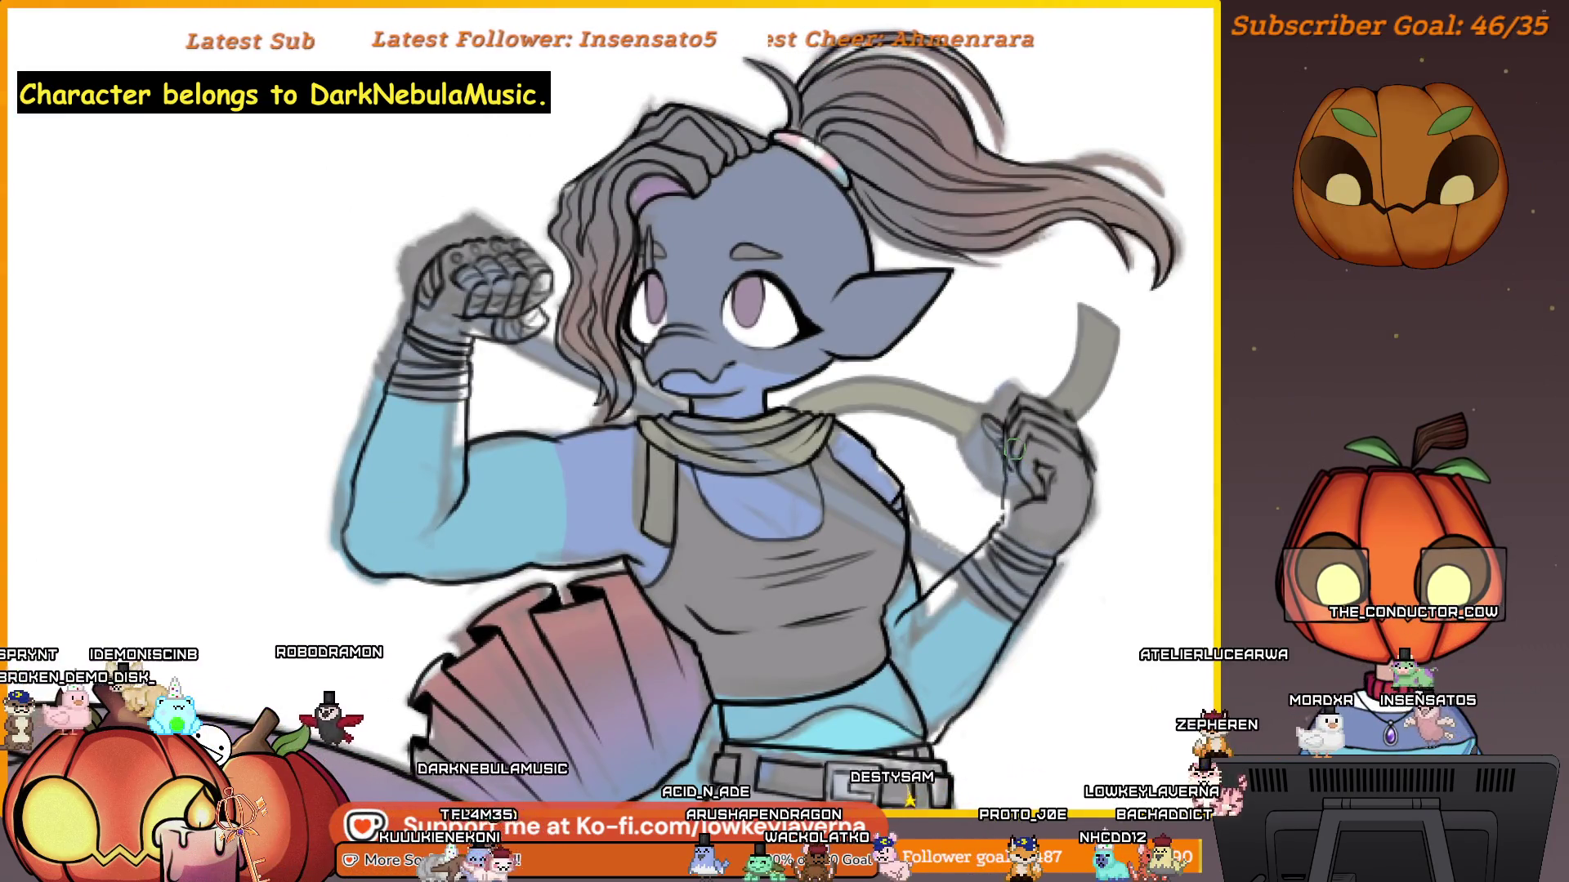
pyautogui.scroll(2, 1013, 467)
pyautogui.moveTo(982, 521); pyautogui.dragTo(1006, 537)
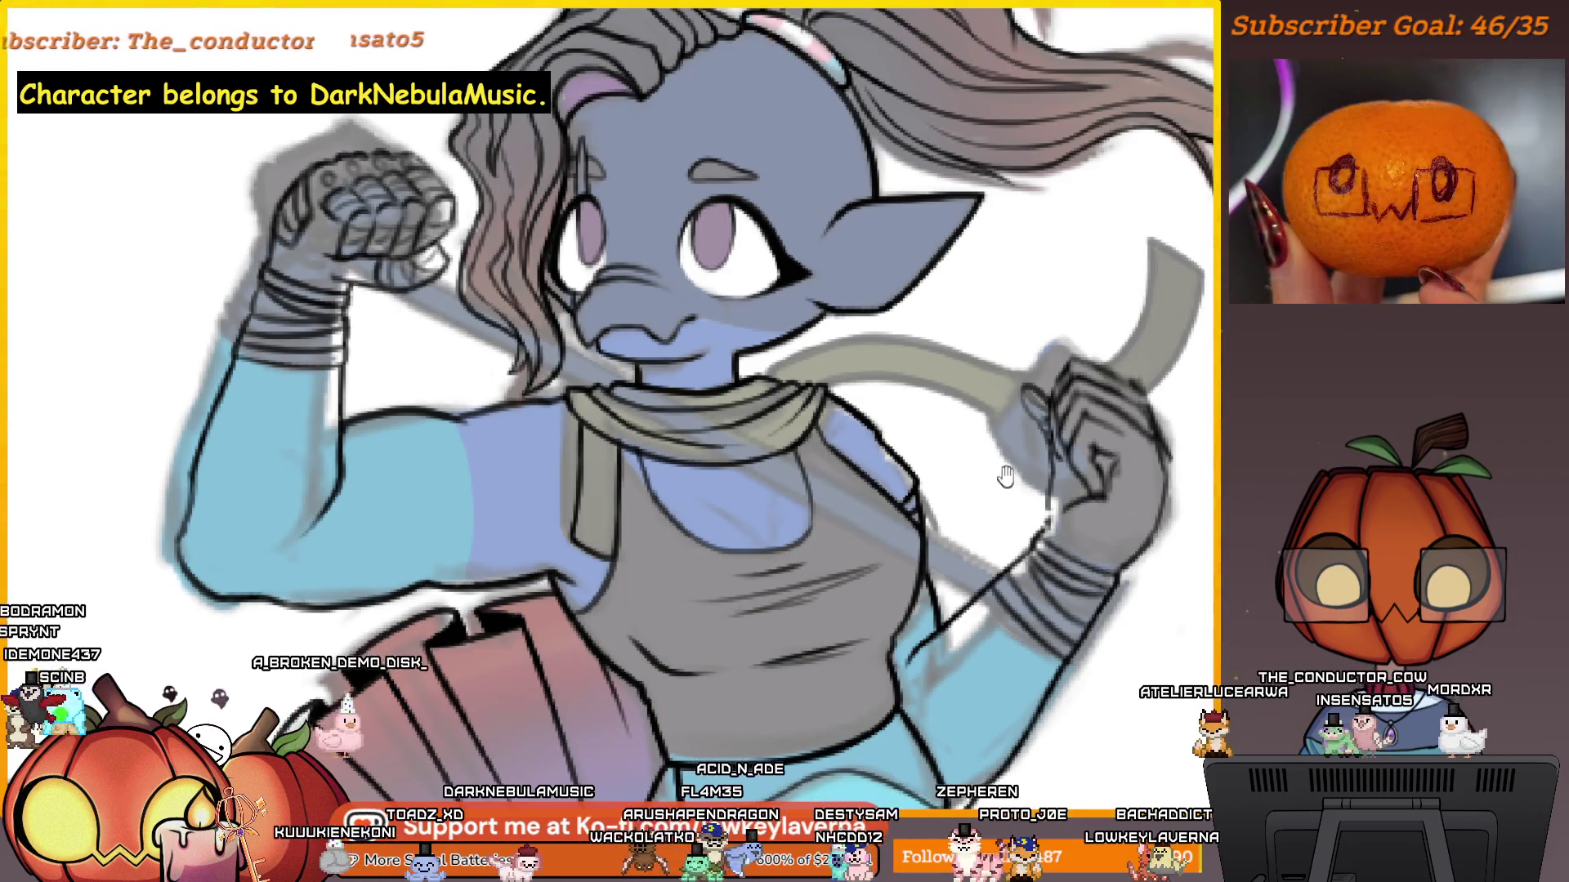
pyautogui.moveTo(1086, 439); pyautogui.dragTo(1023, 478)
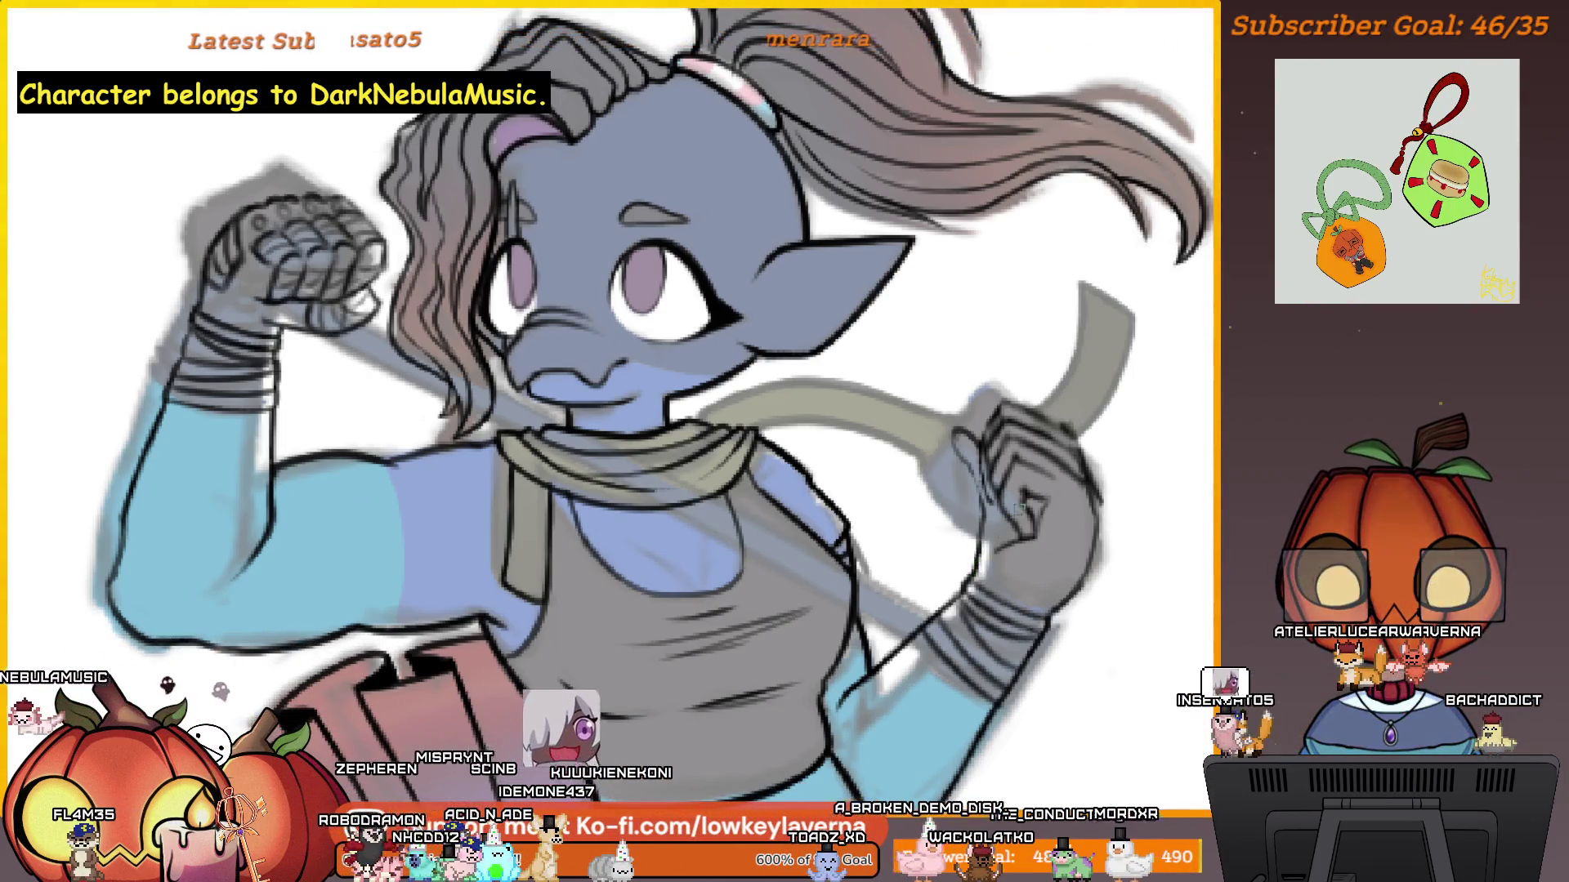
pyautogui.scroll(-8, 1010, 516)
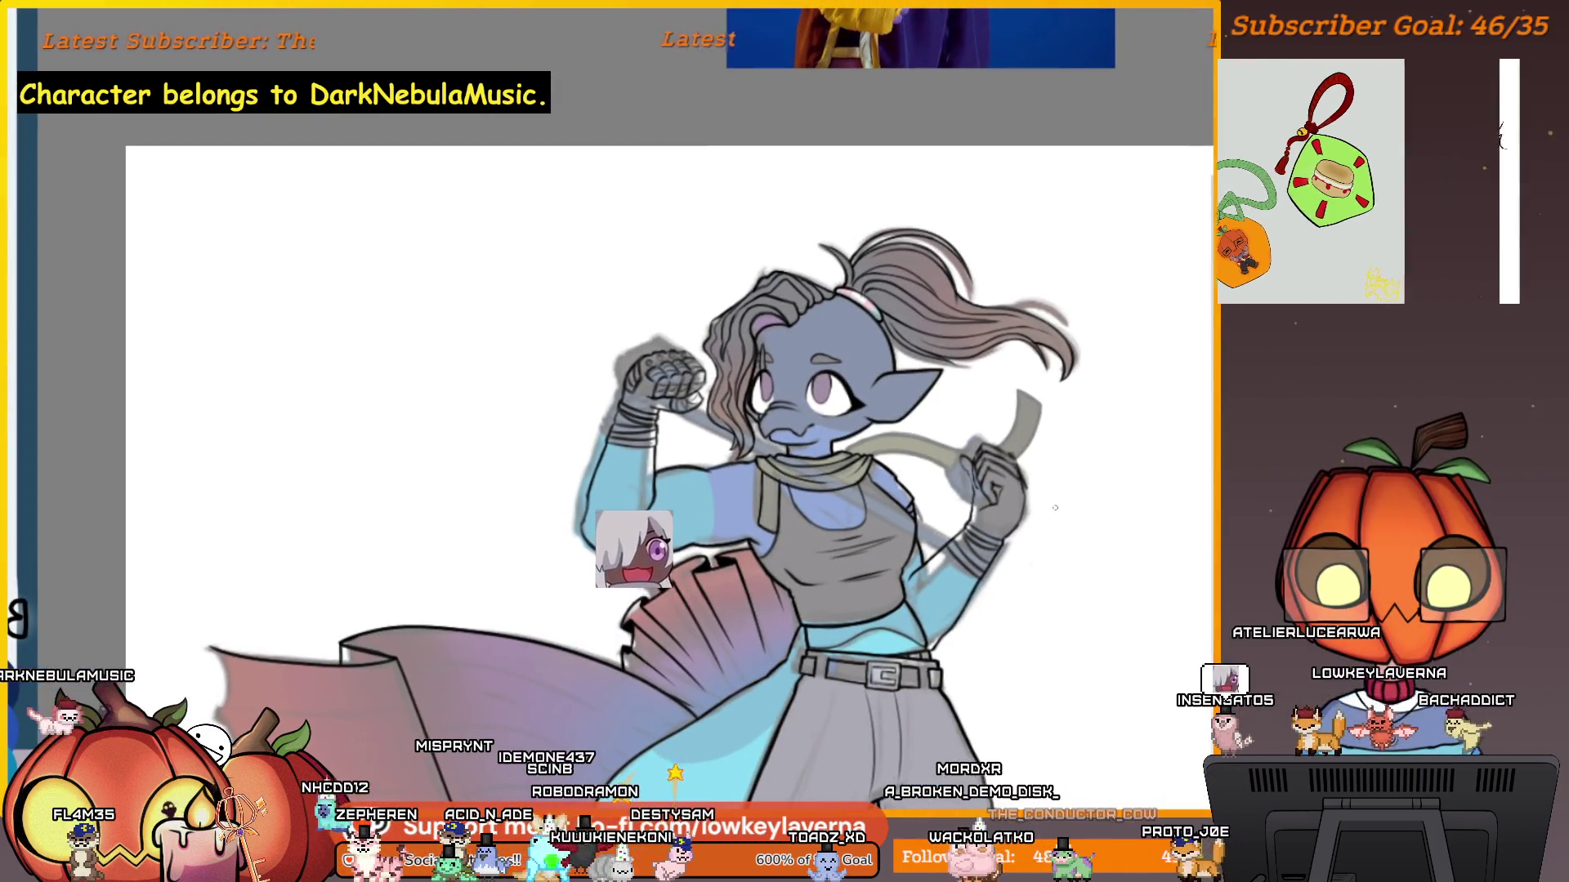
pyautogui.scroll(5, 989, 573)
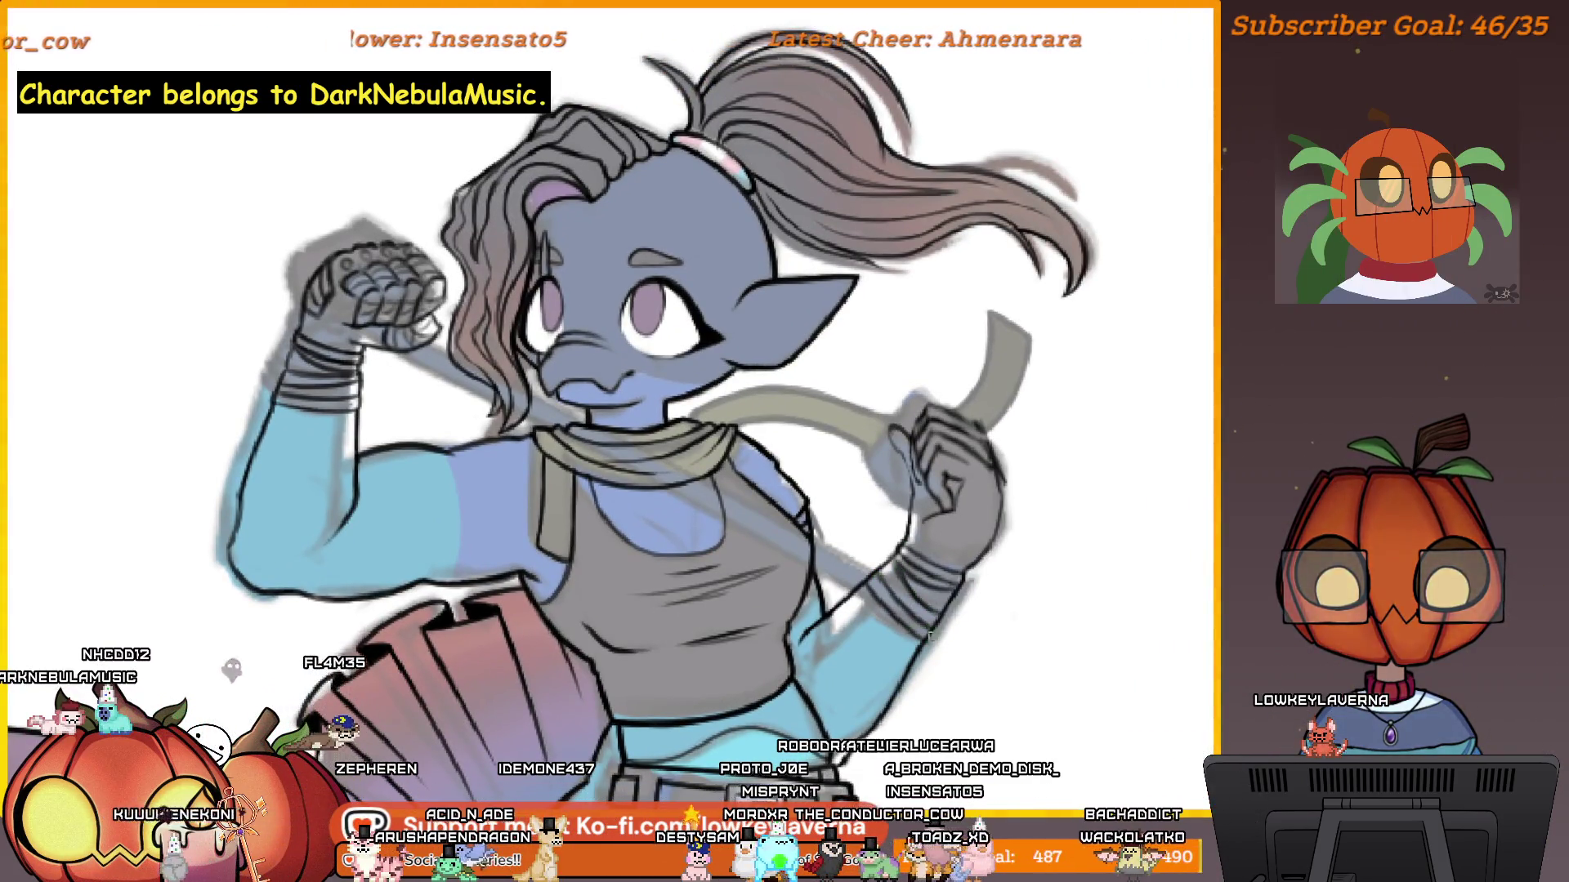
# Zoom out to the full-length figure and pan until the boxing reference photos appear beside her.
pyautogui.moveTo(890, 614)
pyautogui.mouseDown()
pyautogui.moveTo(964, 597)
pyautogui.moveTo(990, 543)
pyautogui.mouseUp()
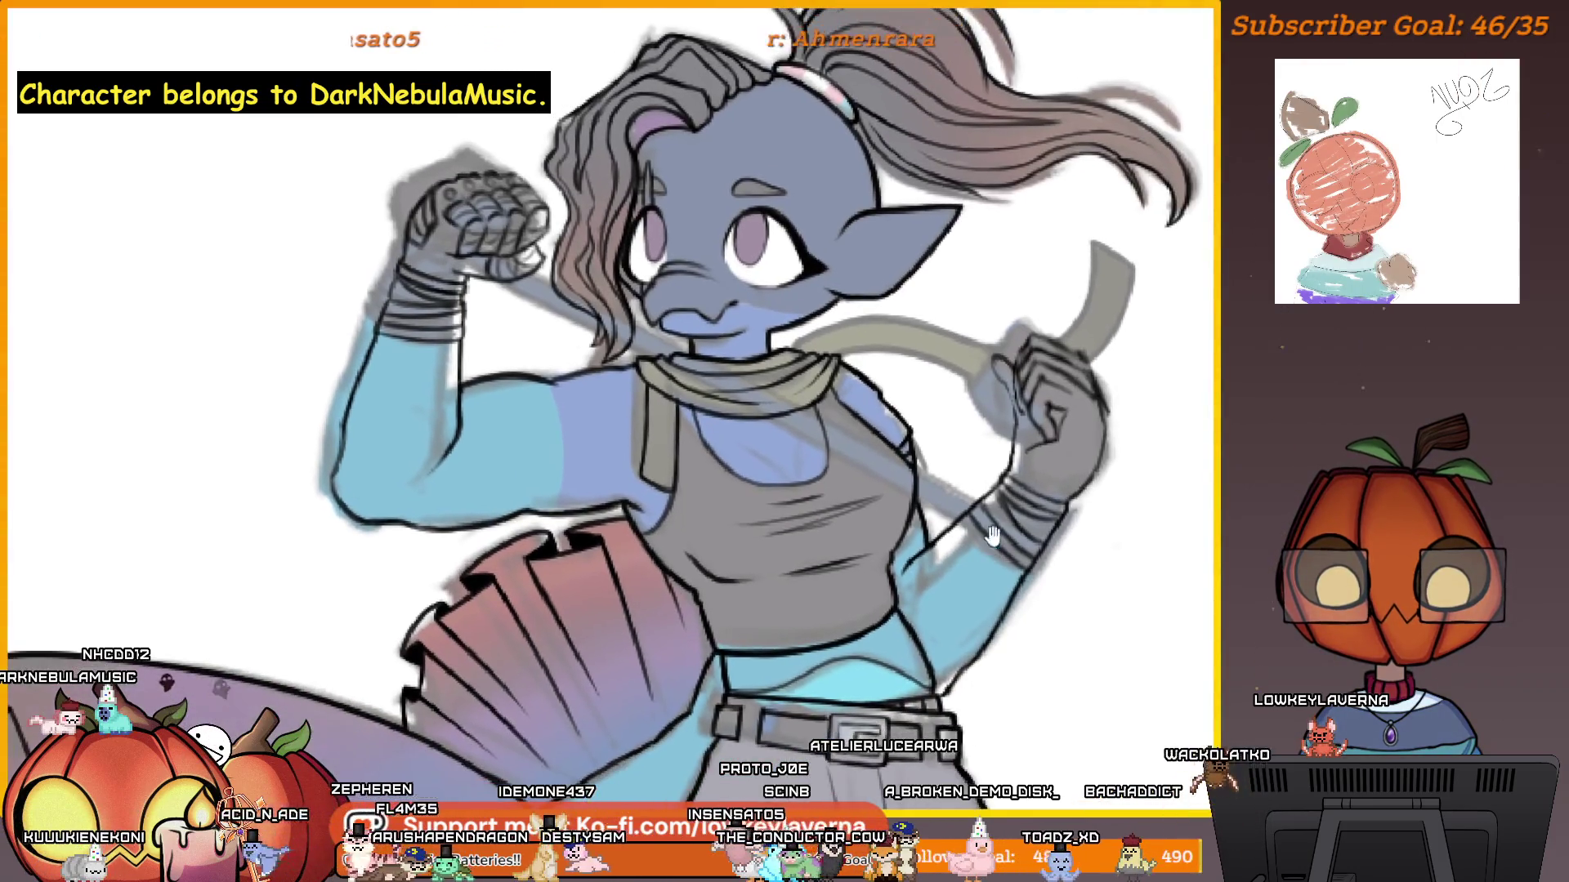
pyautogui.scroll(-5, 989, 545)
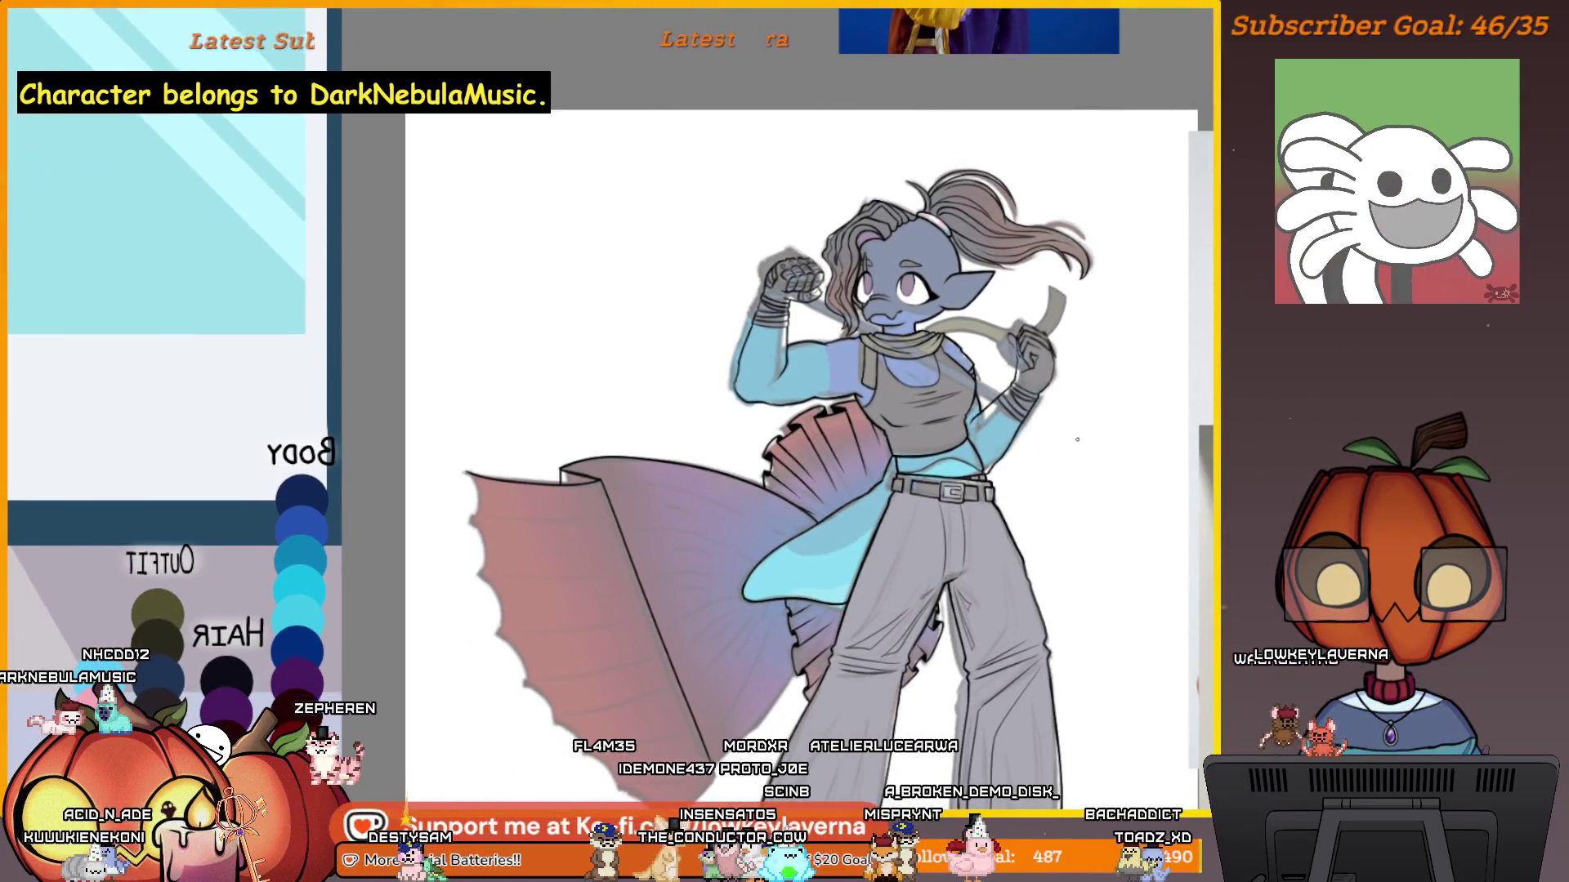
pyautogui.moveTo(1074, 398); pyautogui.dragTo(1064, 482)
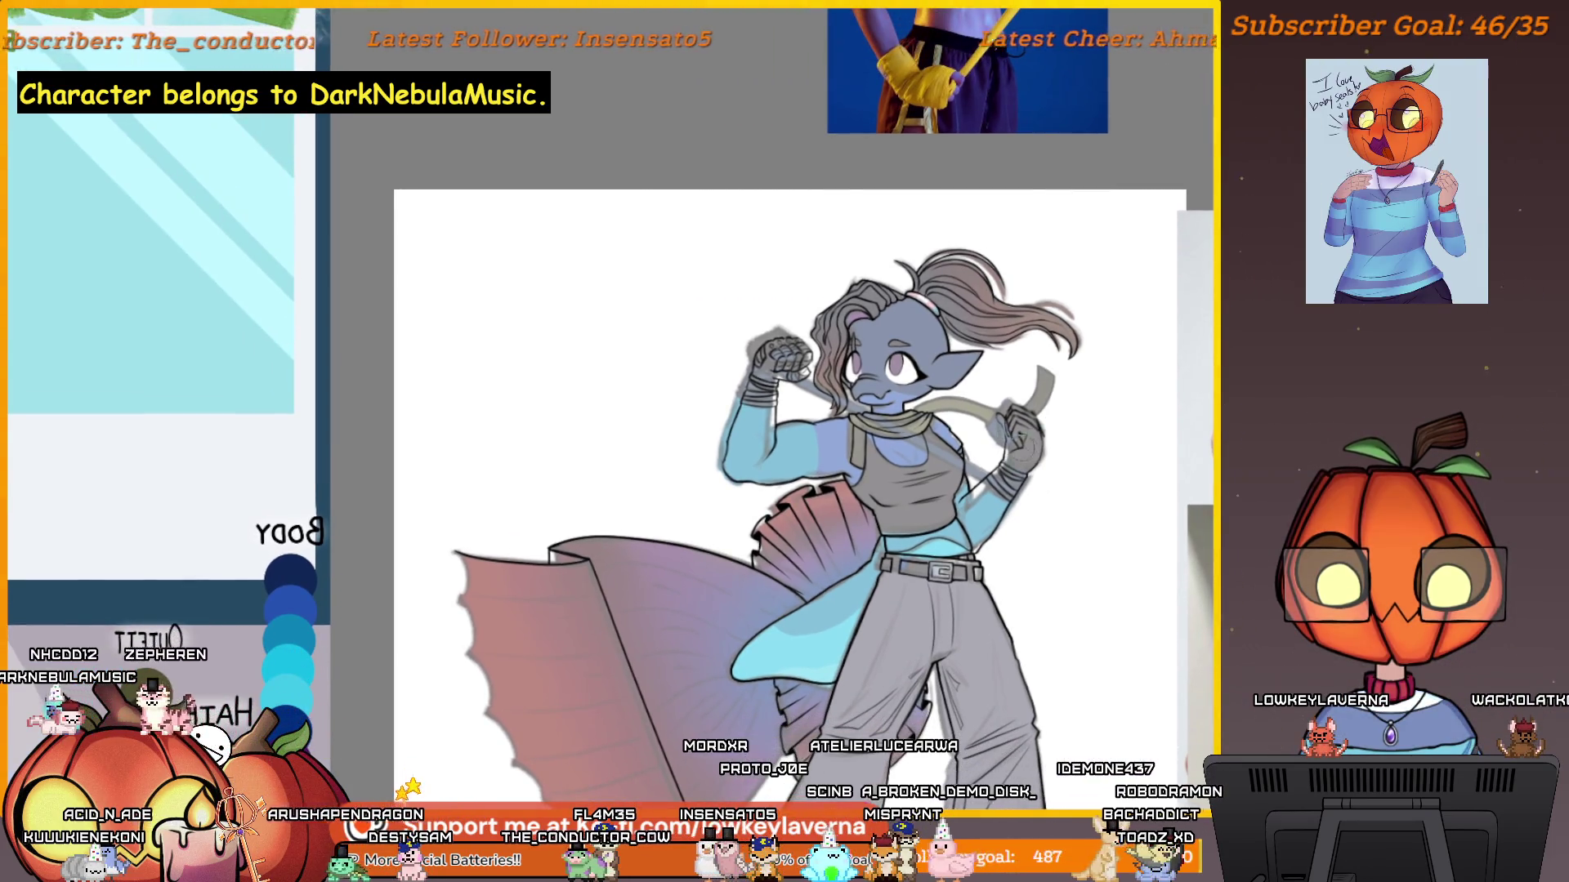
pyautogui.scroll(4, 1019, 485)
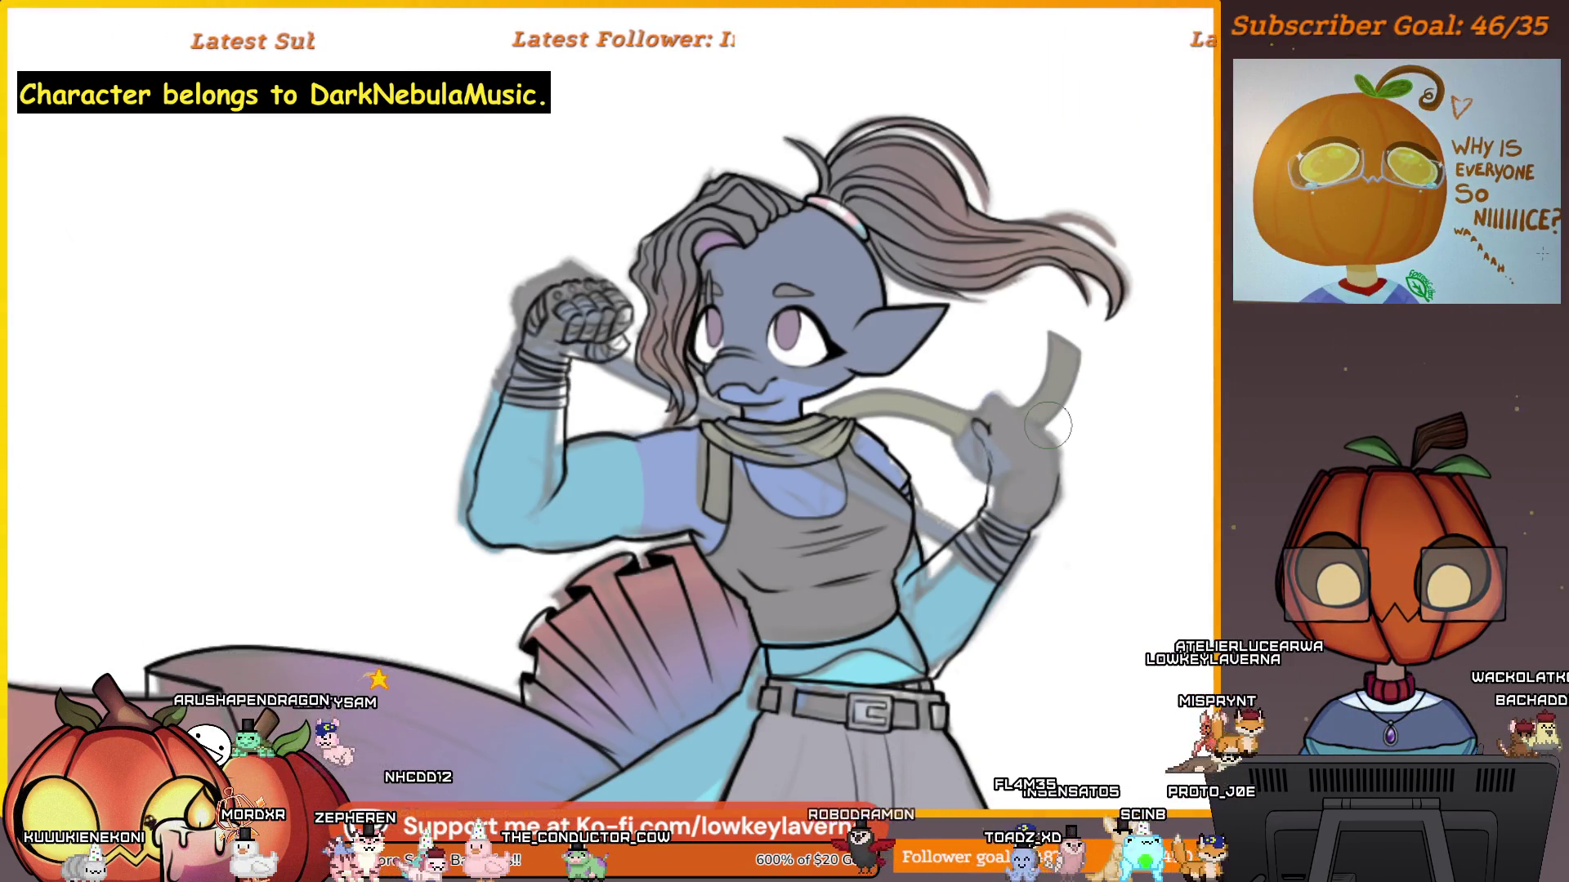
pyautogui.scroll(-4, 1108, 477)
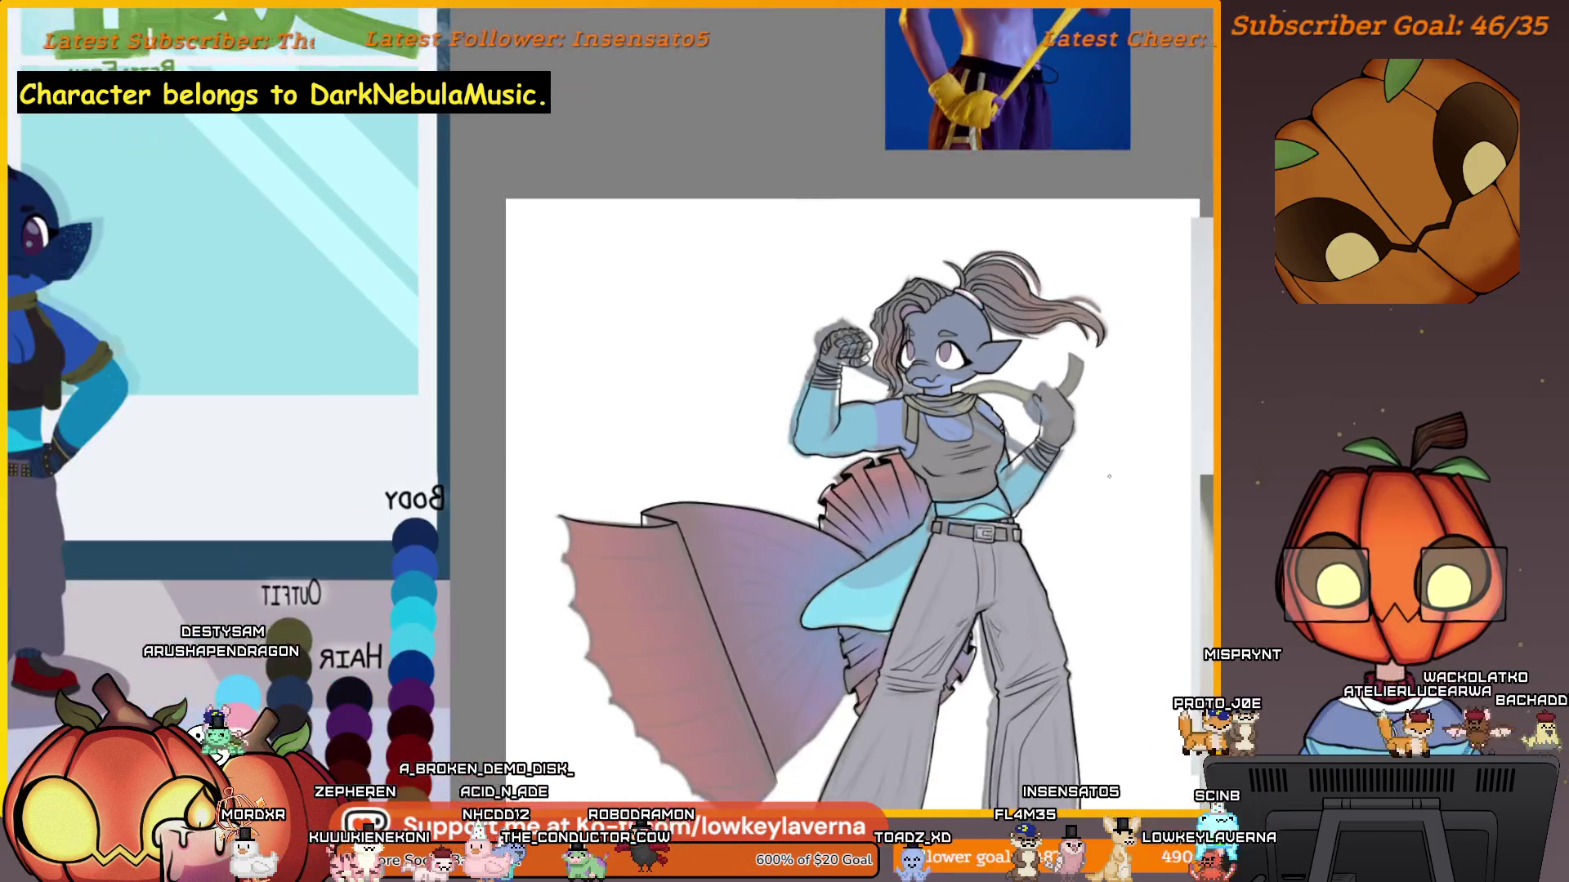
pyautogui.moveTo(1108, 476); pyautogui.dragTo(772, 450)
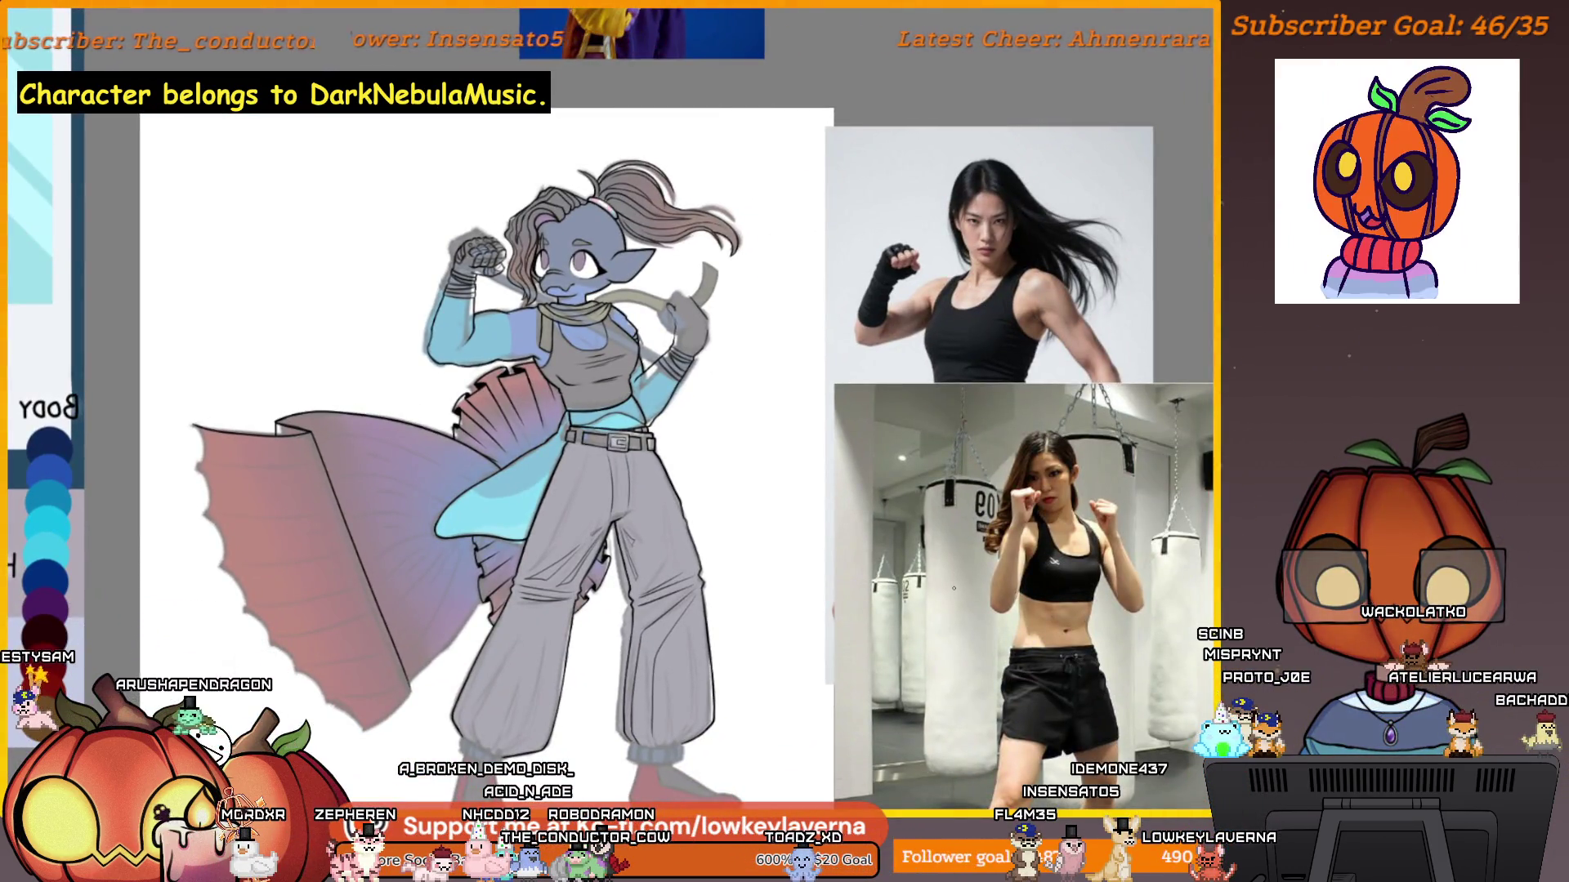
# Mirror the canvas horizontally, move the boxing photos to the left and zoom in on them.
pyautogui.press('h')
pyautogui.moveTo(367, 269); pyautogui.dragTo(1000, 266)
pyautogui.scroll(2, 1031, 211)
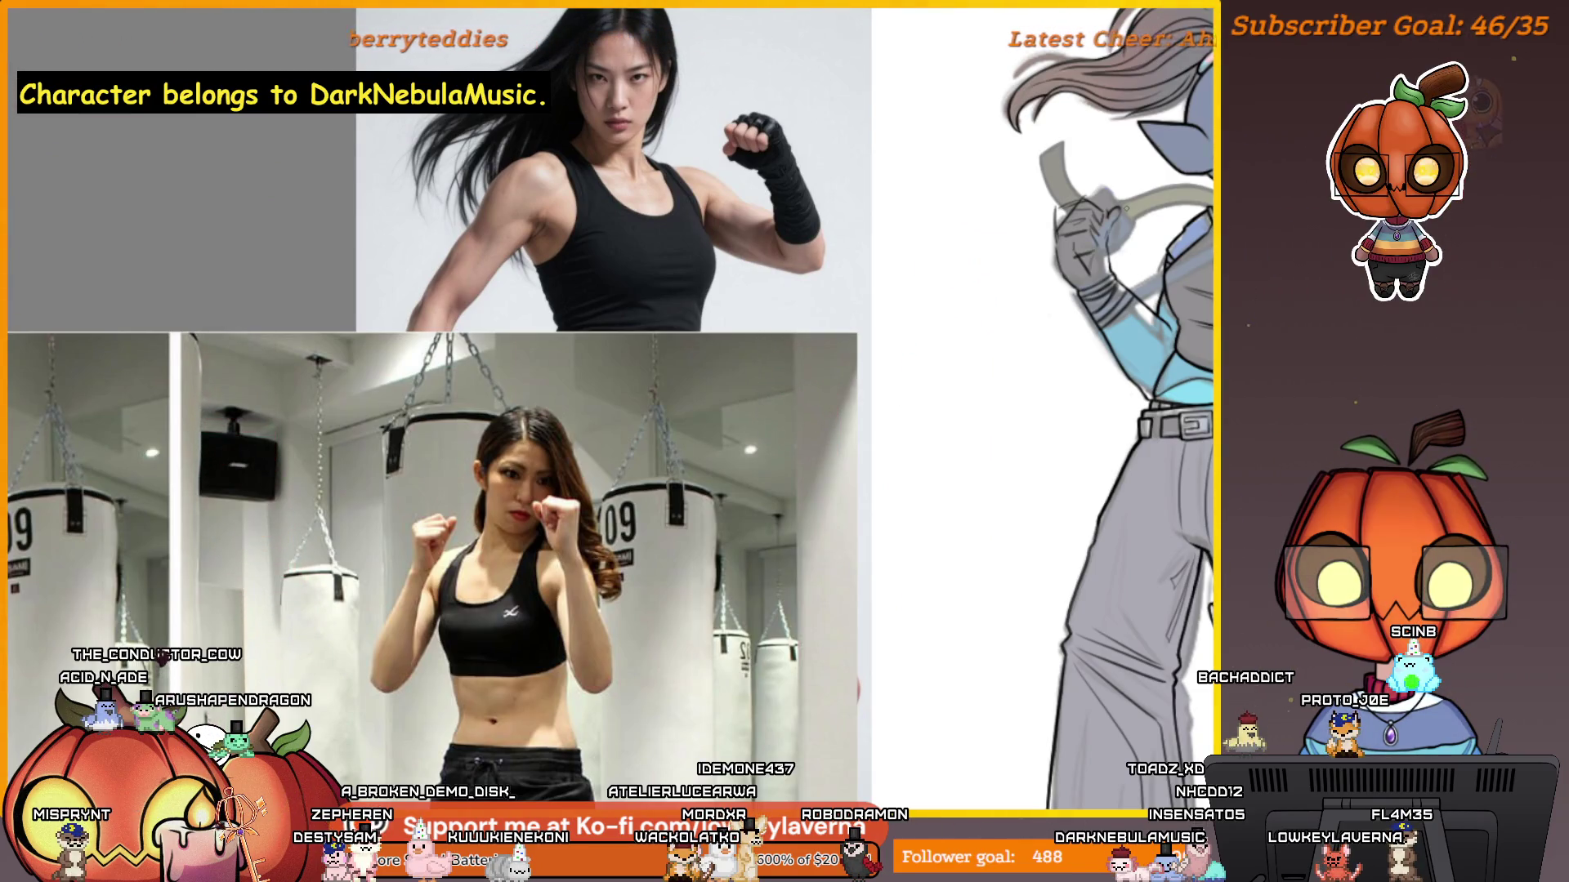
# Zoom in on the hand and draw a short vertical line along the fist's left side.
pyautogui.scroll(-3, 890, 237)
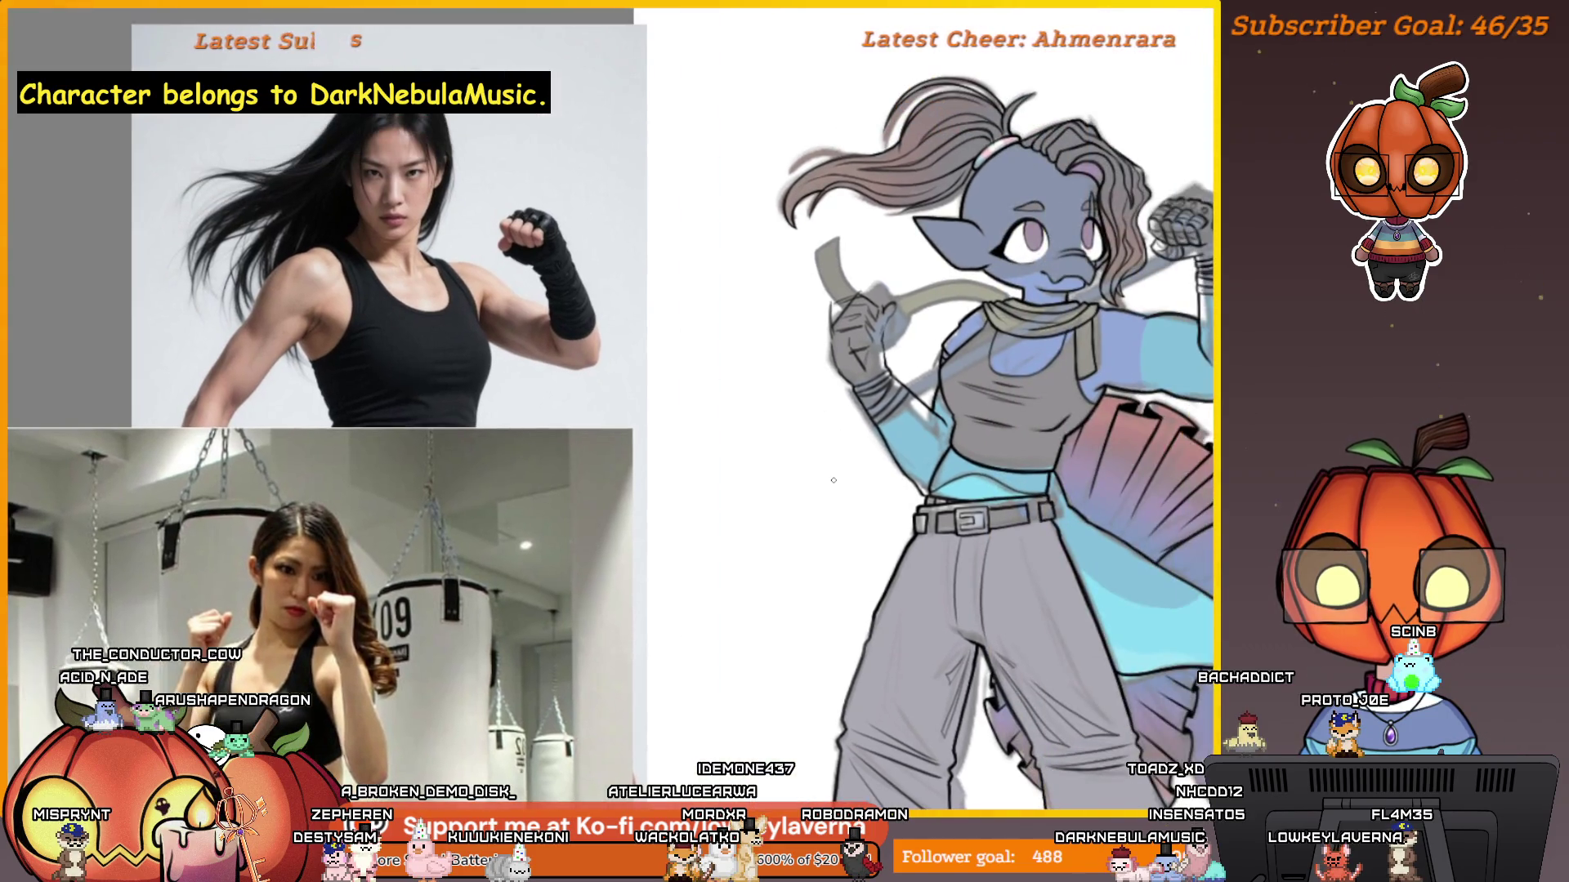
pyautogui.scroll(5, 891, 236)
pyautogui.scroll(2, 886, 237)
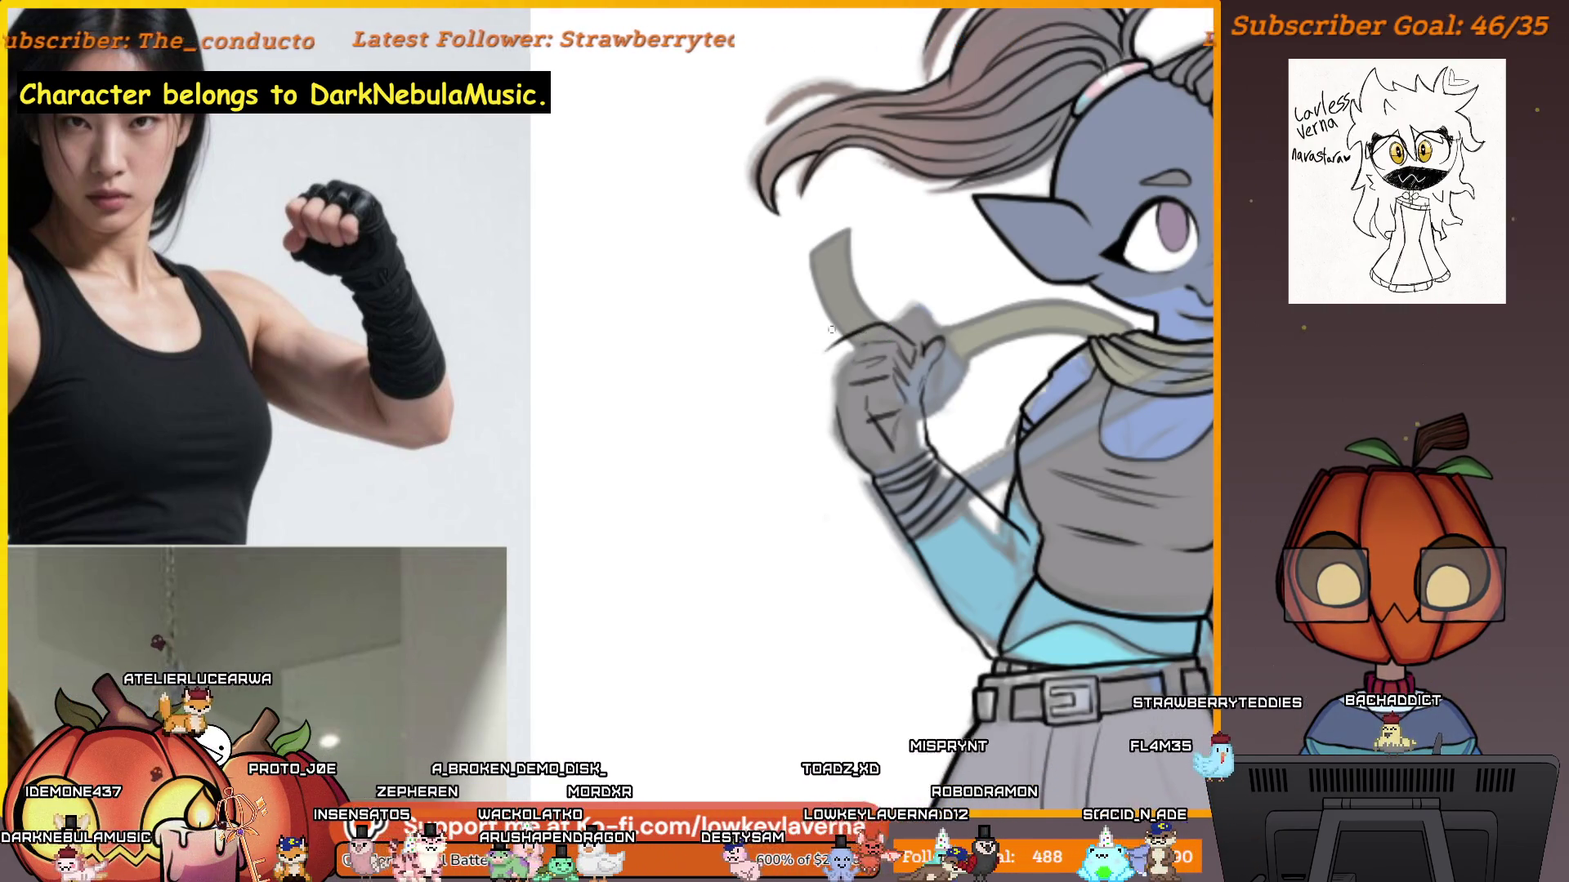
pyautogui.moveTo(828, 342); pyautogui.dragTo(830, 370)
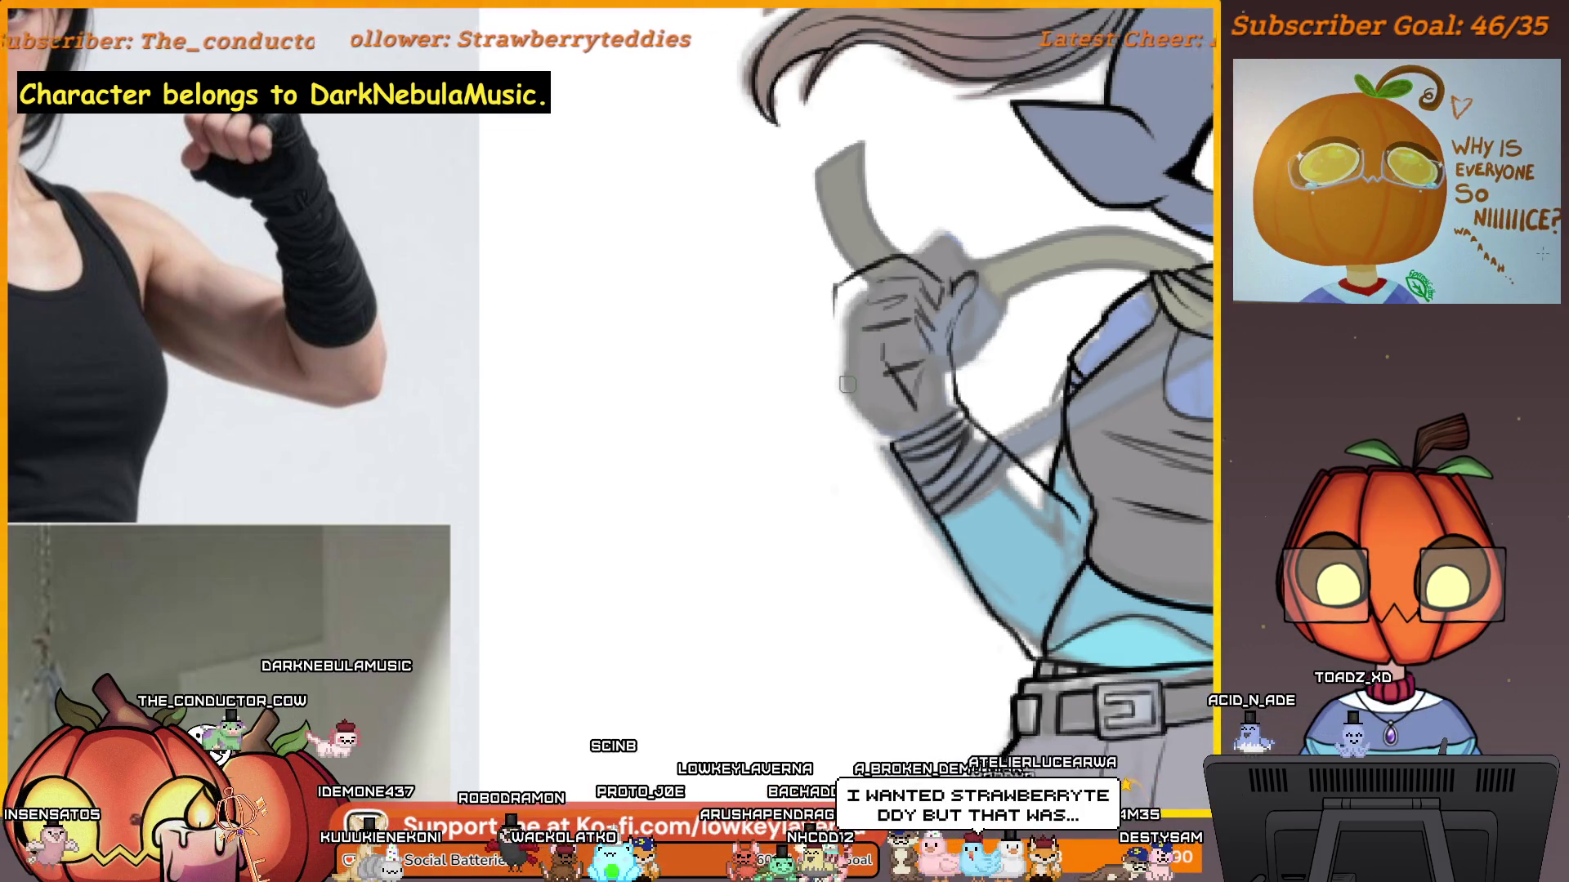
# Draw a diagonal outline stroke across the bottom of the fist.
pyautogui.moveTo(837, 363); pyautogui.dragTo(891, 427)
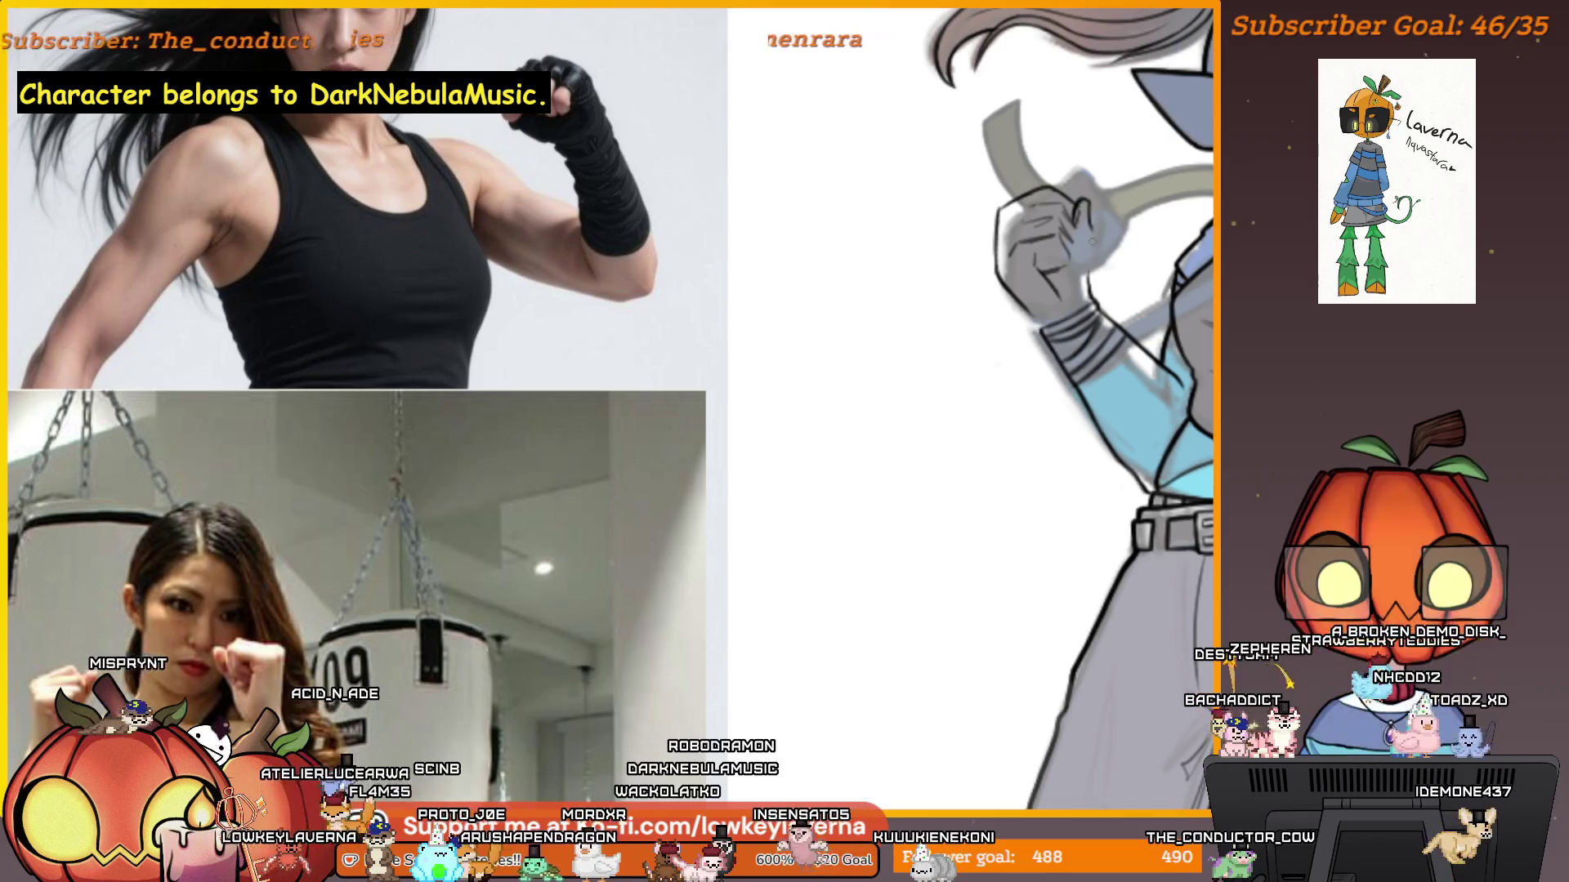
pyautogui.moveTo(1106, 178); pyautogui.dragTo(1082, 225)
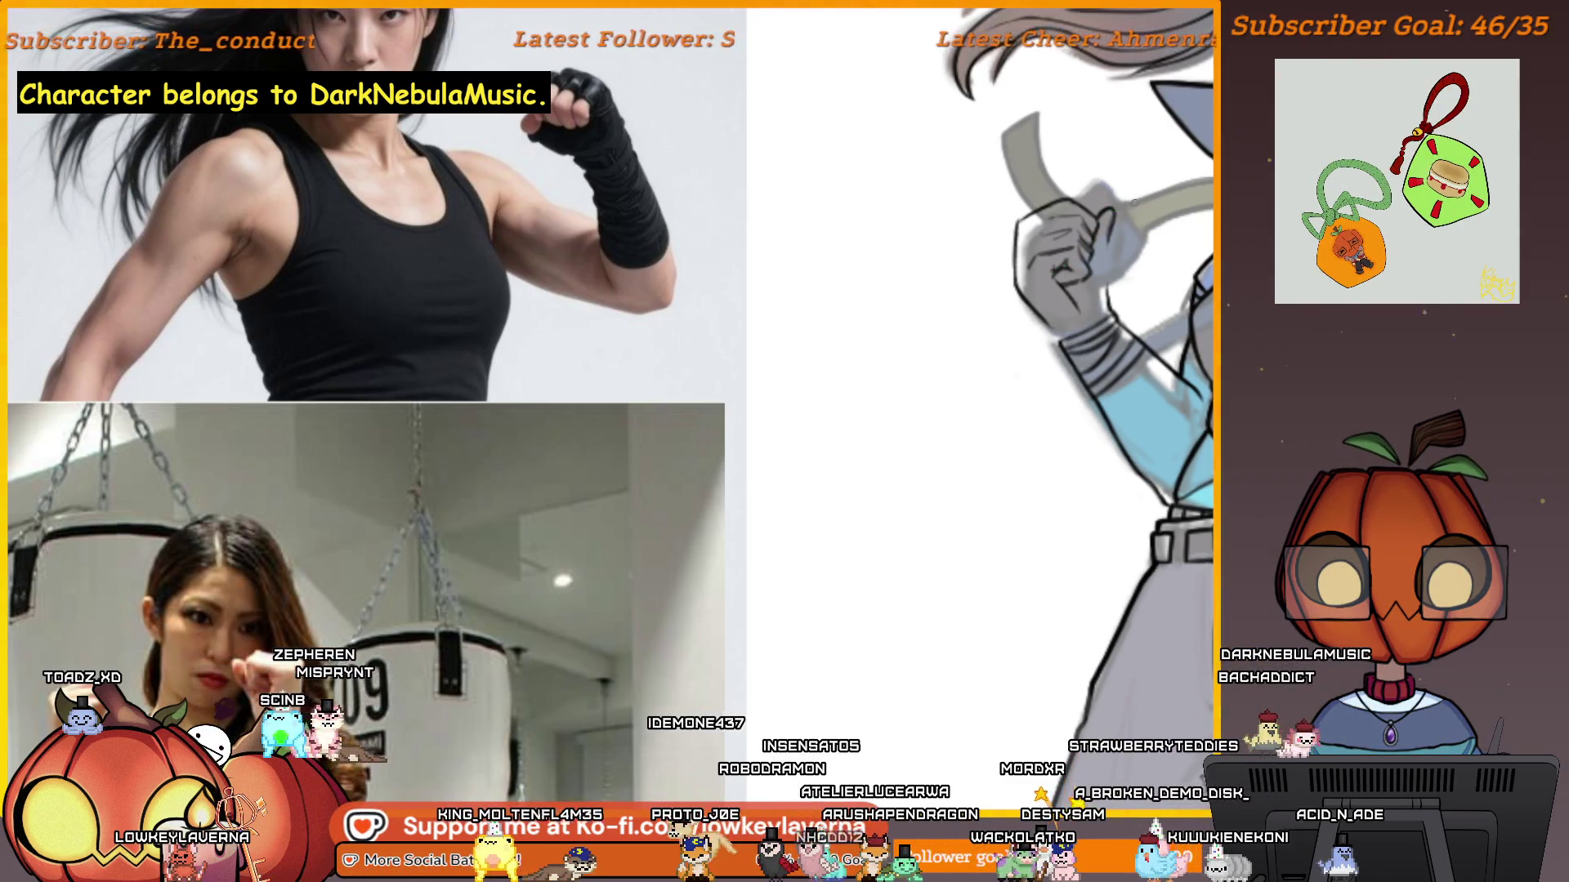
pyautogui.scroll(-3, 1085, 243)
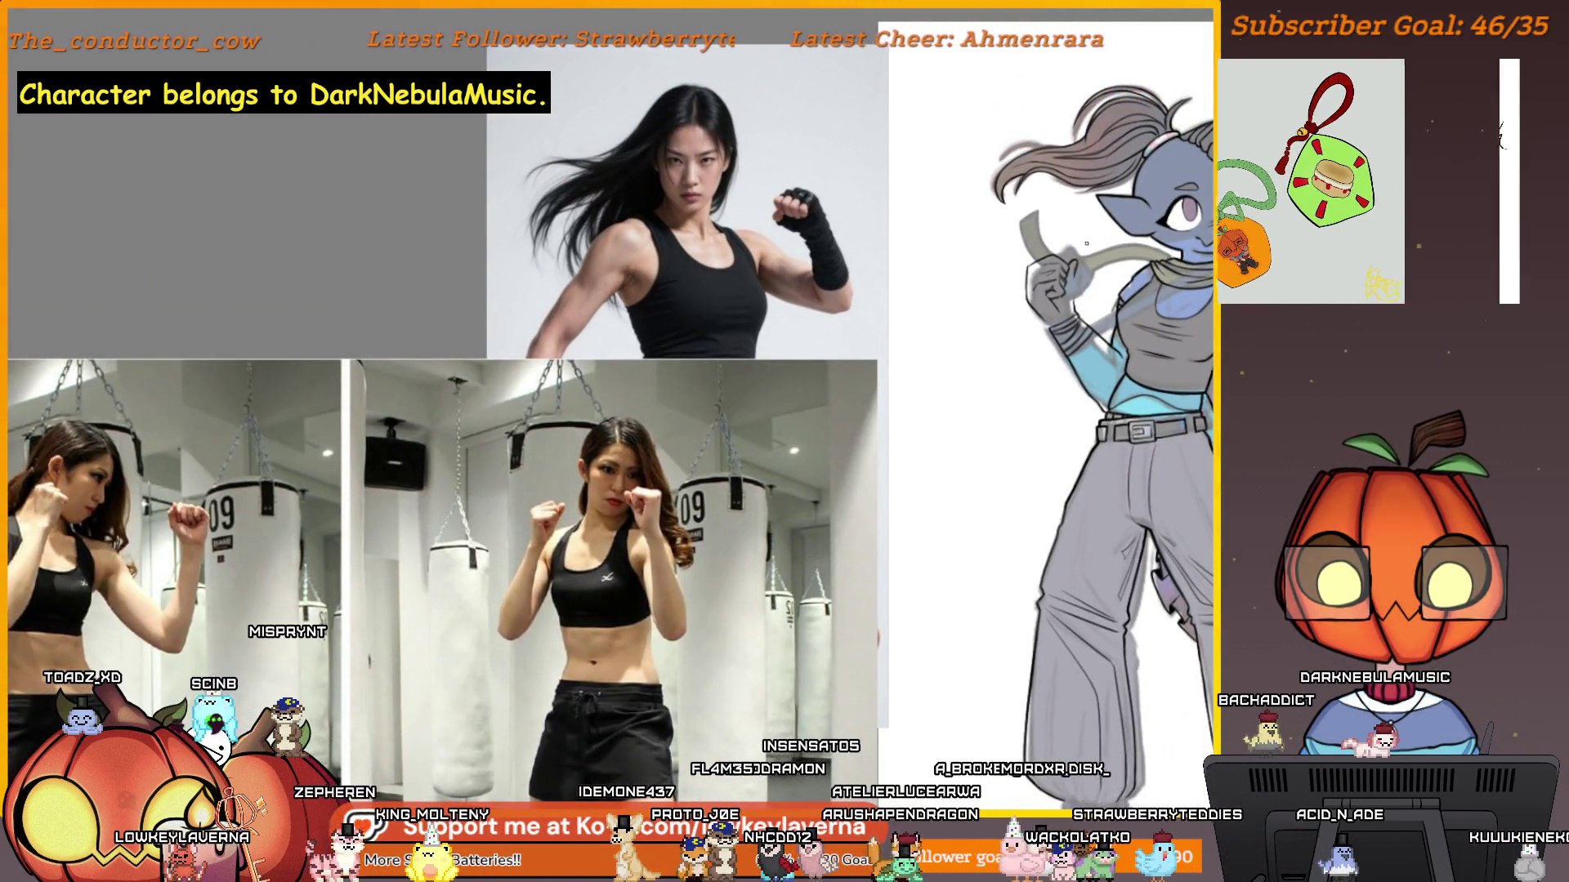
pyautogui.scroll(5, 1111, 241)
pyautogui.scroll(1, 1130, 259)
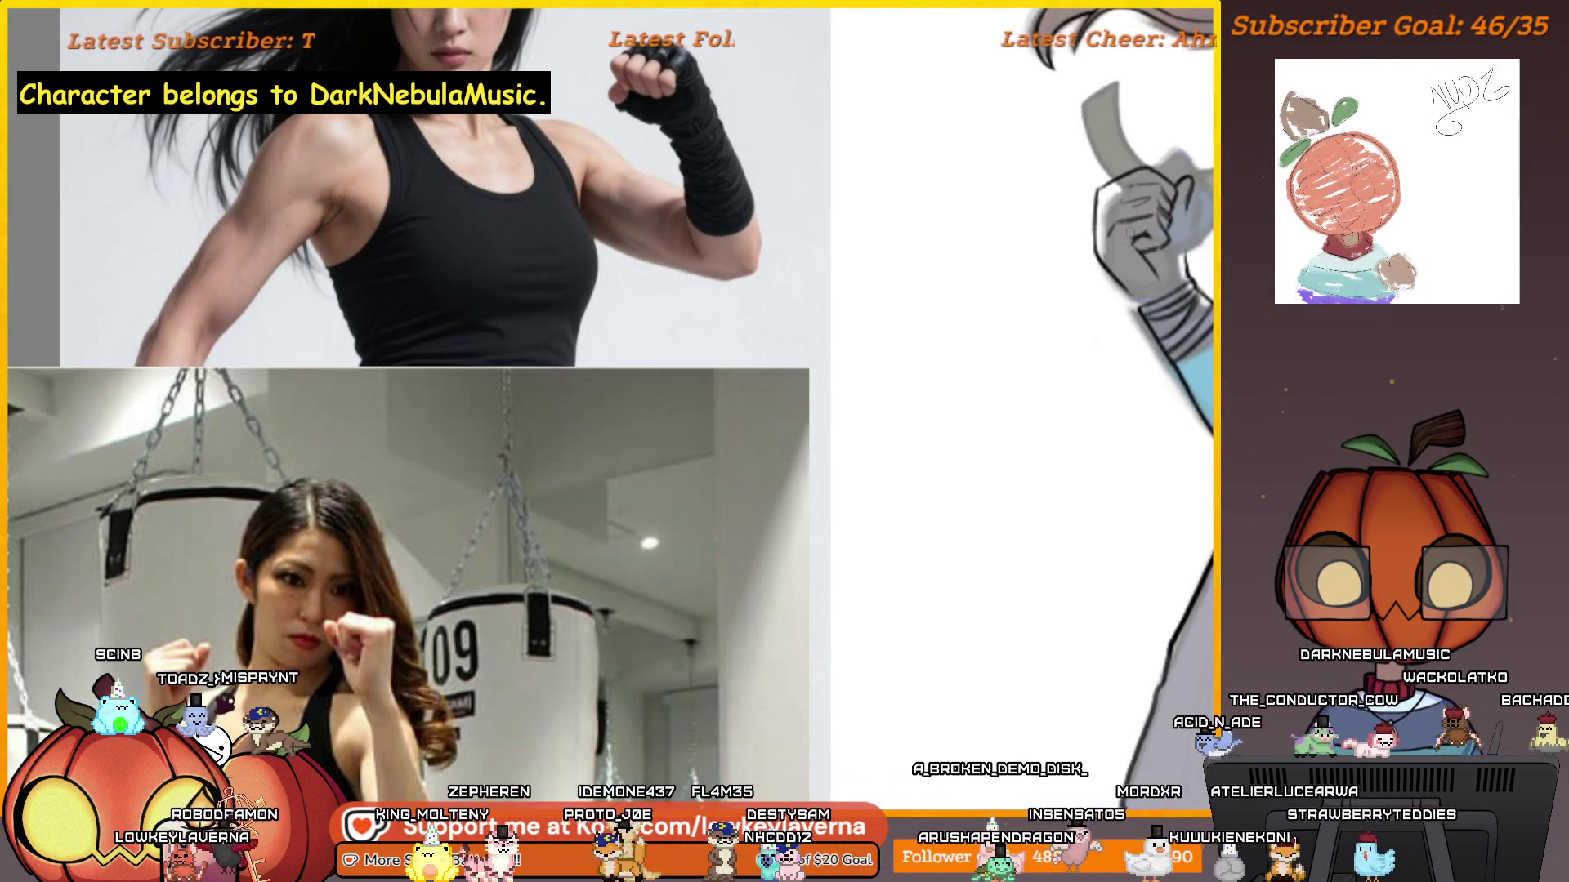
pyautogui.scroll(-2, 1132, 211)
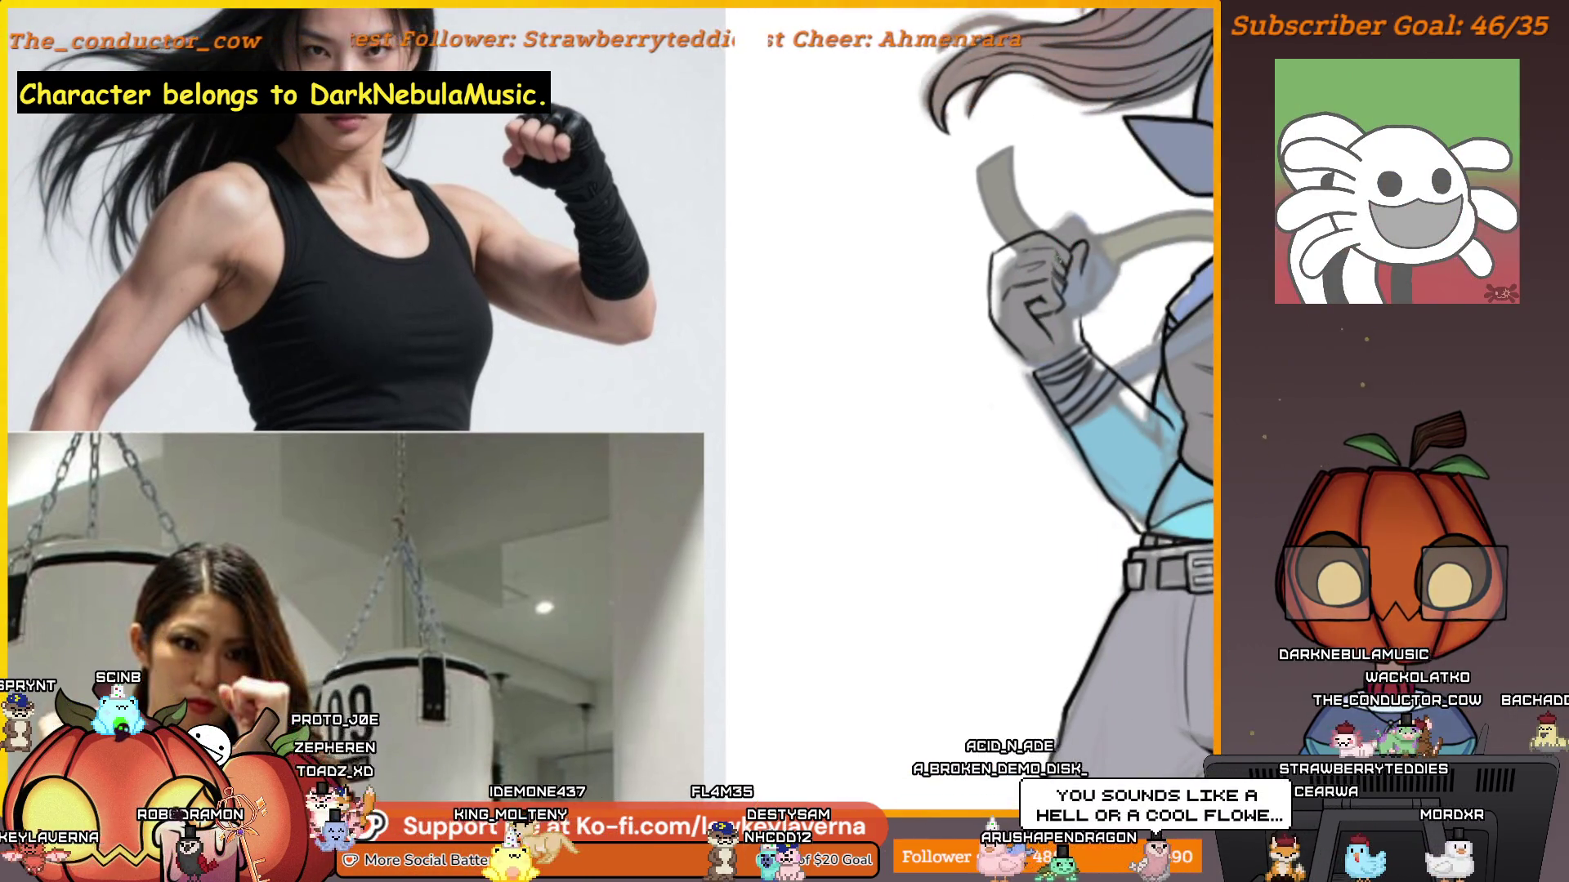
pyautogui.scroll(1, 611, 409)
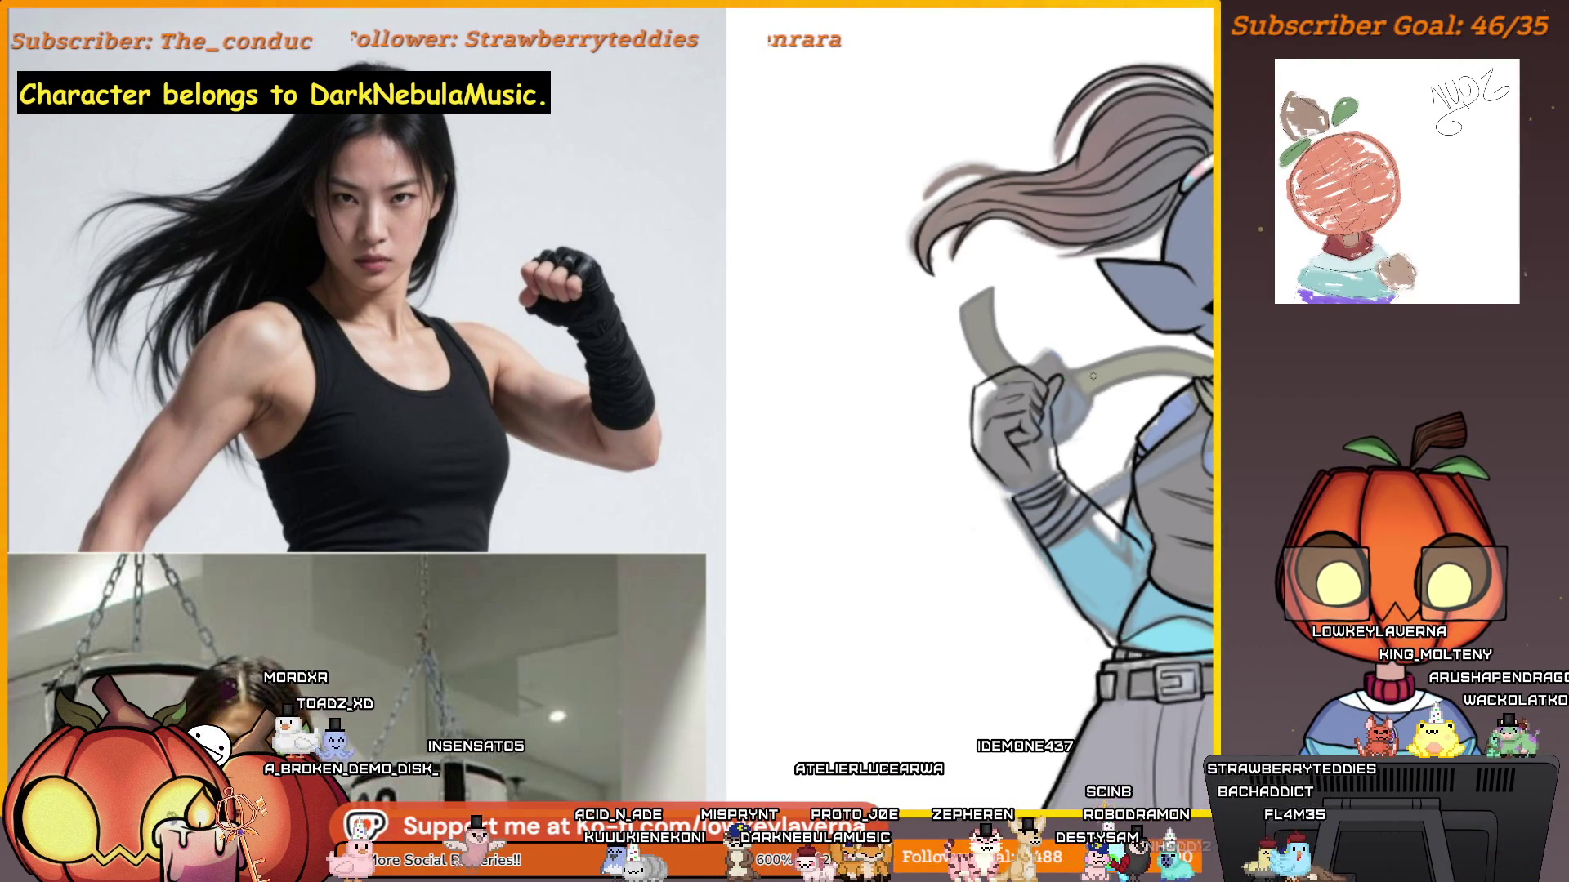
pyautogui.scroll(-3, 1094, 370)
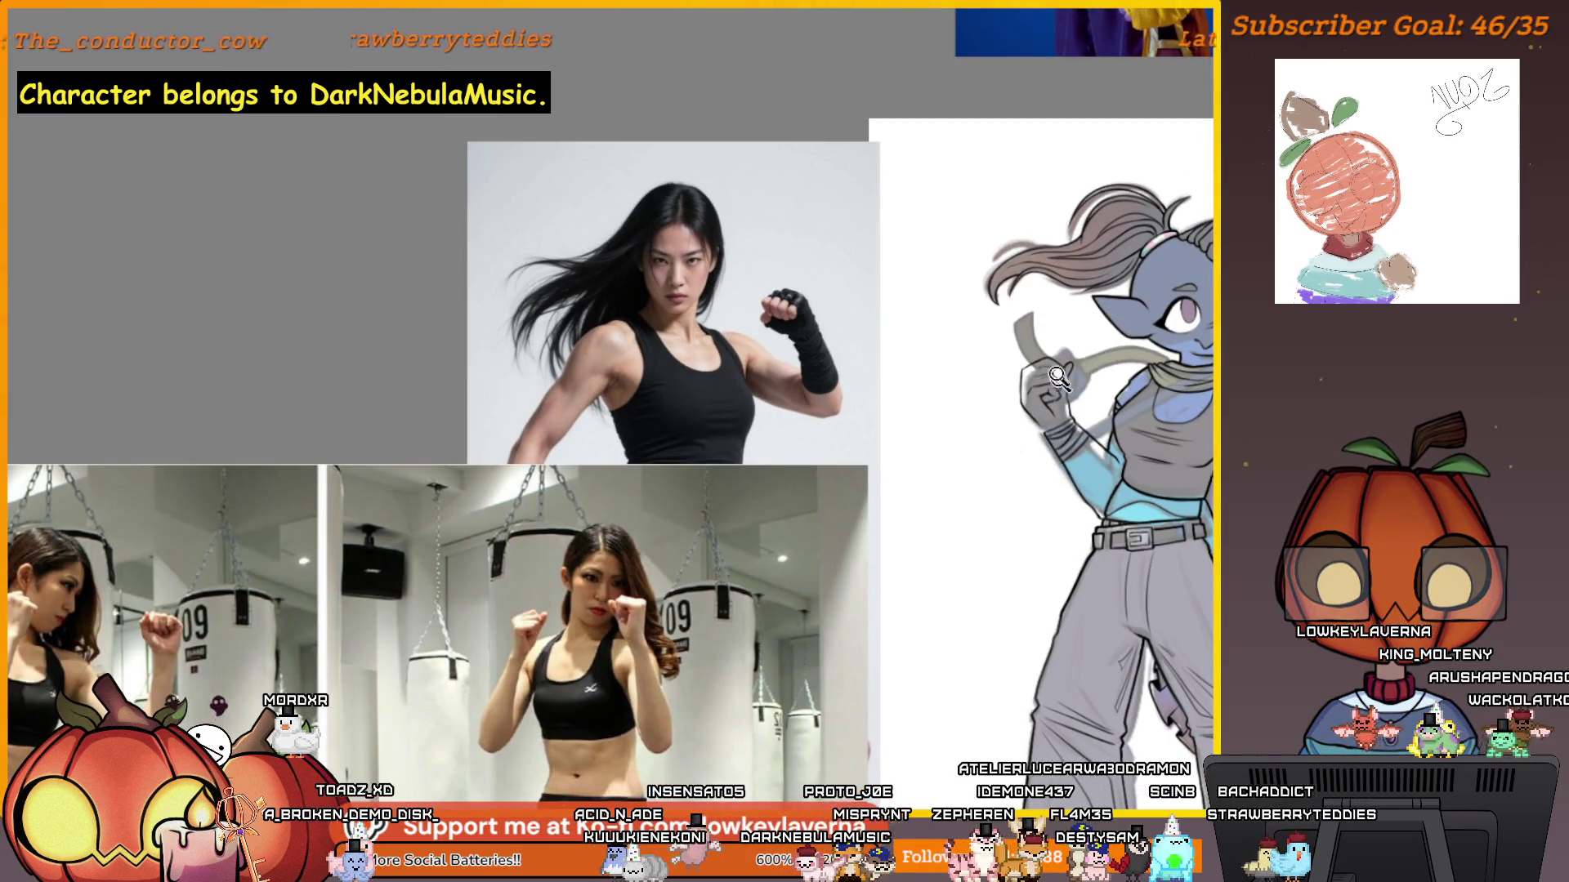
pyautogui.scroll(3, 1061, 384)
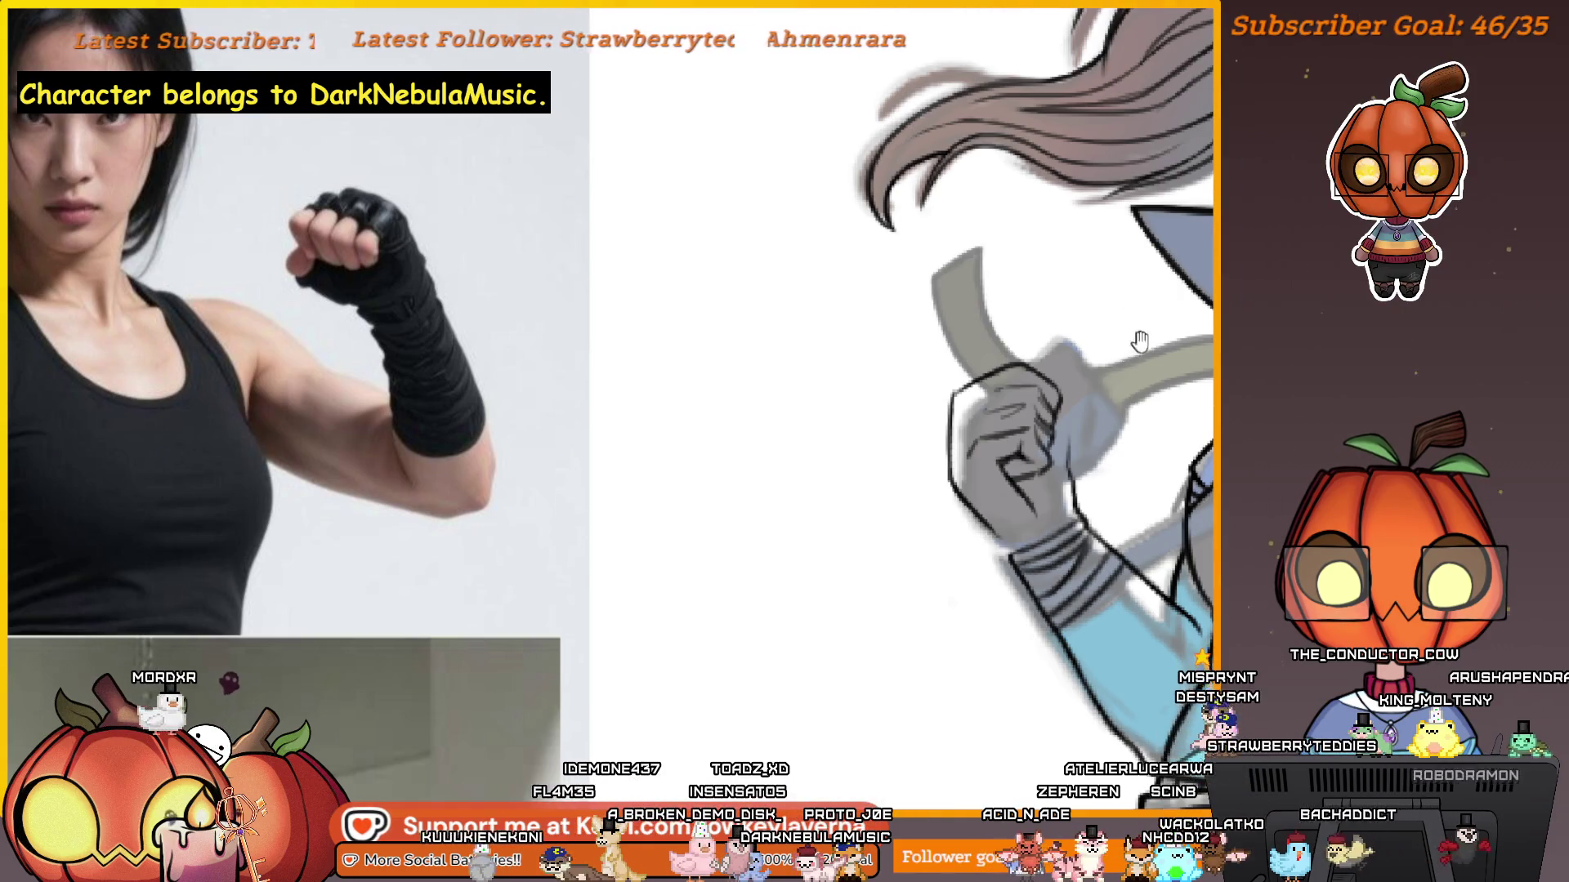
pyautogui.moveTo(1131, 340); pyautogui.dragTo(1112, 365)
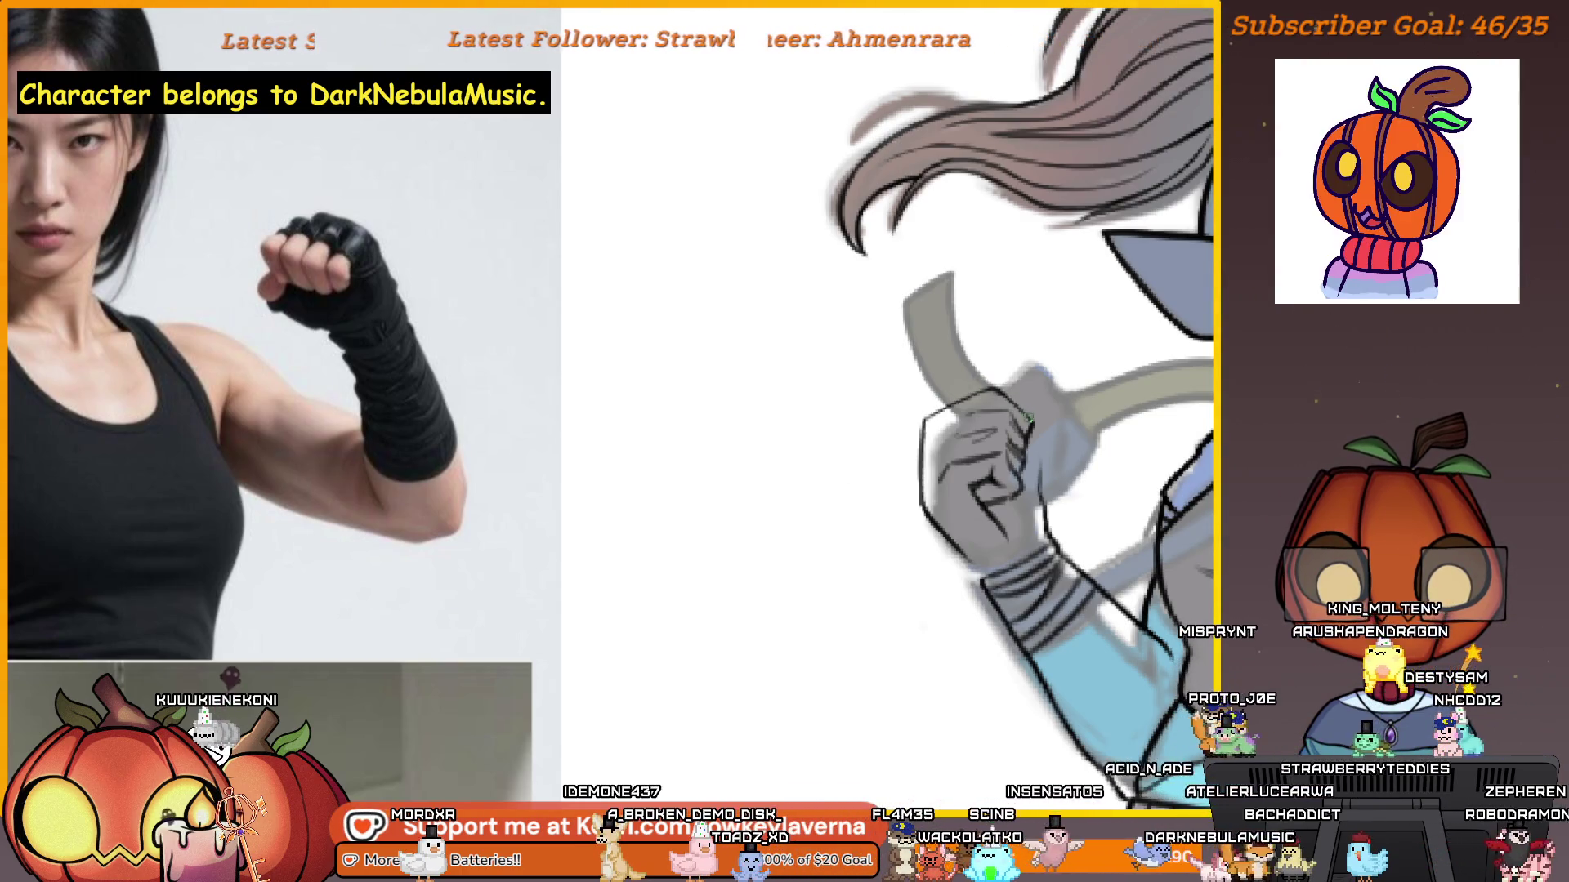
pyautogui.scroll(2, 1002, 360)
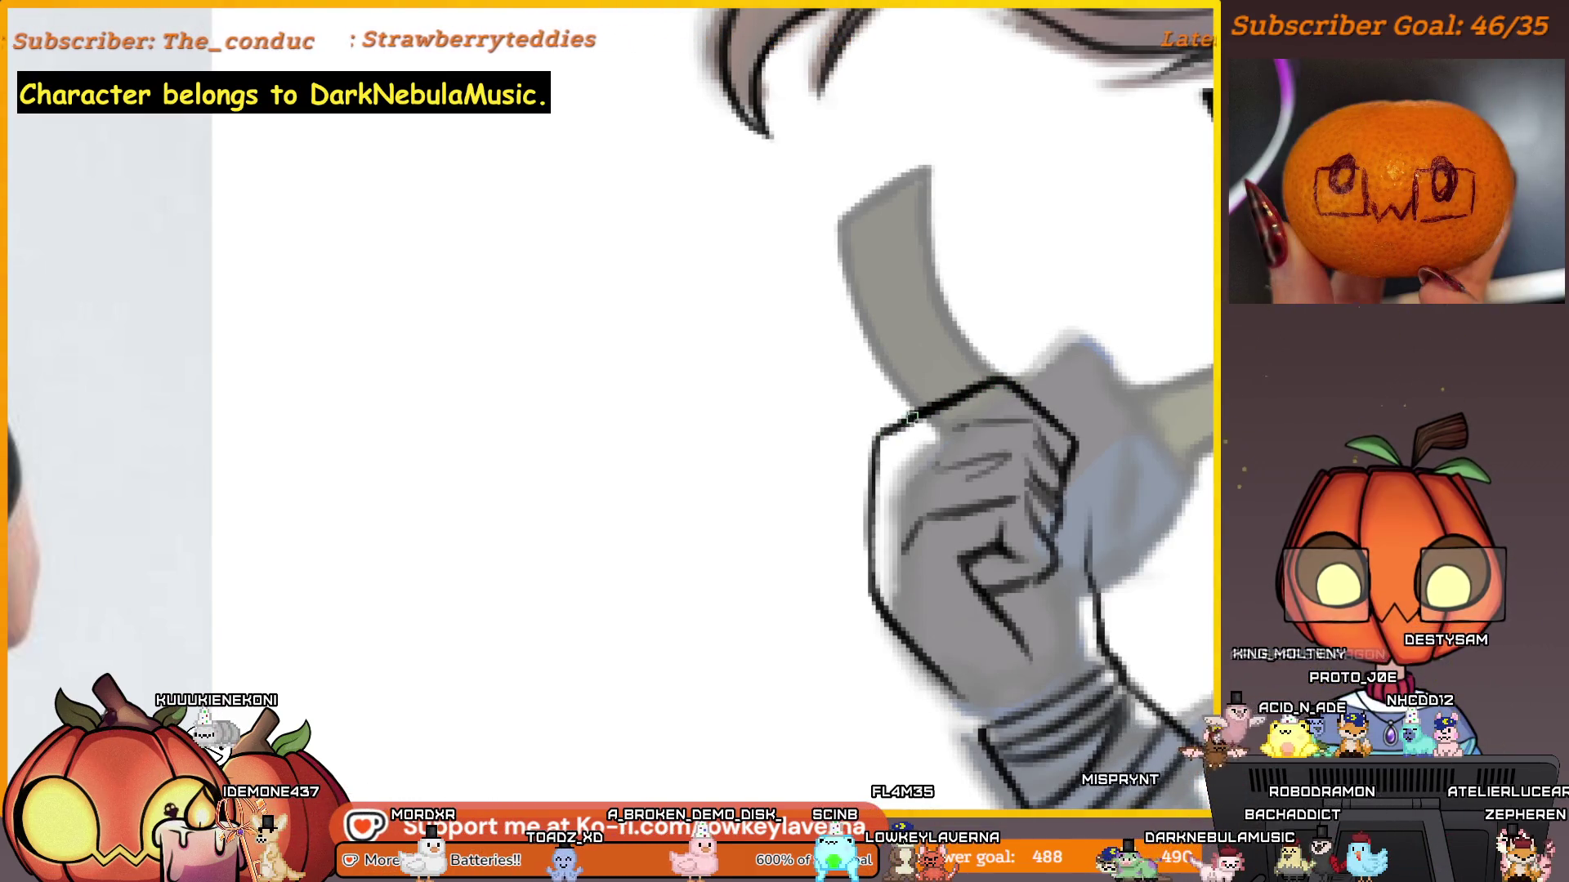
pyautogui.scroll(-1, 979, 396)
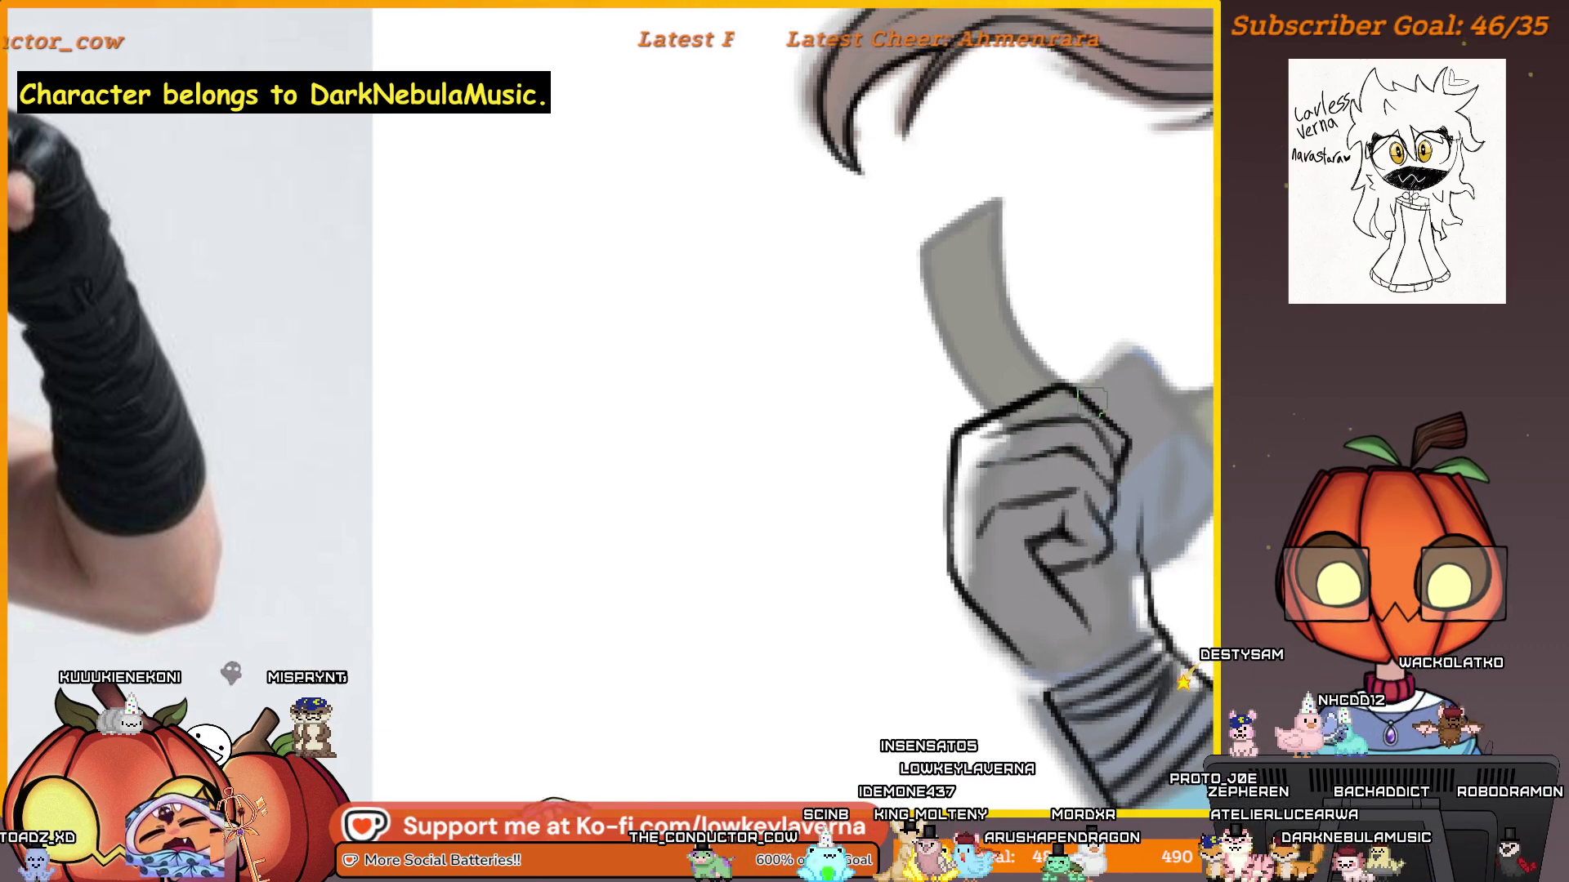
pyautogui.scroll(1, 1005, 425)
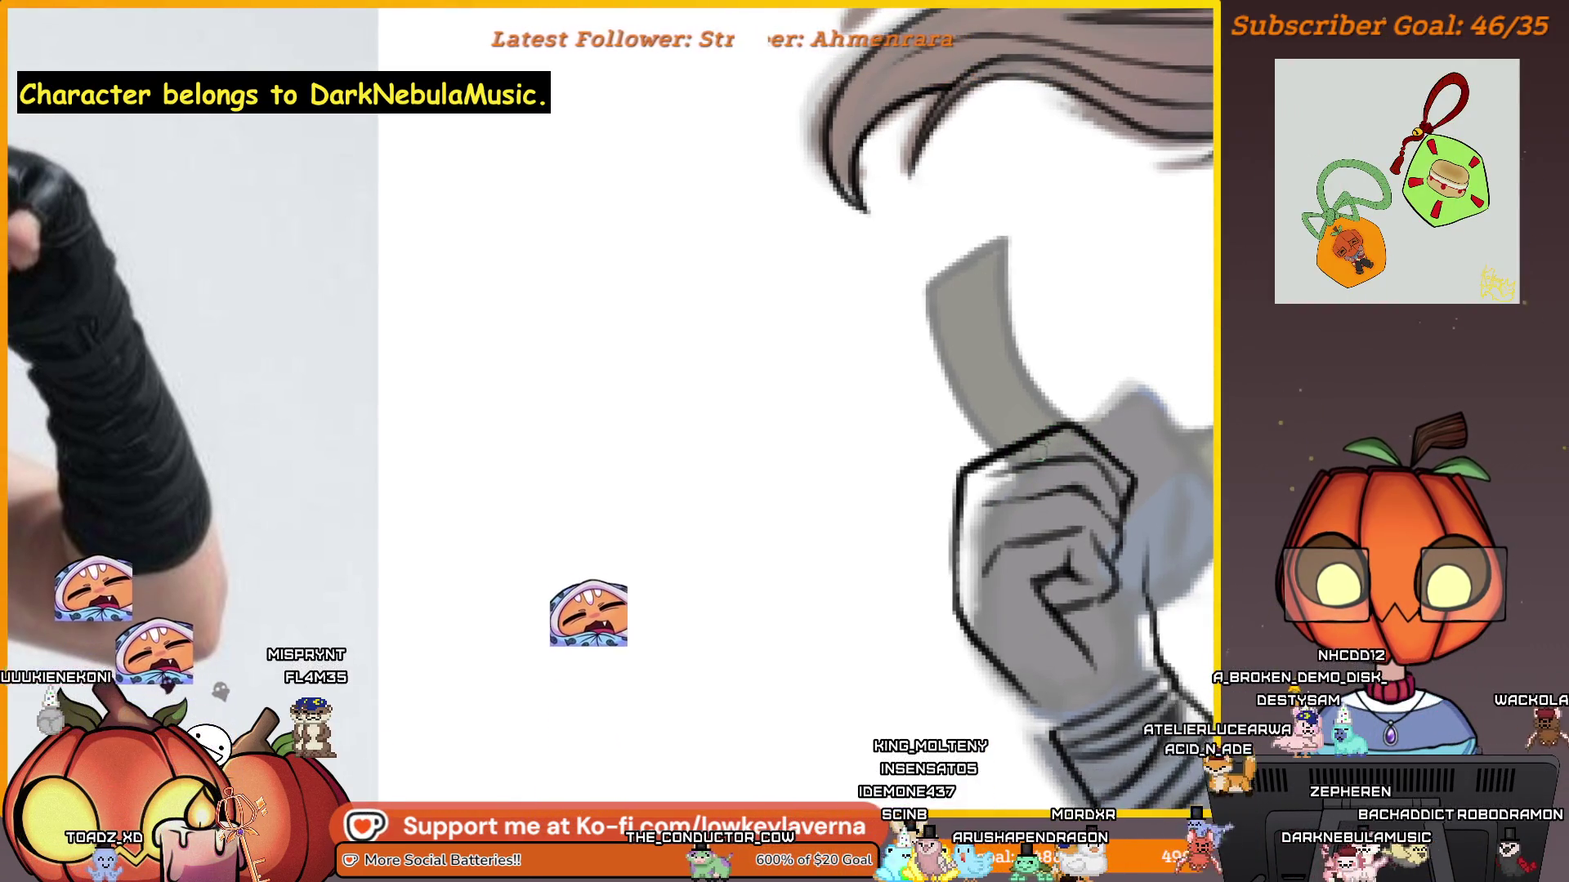
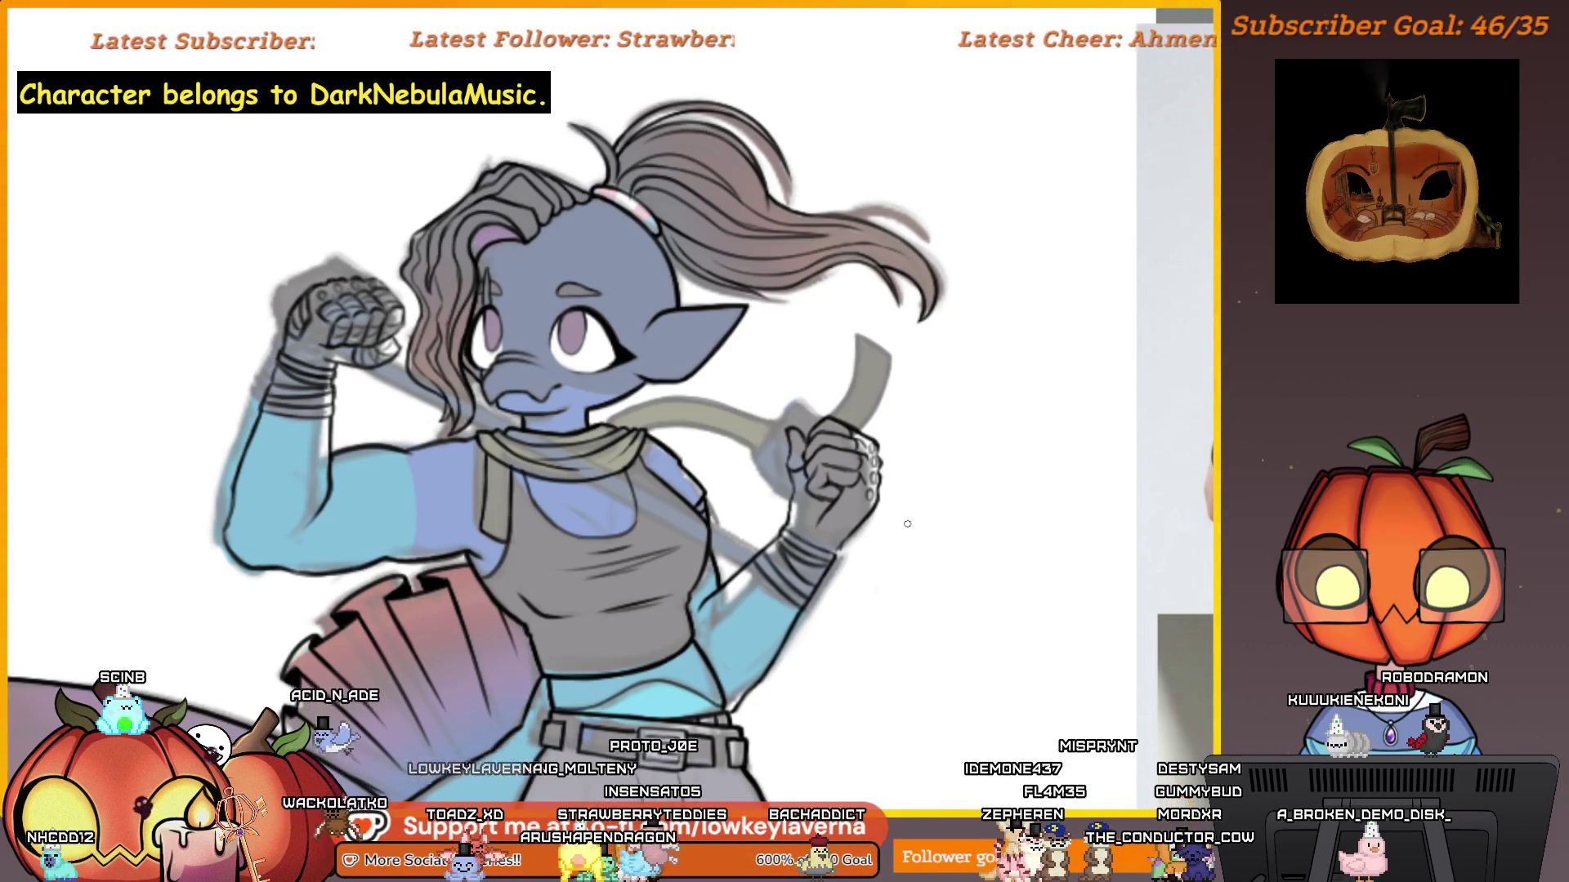
# Pan and zoom over the coloured character, then zoom out to show it with the reference sheets.
pyautogui.moveTo(862, 529); pyautogui.dragTo(898, 535)
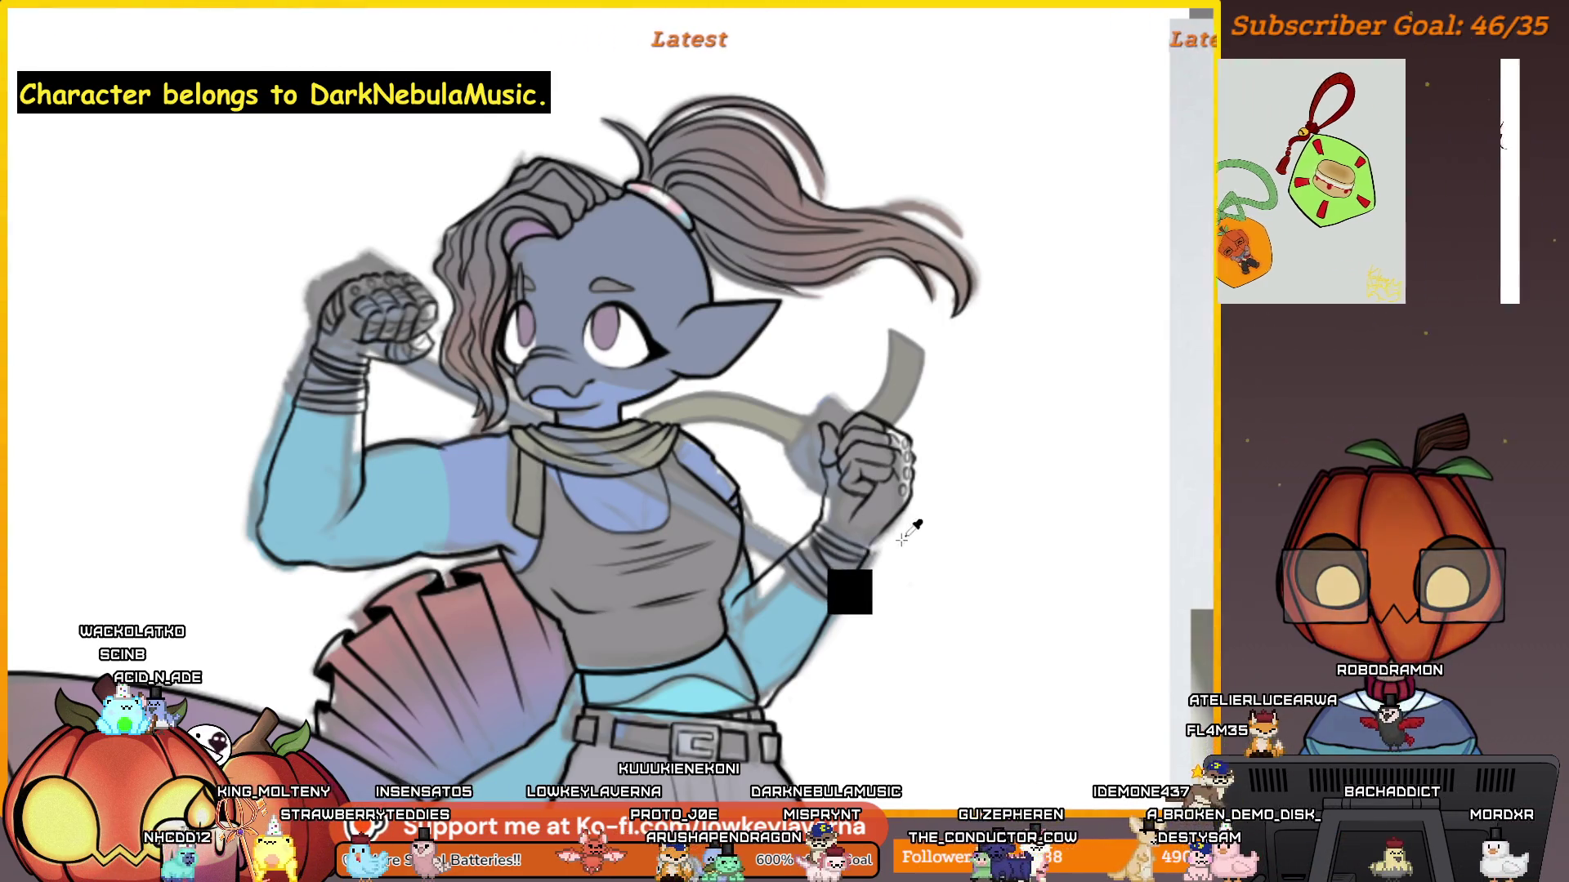
pyautogui.scroll(2, 885, 529)
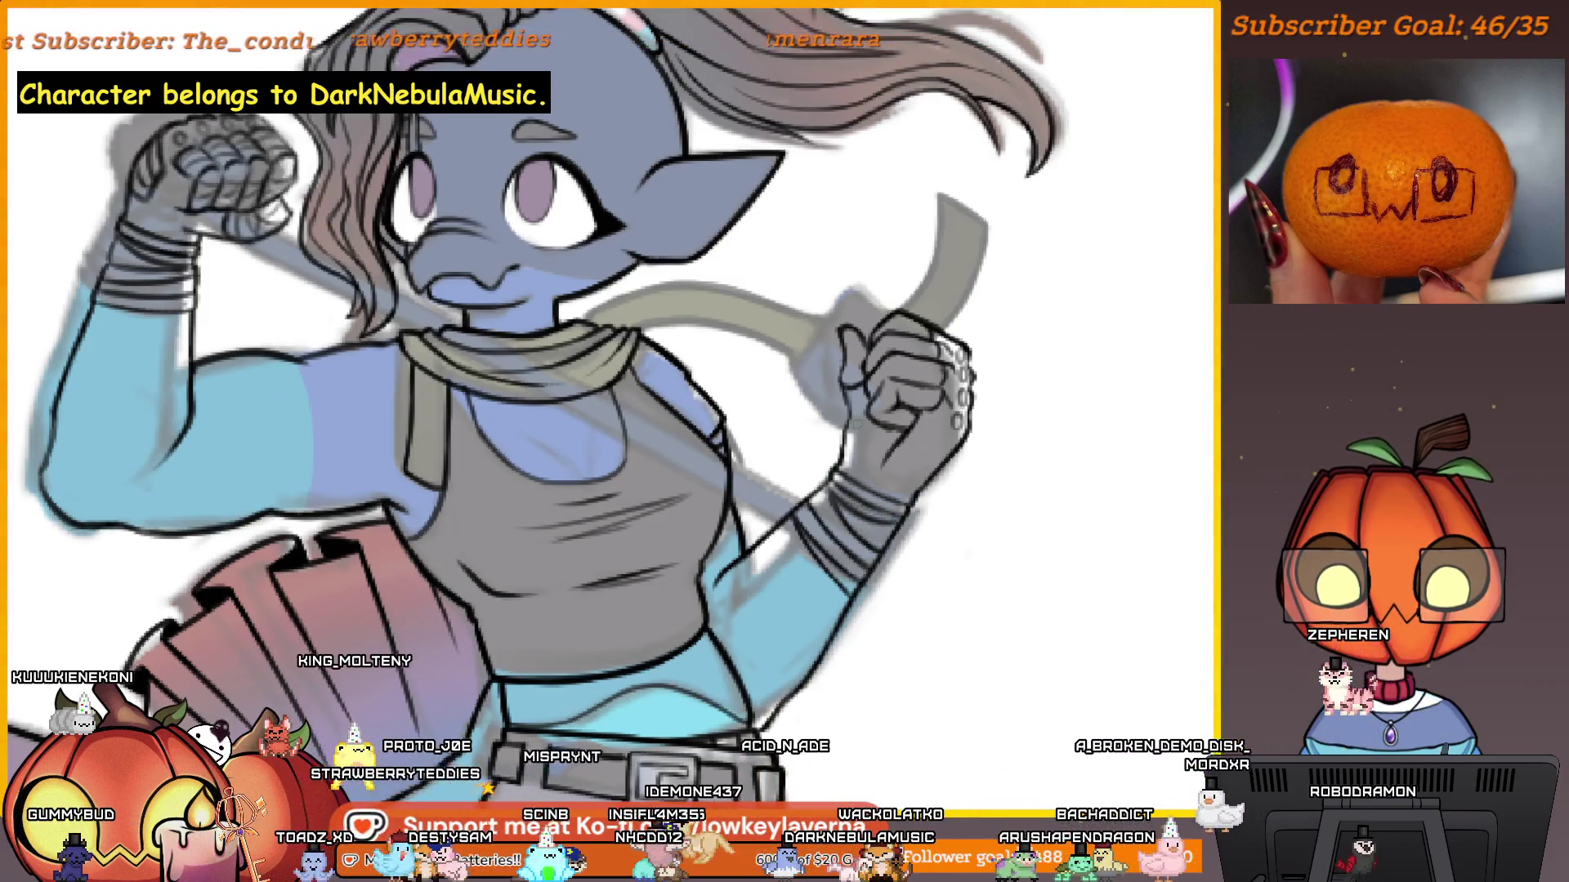
pyautogui.scroll(-2, 988, 441)
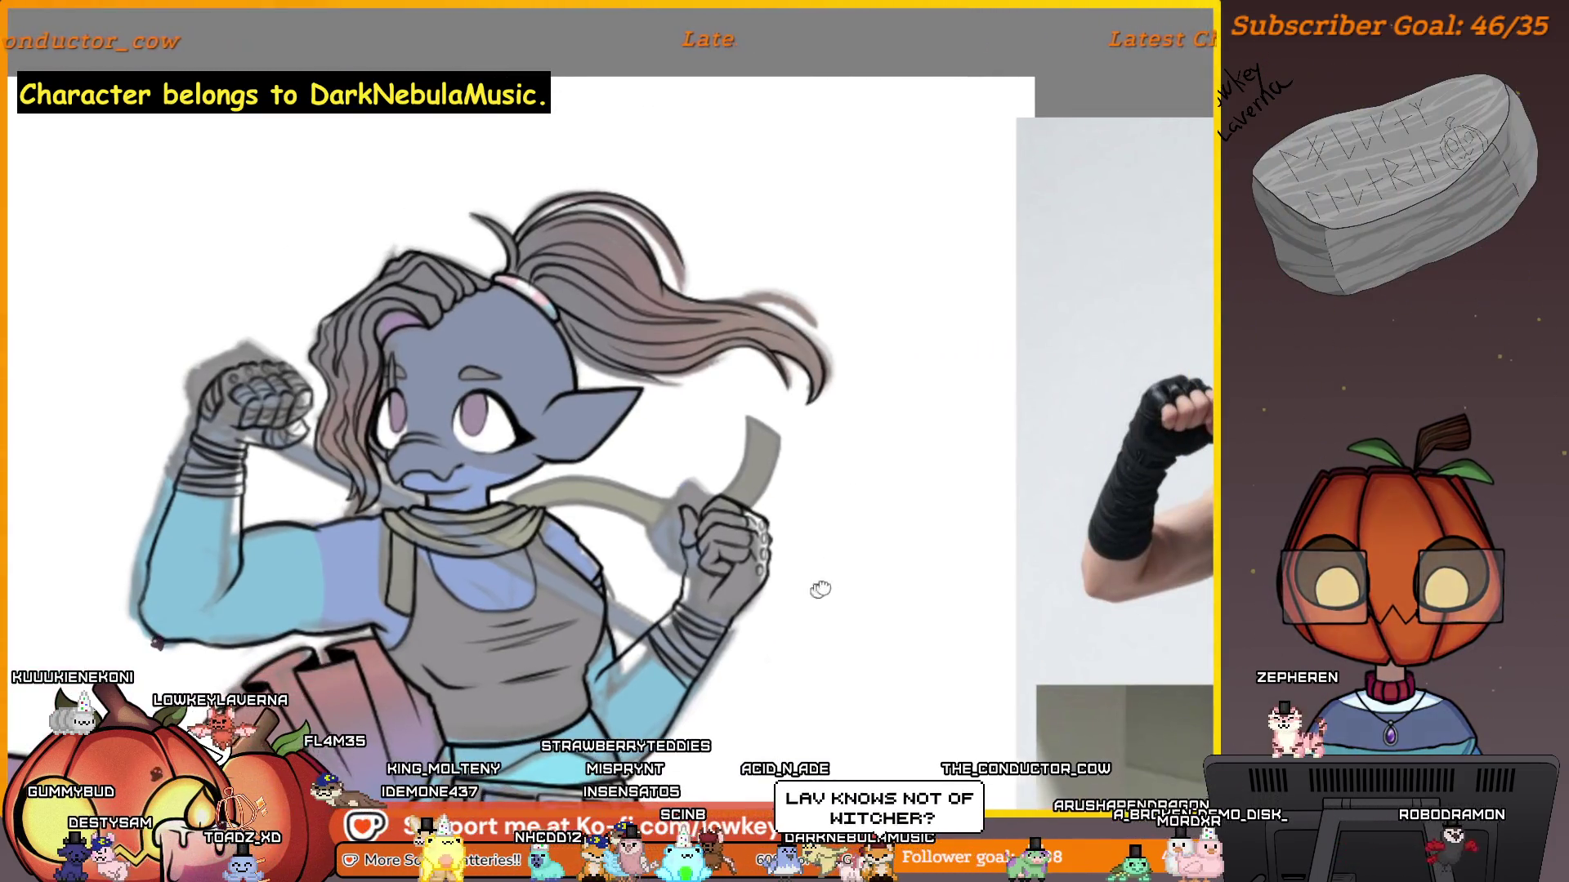
pyautogui.moveTo(857, 508); pyautogui.dragTo(913, 532)
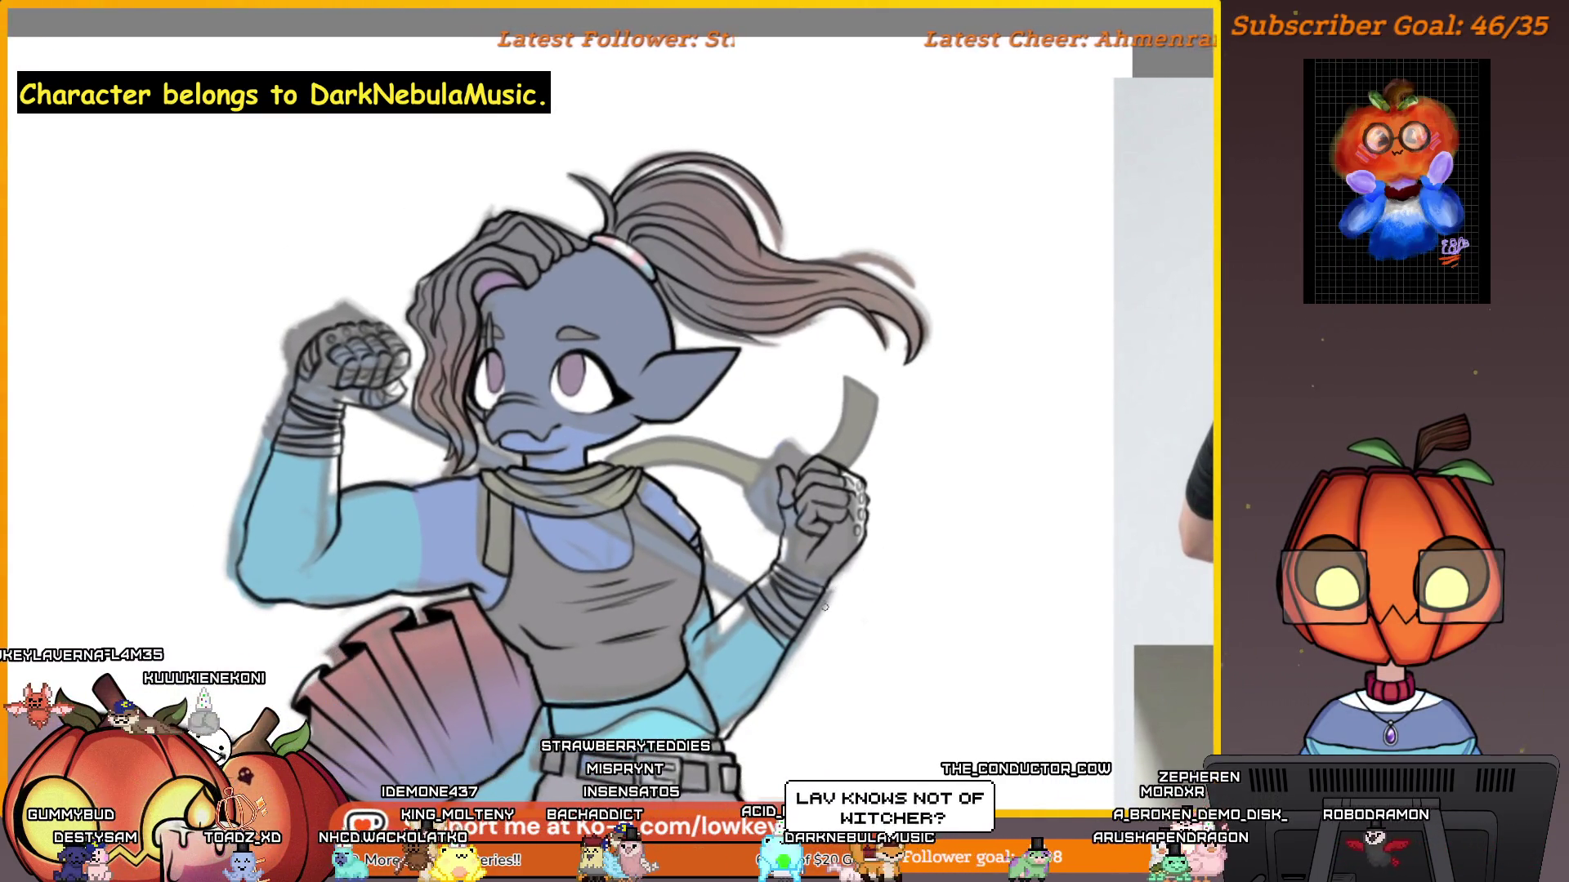
pyautogui.moveTo(823, 607); pyautogui.dragTo(938, 559)
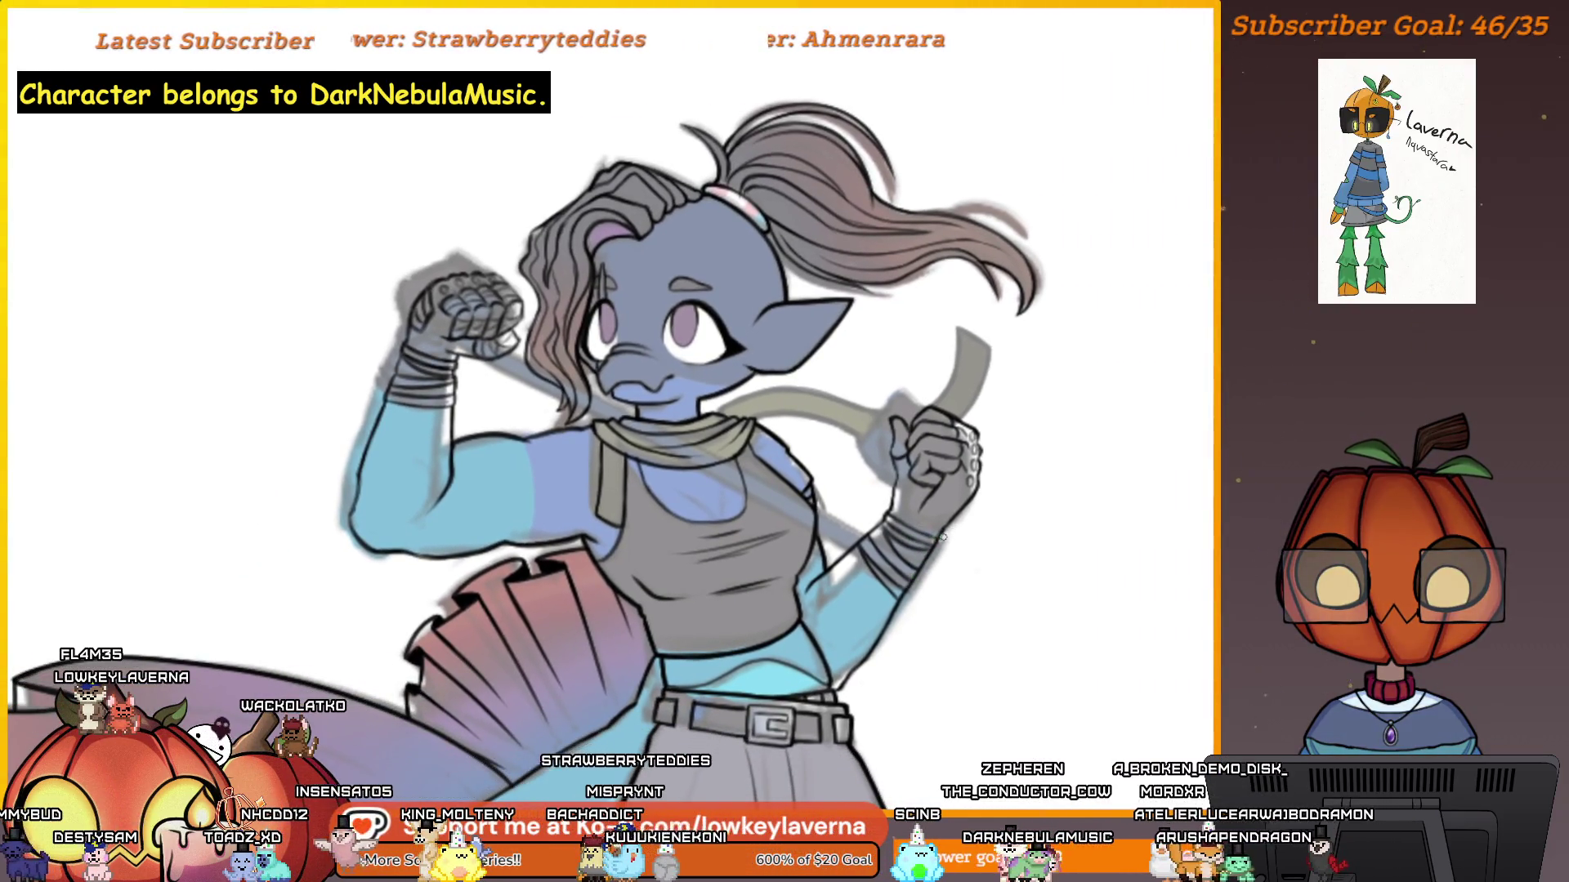
pyautogui.scroll(4, 942, 537)
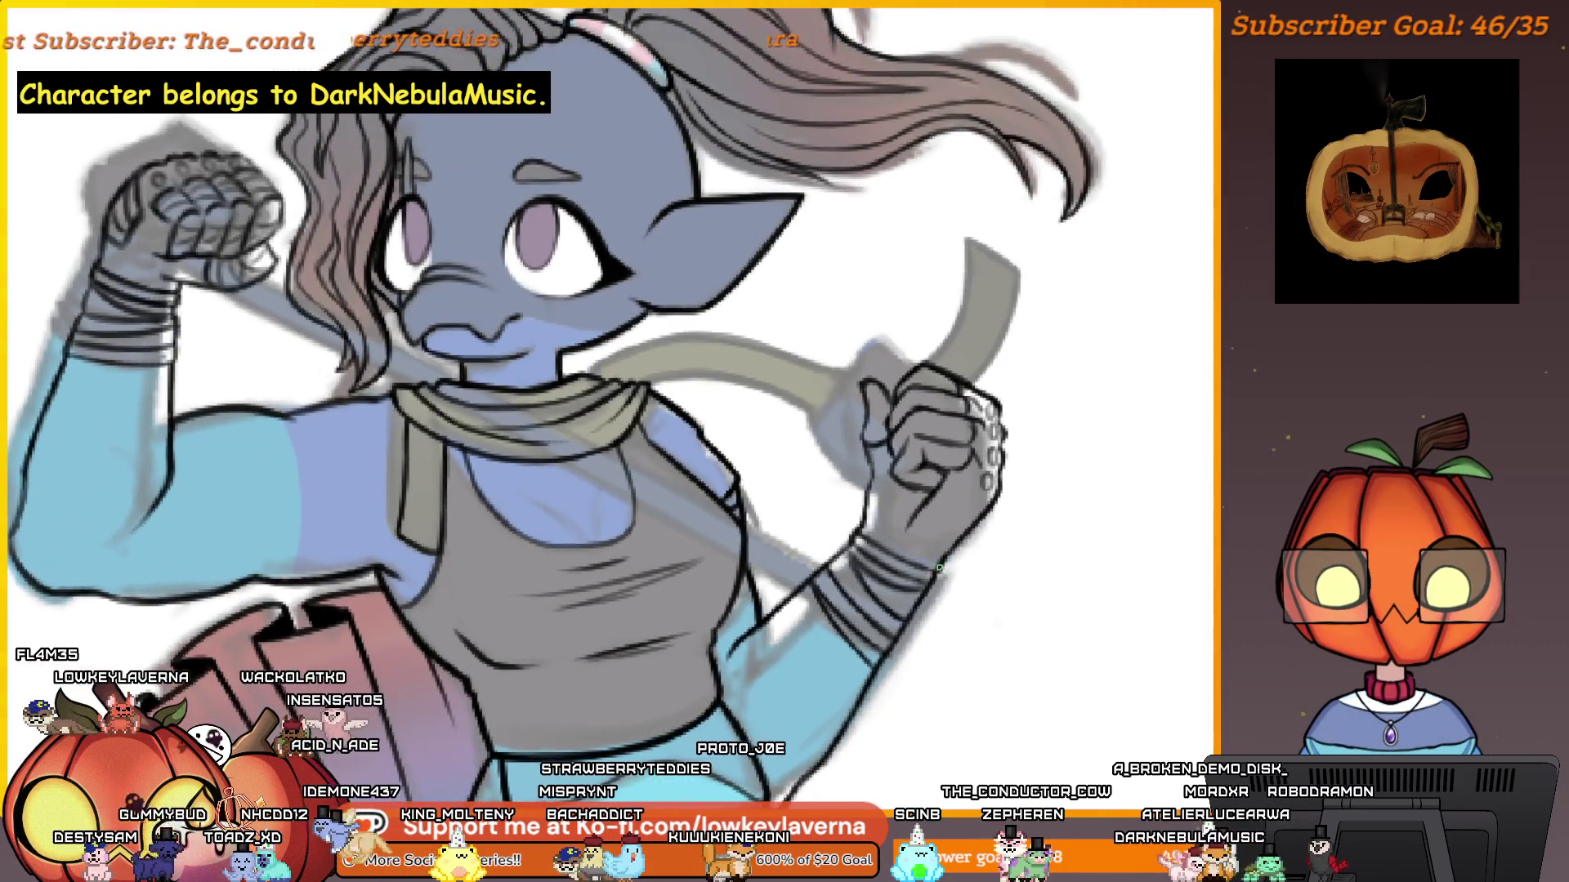
pyautogui.scroll(-1, 917, 554)
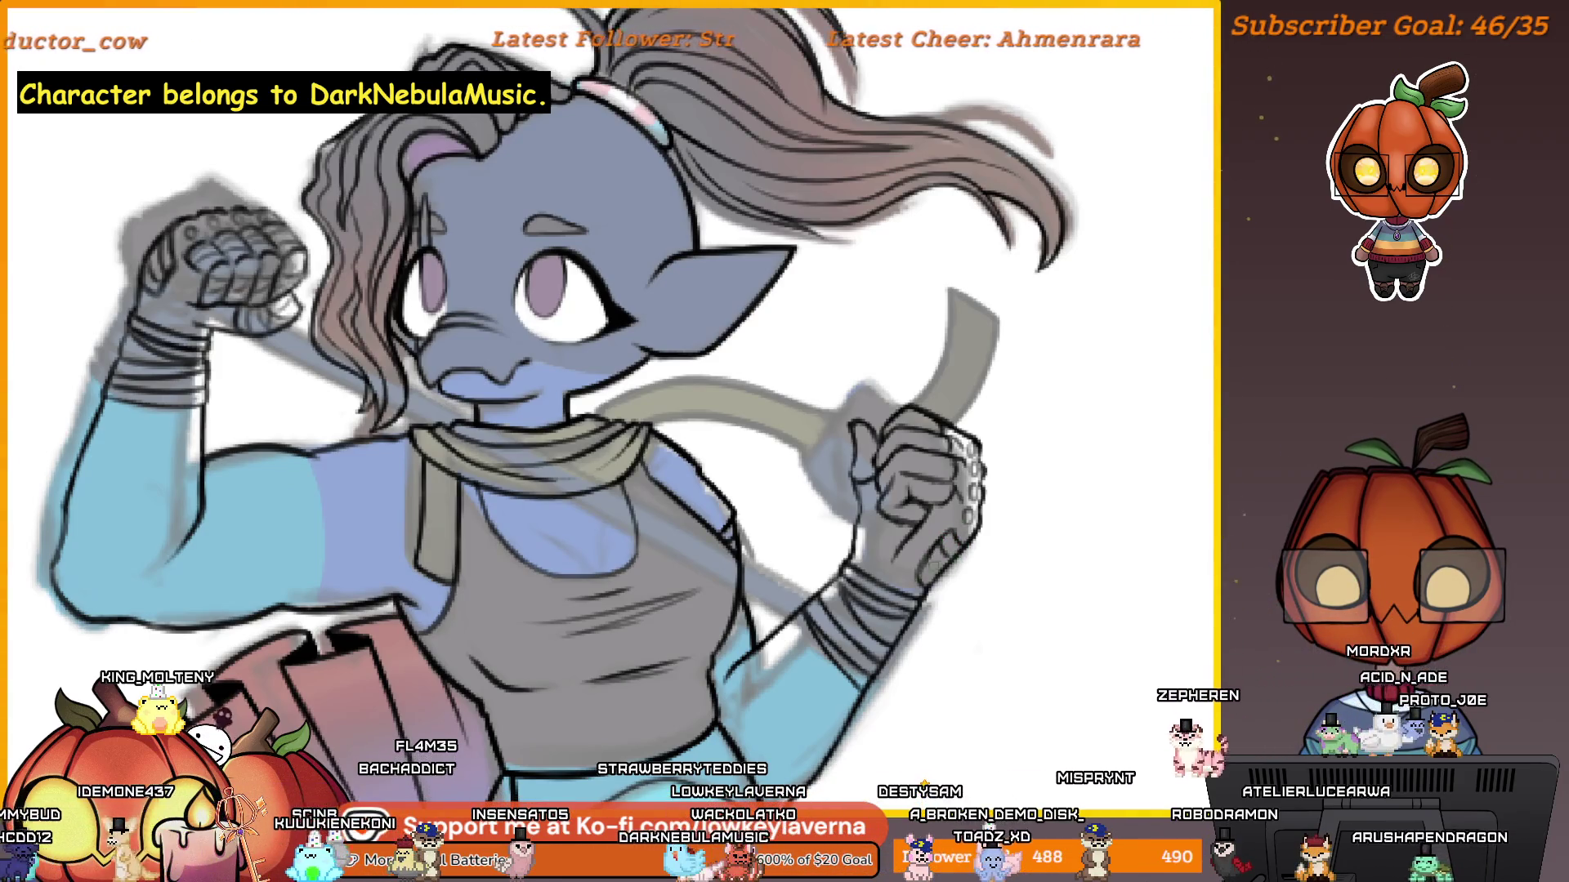
pyautogui.scroll(-3, 1021, 468)
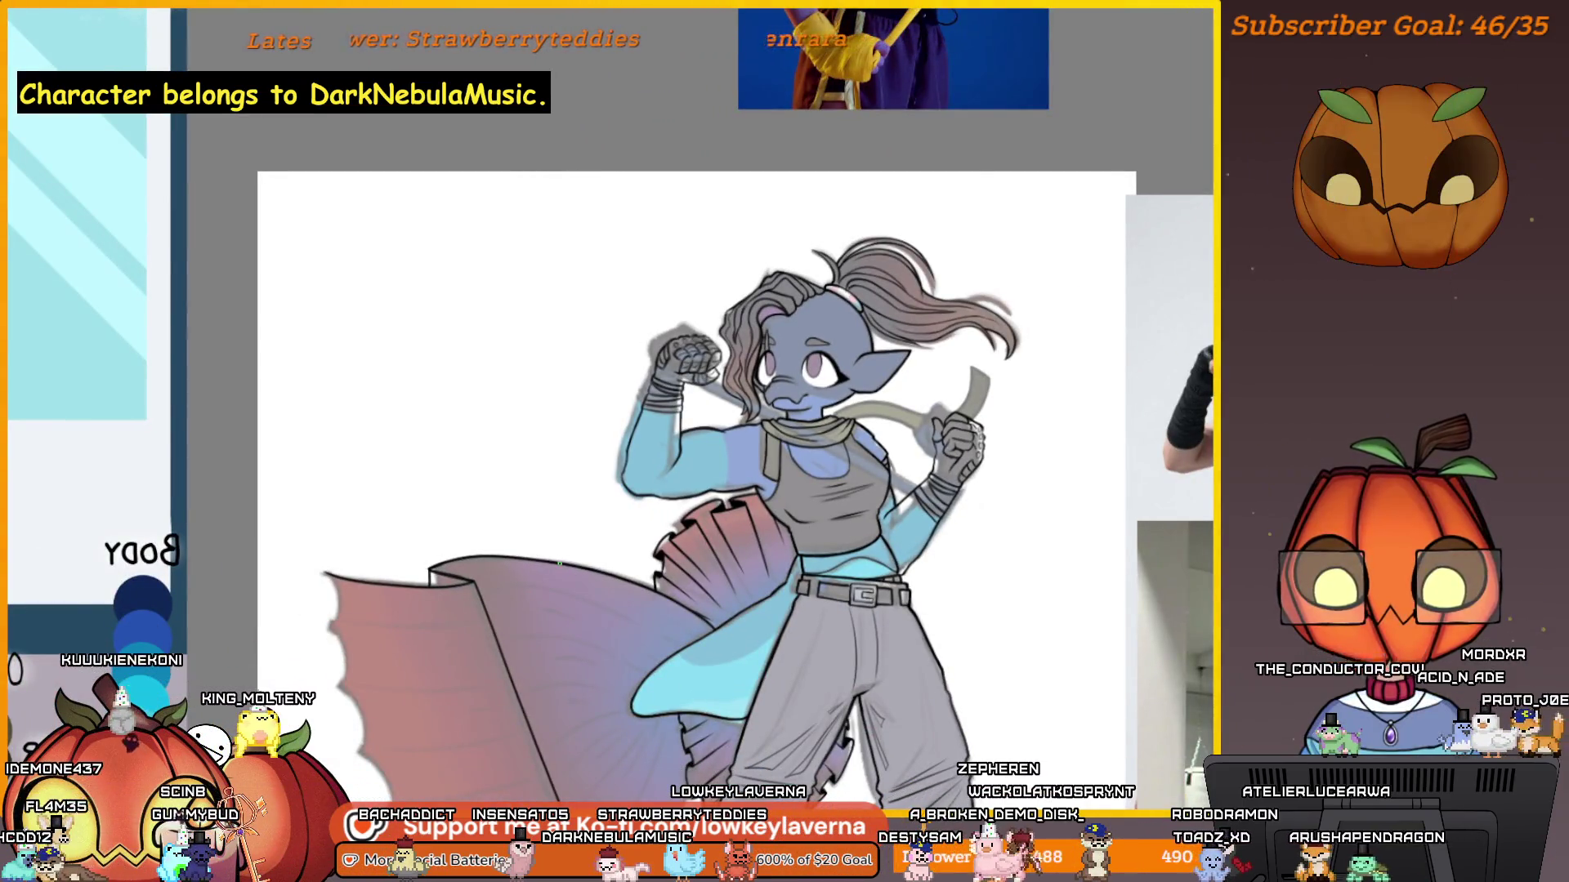
pyautogui.press('m')
pyautogui.moveTo(282, 513); pyautogui.dragTo(776, 433)
pyautogui.scroll(5, 505, 394)
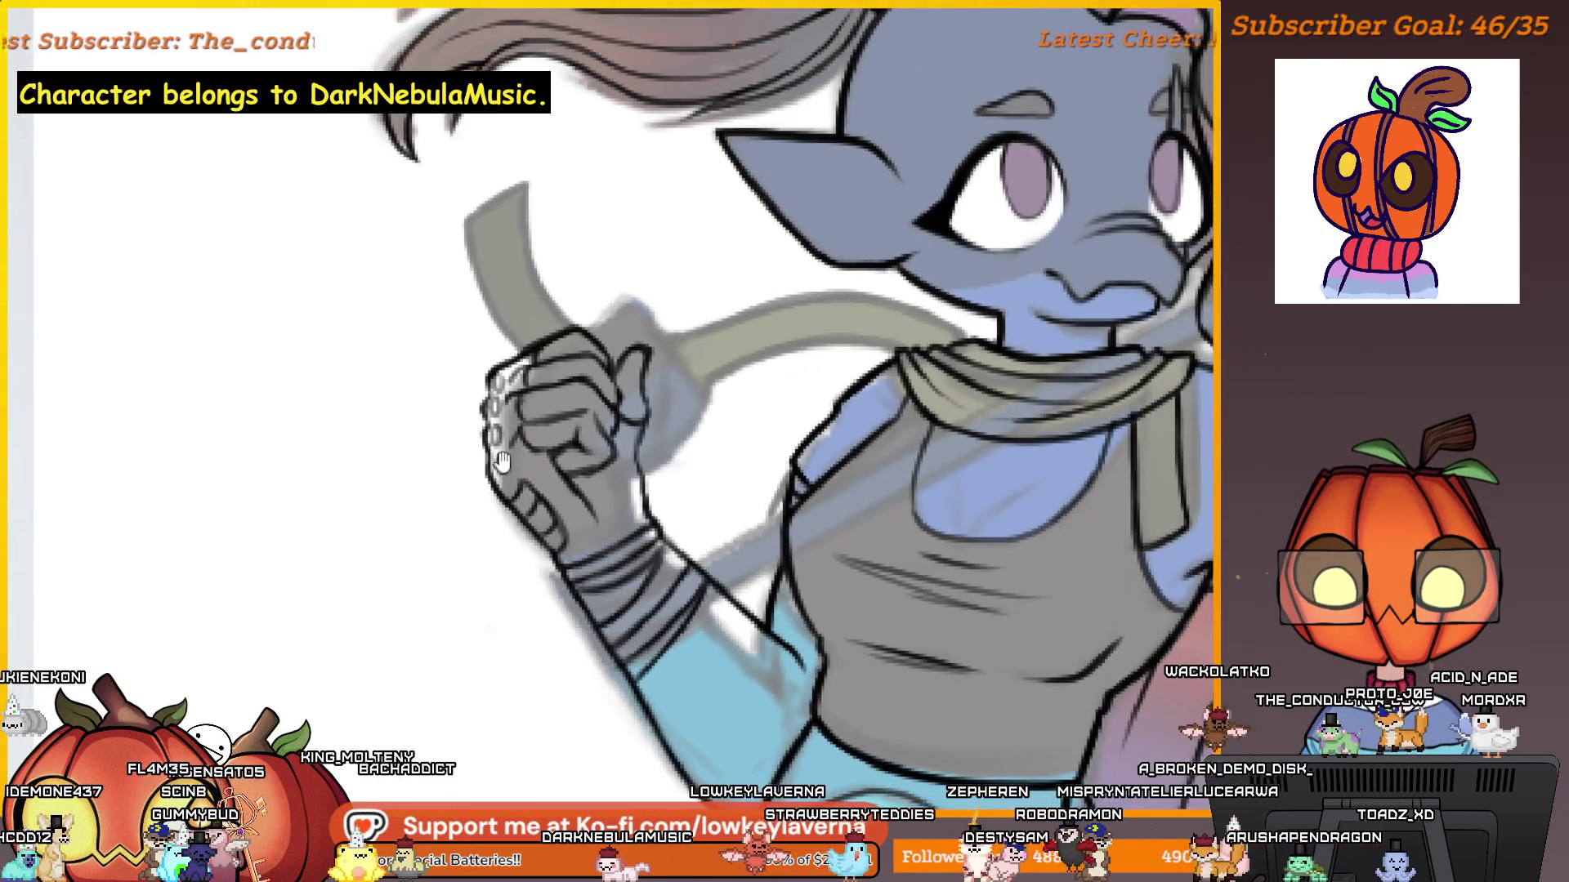
pyautogui.moveTo(500, 463); pyautogui.dragTo(684, 400)
pyautogui.click(694, 439)
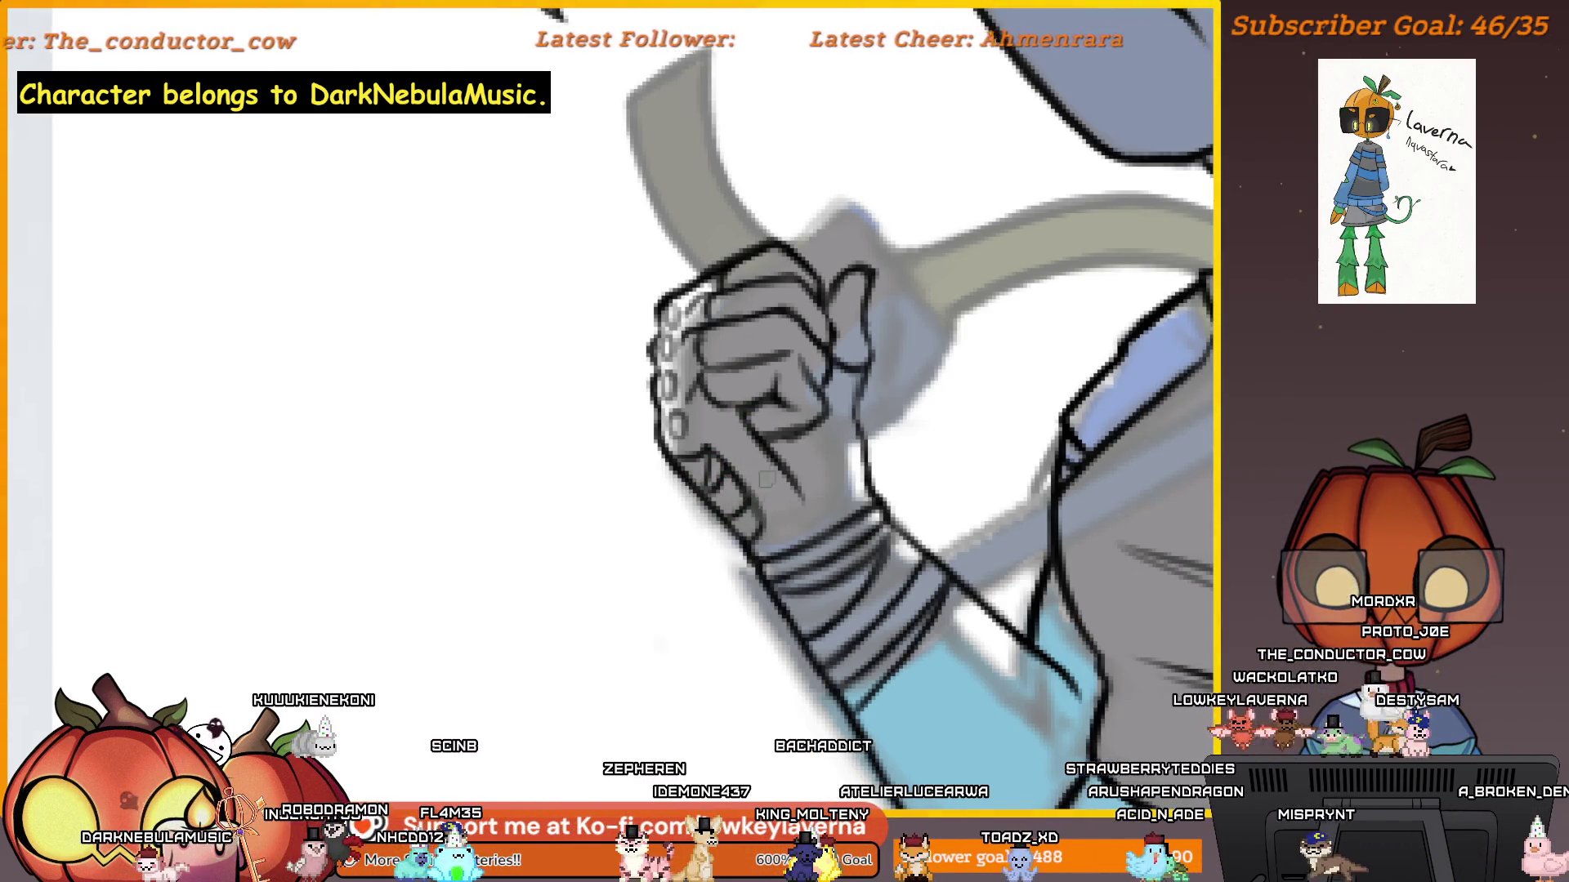
pyautogui.scroll(-5, 761, 487)
pyautogui.scroll(3, 768, 396)
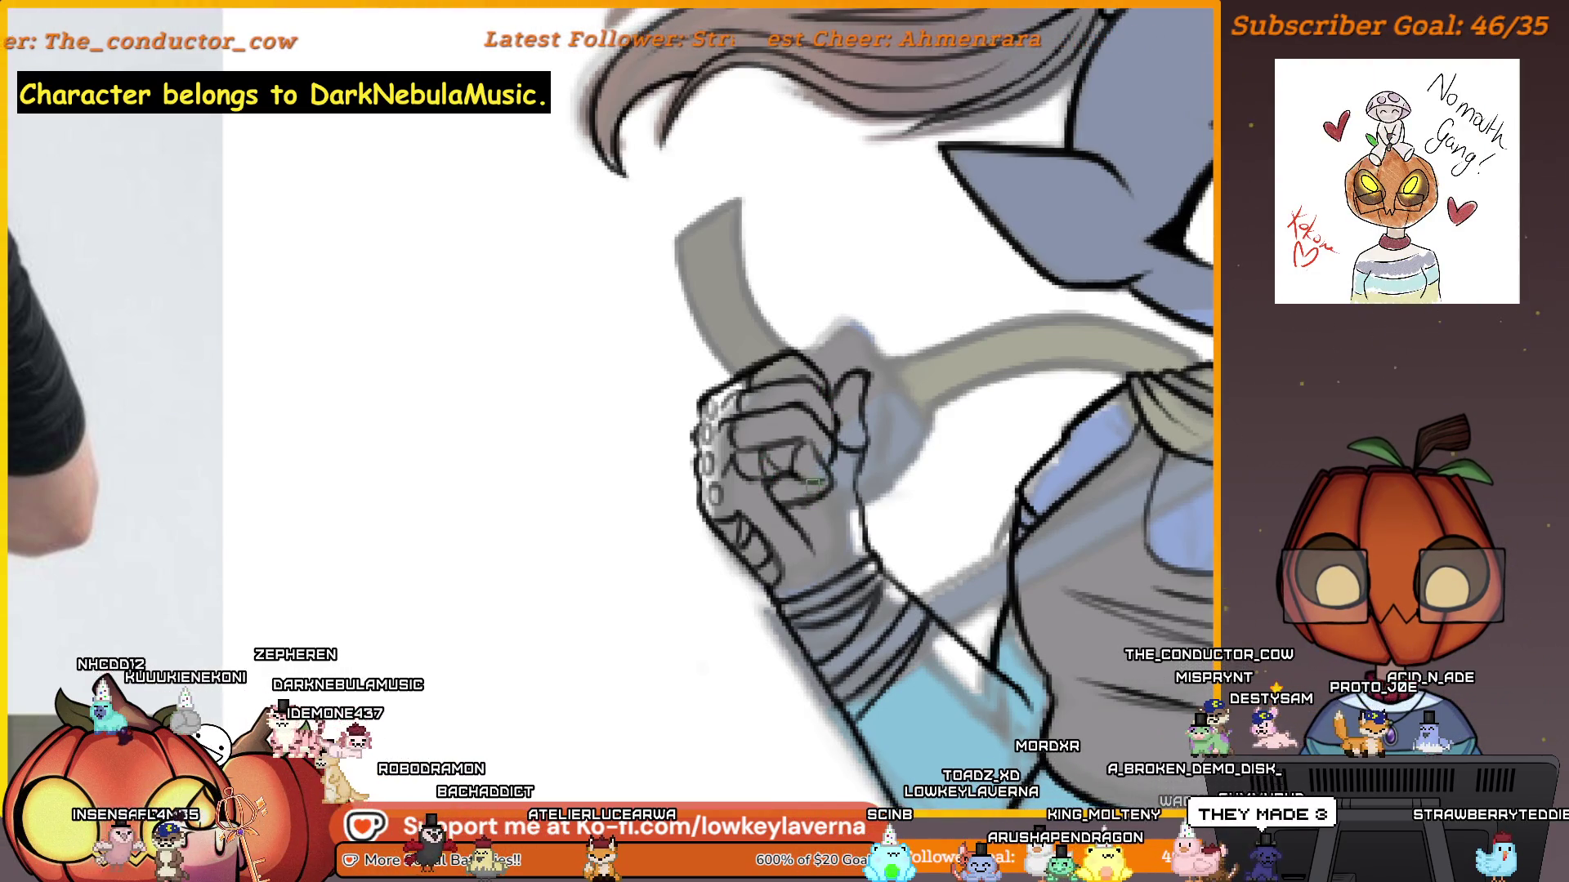
pyautogui.scroll(1, 801, 480)
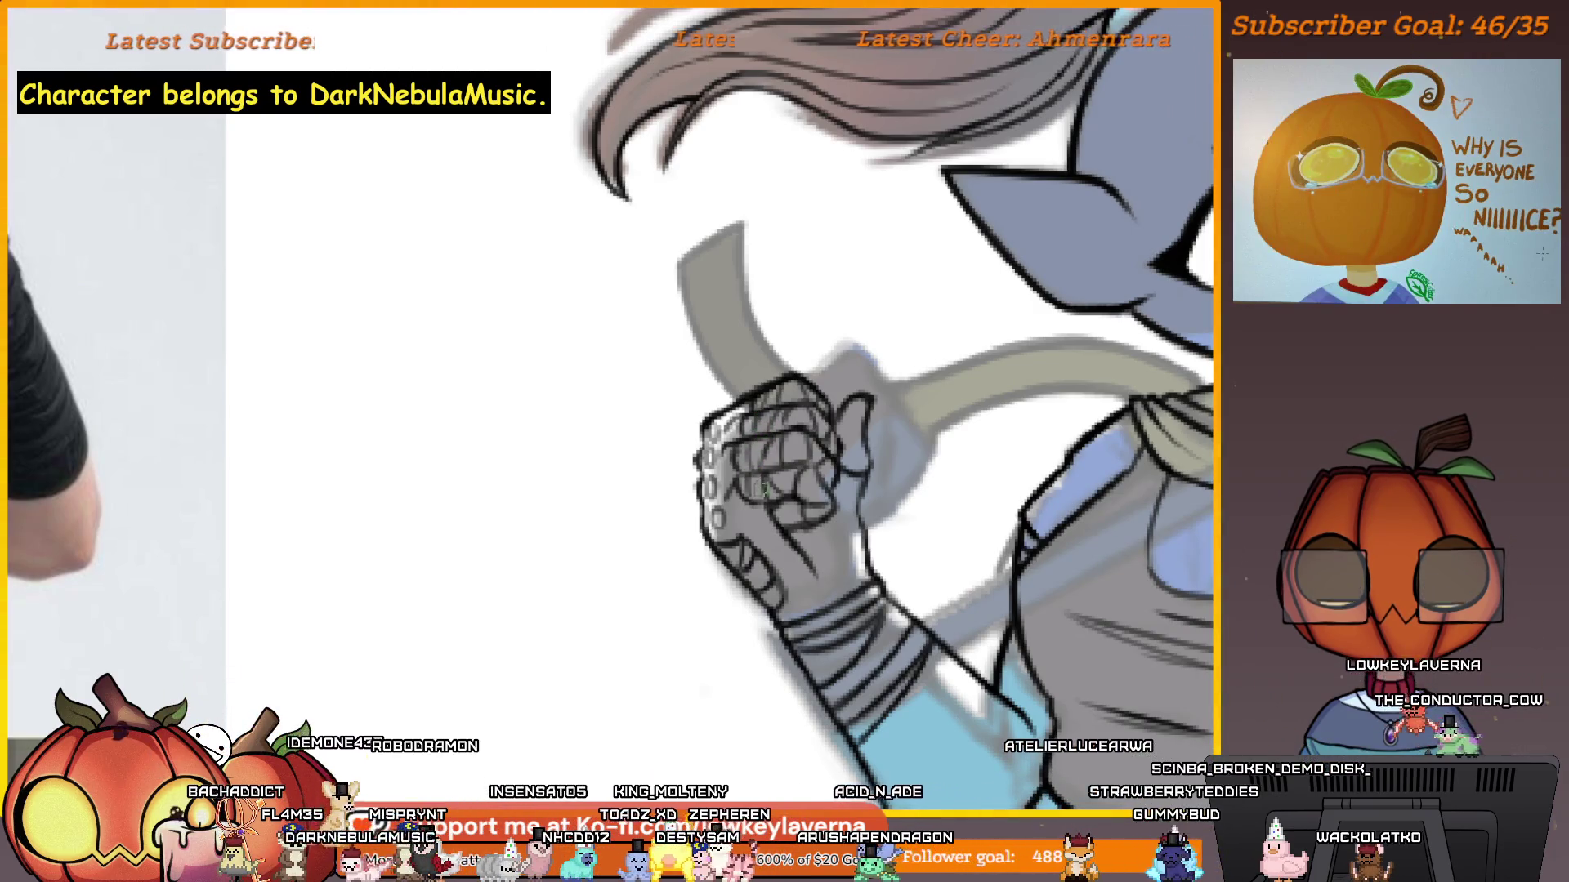
pyautogui.moveTo(839, 521); pyautogui.dragTo(833, 456)
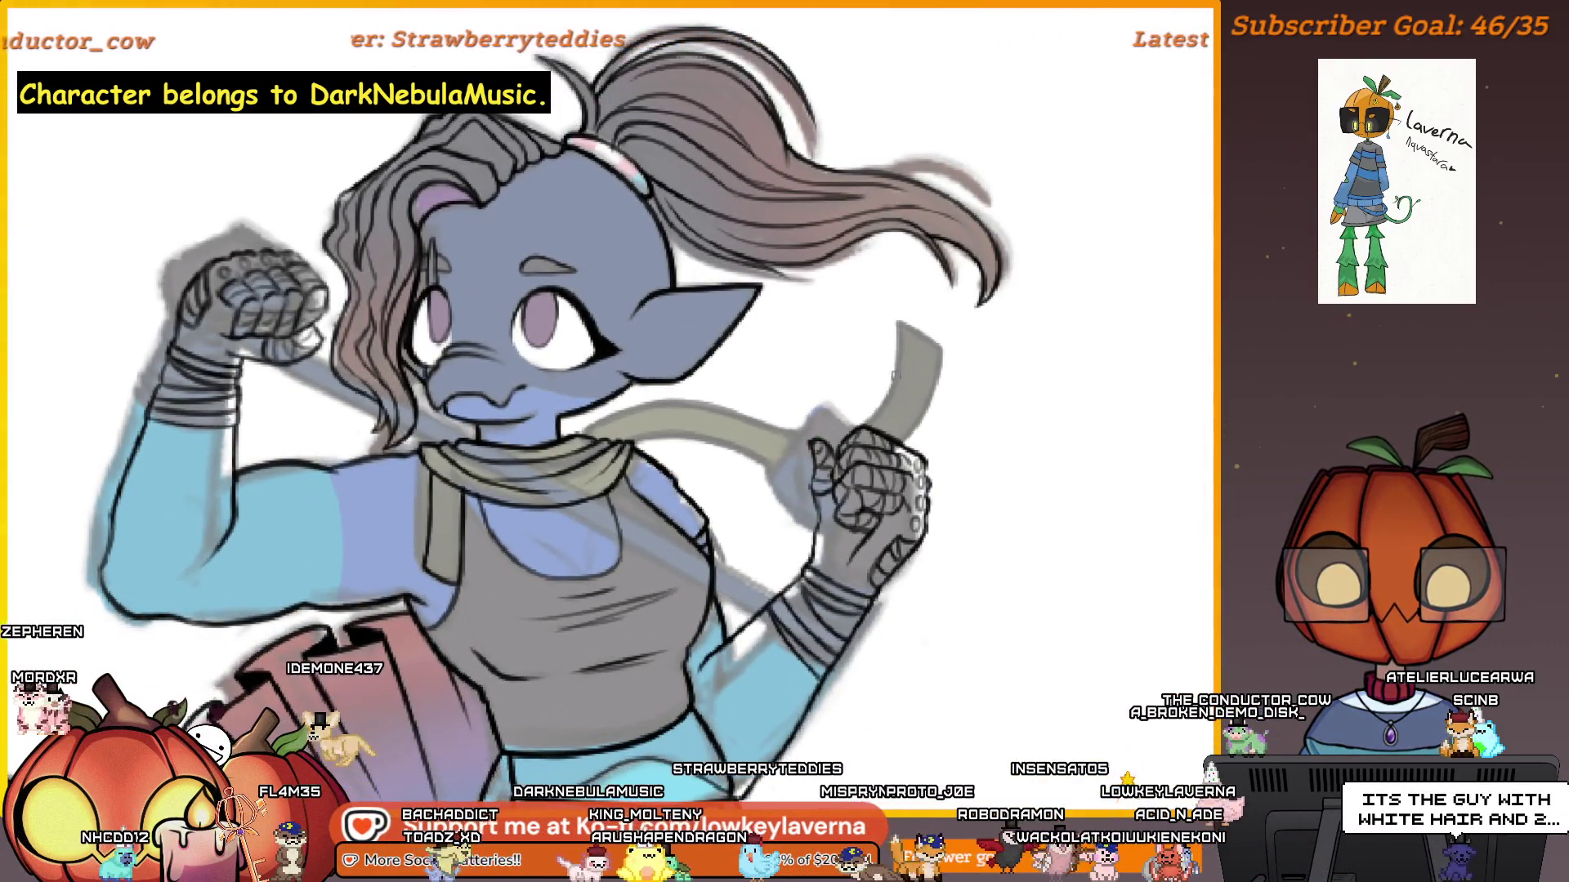
# Zoom out to show the whole character beside the reference sheet.
pyautogui.scroll(-2, 905, 424)
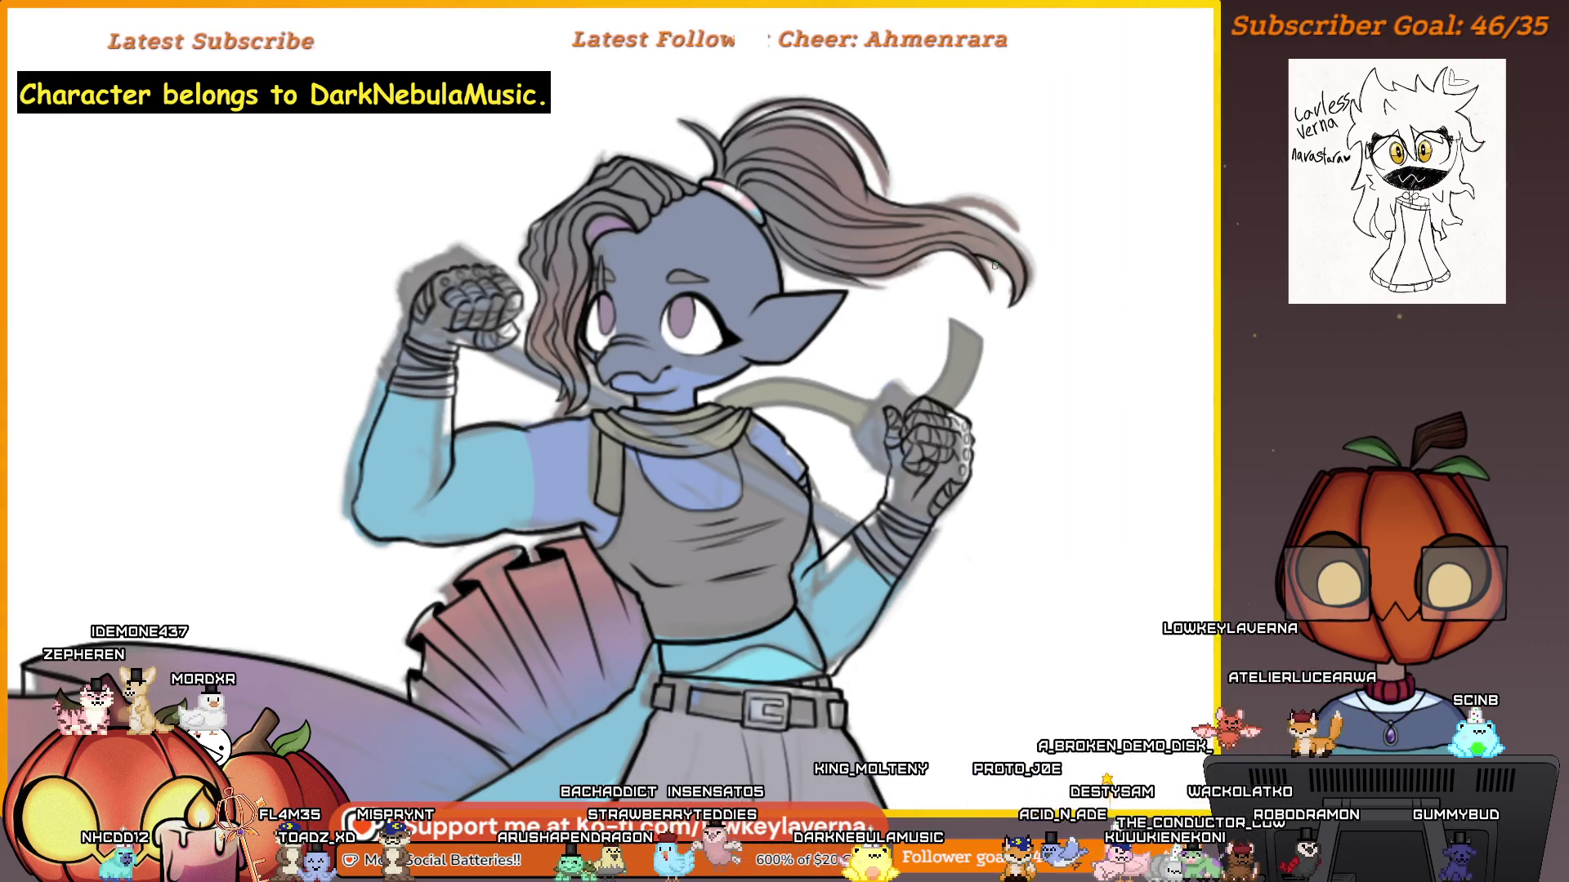
pyautogui.scroll(3, 545, 331)
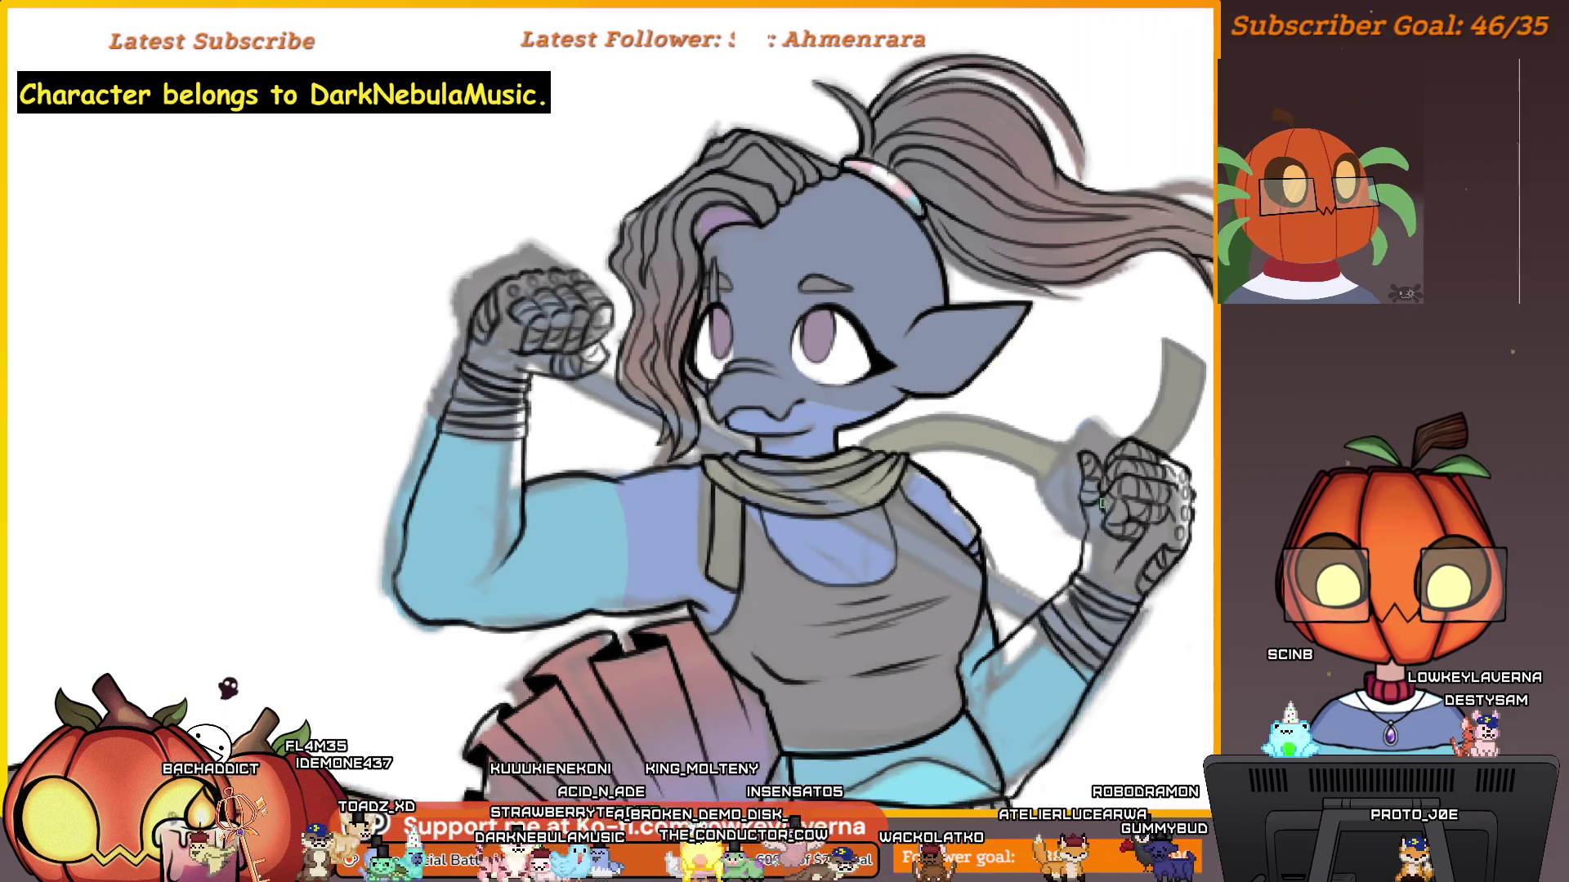
pyautogui.moveTo(1130, 462); pyautogui.dragTo(1018, 435)
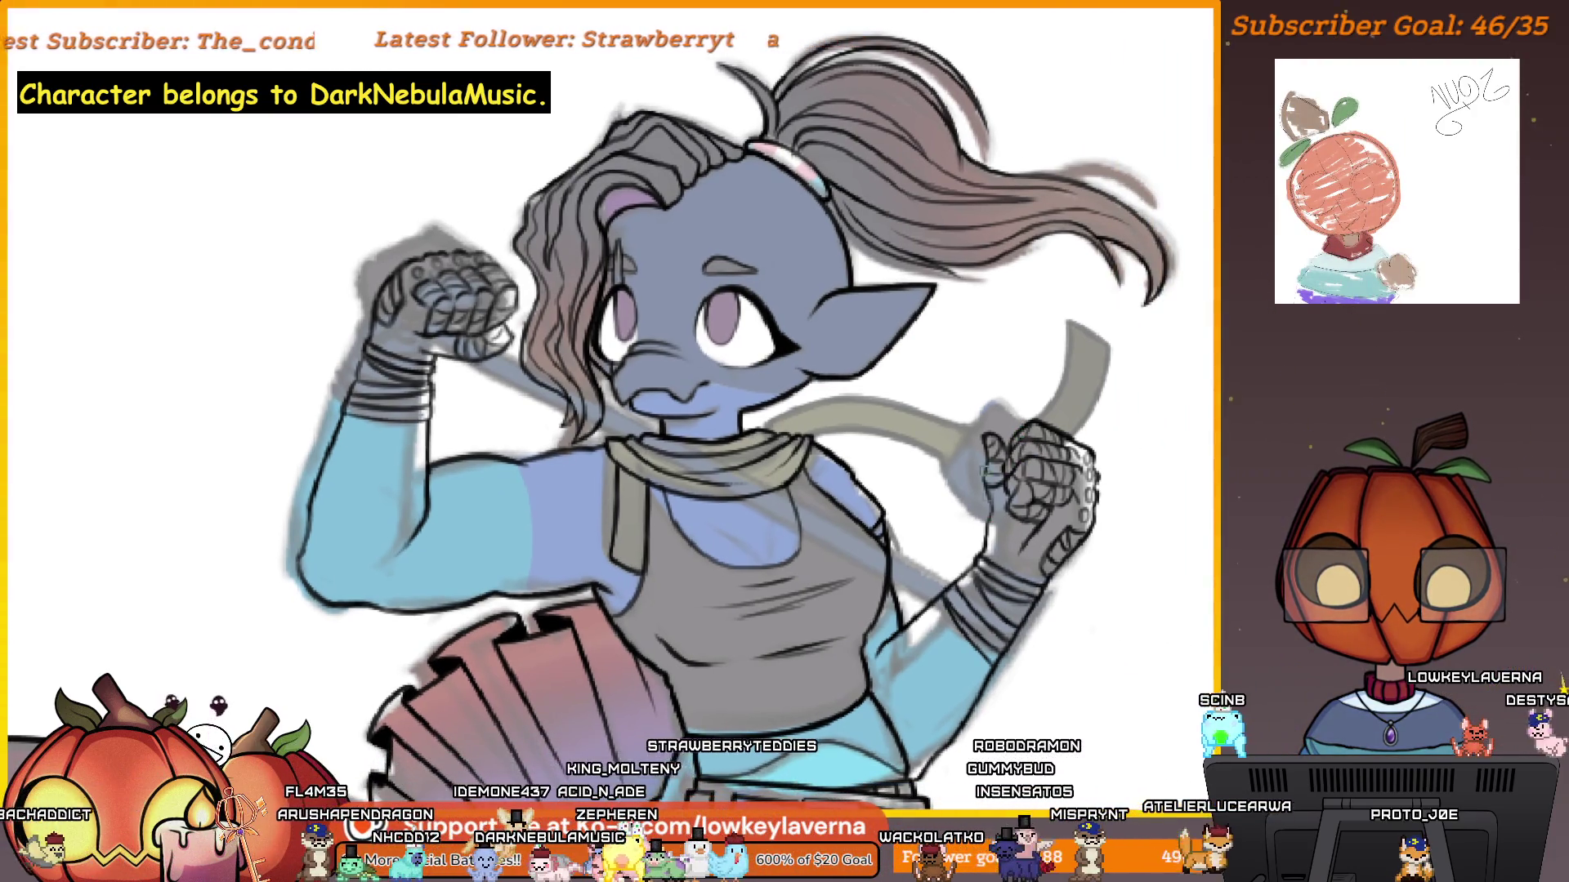
pyautogui.hotkey('ctrl', '0')
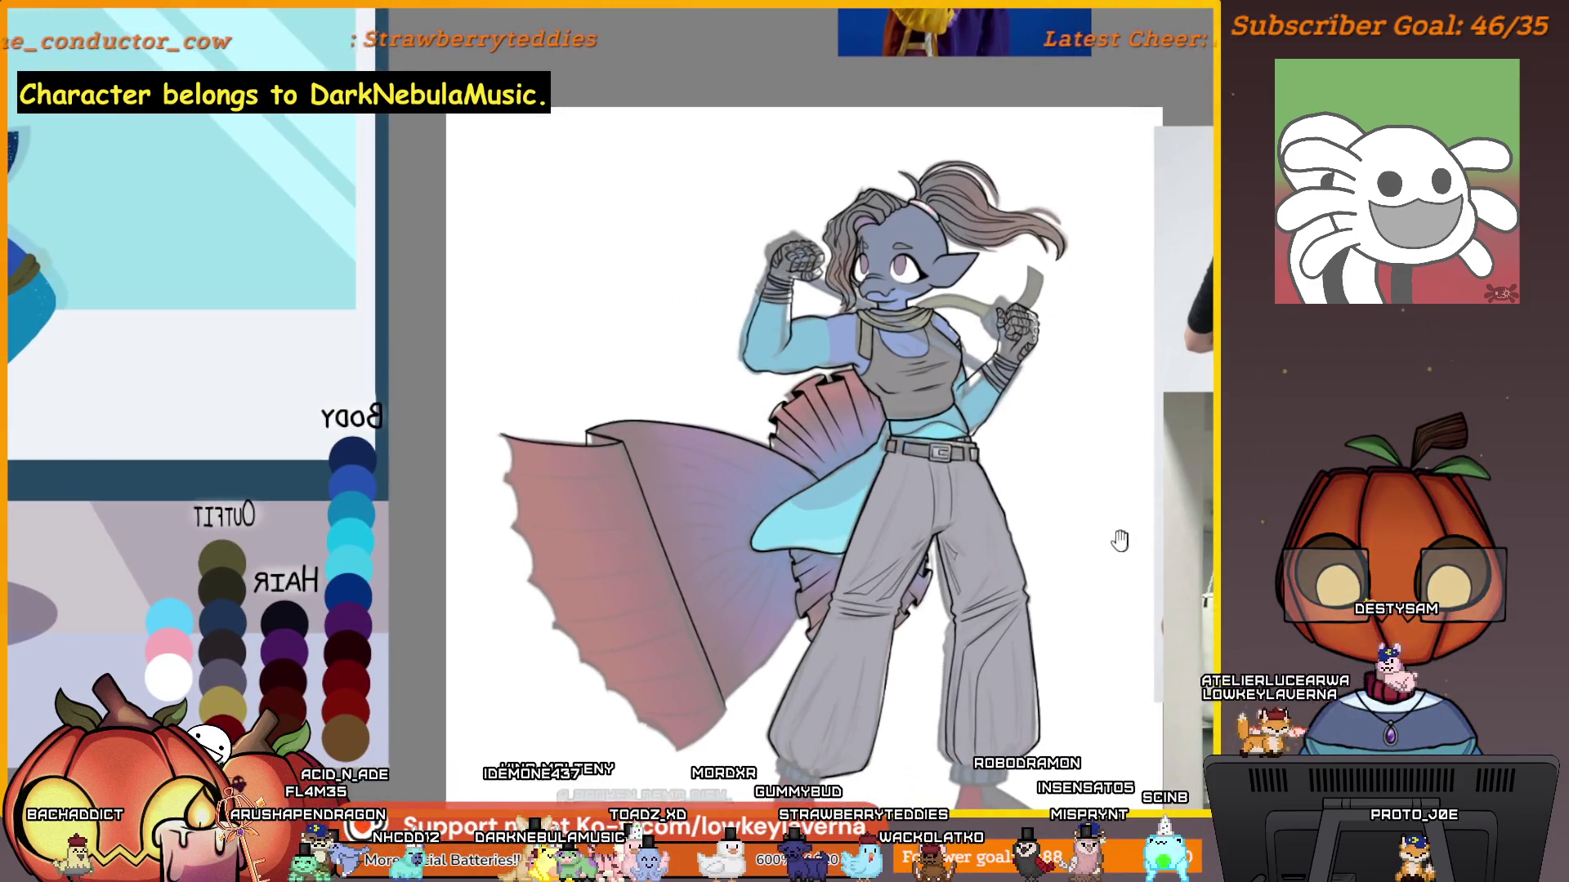
pyautogui.moveTo(1120, 540); pyautogui.dragTo(1064, 557)
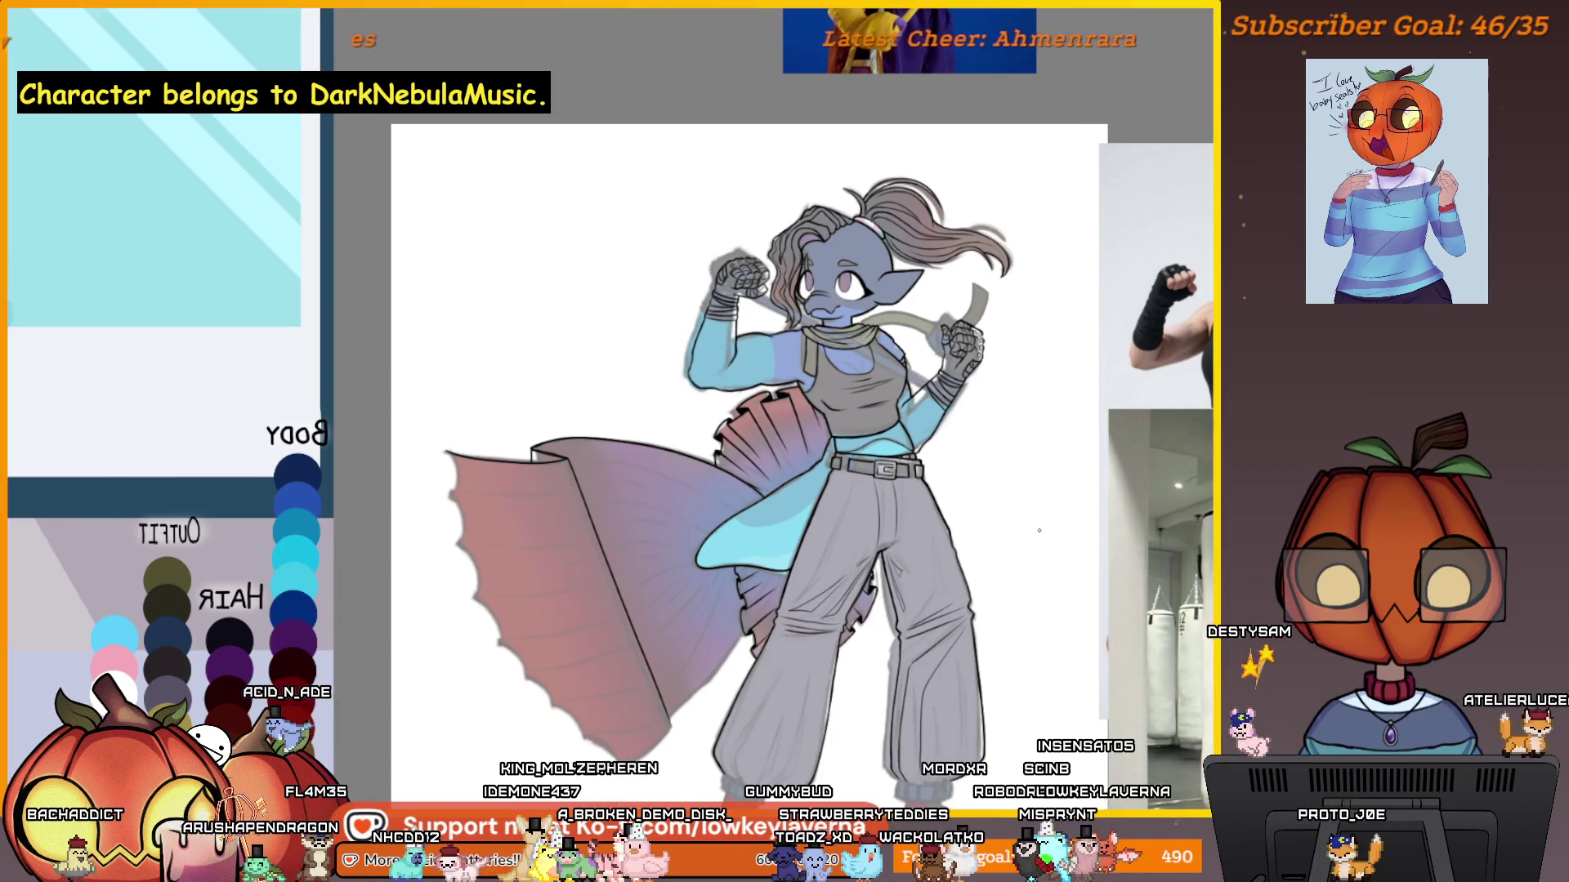
# Hide and restore the colour to check the bare lineart, then mirror the canvas horizontally.
pyautogui.hotkey('ctrl', 'z')
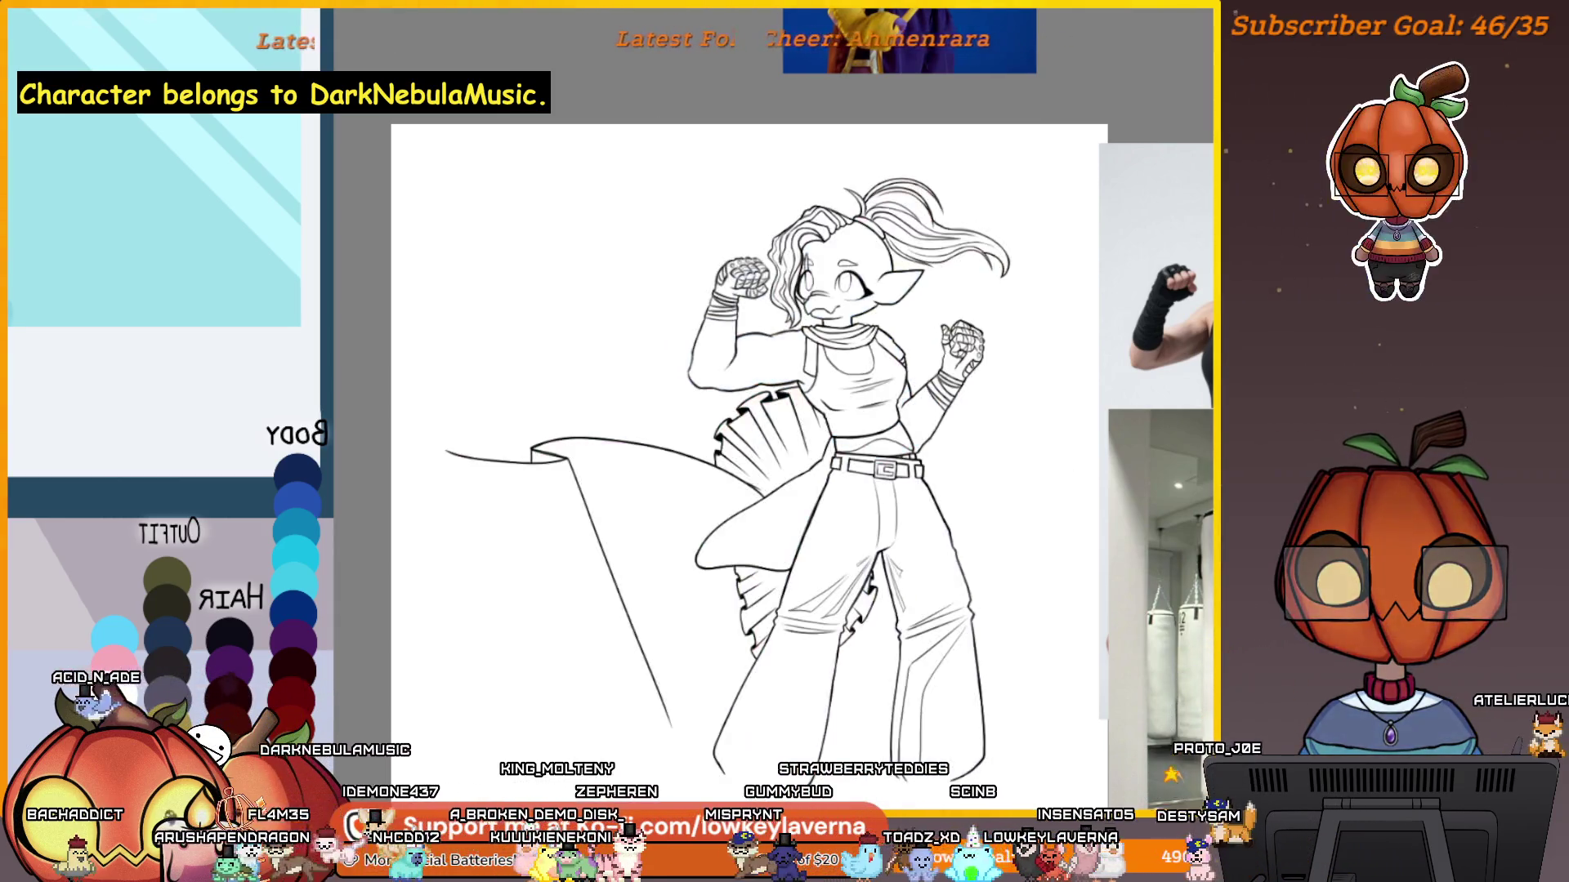
pyautogui.hotkey('ctrl', 'y')
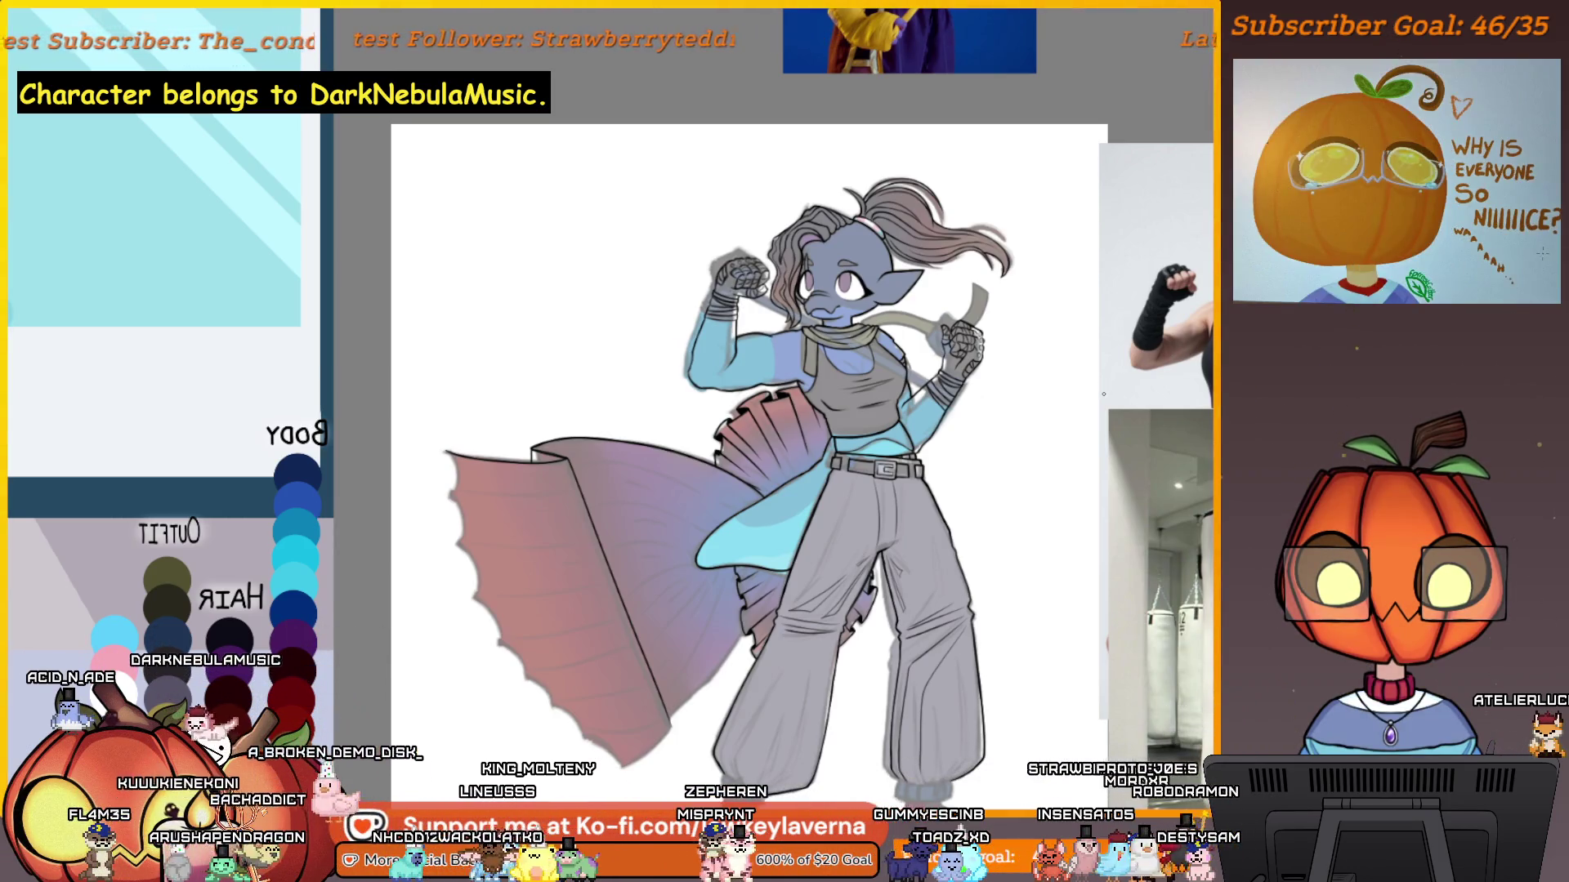
pyautogui.press('m')
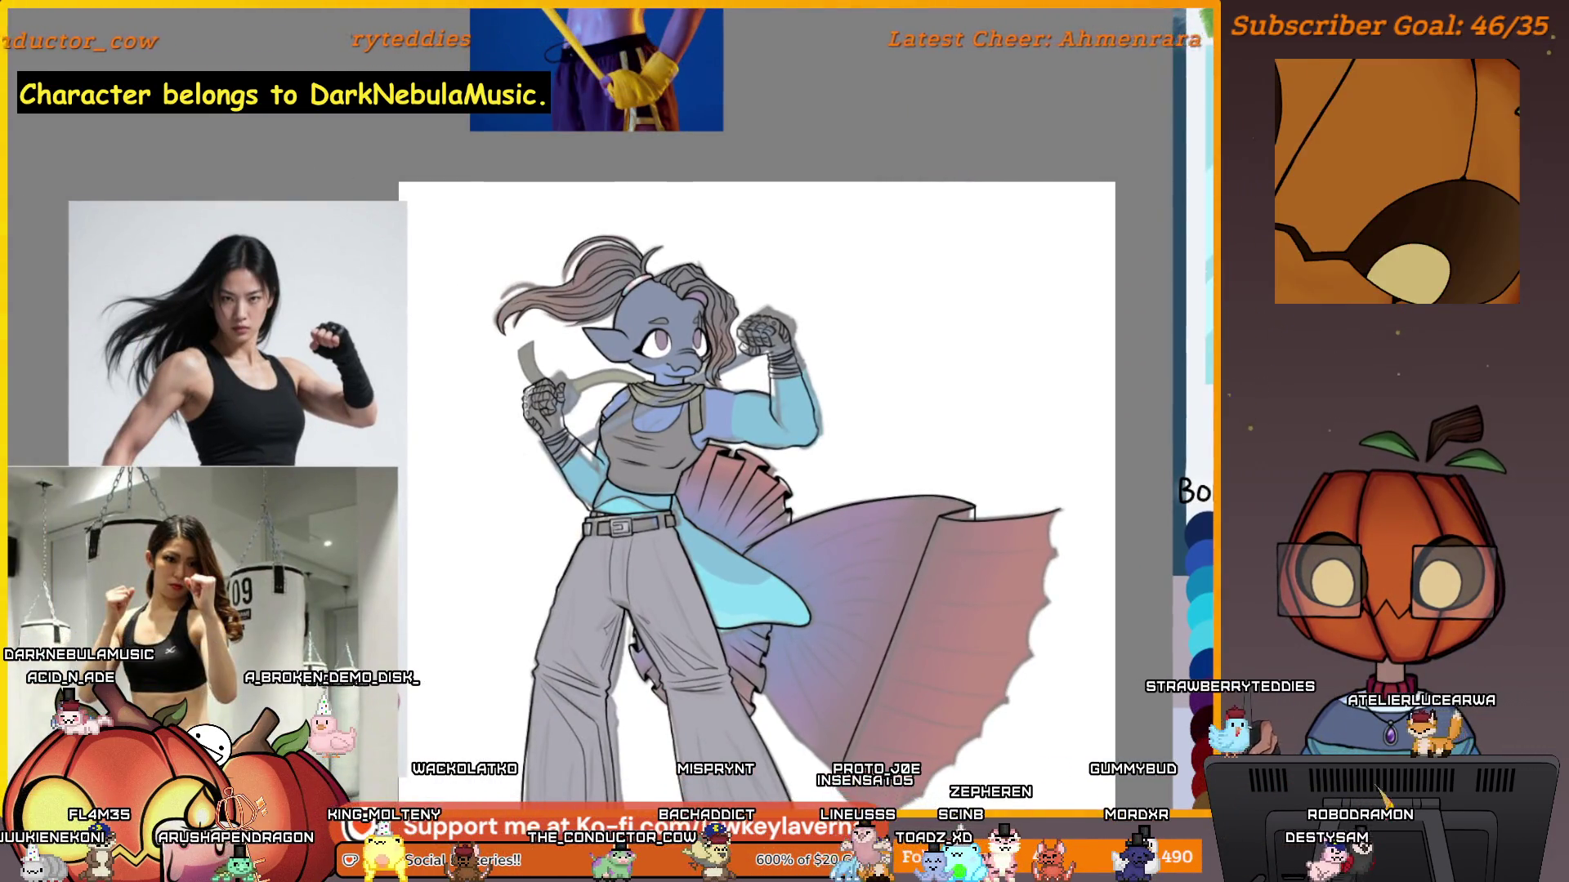
# Zoom and pan around the face, fist and staff, then recentre on the character.
pyautogui.moveTo(768, 403)
pyautogui.mouseDown()
pyautogui.moveTo(938, 392)
pyautogui.moveTo(1038, 309)
pyautogui.mouseUp()
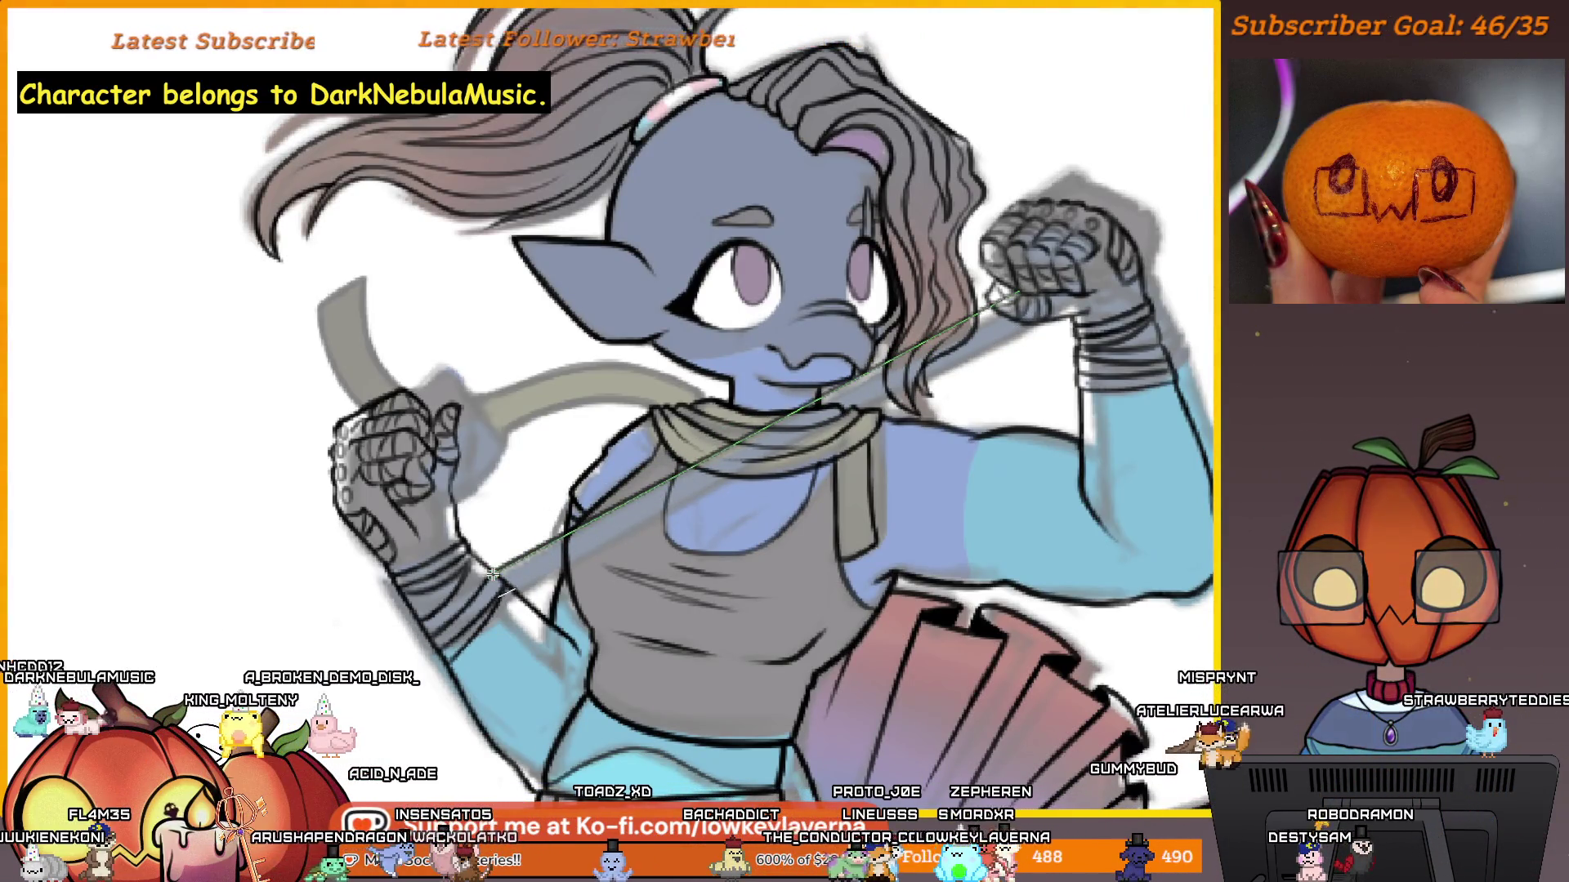
pyautogui.moveTo(1021, 344); pyautogui.dragTo(1006, 317)
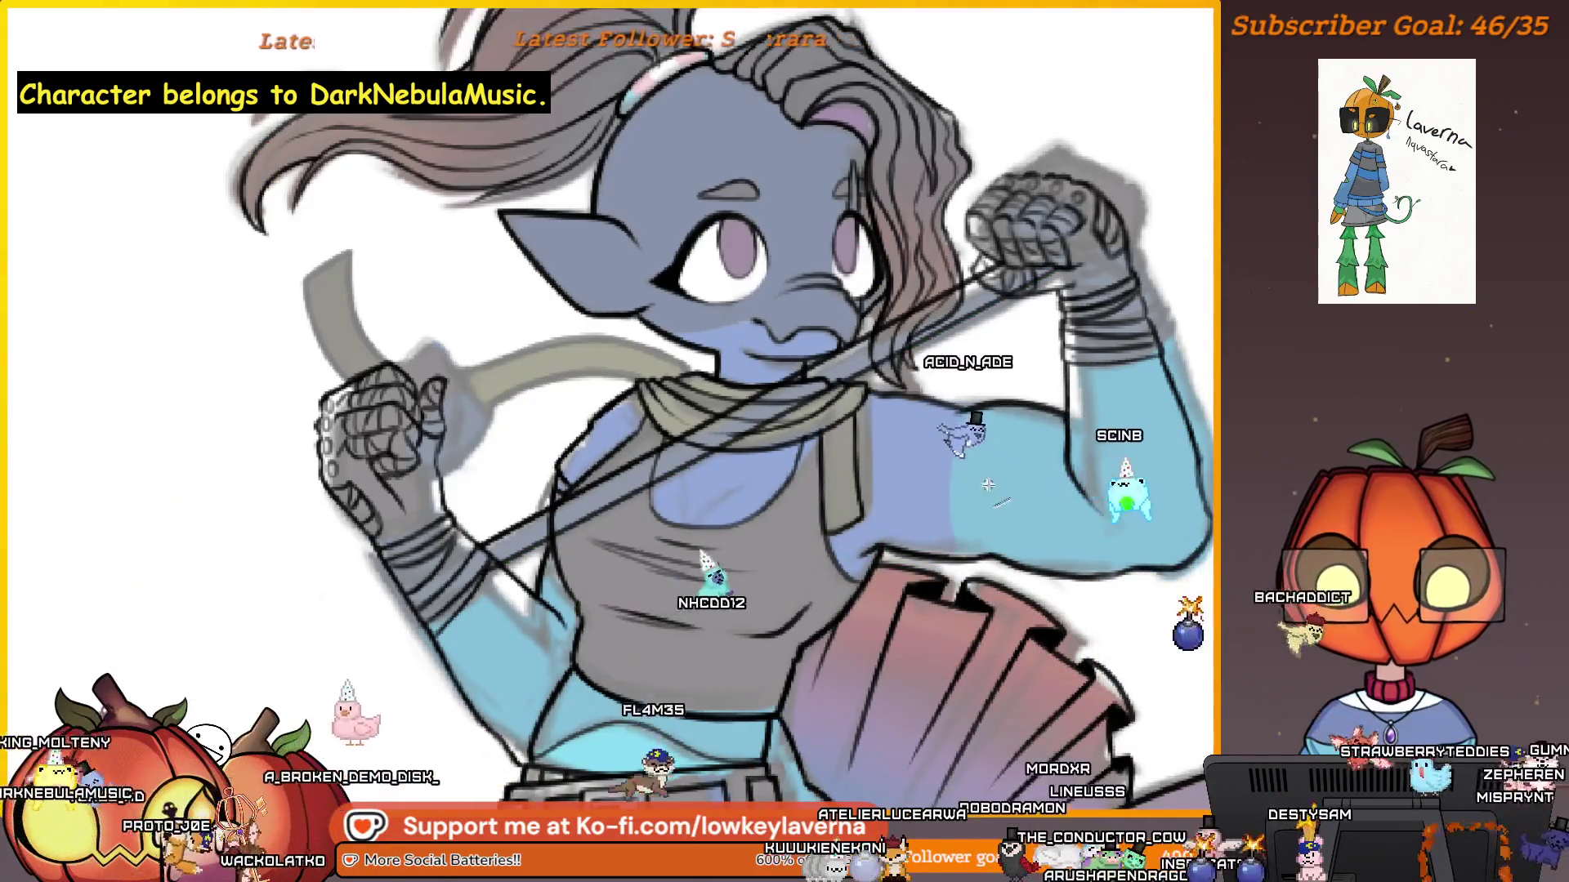
pyautogui.moveTo(1077, 520); pyautogui.dragTo(1152, 559)
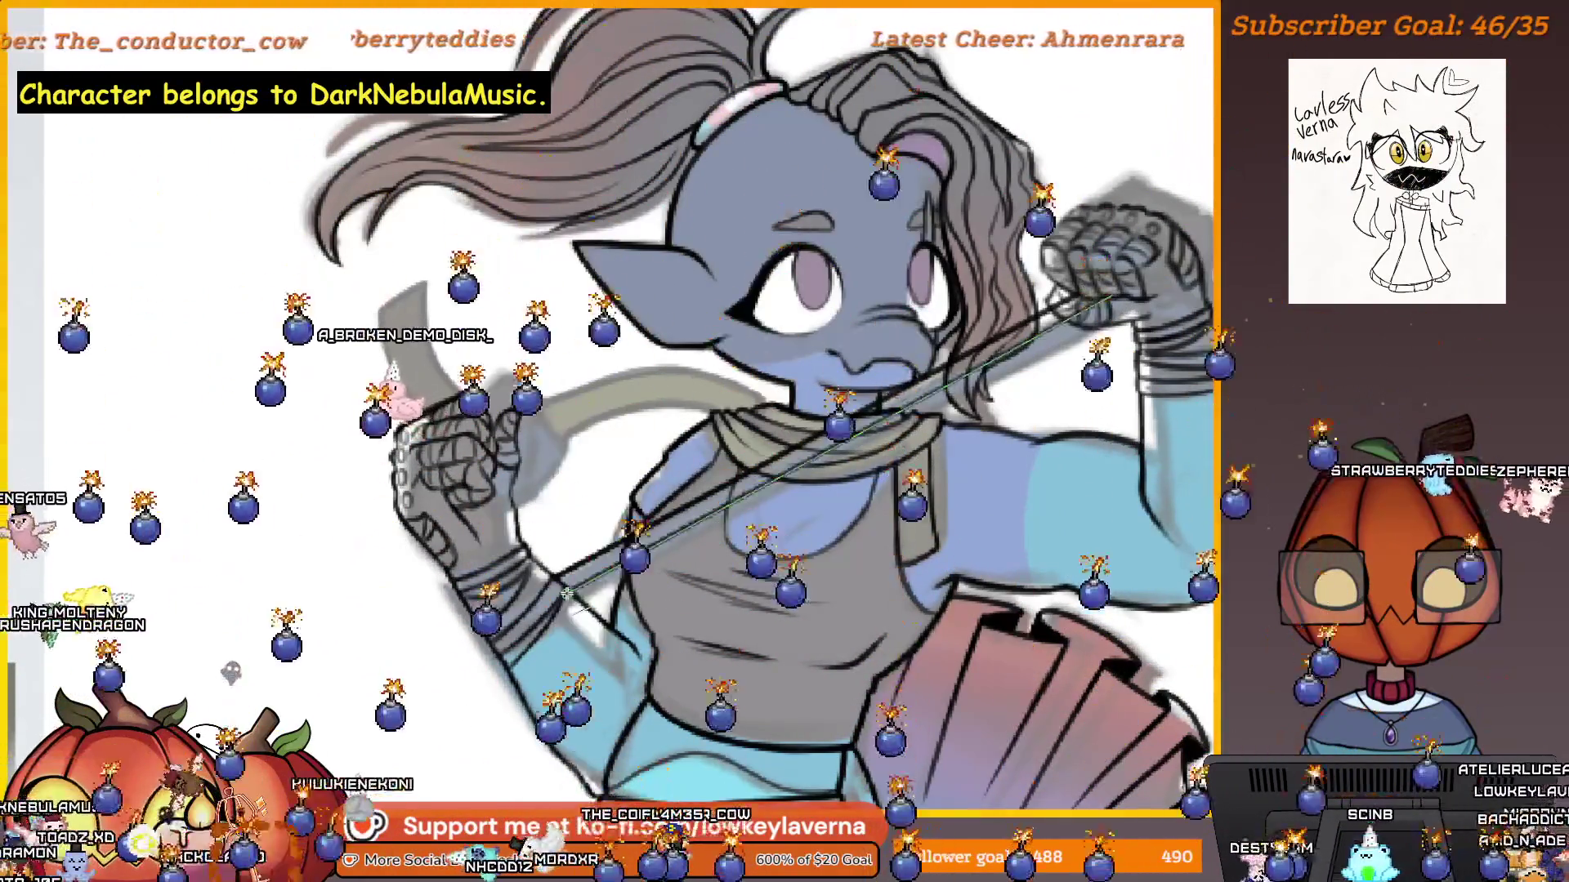
pyautogui.keyDown('alt'); pyautogui.click(910, 437); pyautogui.keyUp('alt')
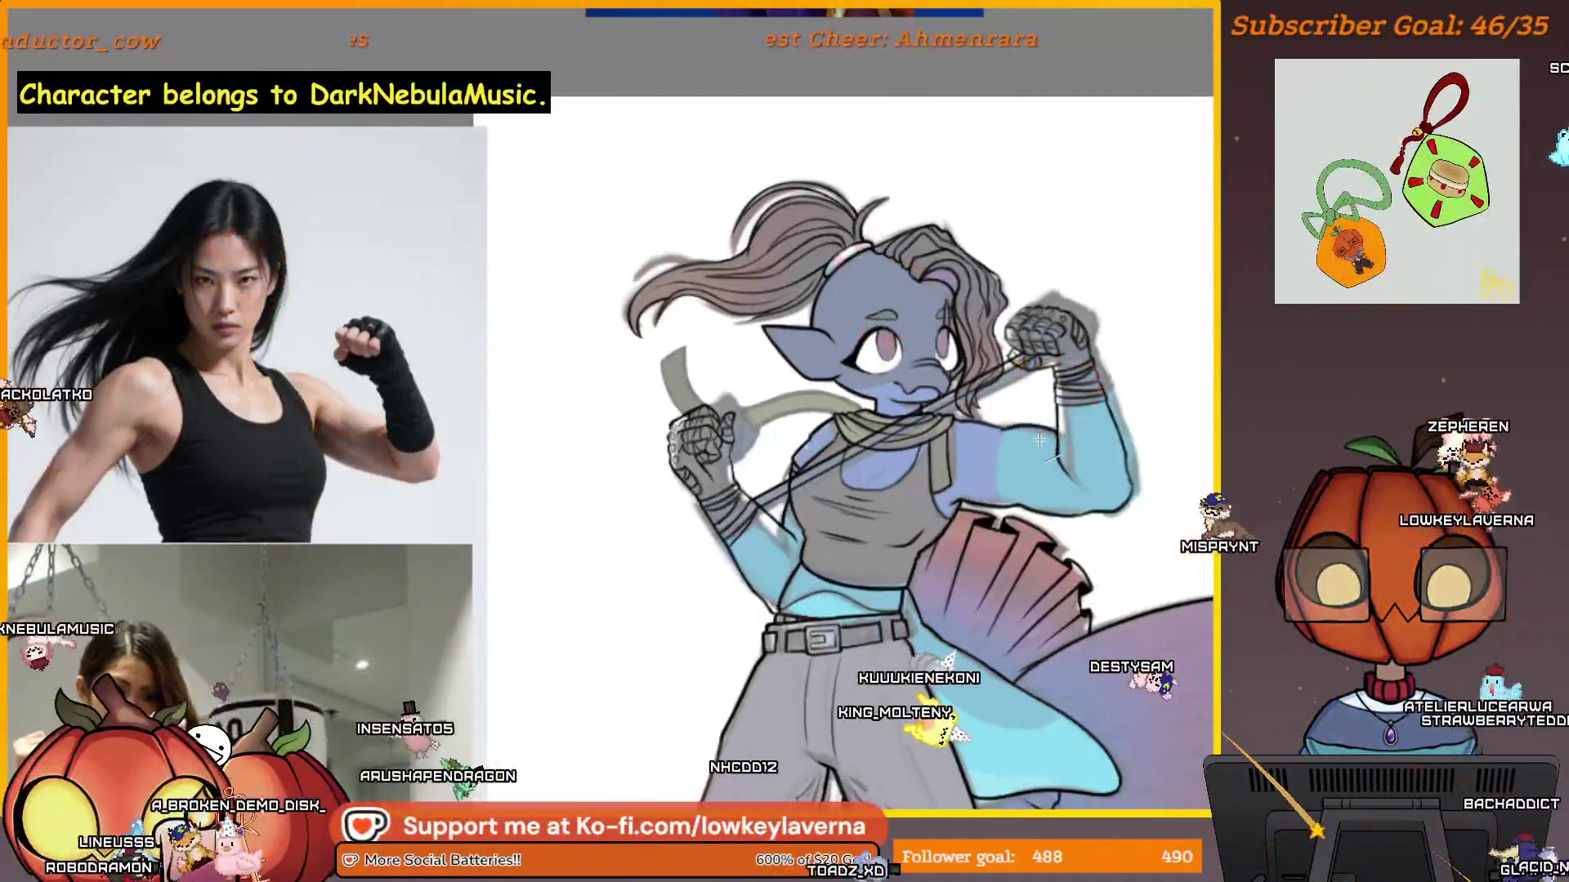
pyautogui.moveTo(906, 360); pyautogui.dragTo(1114, 361)
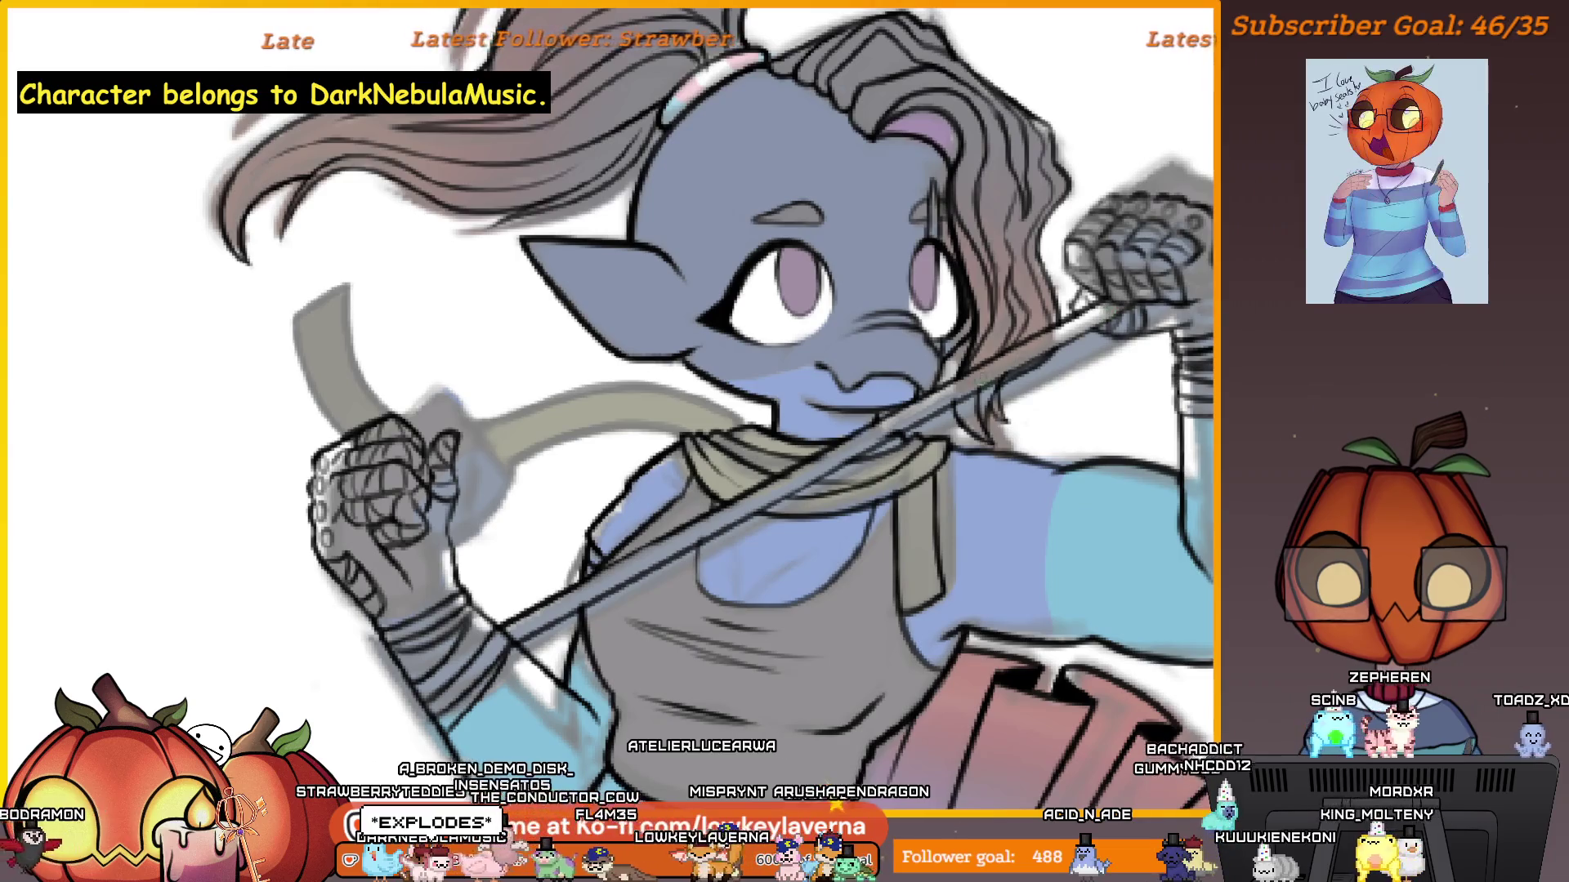
pyautogui.moveTo(793, 477); pyautogui.dragTo(1009, 364)
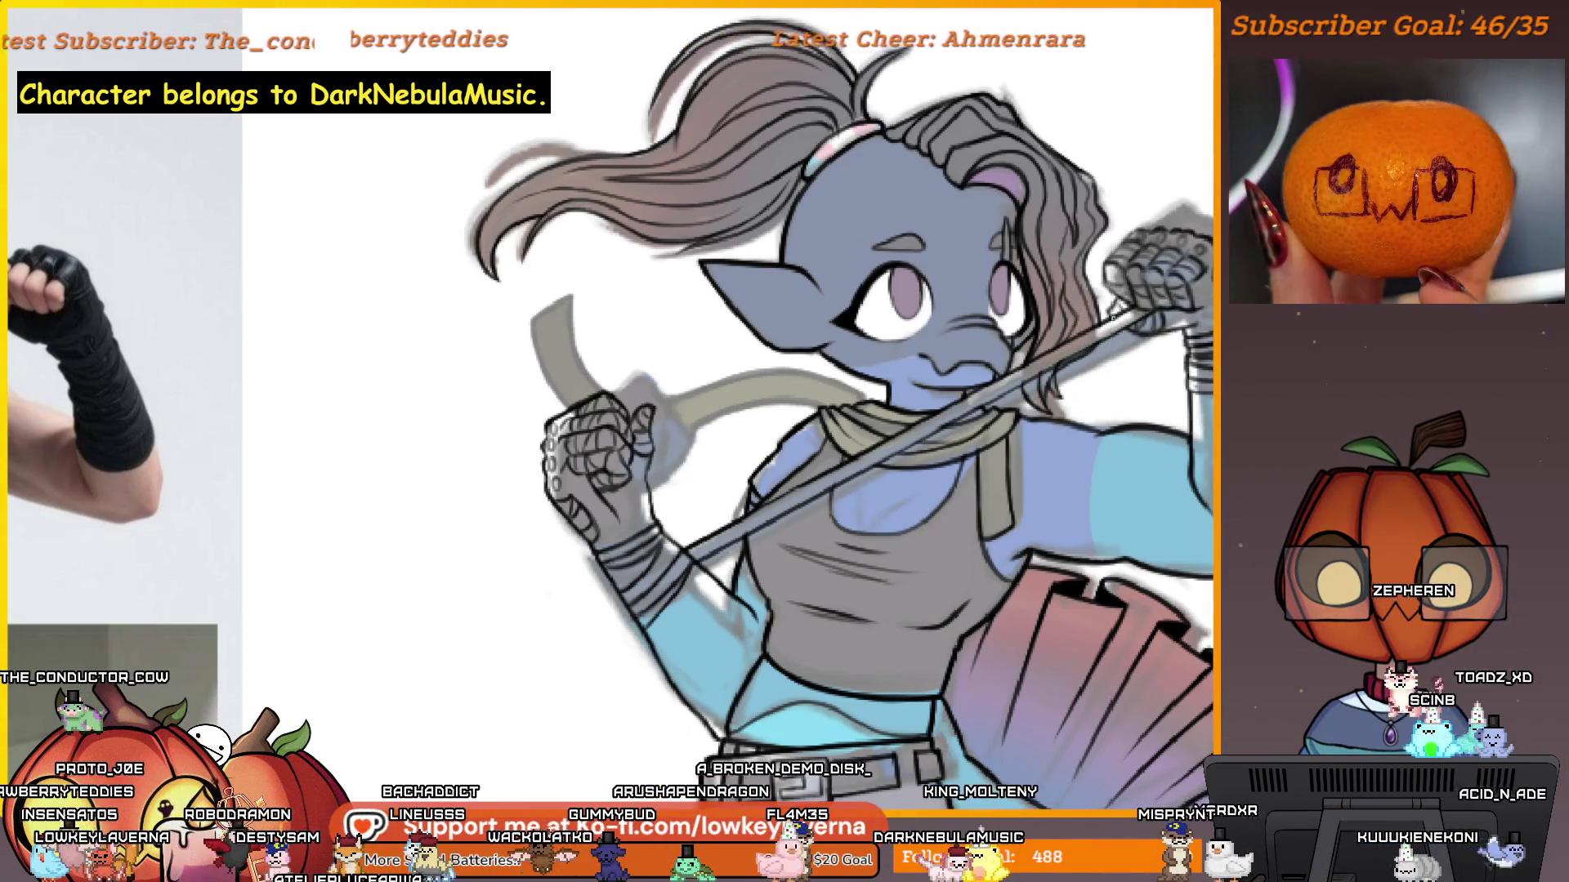
pyautogui.scroll(3, 929, 498)
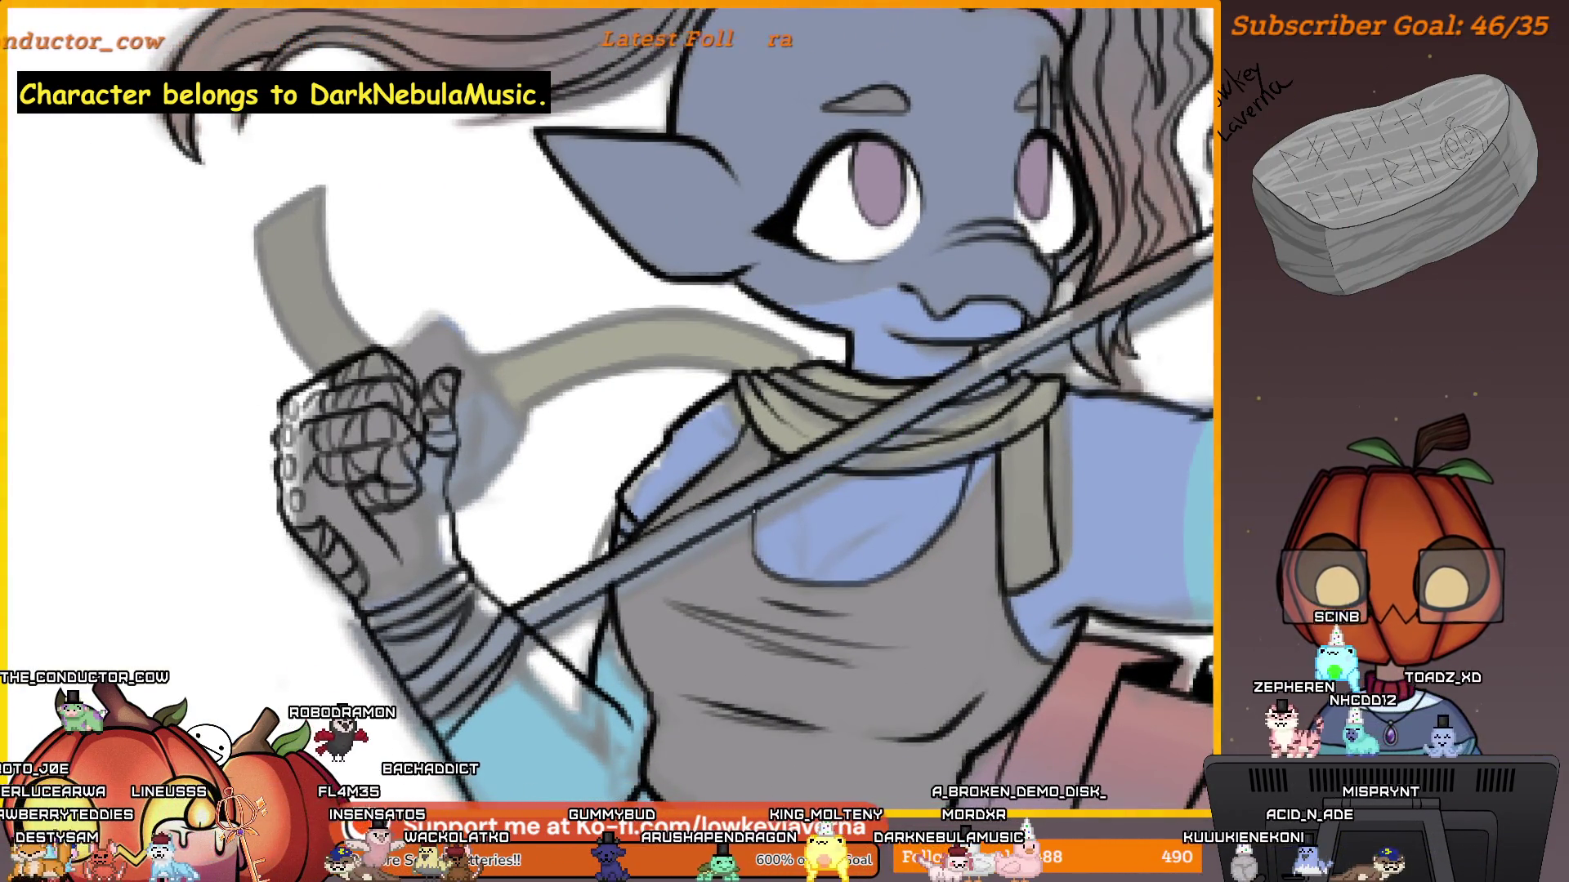
pyautogui.moveTo(717, 484); pyautogui.dragTo(856, 435)
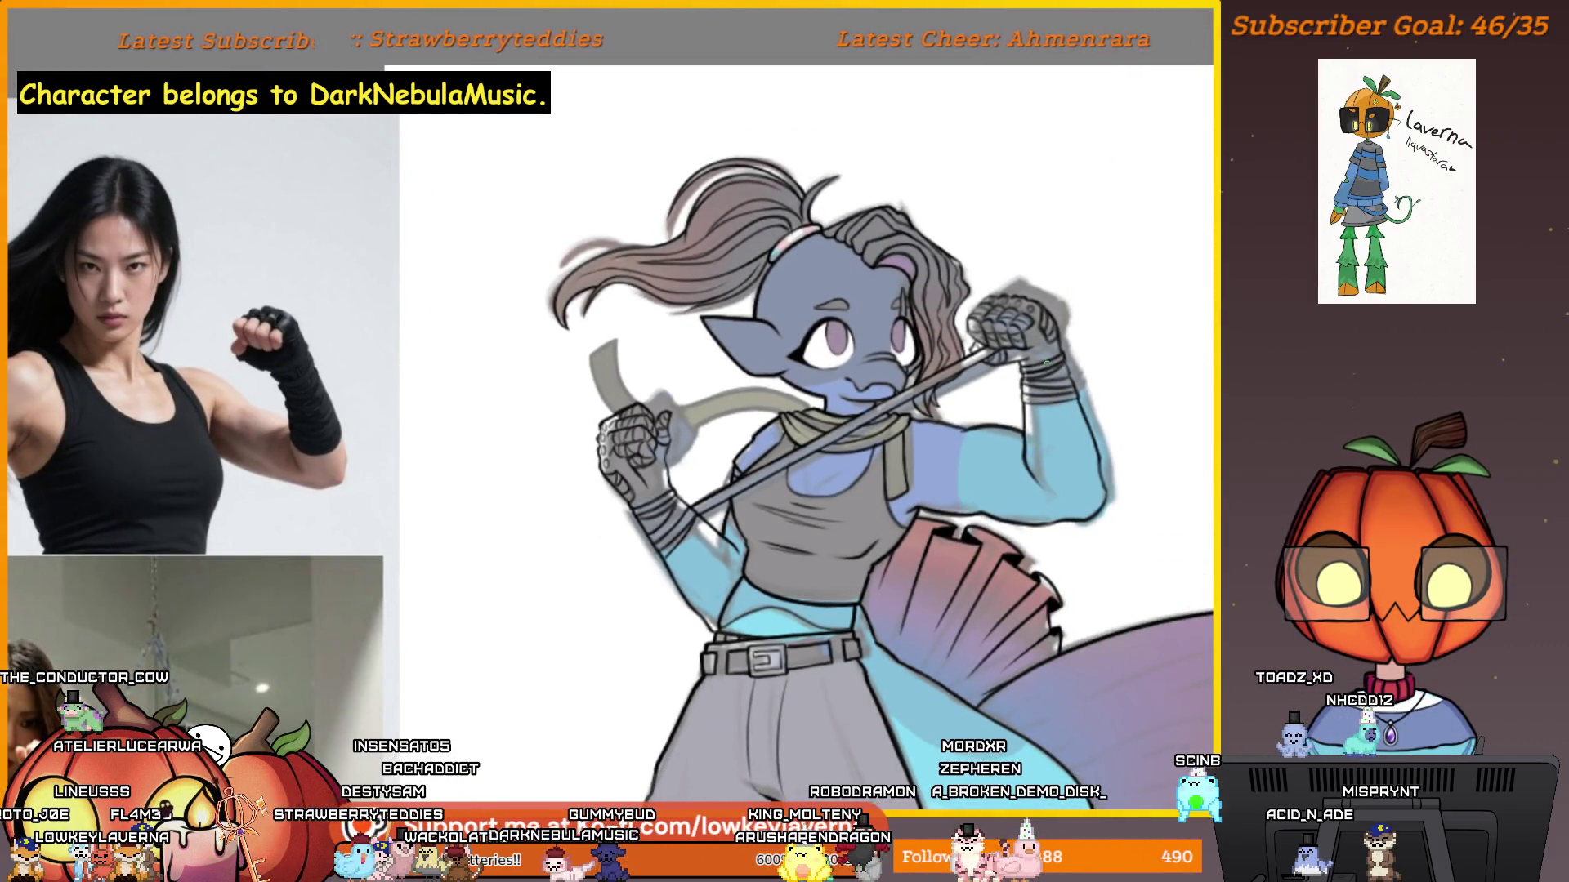
# Zoom onto the wrapped fist and erase the ink where the wrappings cross the staff.
pyautogui.moveTo(1081, 326); pyautogui.dragTo(1123, 293)
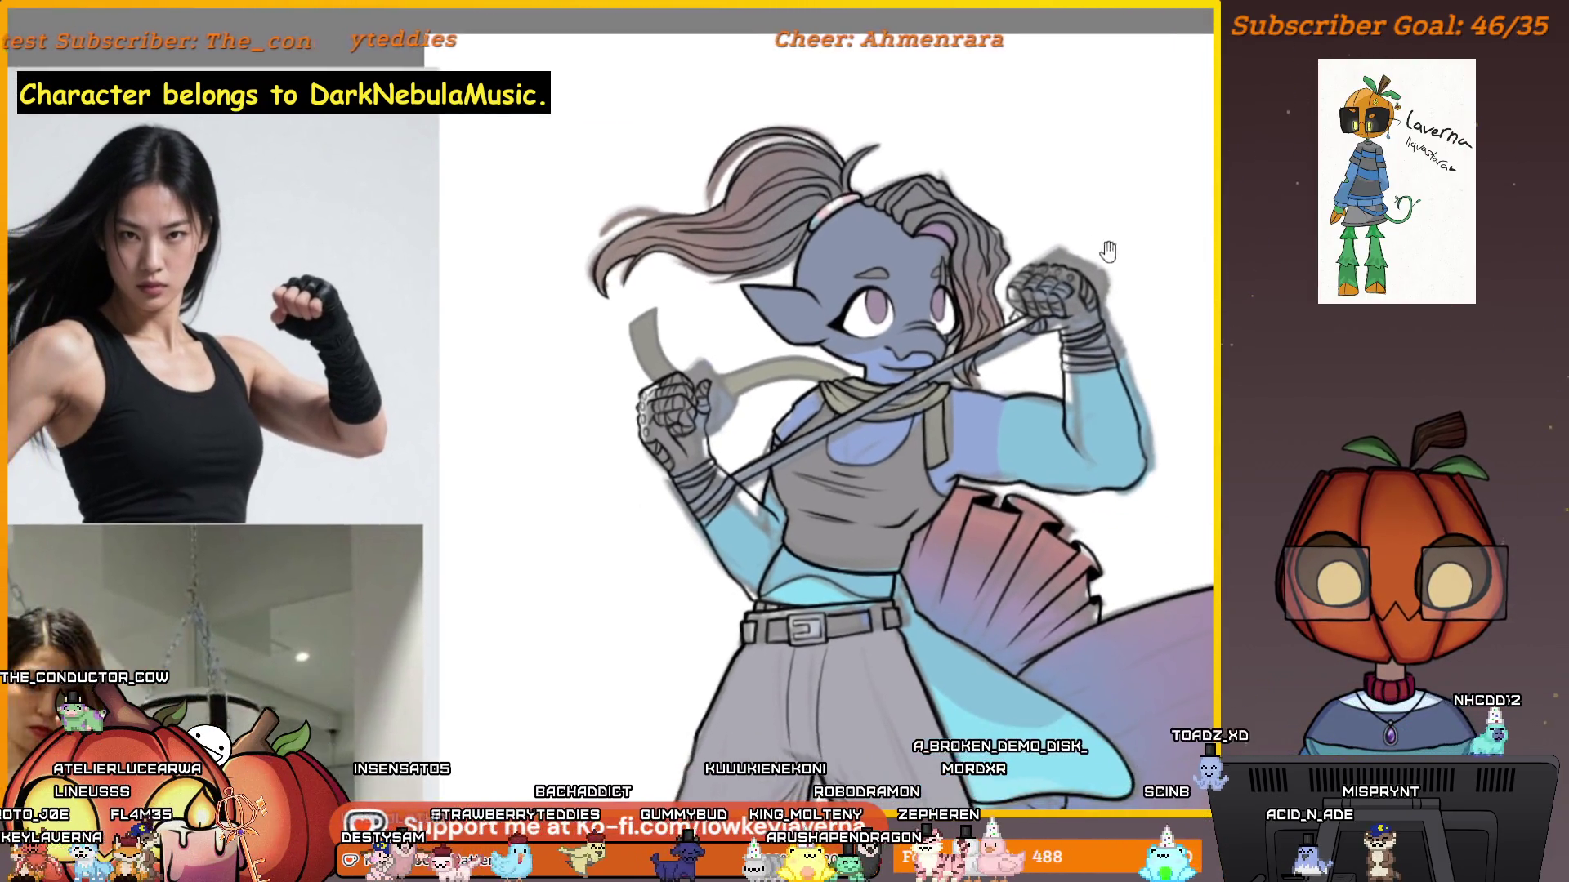
pyautogui.scroll(5, 865, 246)
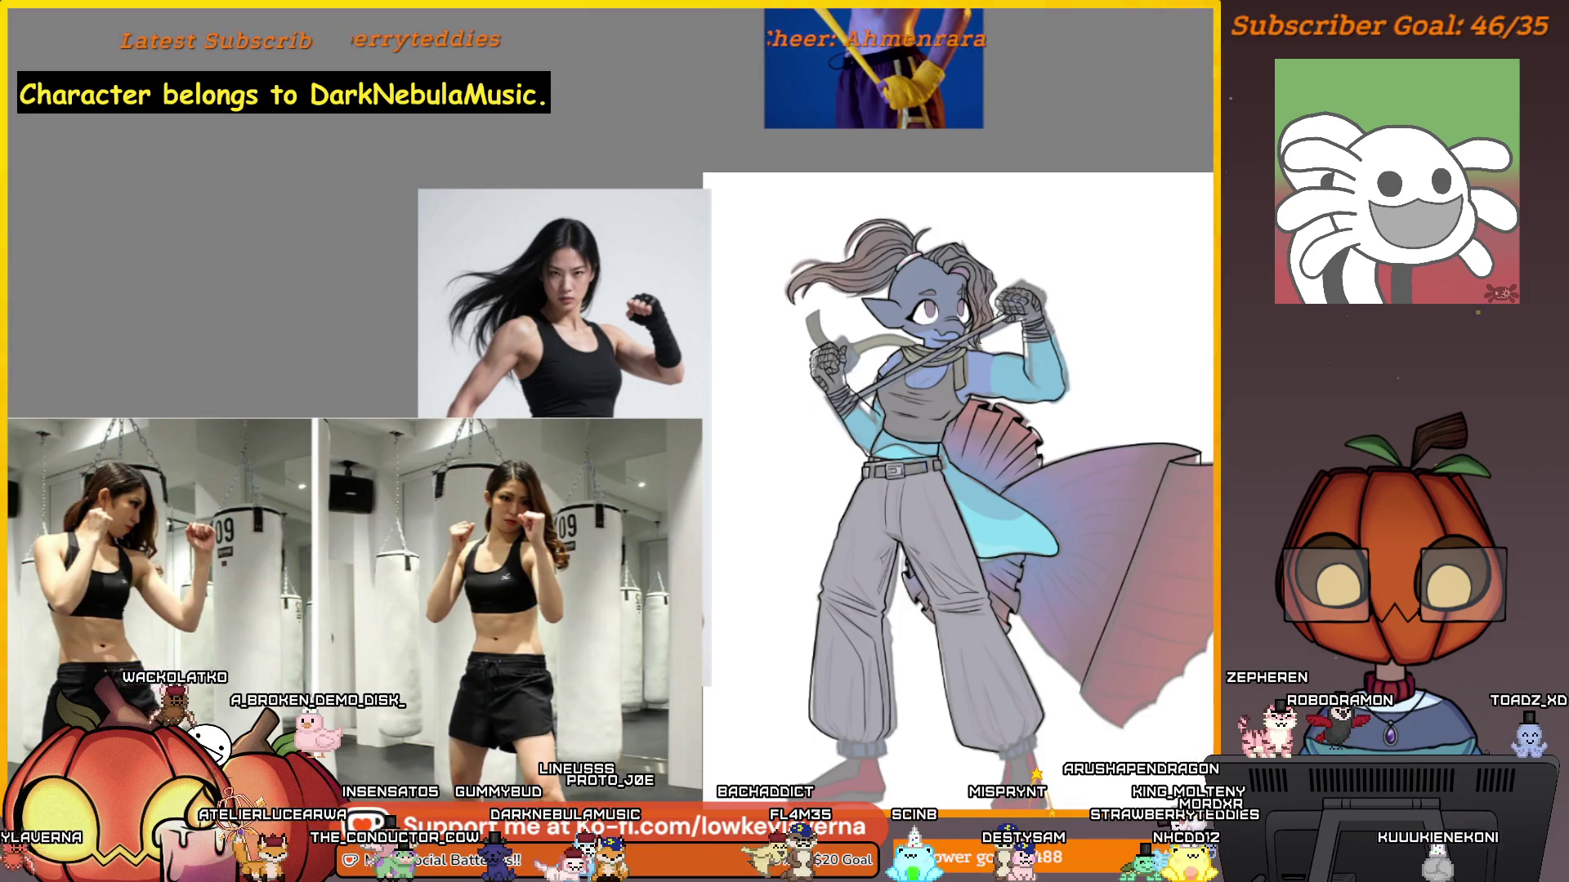
pyautogui.scroll(10, 975, 476)
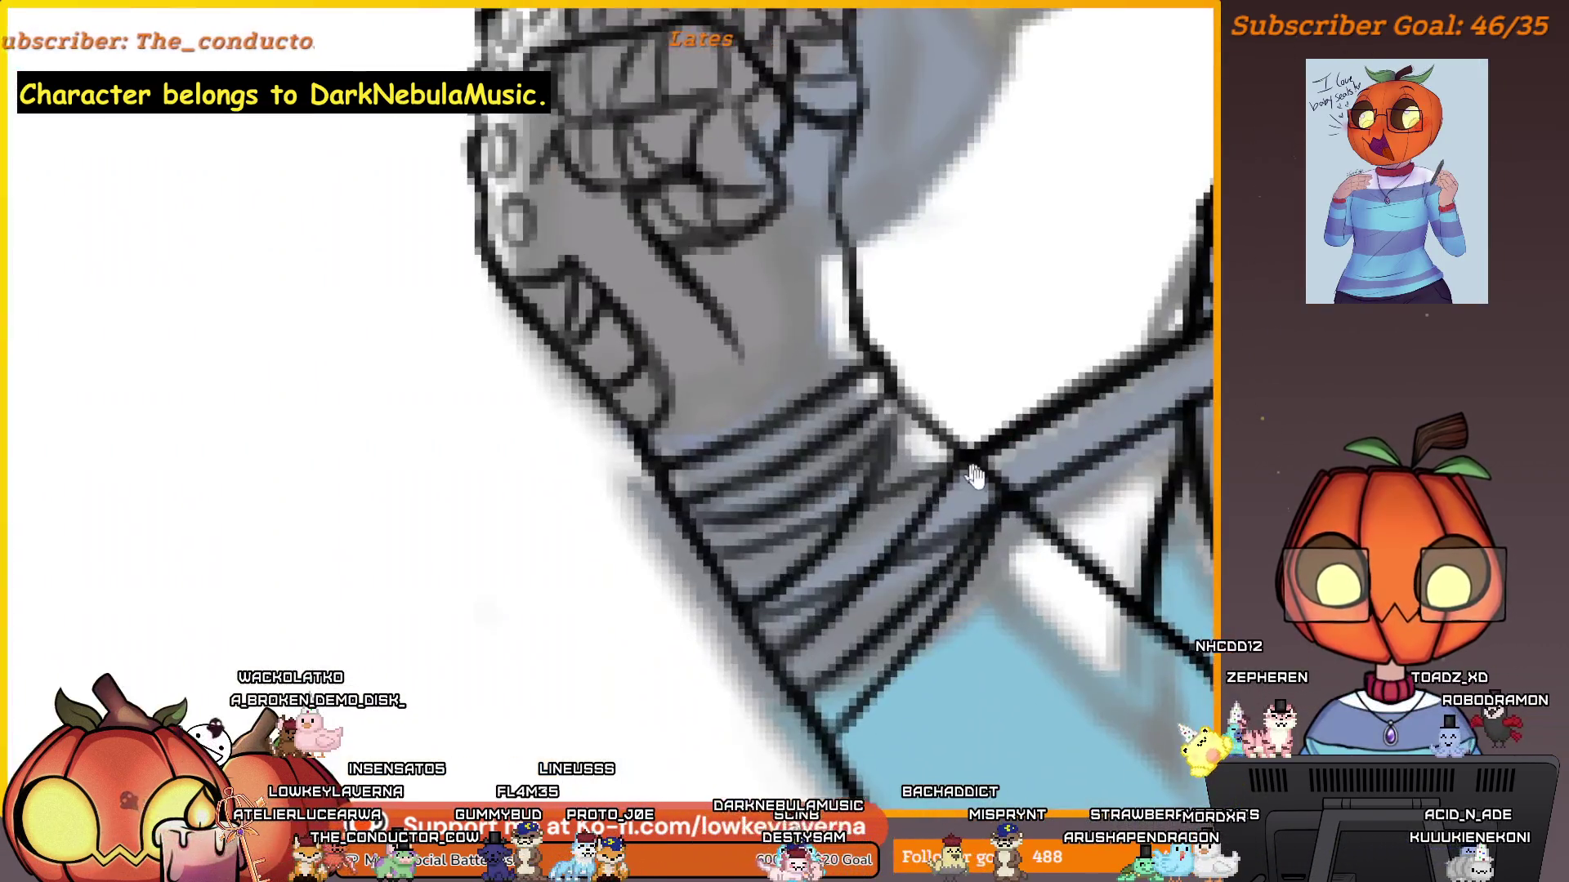
pyautogui.moveTo(975, 476)
pyautogui.mouseDown()
pyautogui.moveTo(1033, 435)
pyautogui.moveTo(910, 530)
pyautogui.mouseUp()
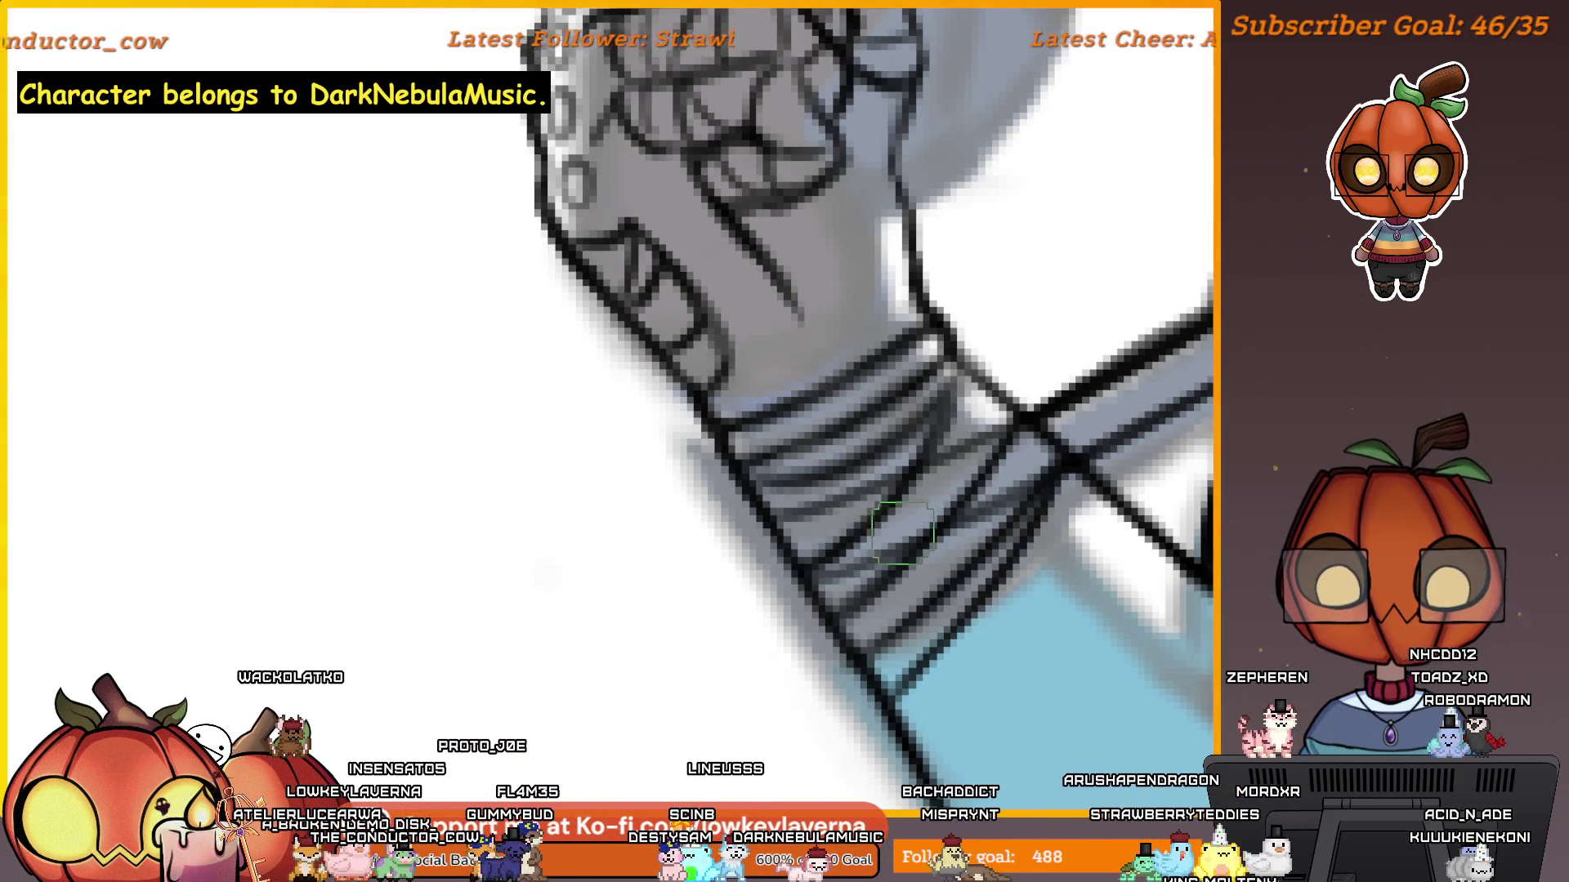
pyautogui.moveTo(1054, 425); pyautogui.dragTo(1038, 446)
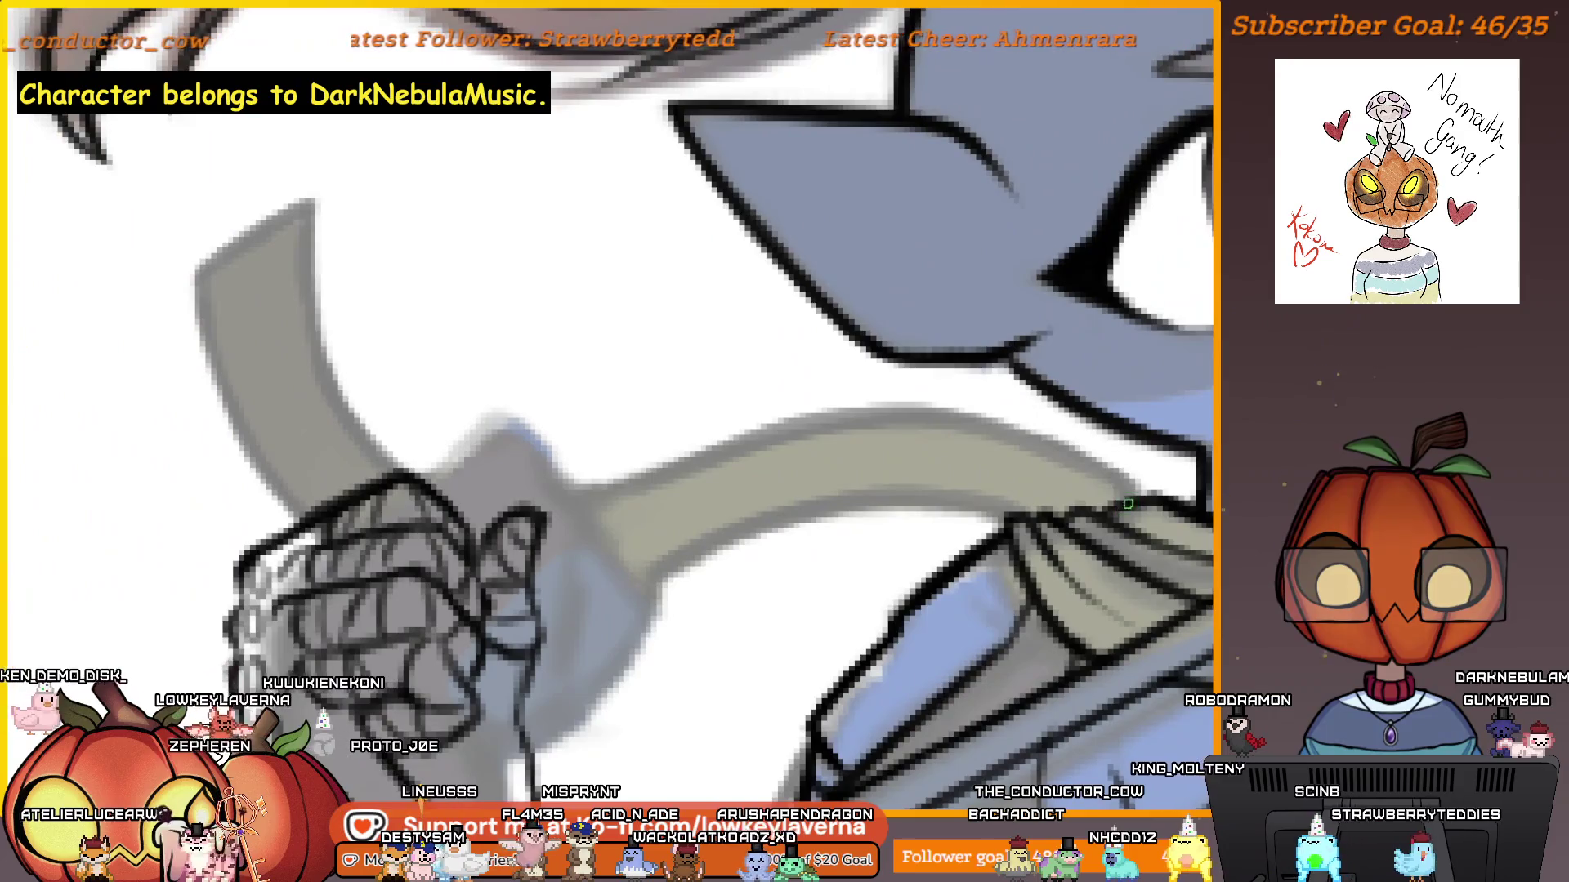
# Ink the scarf's top edge, undoing and redrawing the stray strokes.
pyautogui.moveTo(1128, 503)
pyautogui.mouseDown()
pyautogui.moveTo(441, 429)
pyautogui.moveTo(318, 253)
pyautogui.mouseUp()
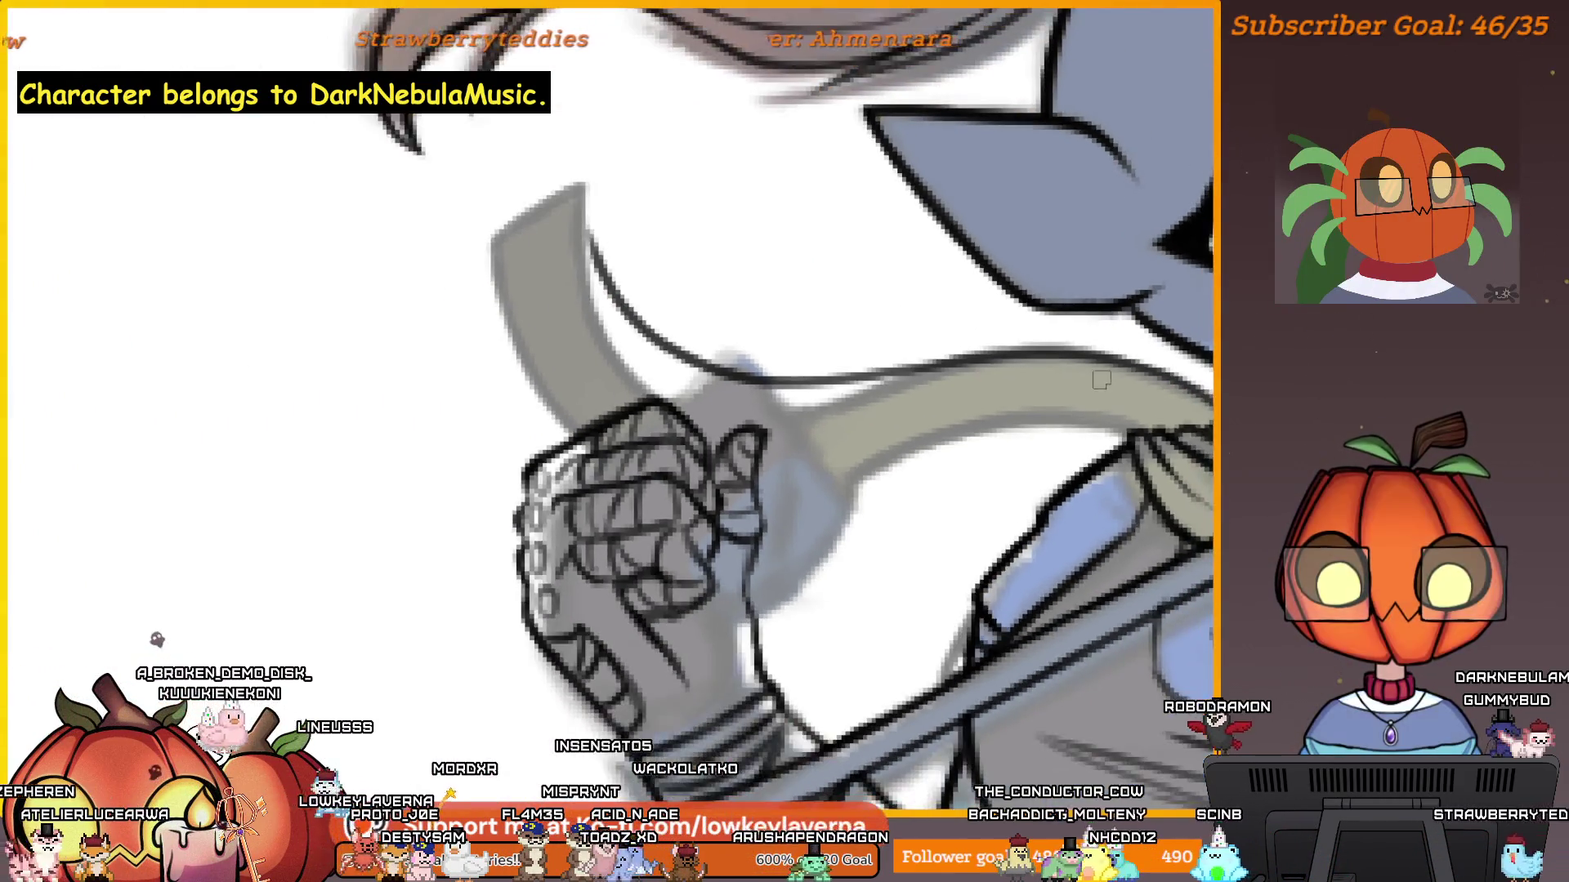
pyautogui.hotkey('ctrl', 'z')
pyautogui.moveTo(1201, 409); pyautogui.dragTo(532, 283)
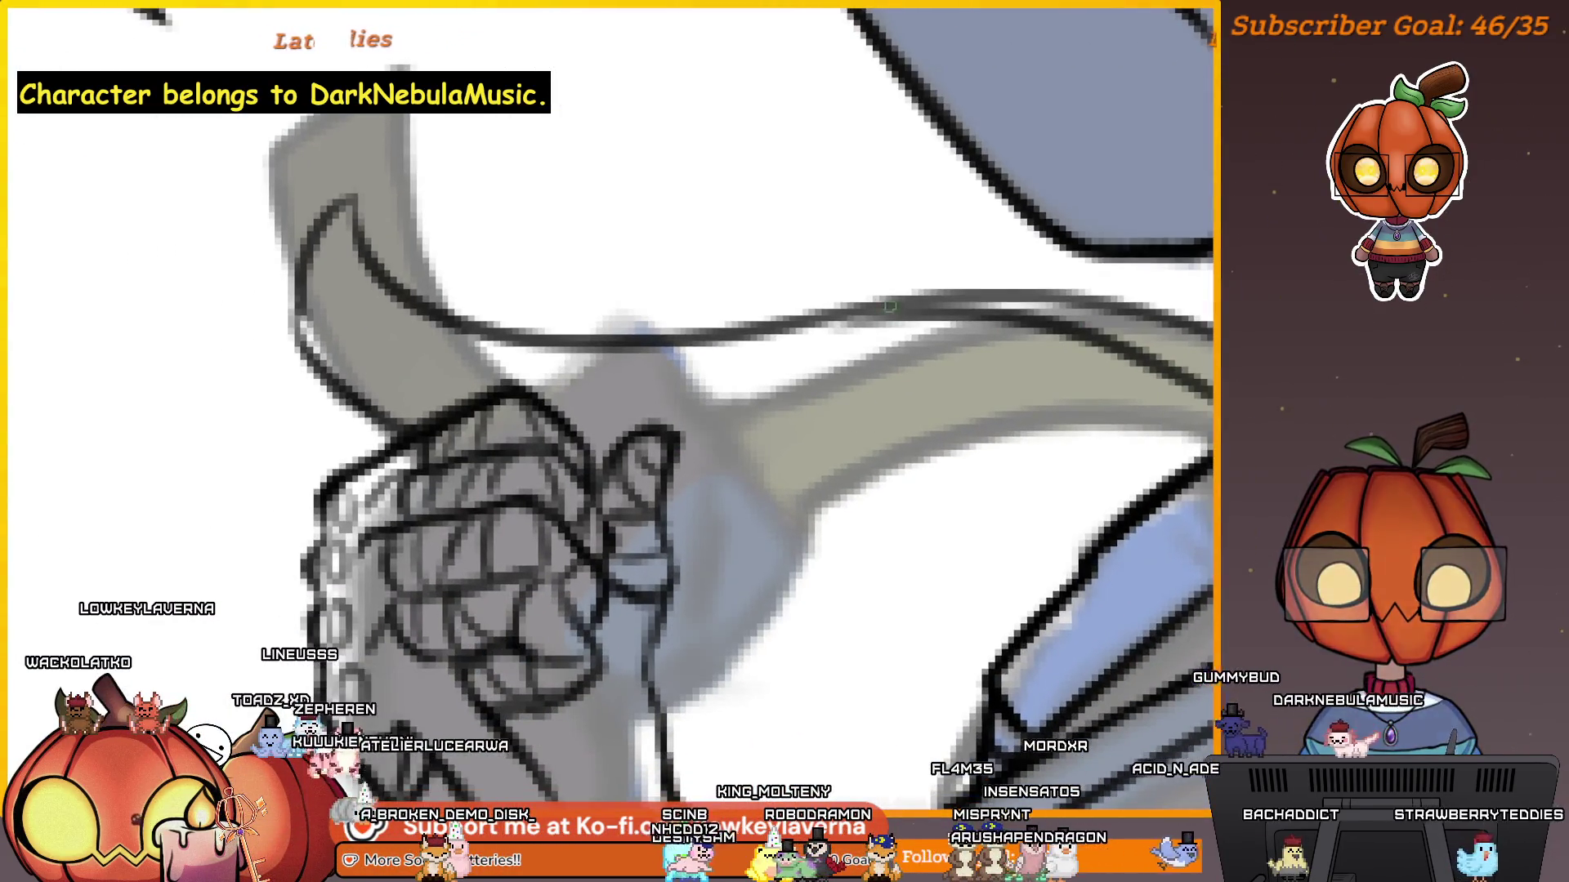
pyautogui.moveTo(649, 403)
pyautogui.mouseDown()
pyautogui.moveTo(812, 322)
pyautogui.moveTo(619, 400)
pyautogui.mouseUp()
pyautogui.hotkey('ctrl', 'z')
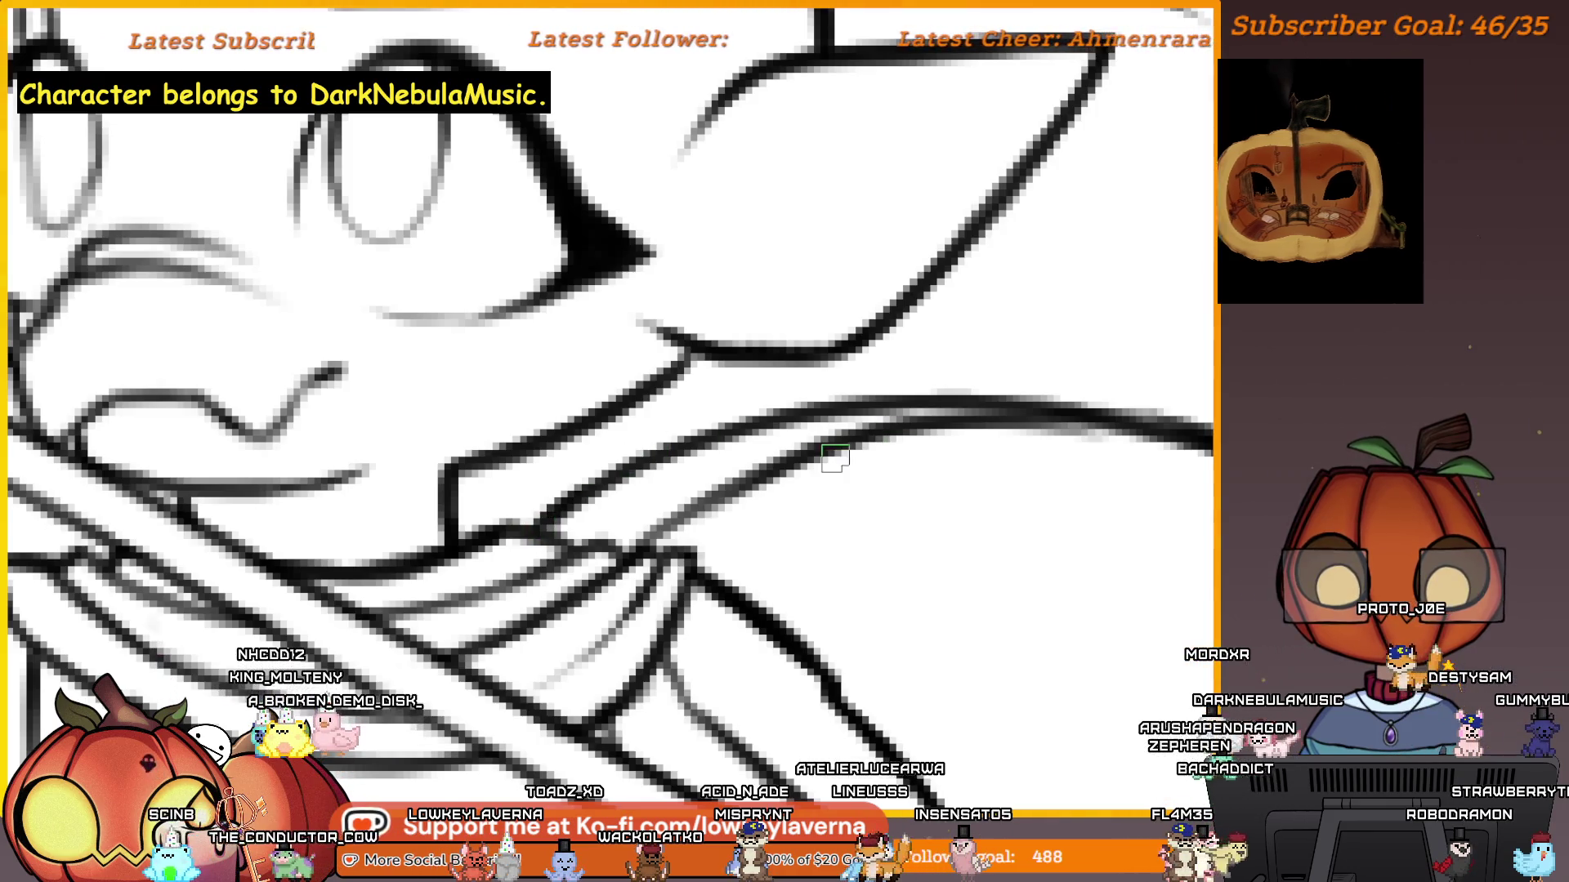
# Zoom out to the whole drawing and pan up over the full coloured figure.
pyautogui.hotkey('ctrl', '0')
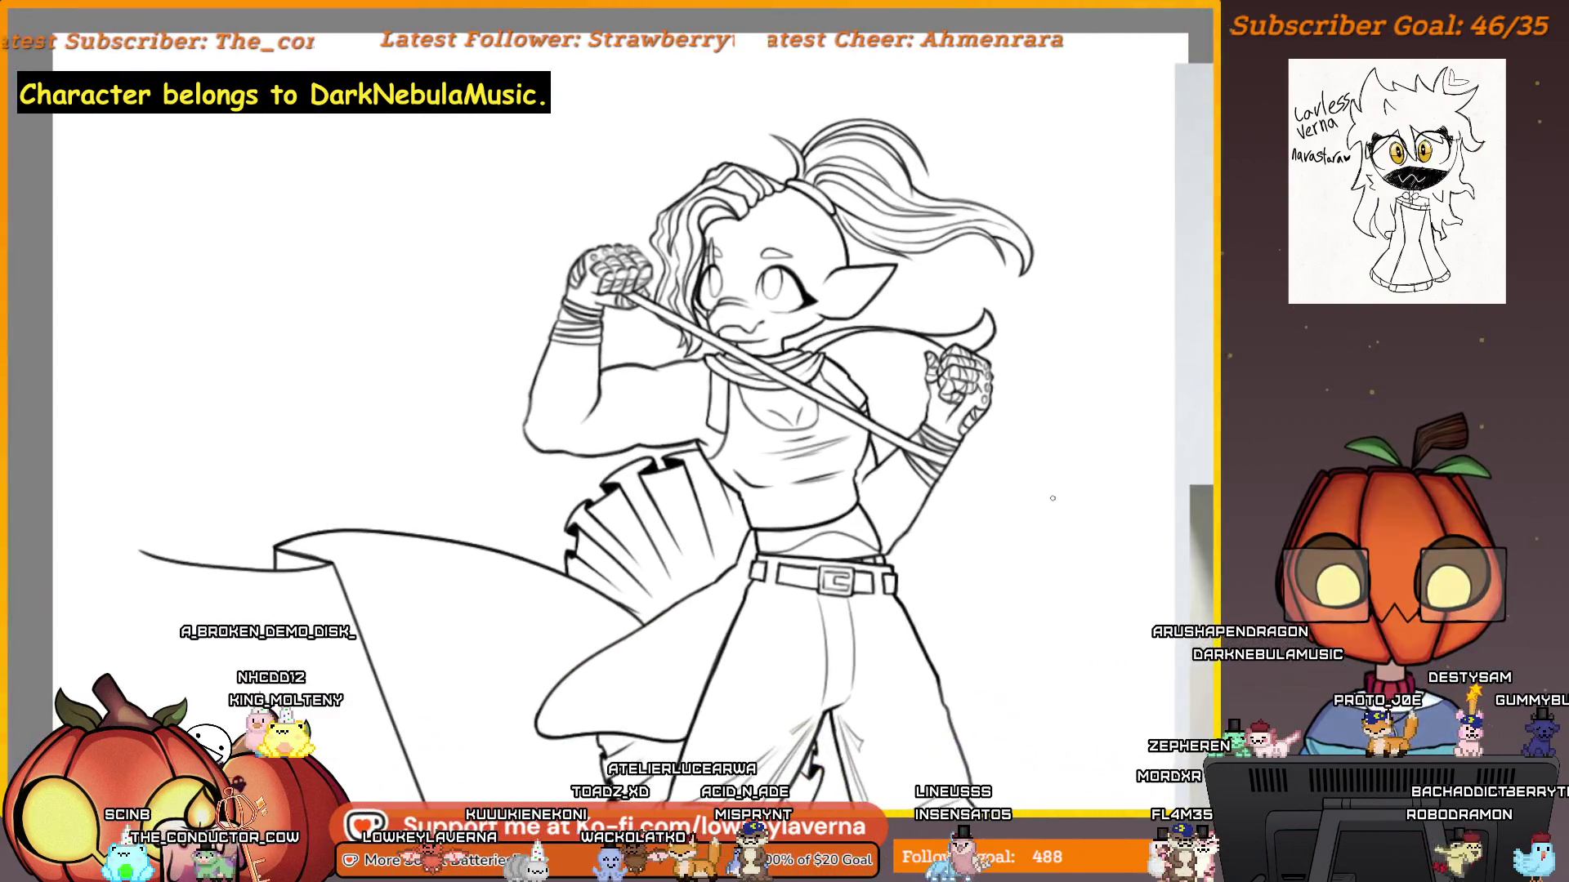
pyautogui.scroll(3, 993, 192)
pyautogui.scroll(2, 980, 431)
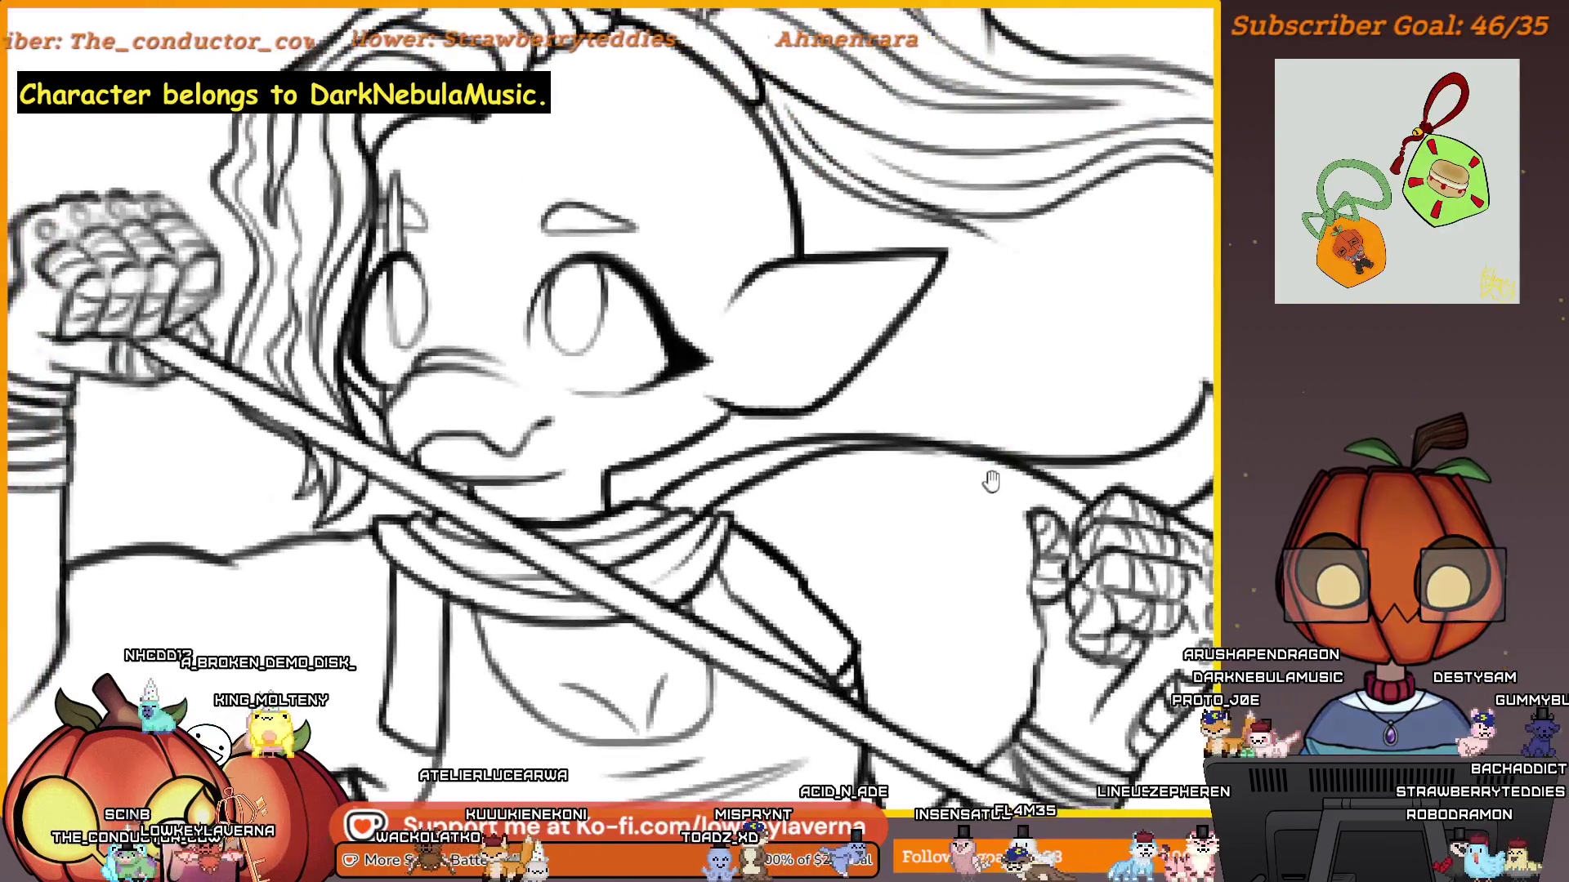
pyautogui.scroll(3, 966, 473)
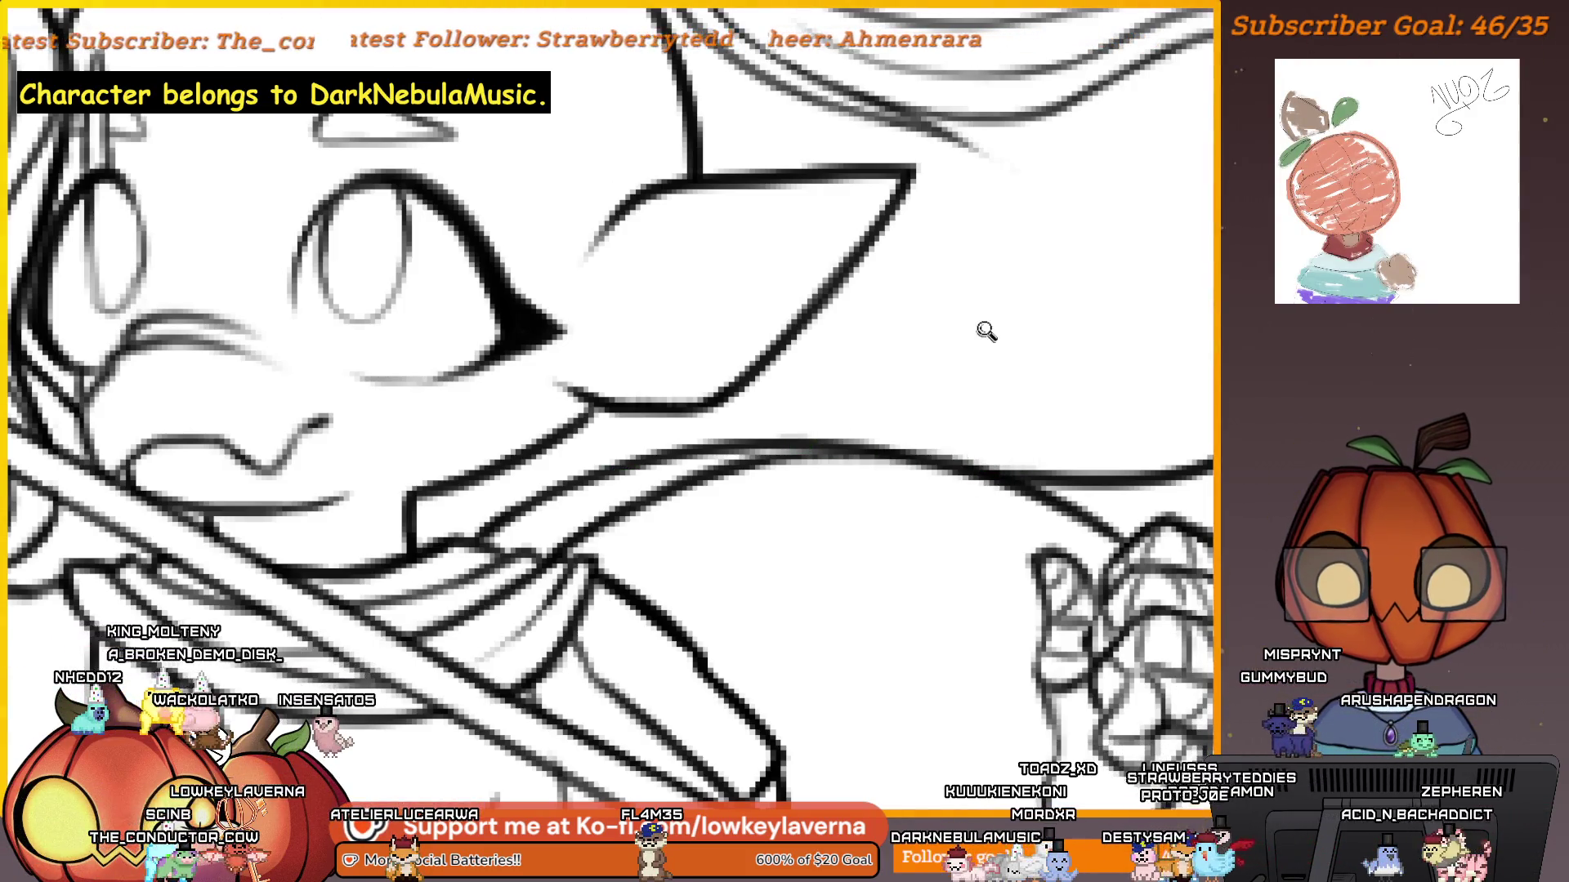
pyautogui.scroll(-5, 983, 341)
pyautogui.moveTo(1094, 559); pyautogui.dragTo(1058, 505)
pyautogui.scroll(-1, 1086, 487)
pyautogui.moveTo(1094, 631)
pyautogui.mouseDown()
pyautogui.moveTo(1078, 561)
pyautogui.moveTo(1095, 588)
pyautogui.moveTo(1103, 523)
pyautogui.moveTo(1099, 592)
pyautogui.moveTo(1097, 533)
pyautogui.mouseUp()
pyautogui.scroll(-1, 1089, 510)
pyautogui.moveTo(1003, 671); pyautogui.dragTo(1038, 601)
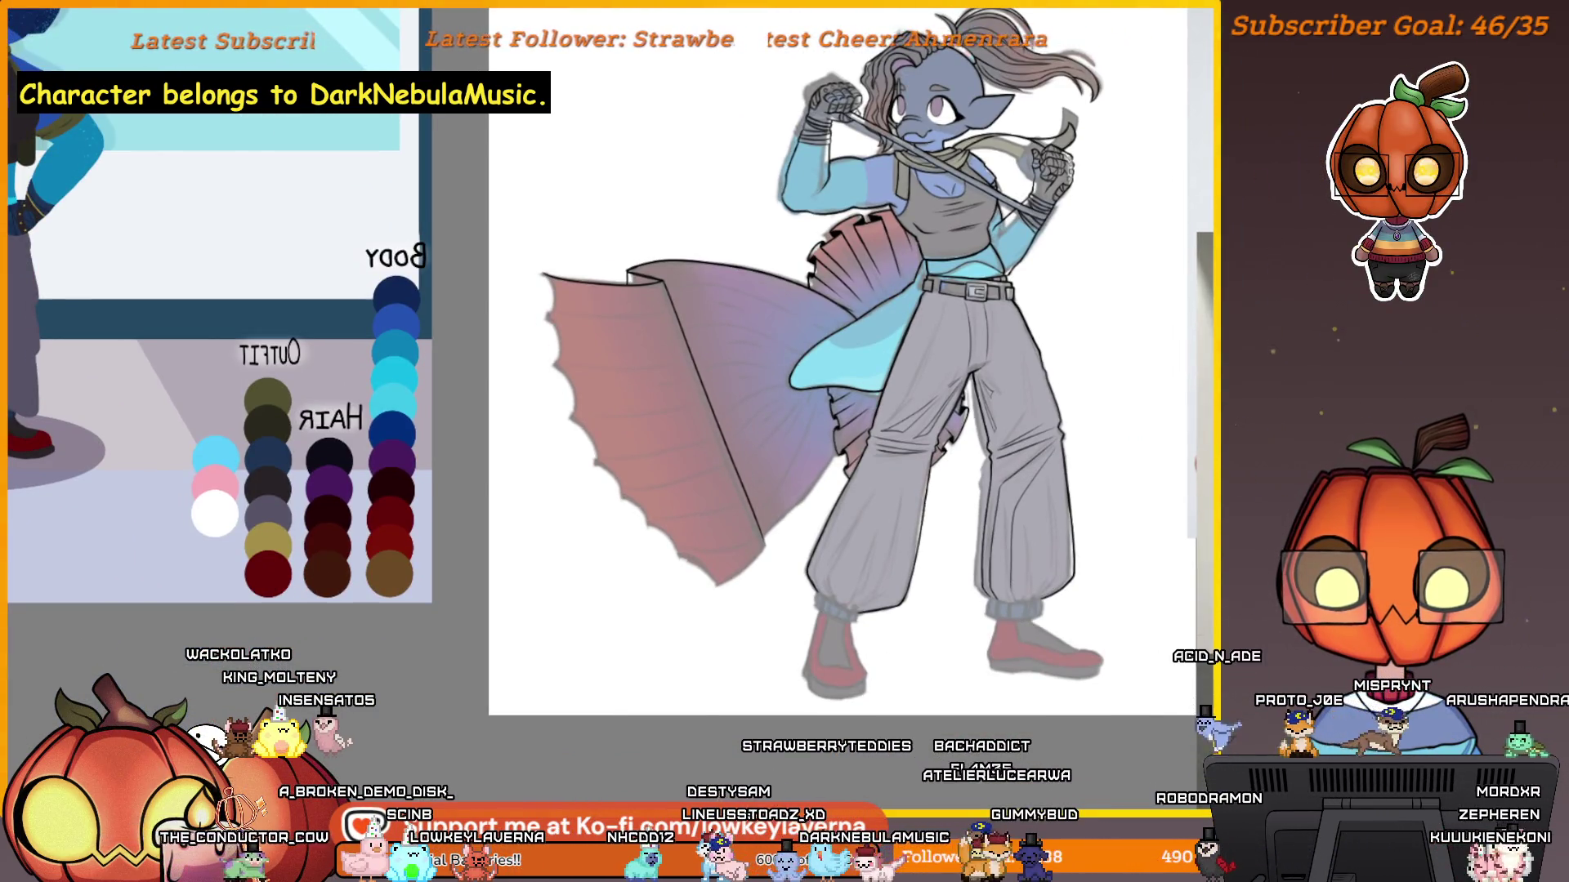
pyautogui.scroll(3, 948, 594)
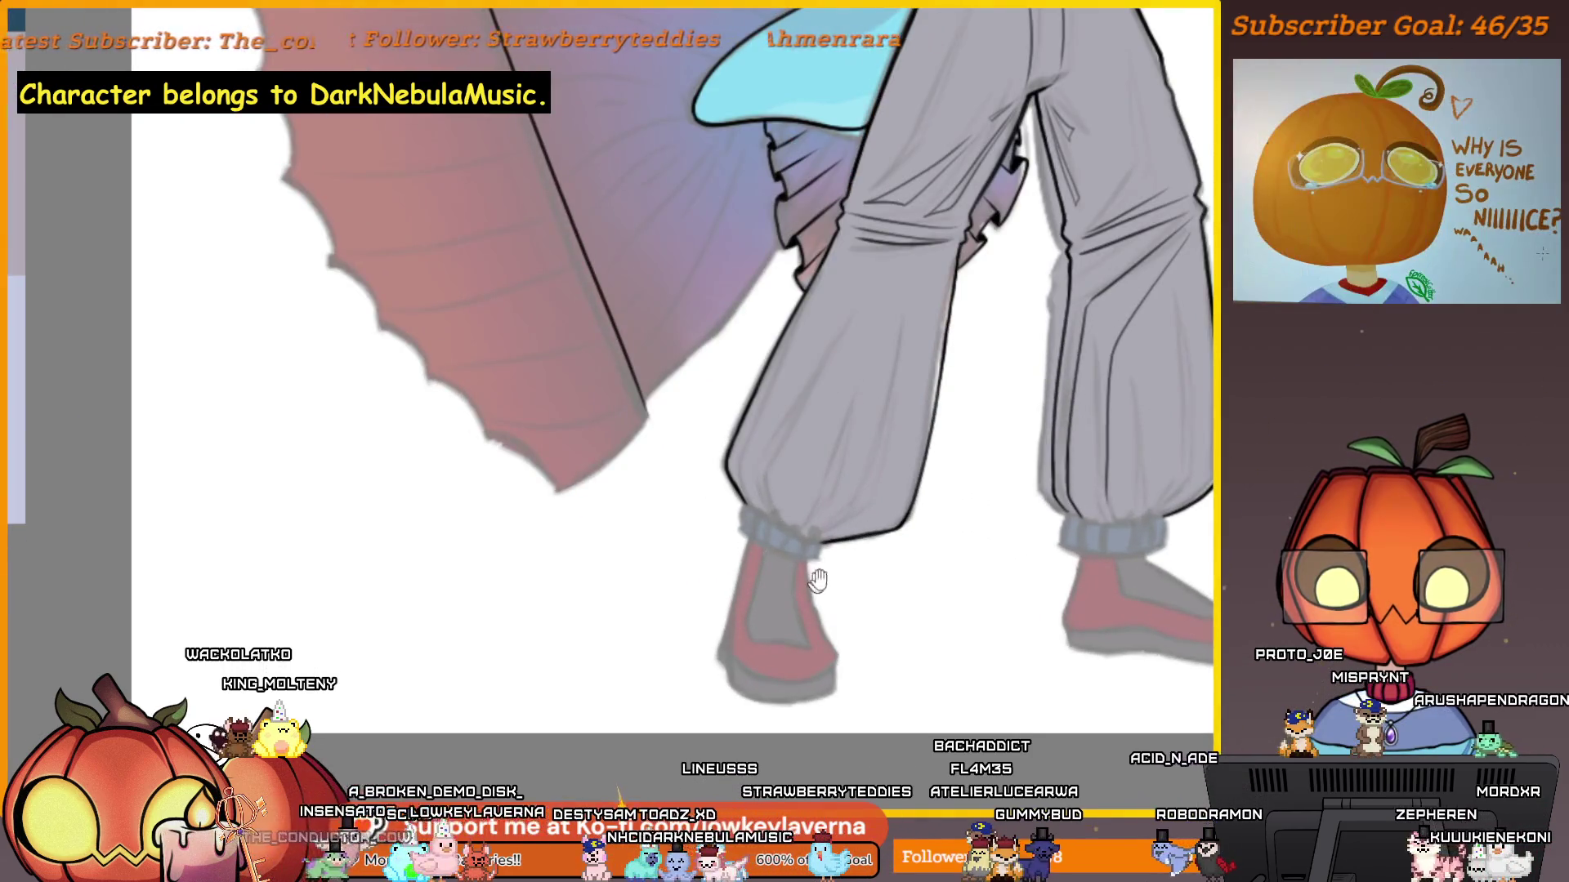
pyautogui.moveTo(974, 613); pyautogui.dragTo(1063, 685)
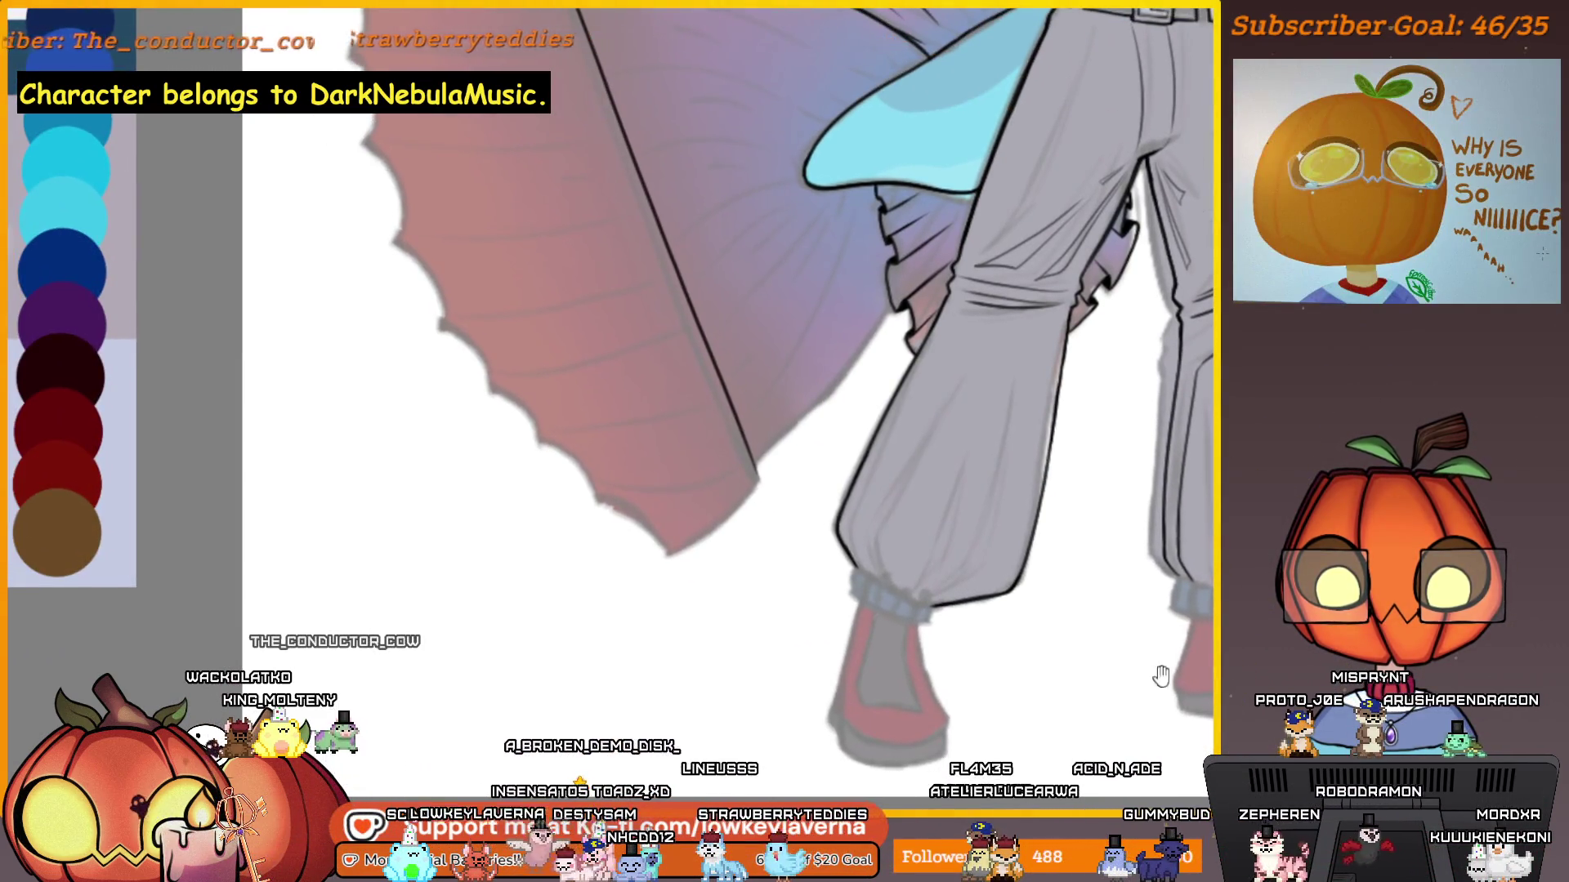
pyautogui.scroll(-2, 1160, 676)
pyautogui.scroll(4, 1092, 513)
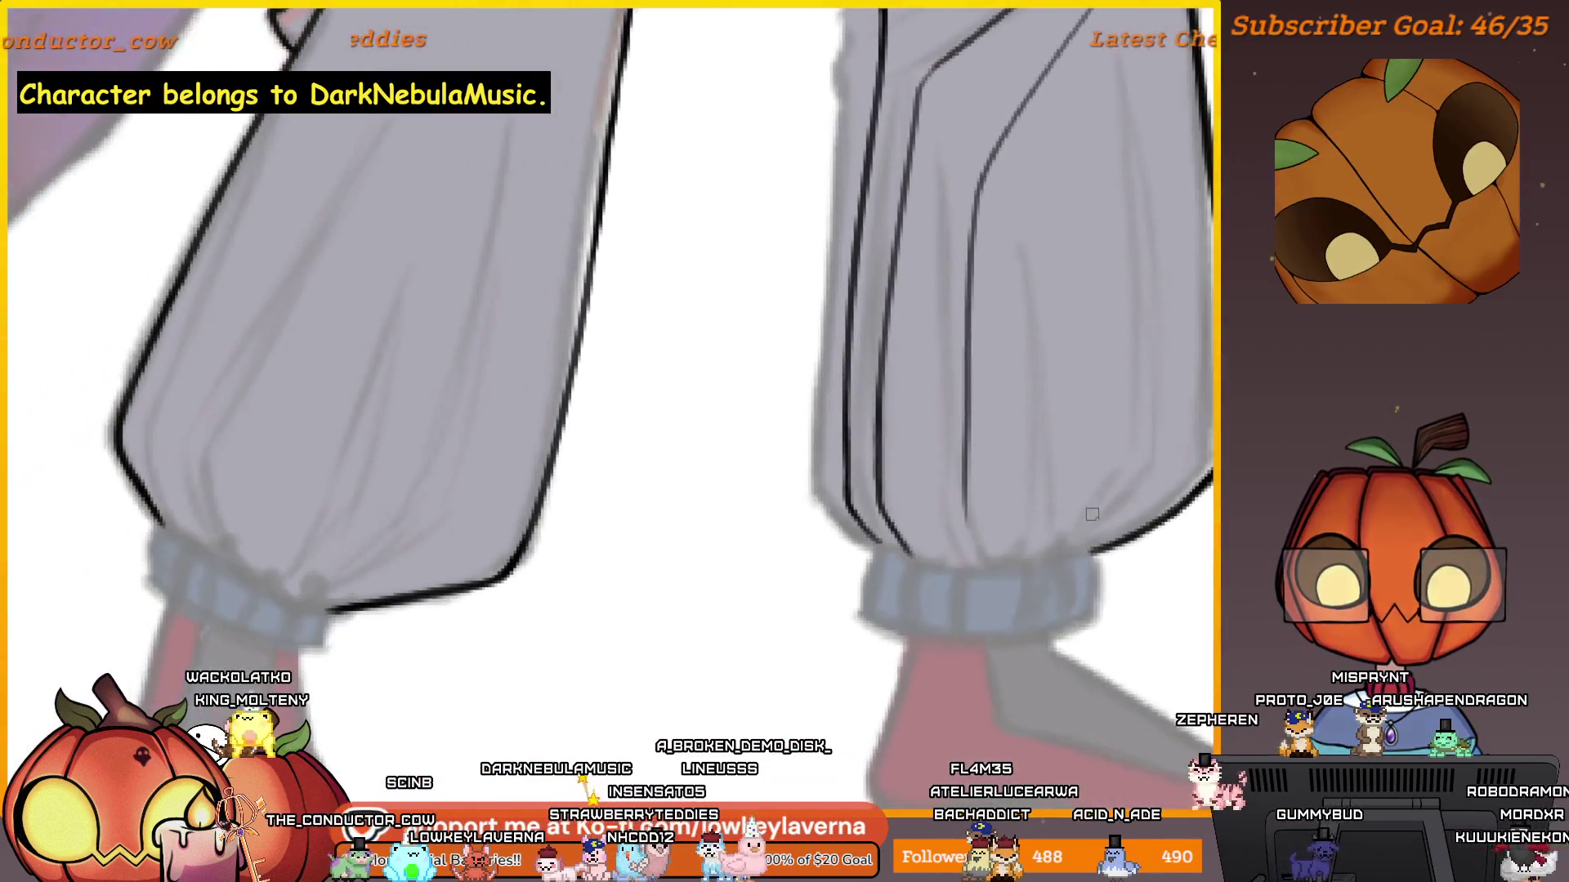
pyautogui.scroll(2, 1091, 513)
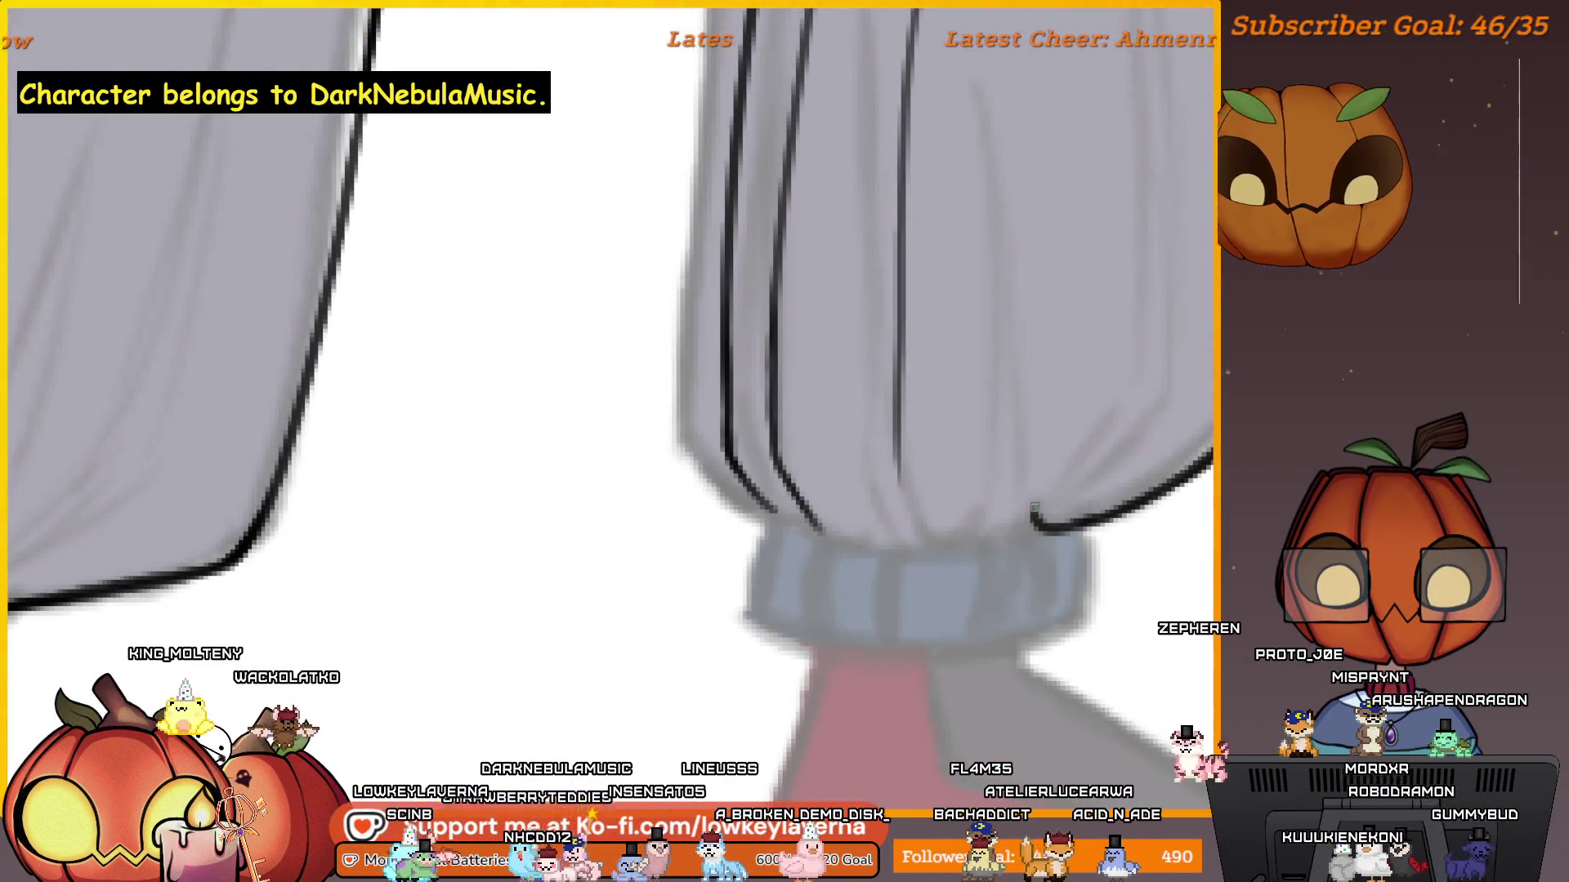
pyautogui.moveTo(1033, 510); pyautogui.dragTo(965, 529)
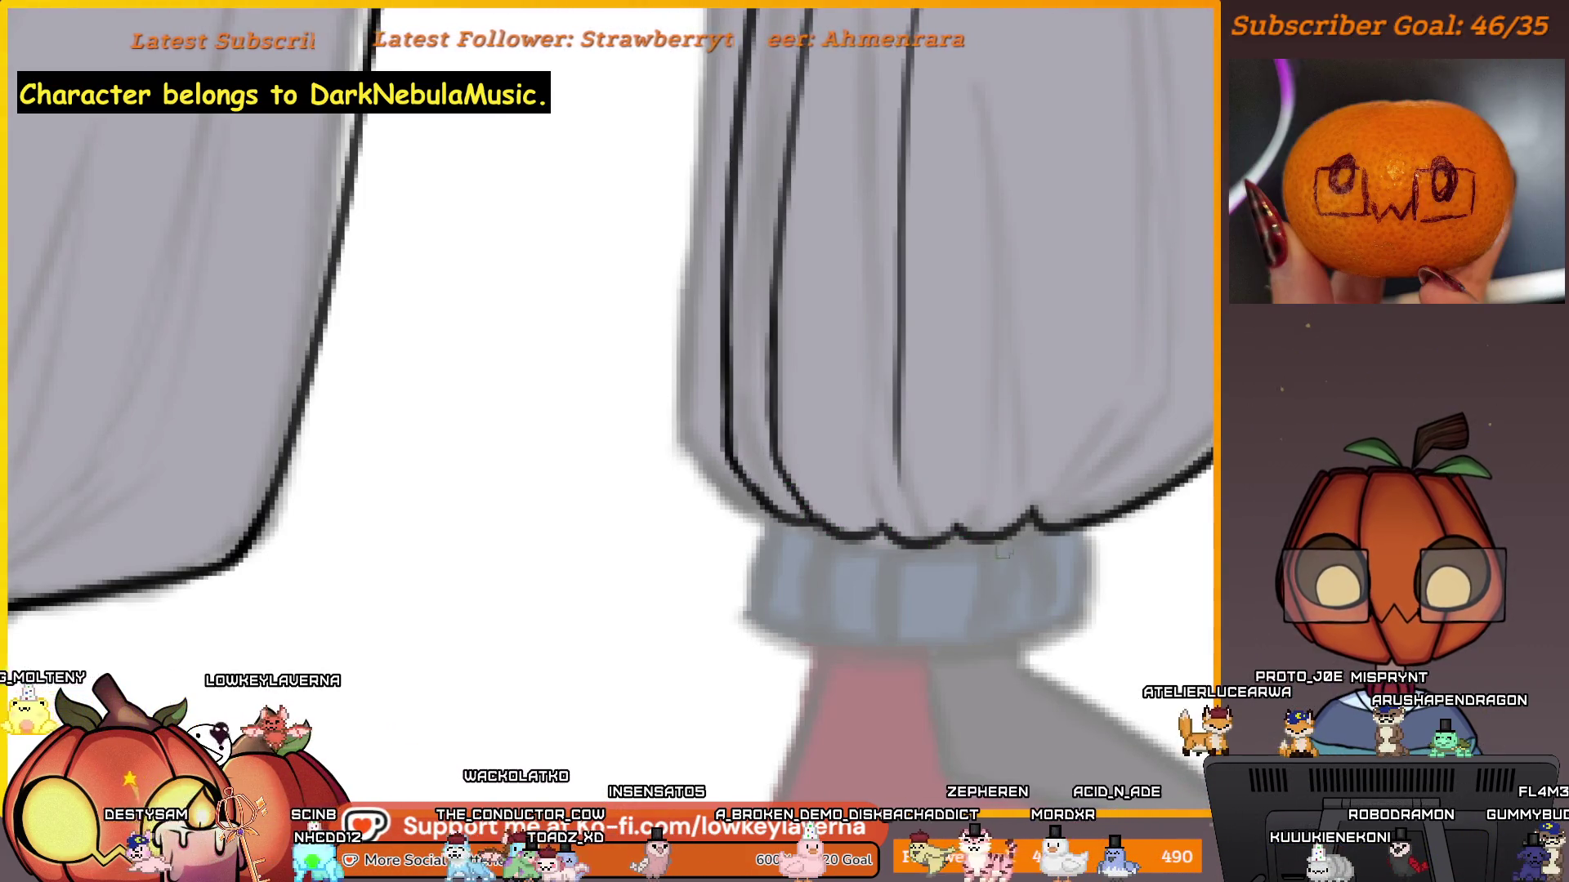
pyautogui.scroll(-4, 1007, 556)
pyautogui.scroll(4, 916, 542)
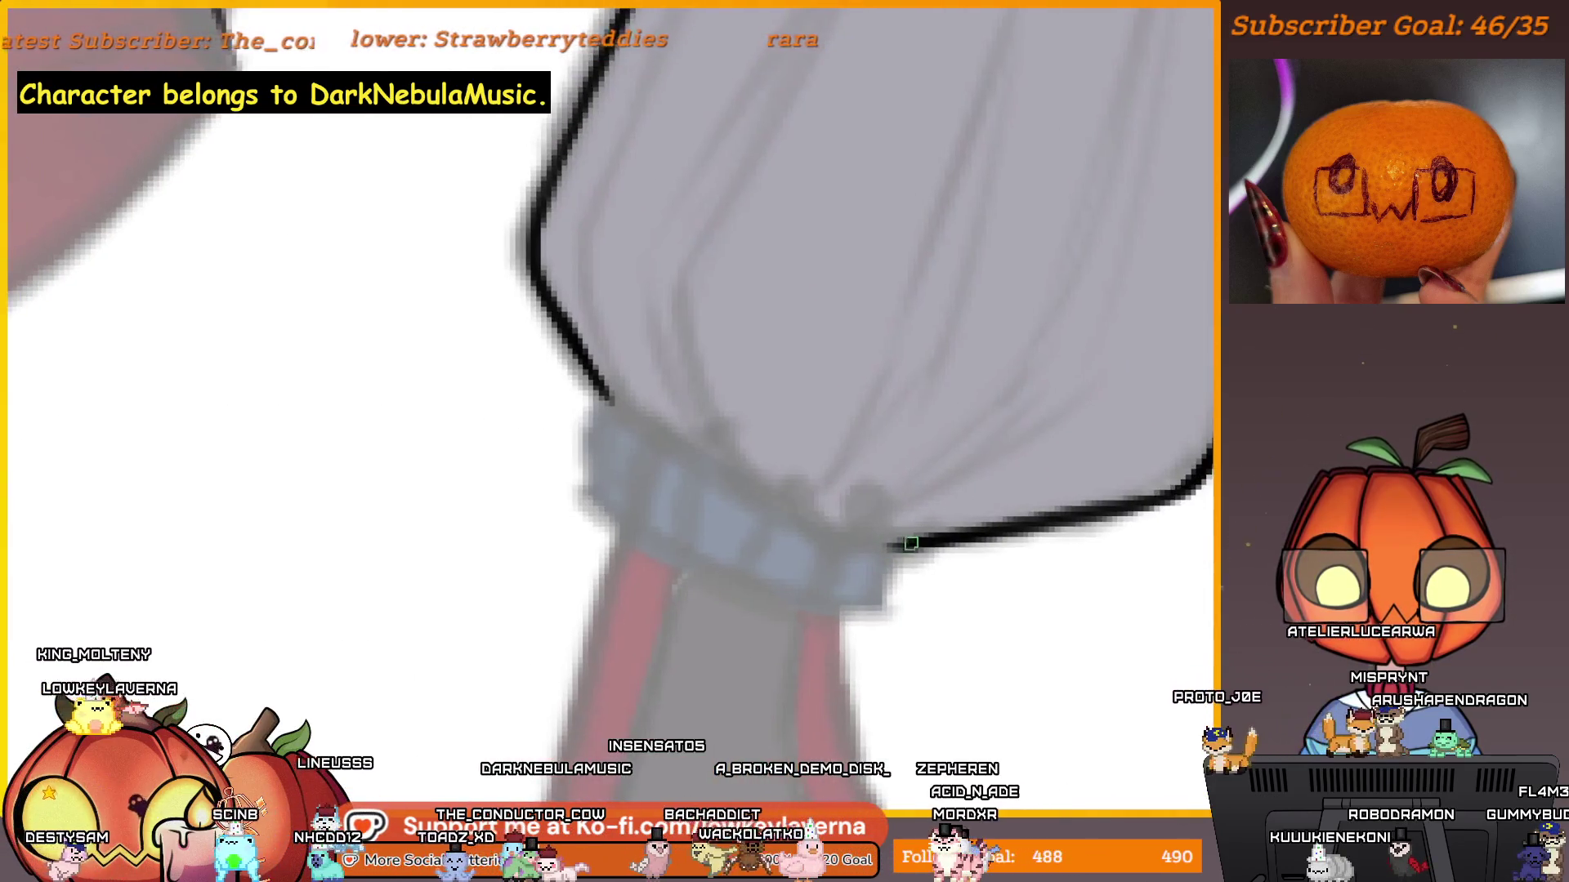
pyautogui.moveTo(881, 540); pyautogui.dragTo(800, 482)
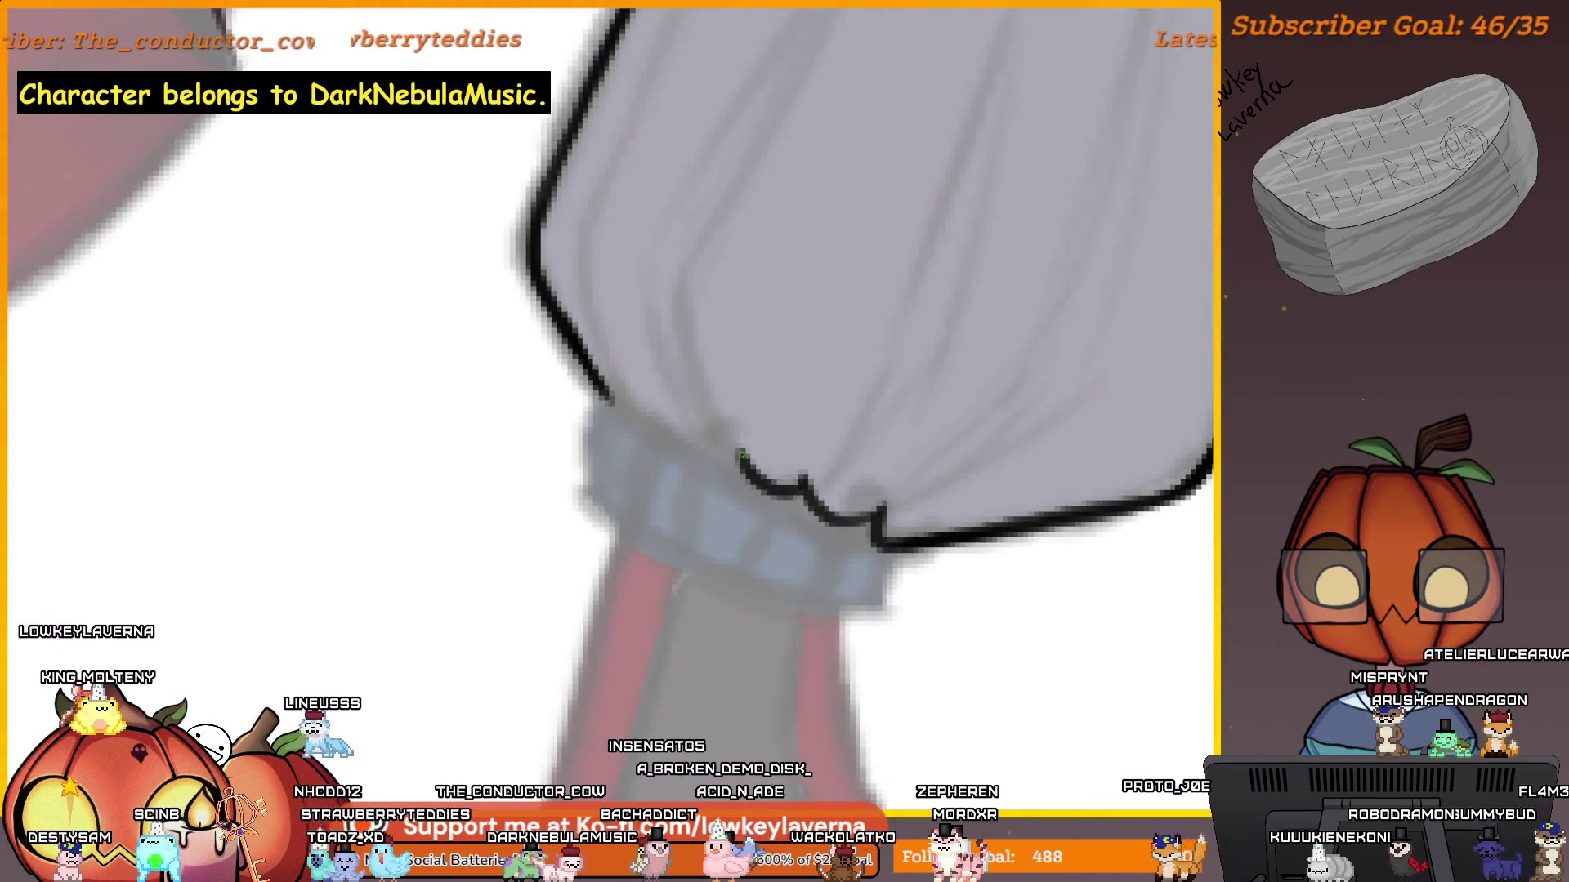
pyautogui.scroll(-4, 607, 313)
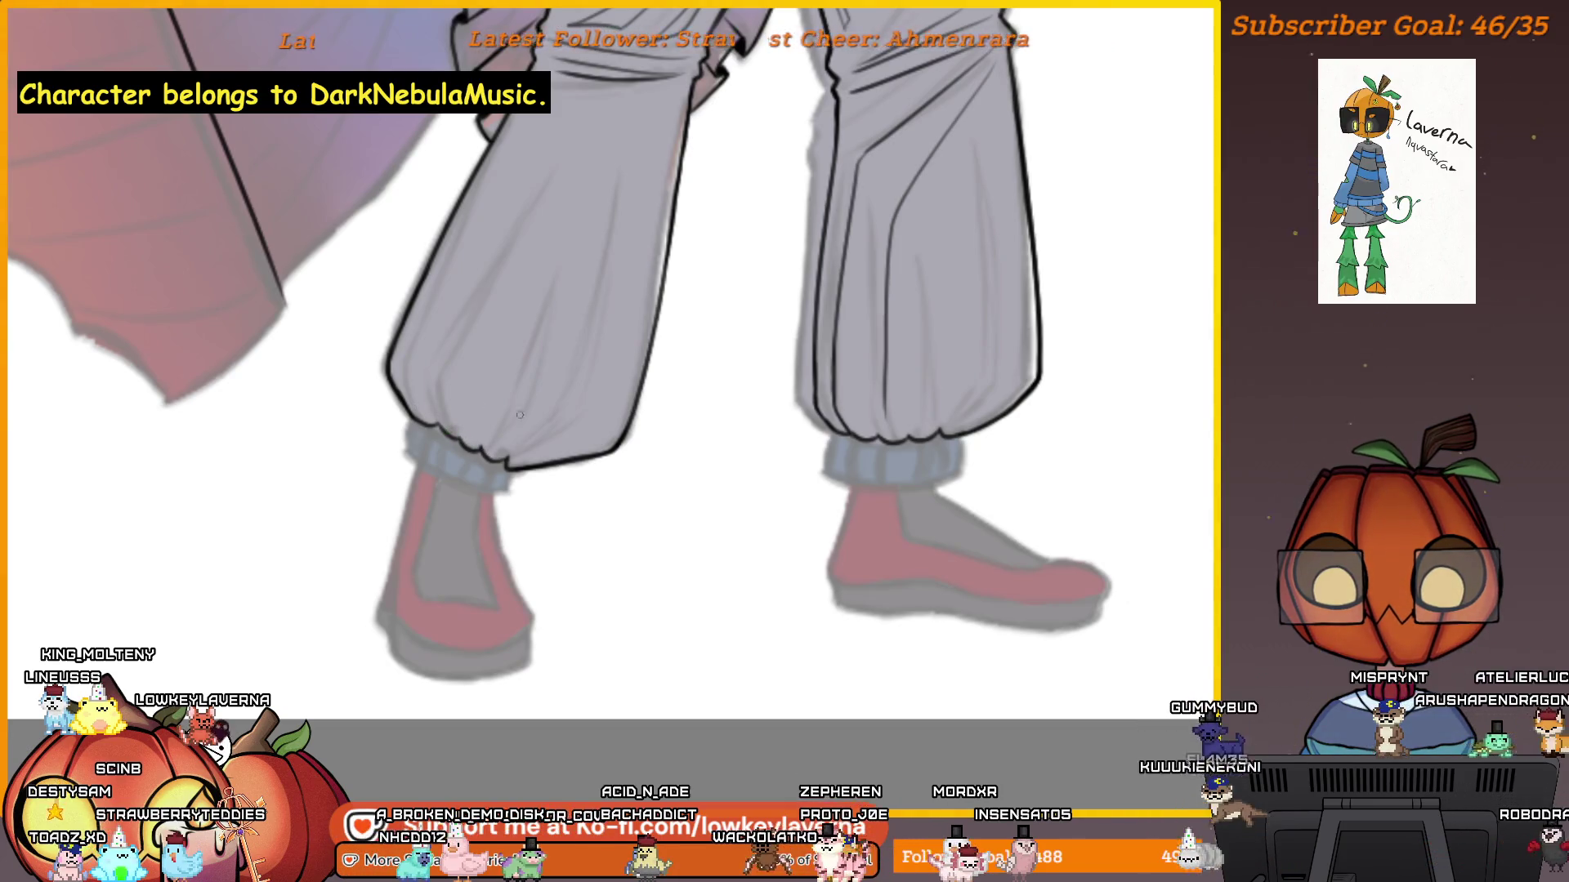
pyautogui.scroll(5, 839, 532)
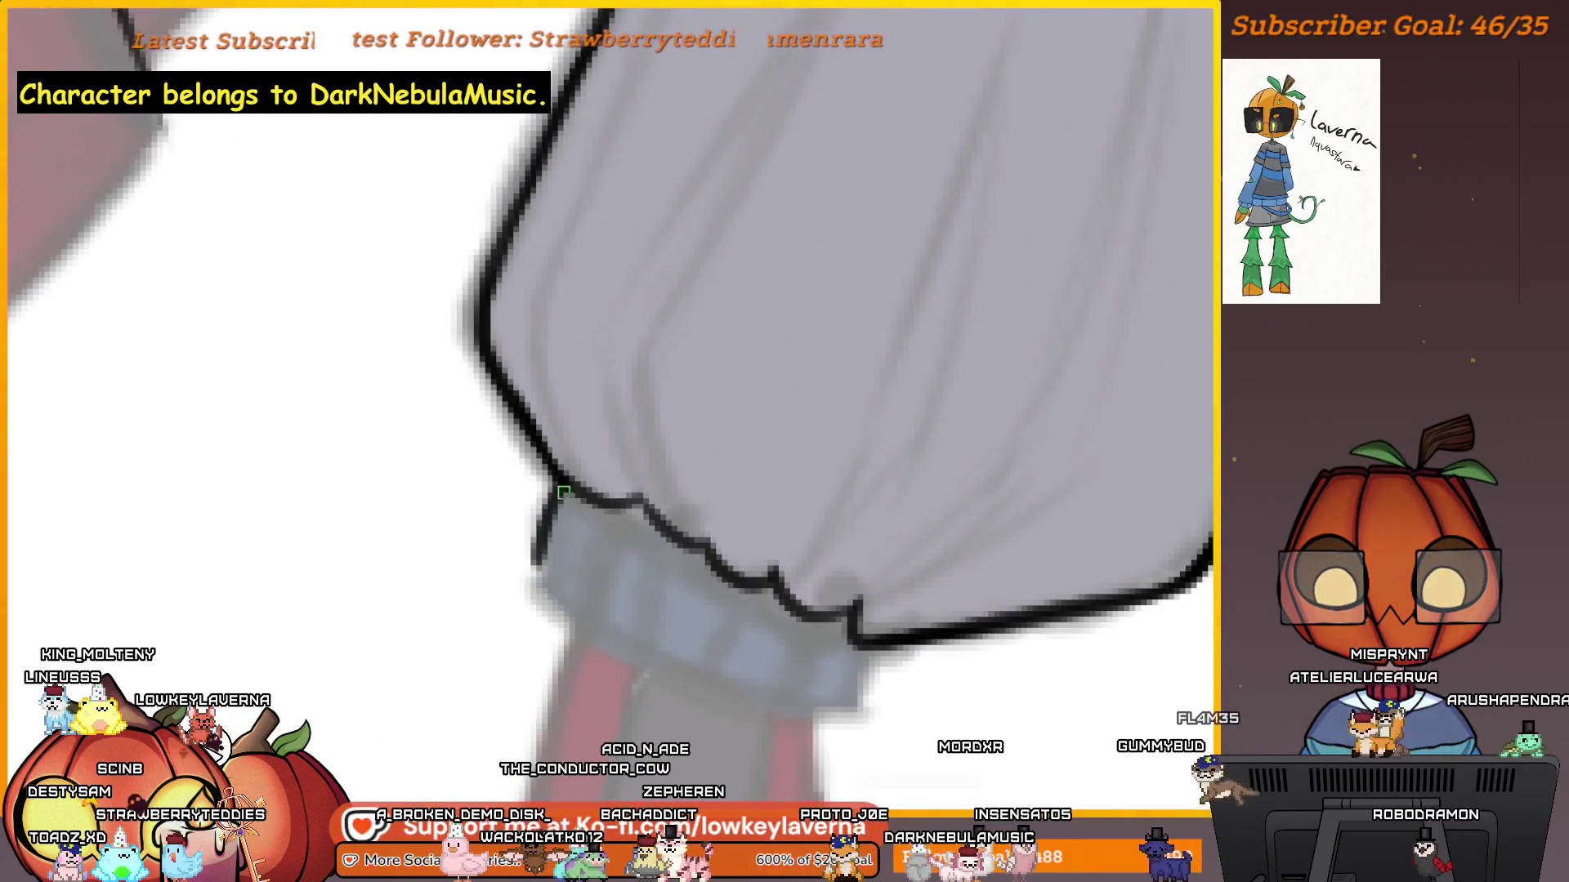
pyautogui.scroll(-3, 941, 555)
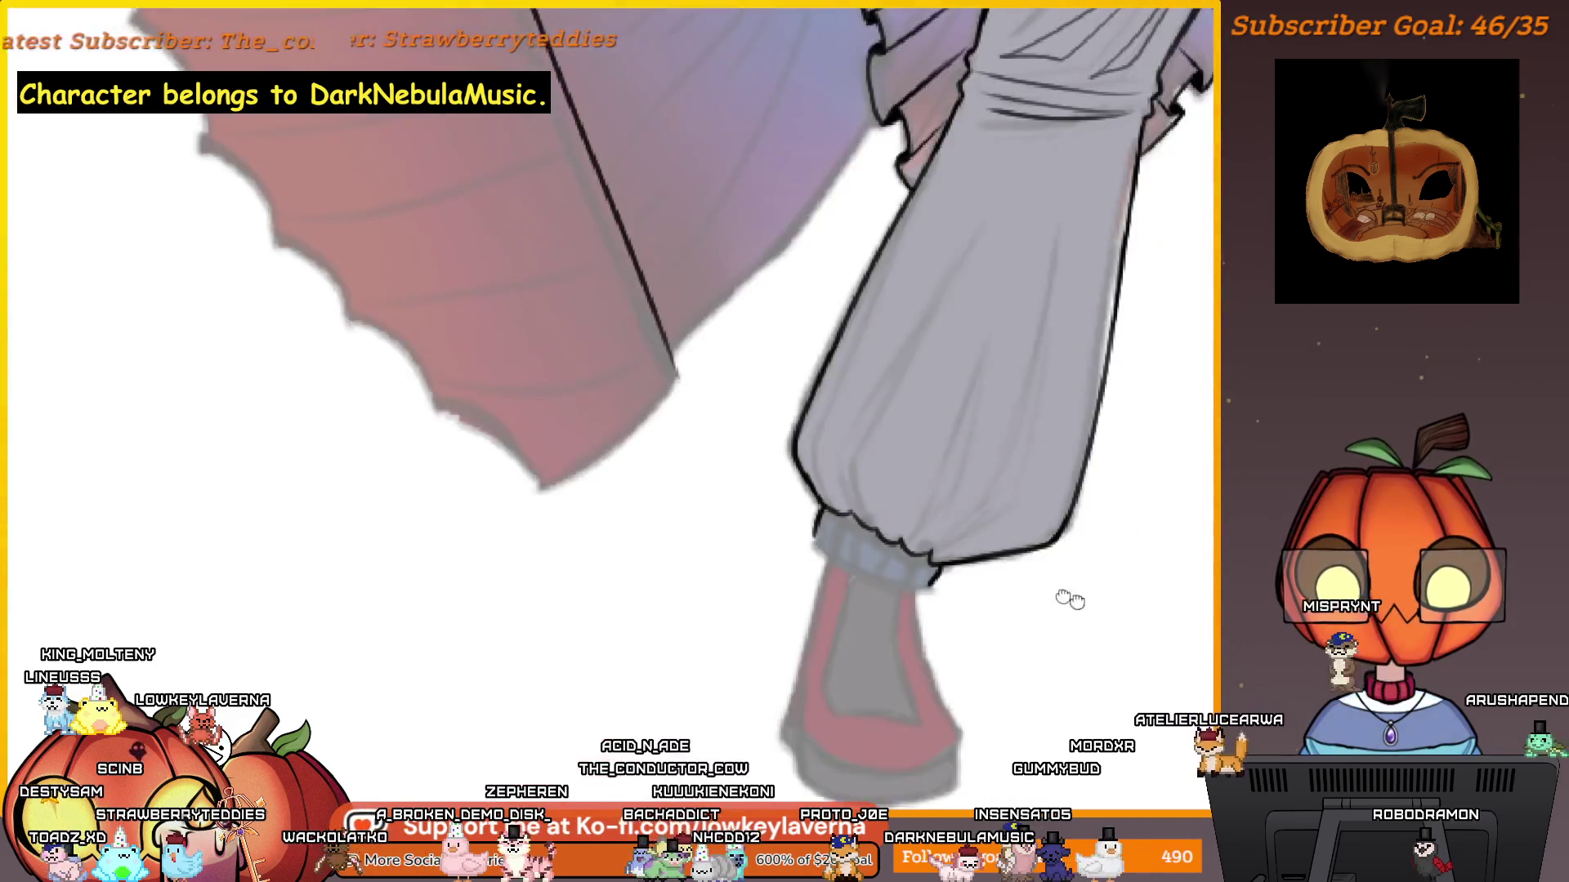
pyautogui.scroll(4, 1012, 497)
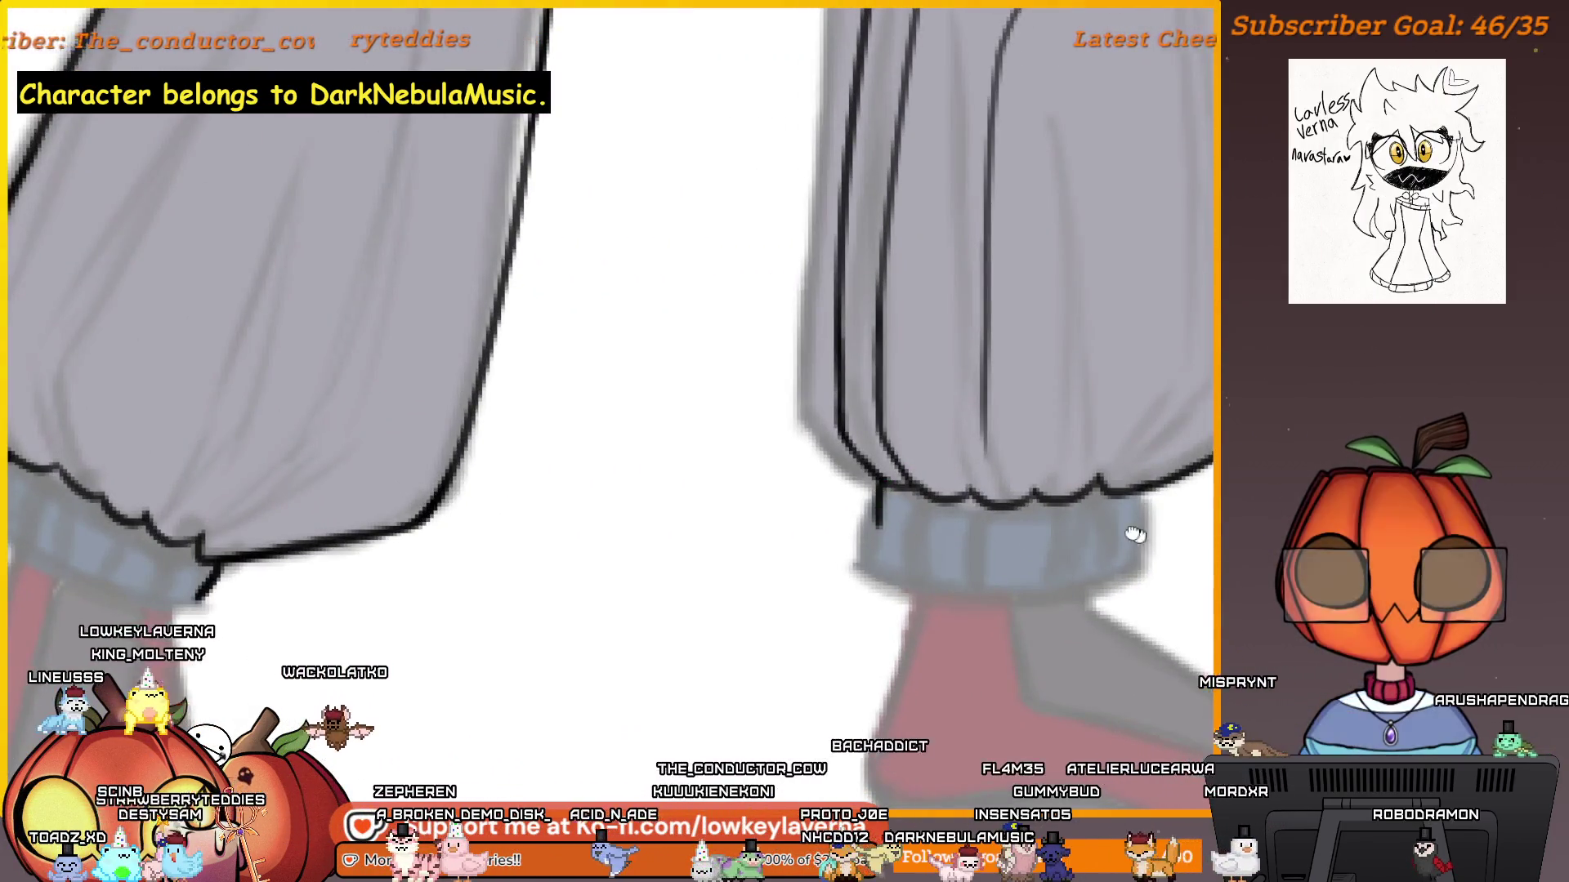
pyautogui.hscroll(2, 1037, 477)
pyautogui.scroll(2, 1025, 529)
pyautogui.moveTo(1058, 500)
pyautogui.mouseDown()
pyautogui.moveTo(858, 529)
pyautogui.moveTo(642, 476)
pyautogui.mouseUp()
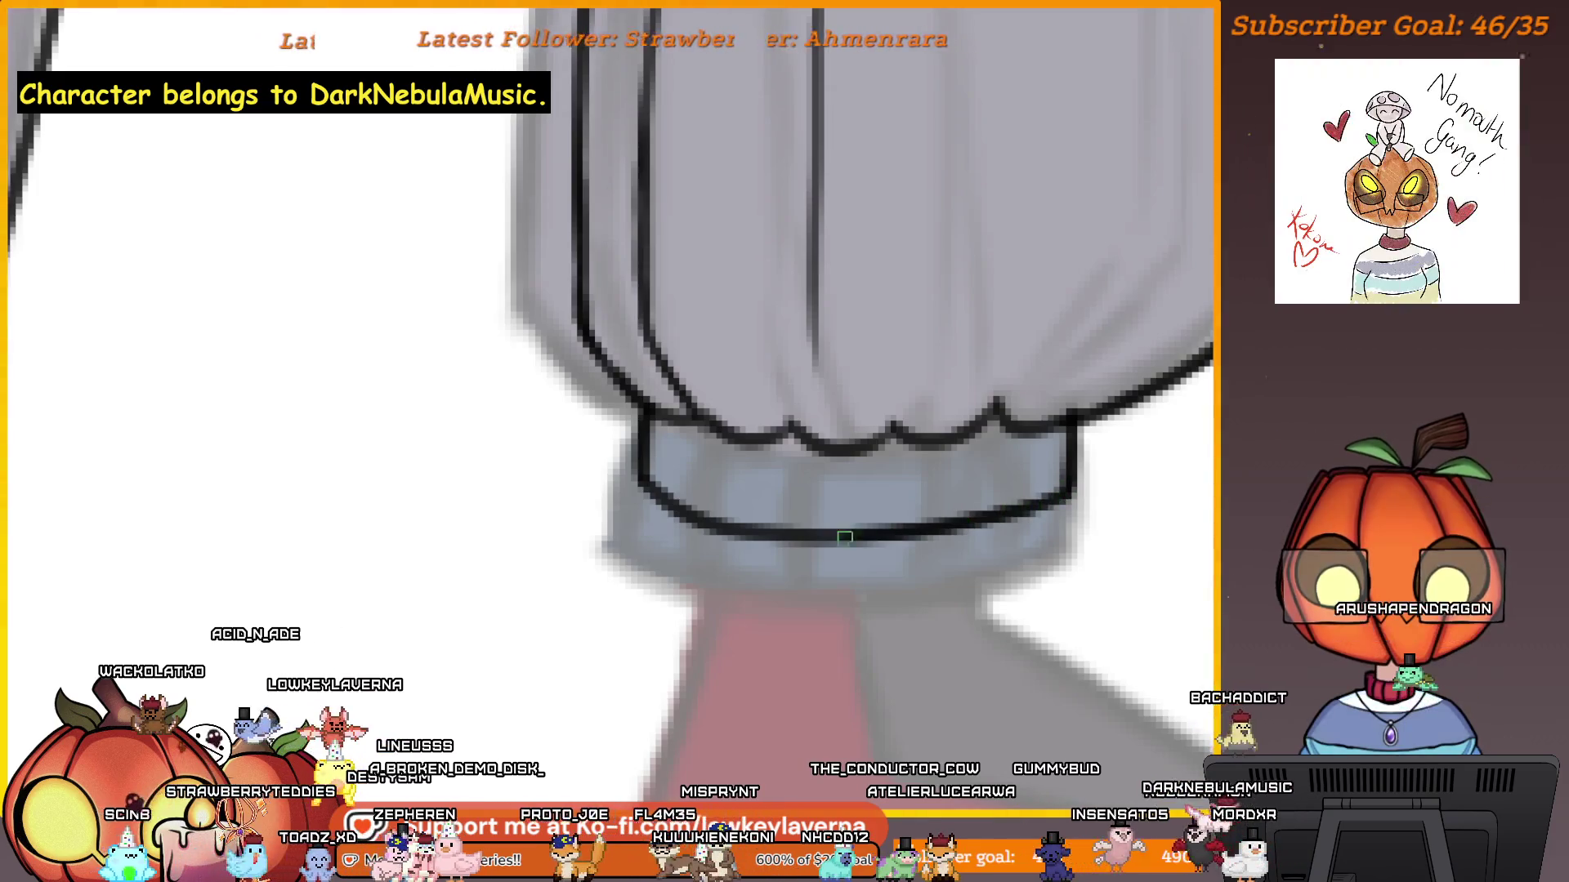
pyautogui.scroll(-5, 1077, 415)
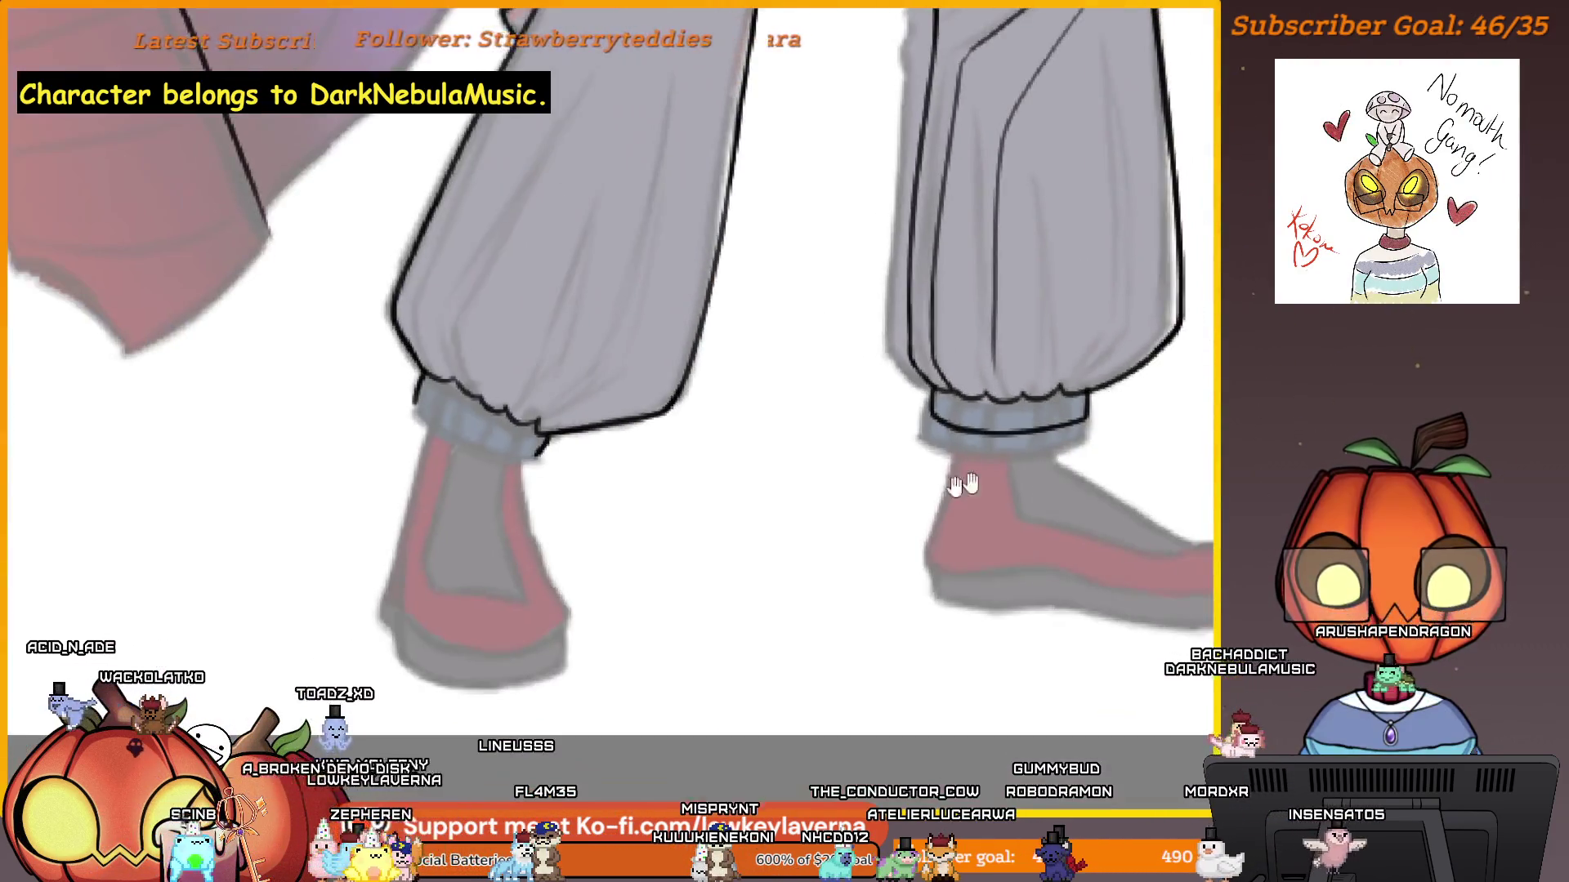
pyautogui.scroll(5, 893, 552)
pyautogui.moveTo(872, 580); pyautogui.dragTo(445, 380)
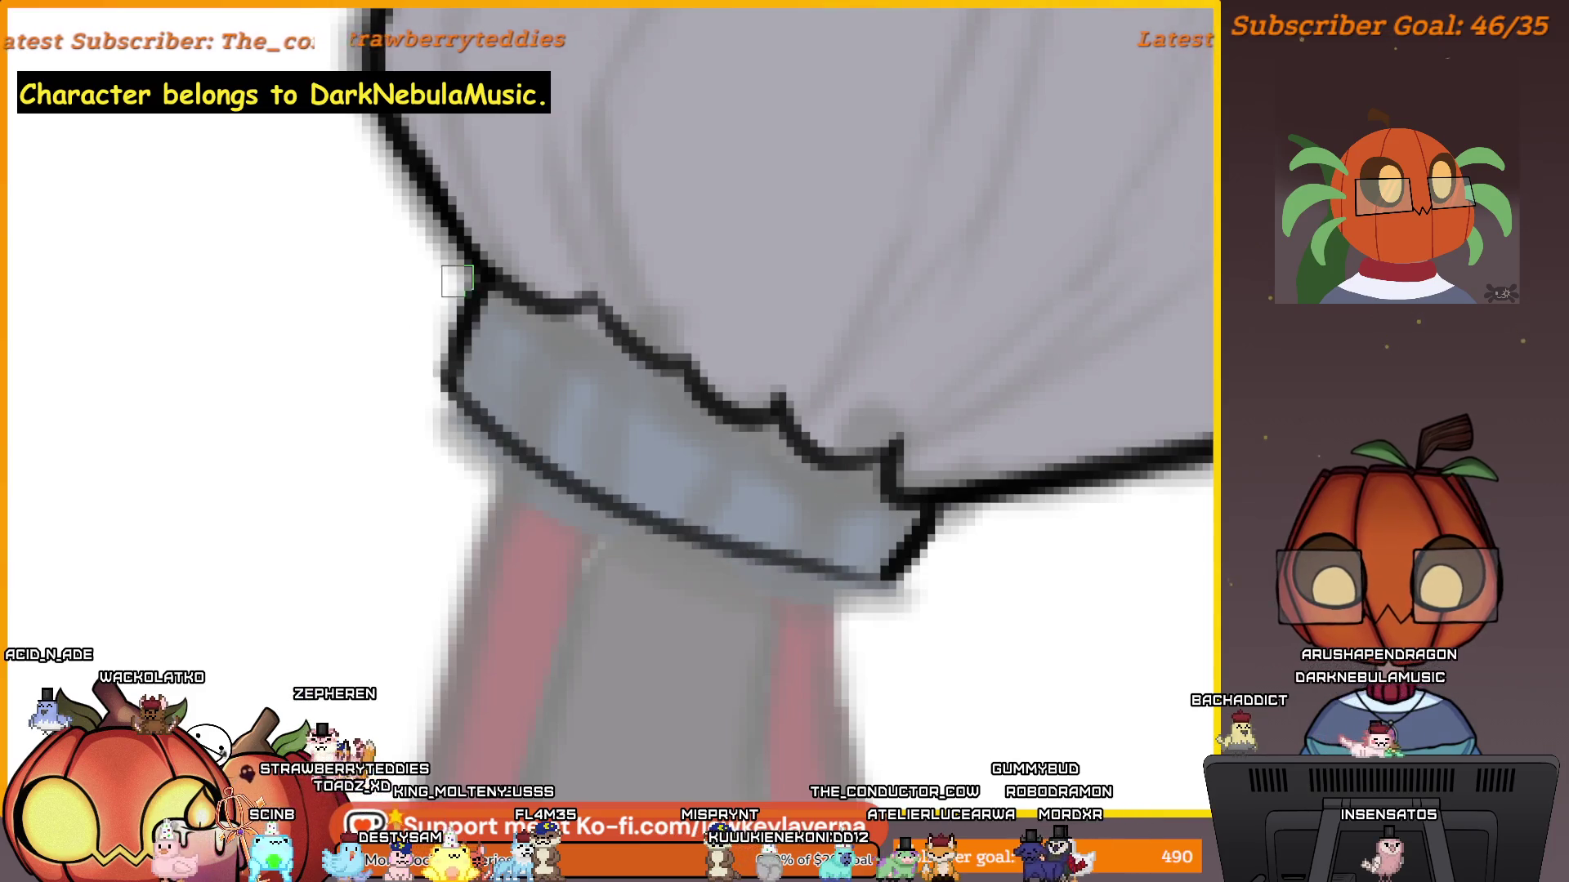
pyautogui.hotkey('ctrl', 'z')
pyautogui.moveTo(891, 572)
pyautogui.mouseDown()
pyautogui.moveTo(739, 540)
pyautogui.moveTo(455, 381)
pyautogui.mouseUp()
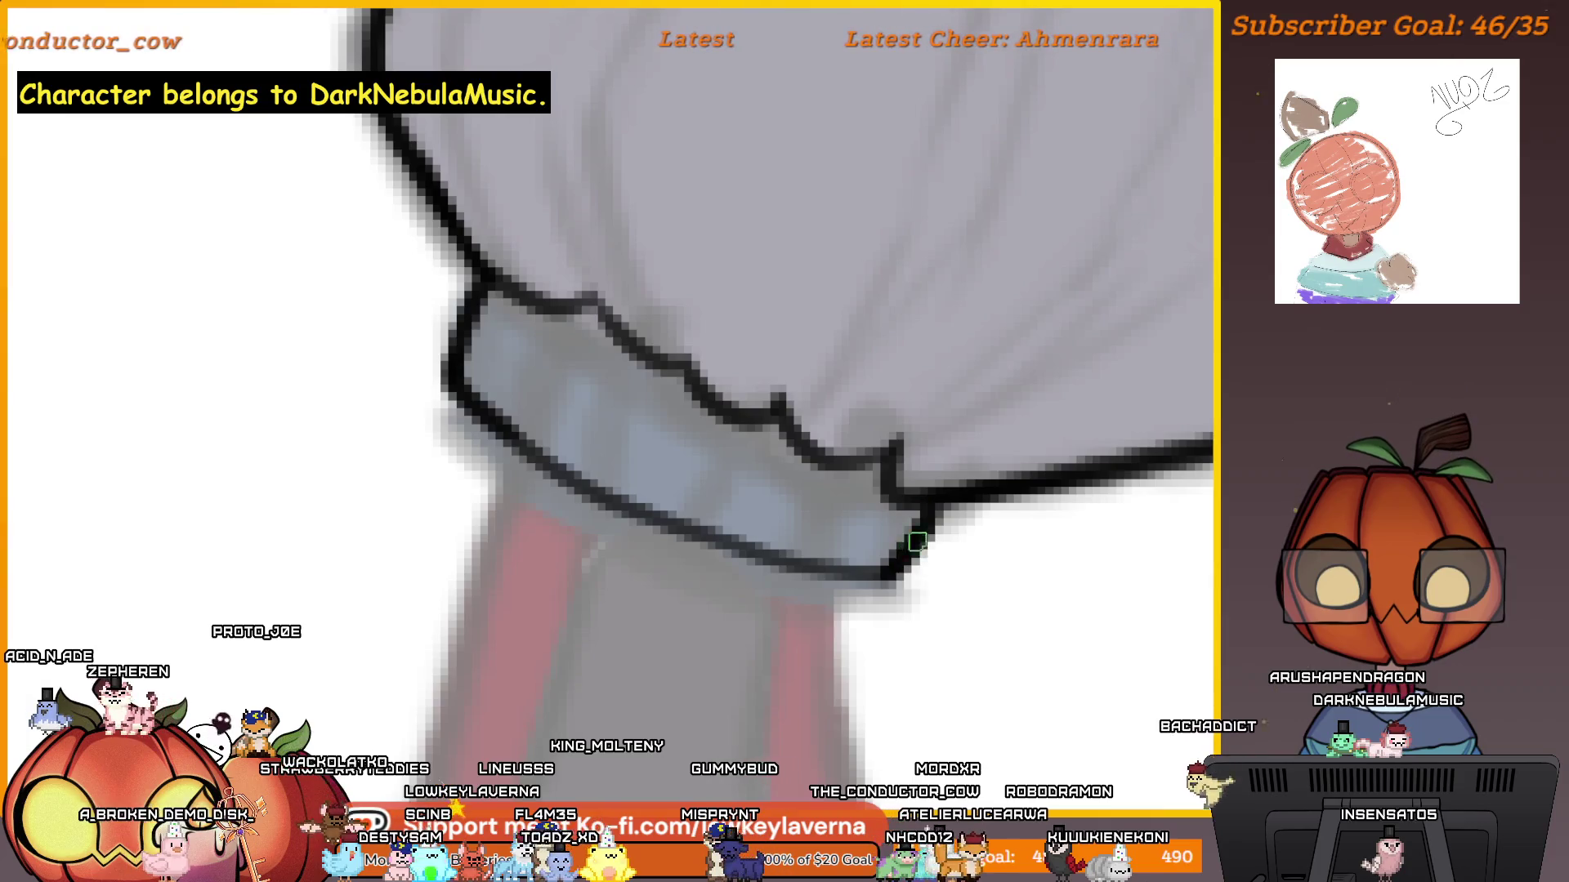
pyautogui.scroll(-5, 918, 540)
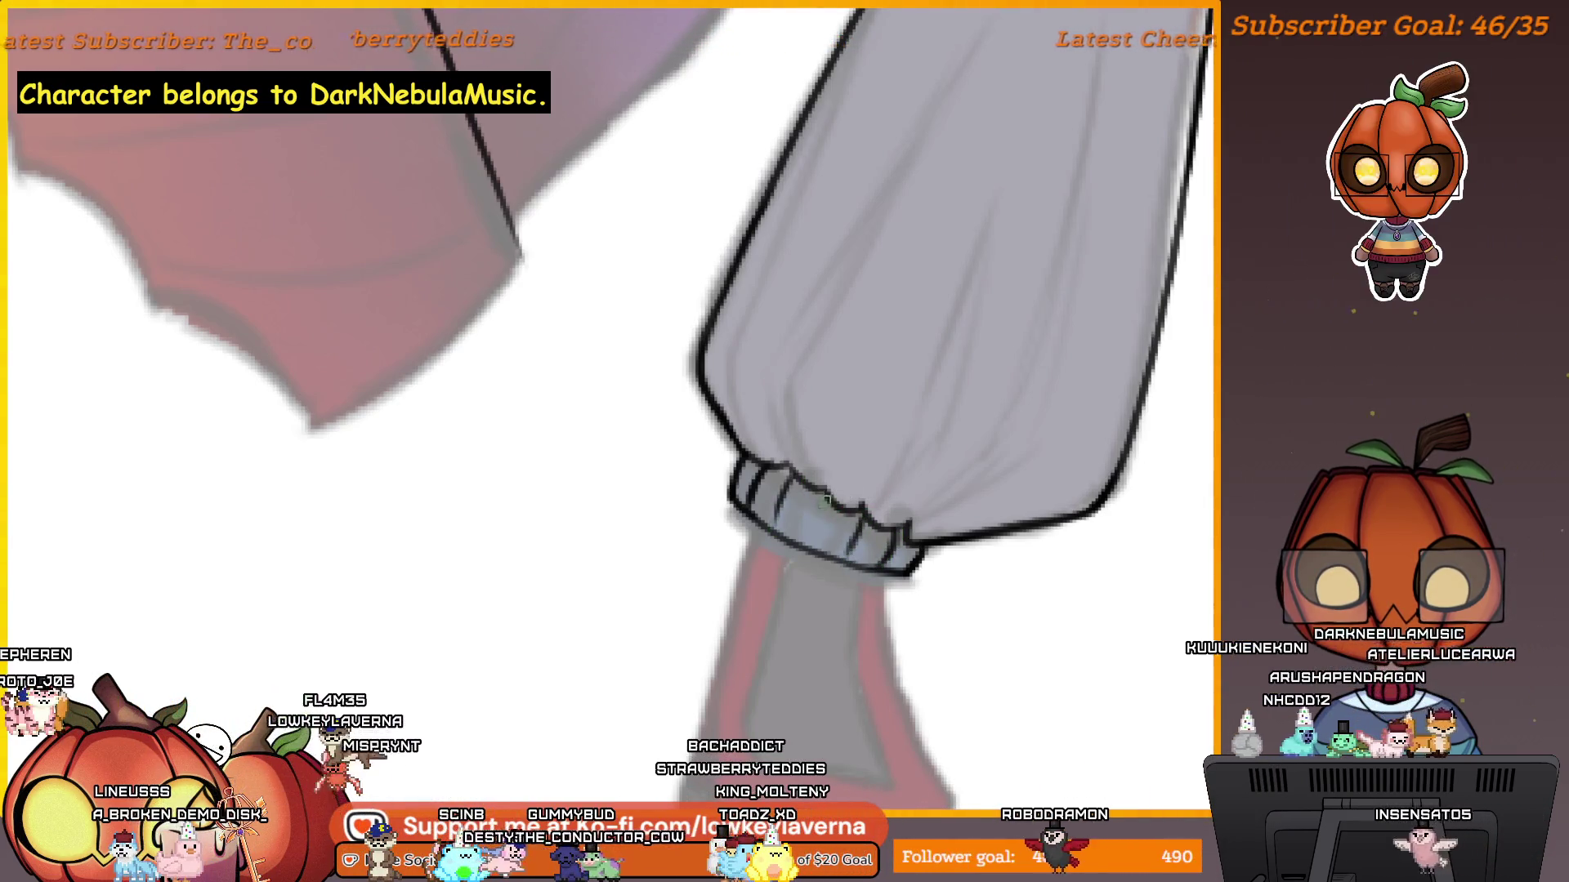
pyautogui.scroll(-2, 853, 467)
pyautogui.moveTo(1070, 407); pyautogui.dragTo(866, 482)
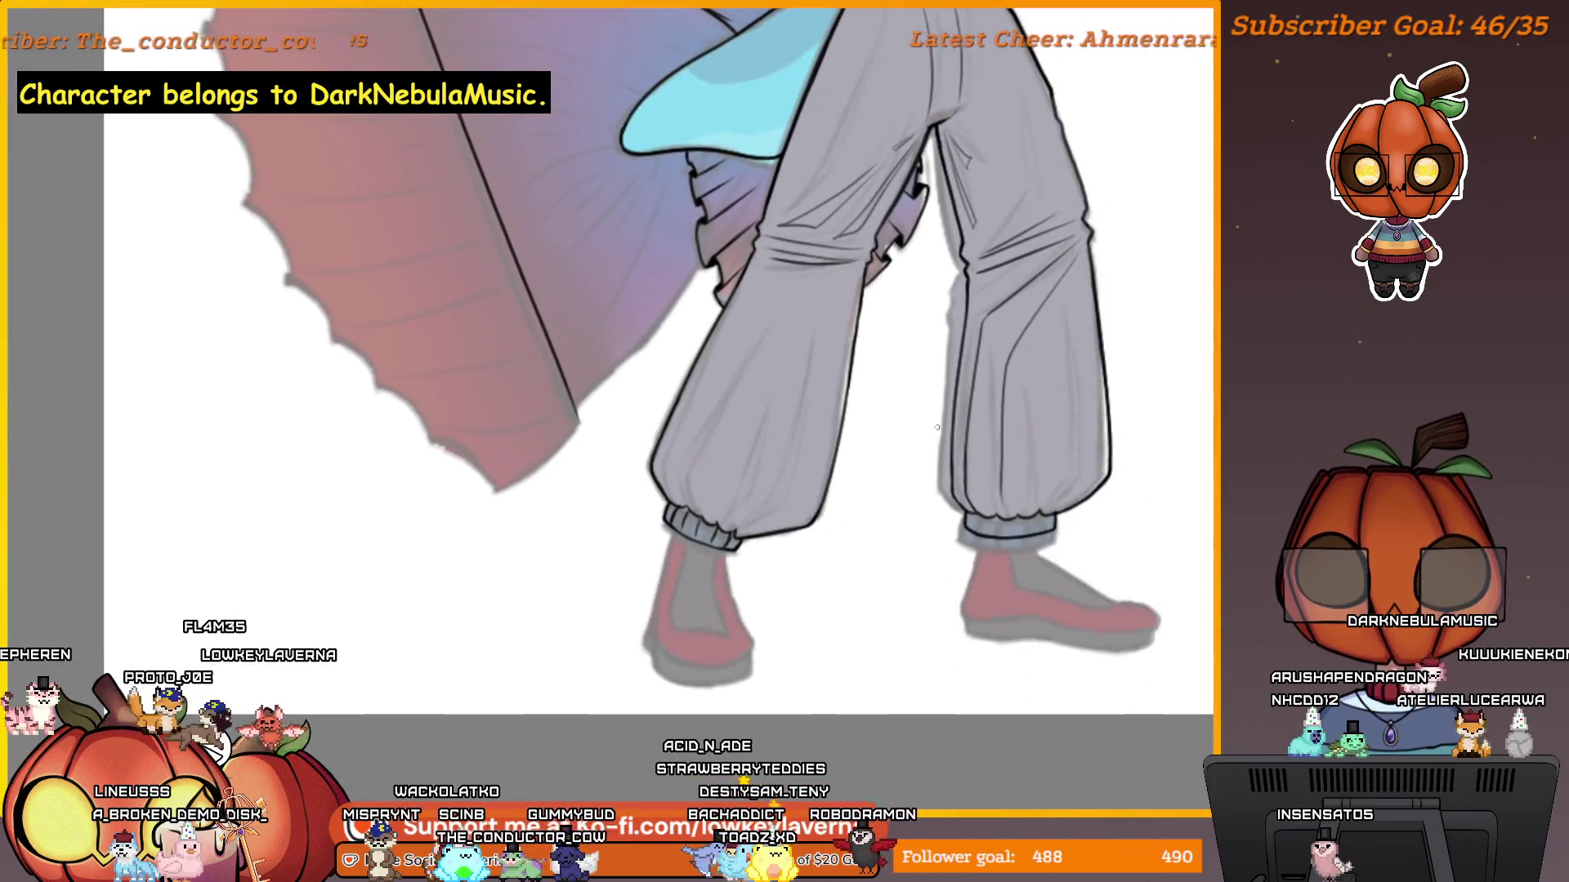
pyautogui.scroll(3, 1033, 416)
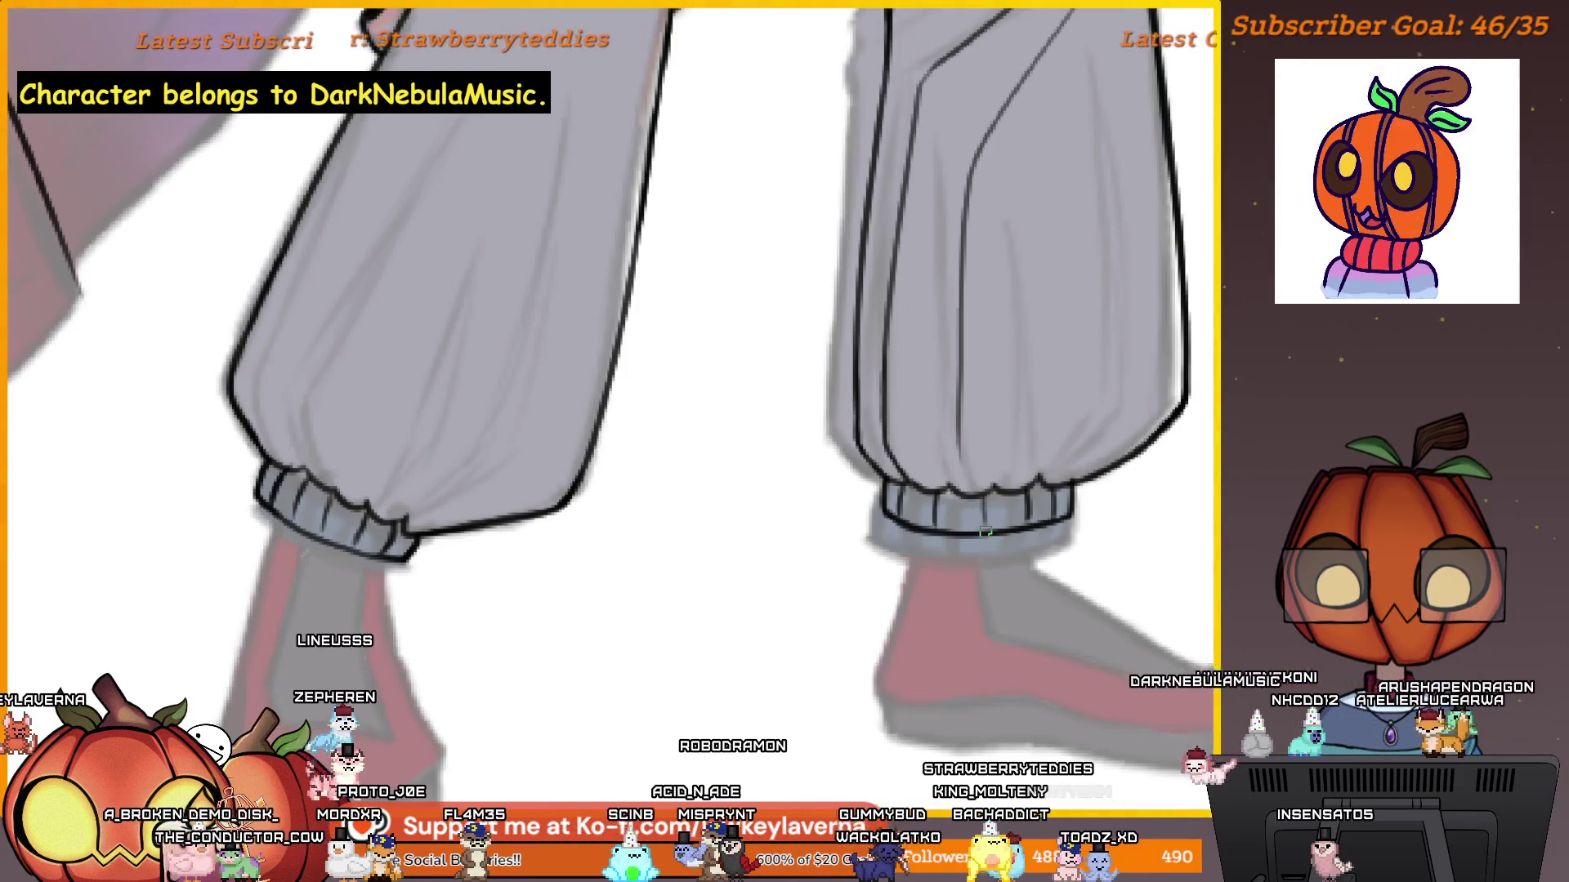
pyautogui.scroll(-3, 1084, 416)
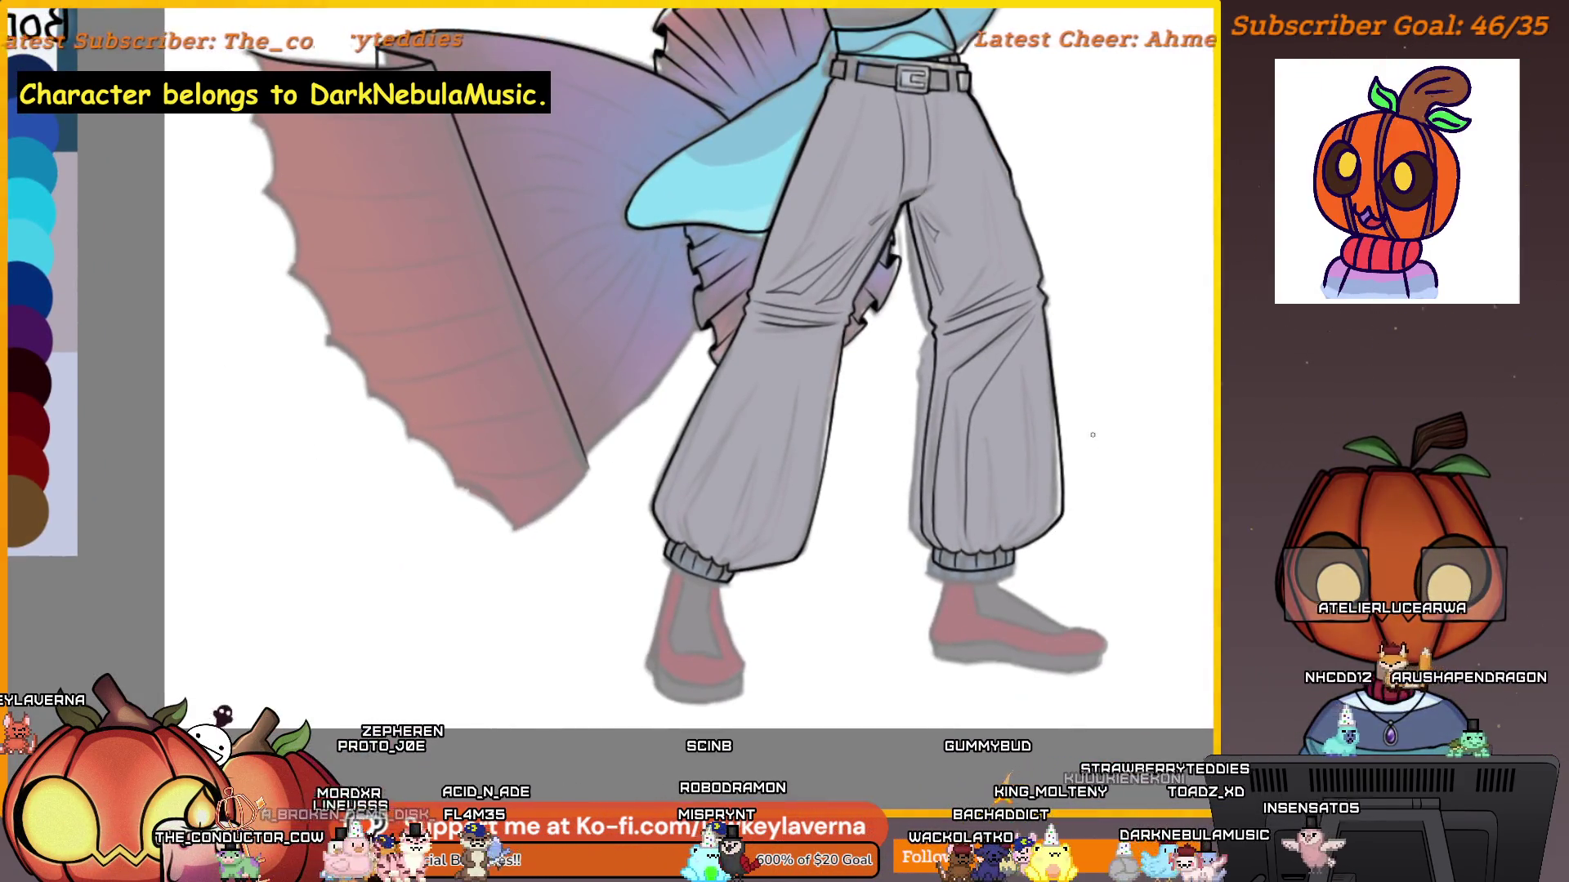
pyautogui.scroll(-5, 1097, 435)
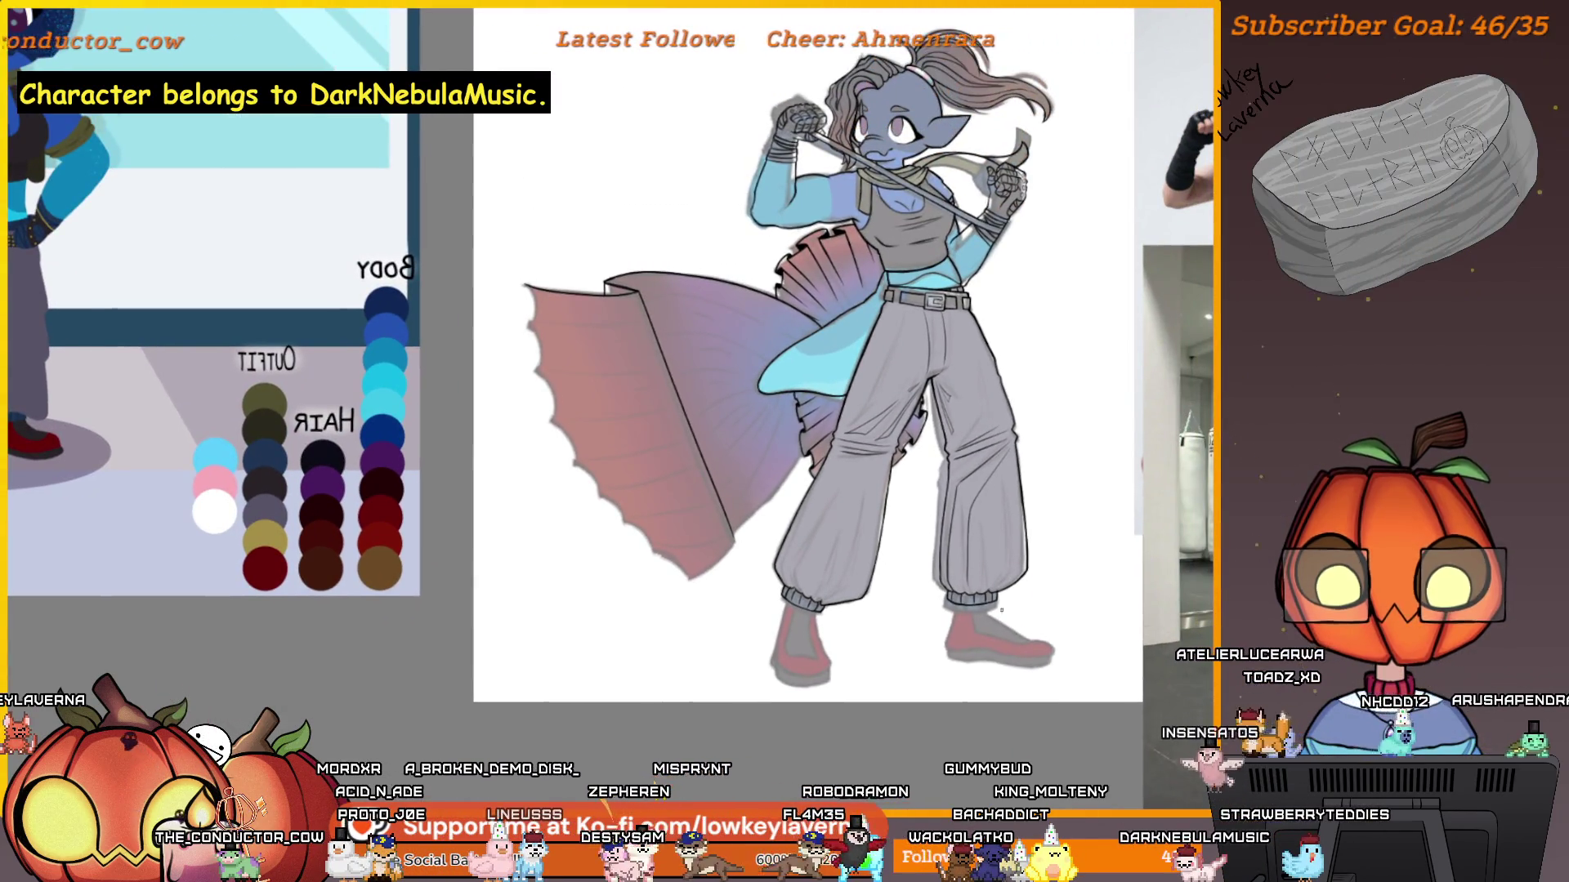
# Ink black outlines down the left shoe's left and right sides.
pyautogui.scroll(5, 824, 627)
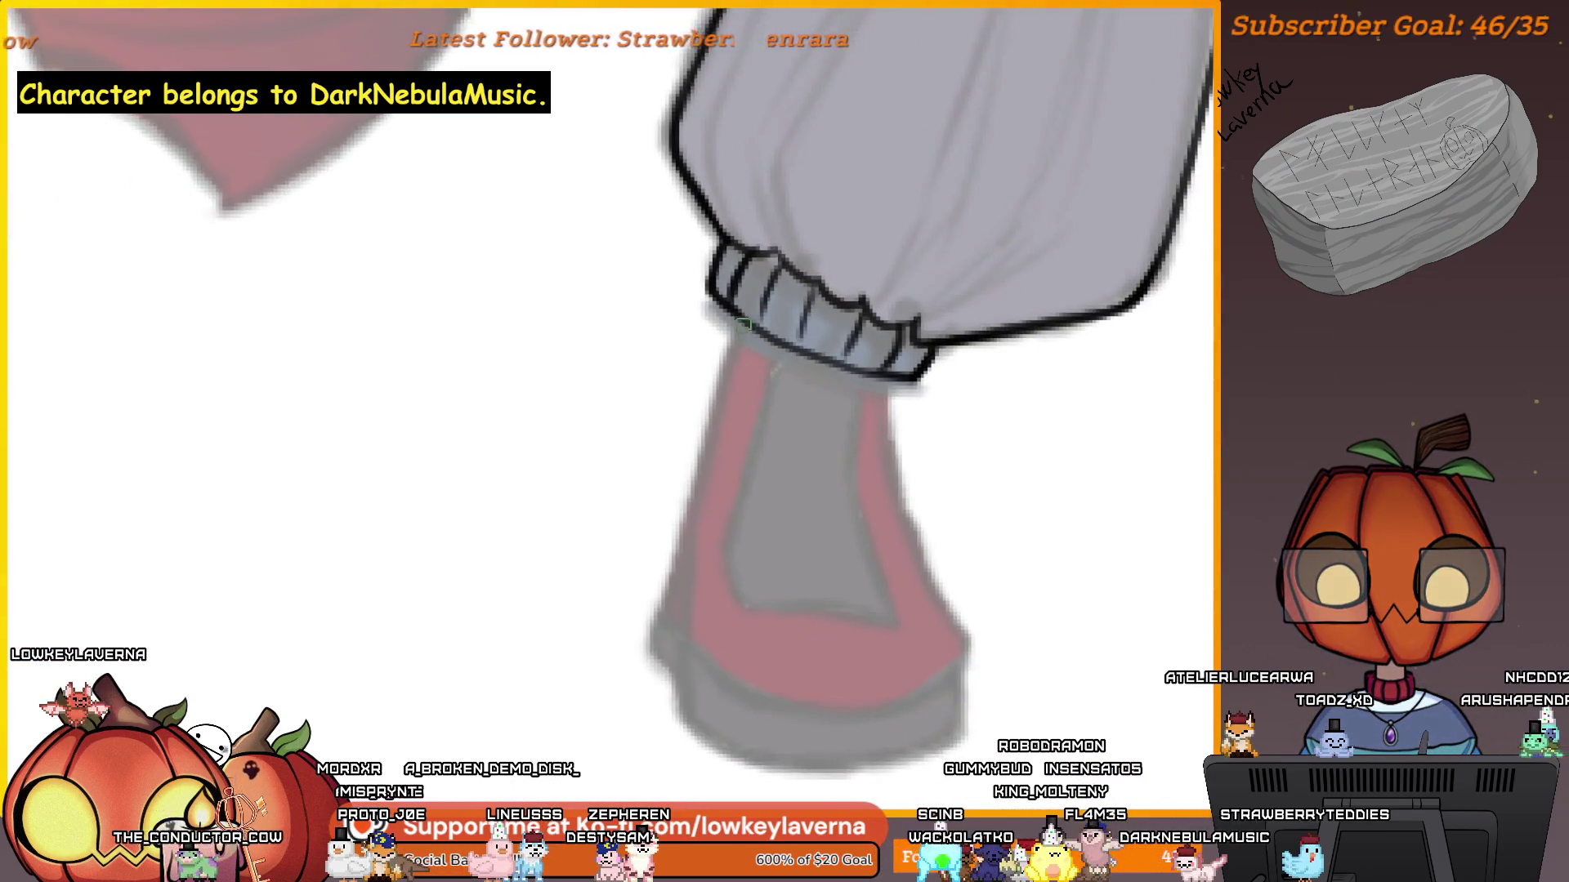
pyautogui.moveTo(774, 372); pyautogui.dragTo(643, 370)
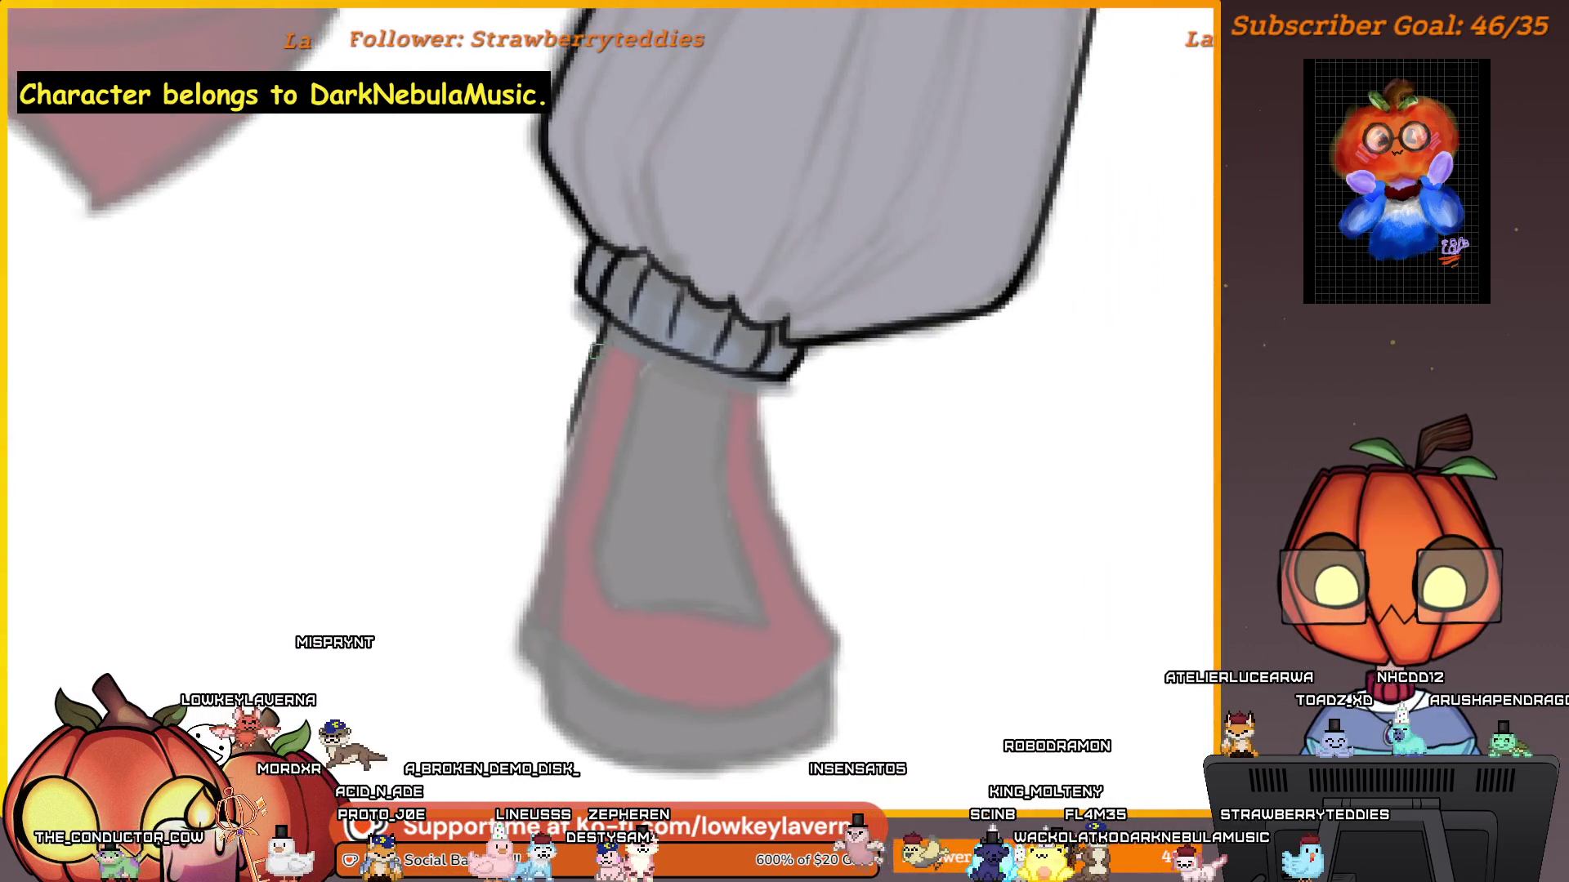
pyautogui.moveTo(550, 571); pyautogui.dragTo(550, 704)
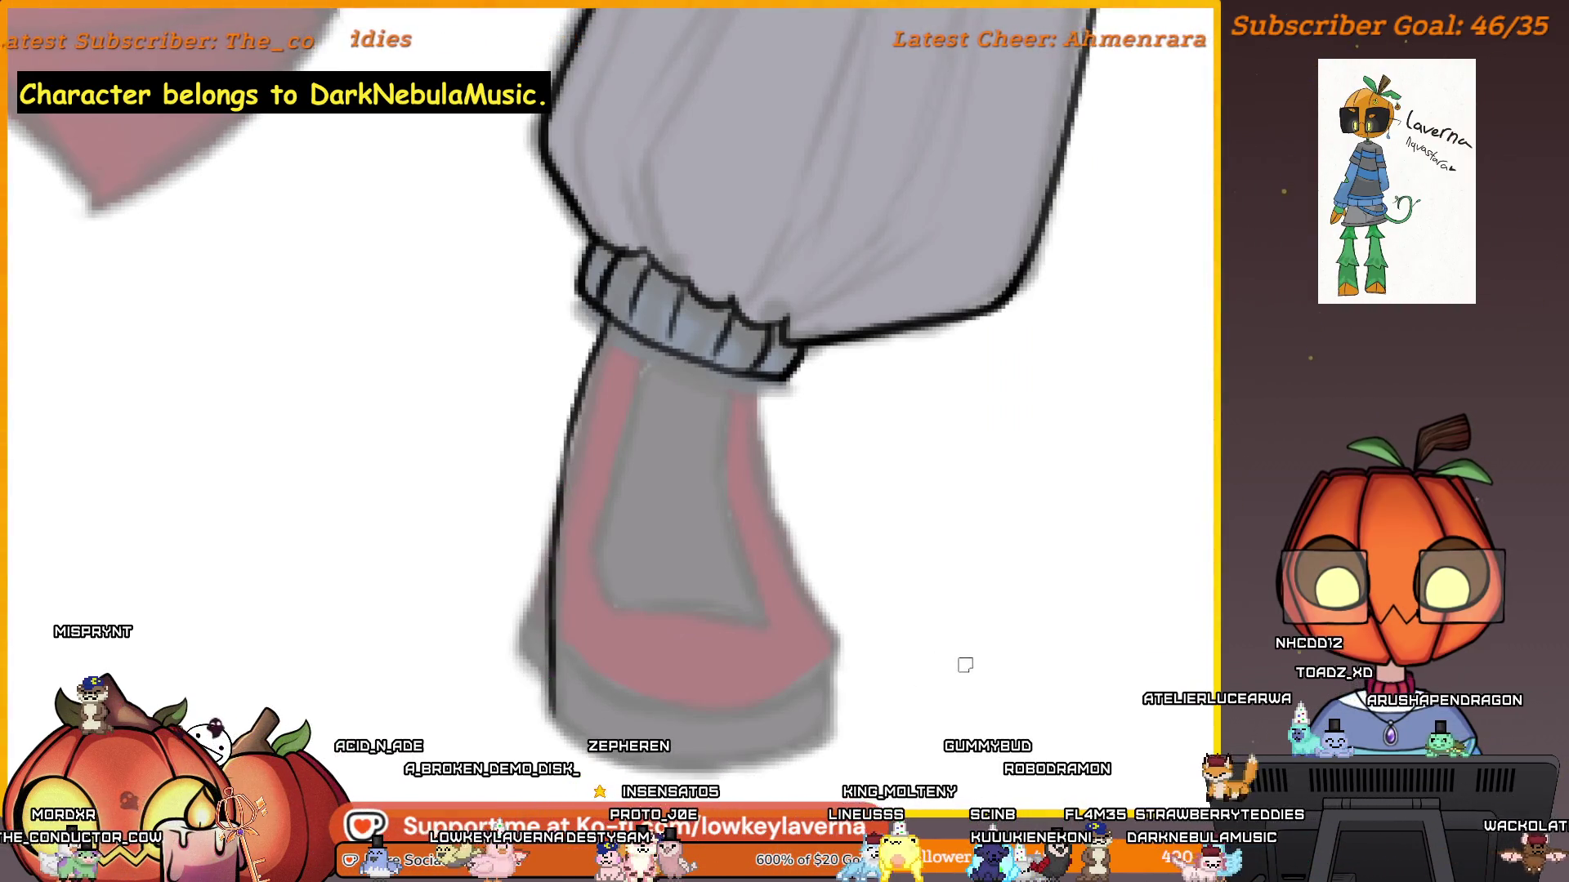
pyautogui.scroll(2, 978, 602)
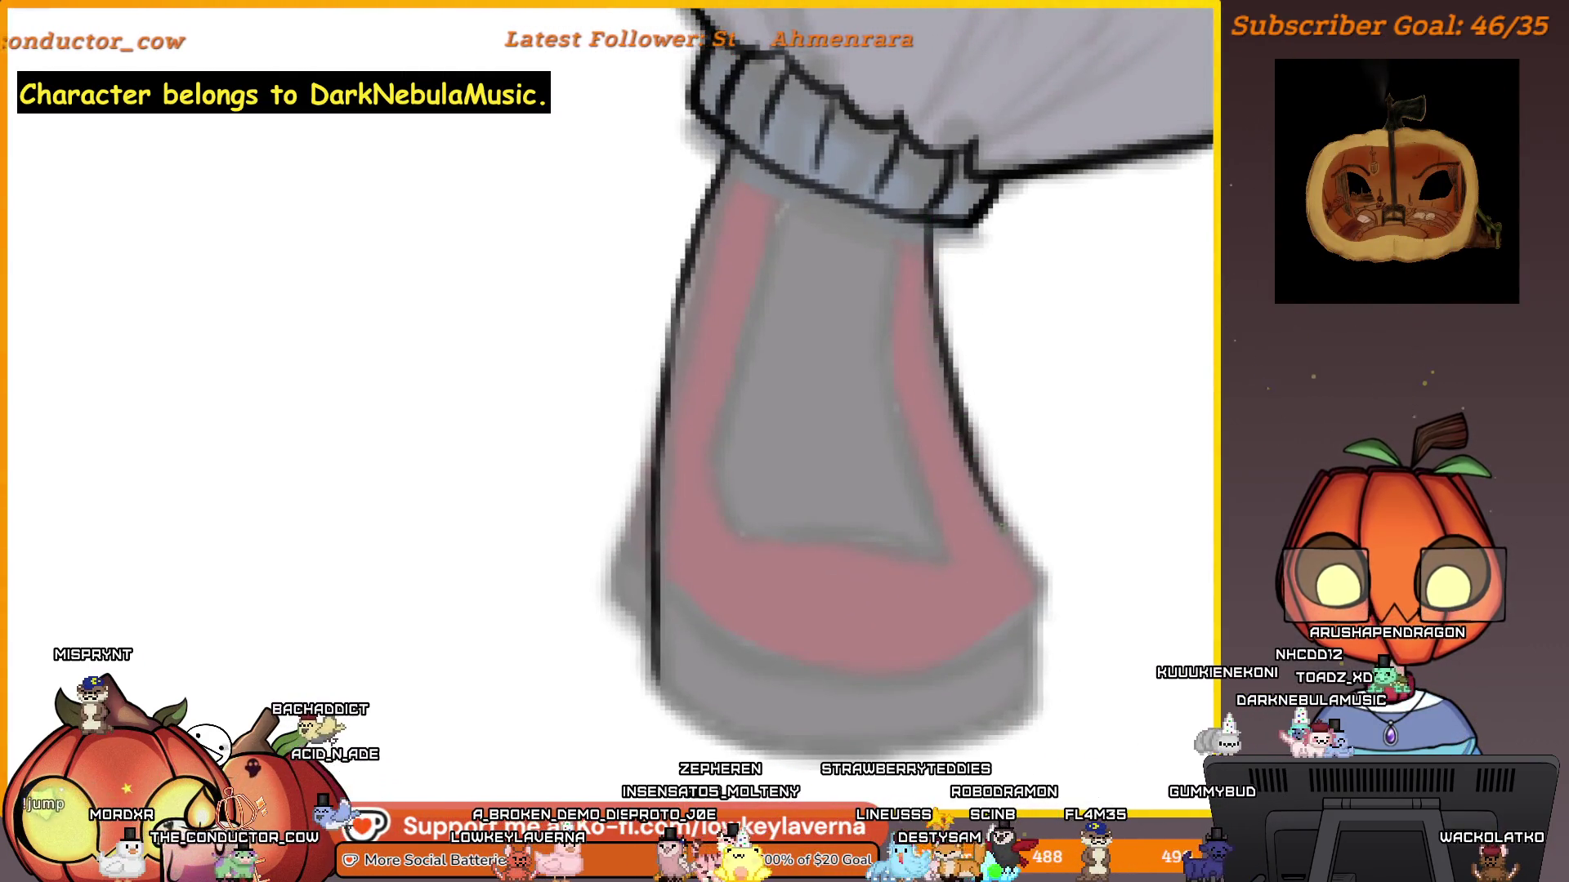
pyautogui.moveTo(967, 433); pyautogui.dragTo(1033, 582)
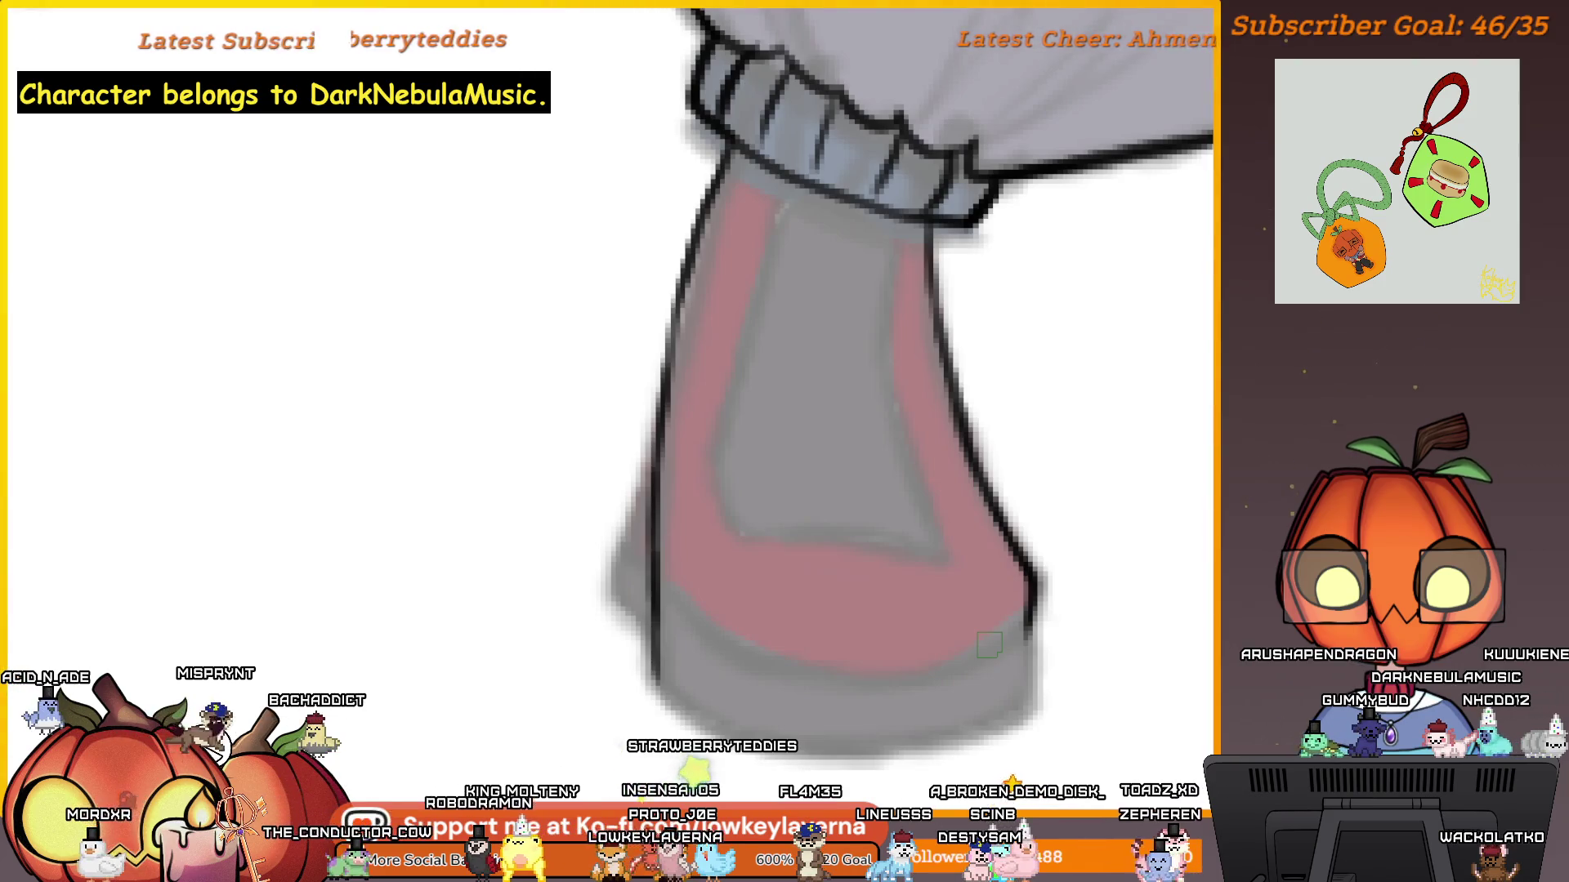
# Ink and darken the black outline along the left shoe's sole.
pyautogui.moveTo(1000, 663); pyautogui.dragTo(1064, 647)
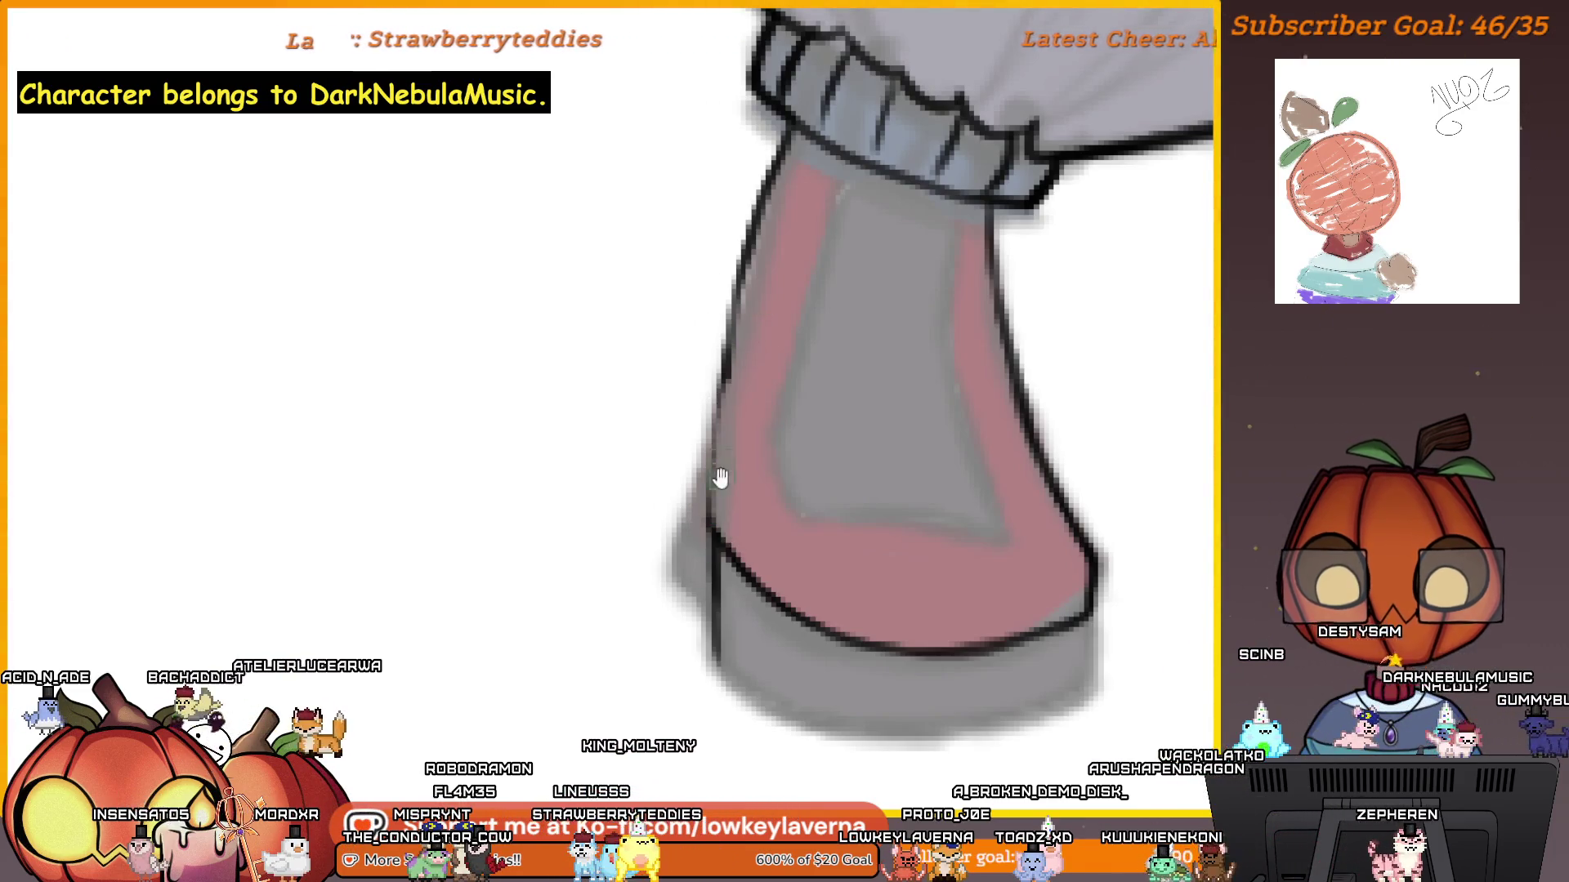
pyautogui.moveTo(723, 461); pyautogui.dragTo(747, 495)
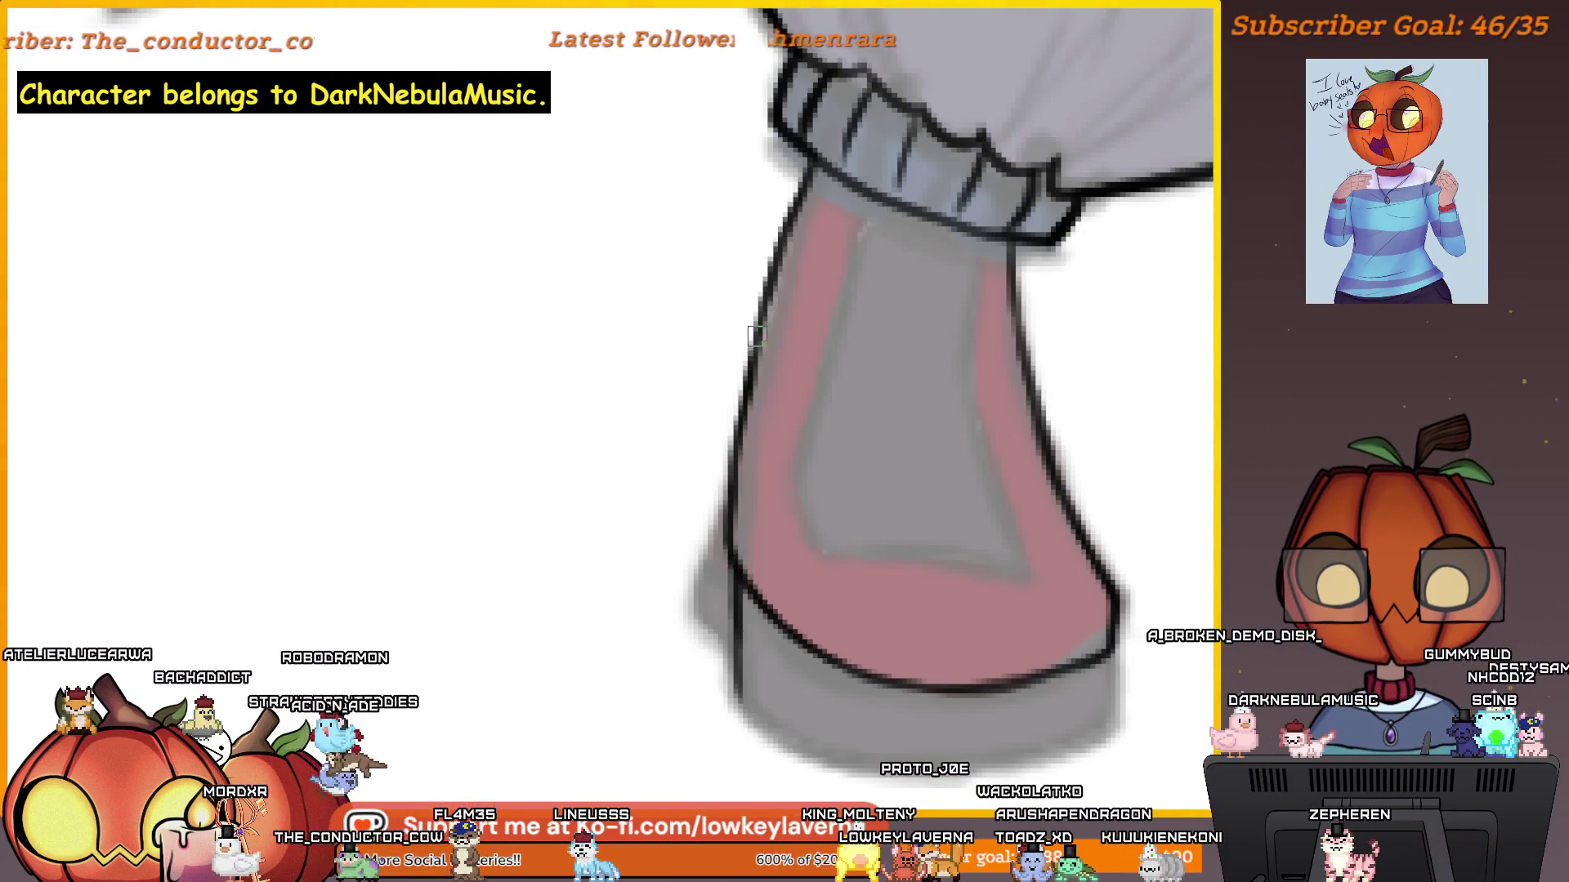
pyautogui.moveTo(1081, 699); pyautogui.dragTo(1082, 556)
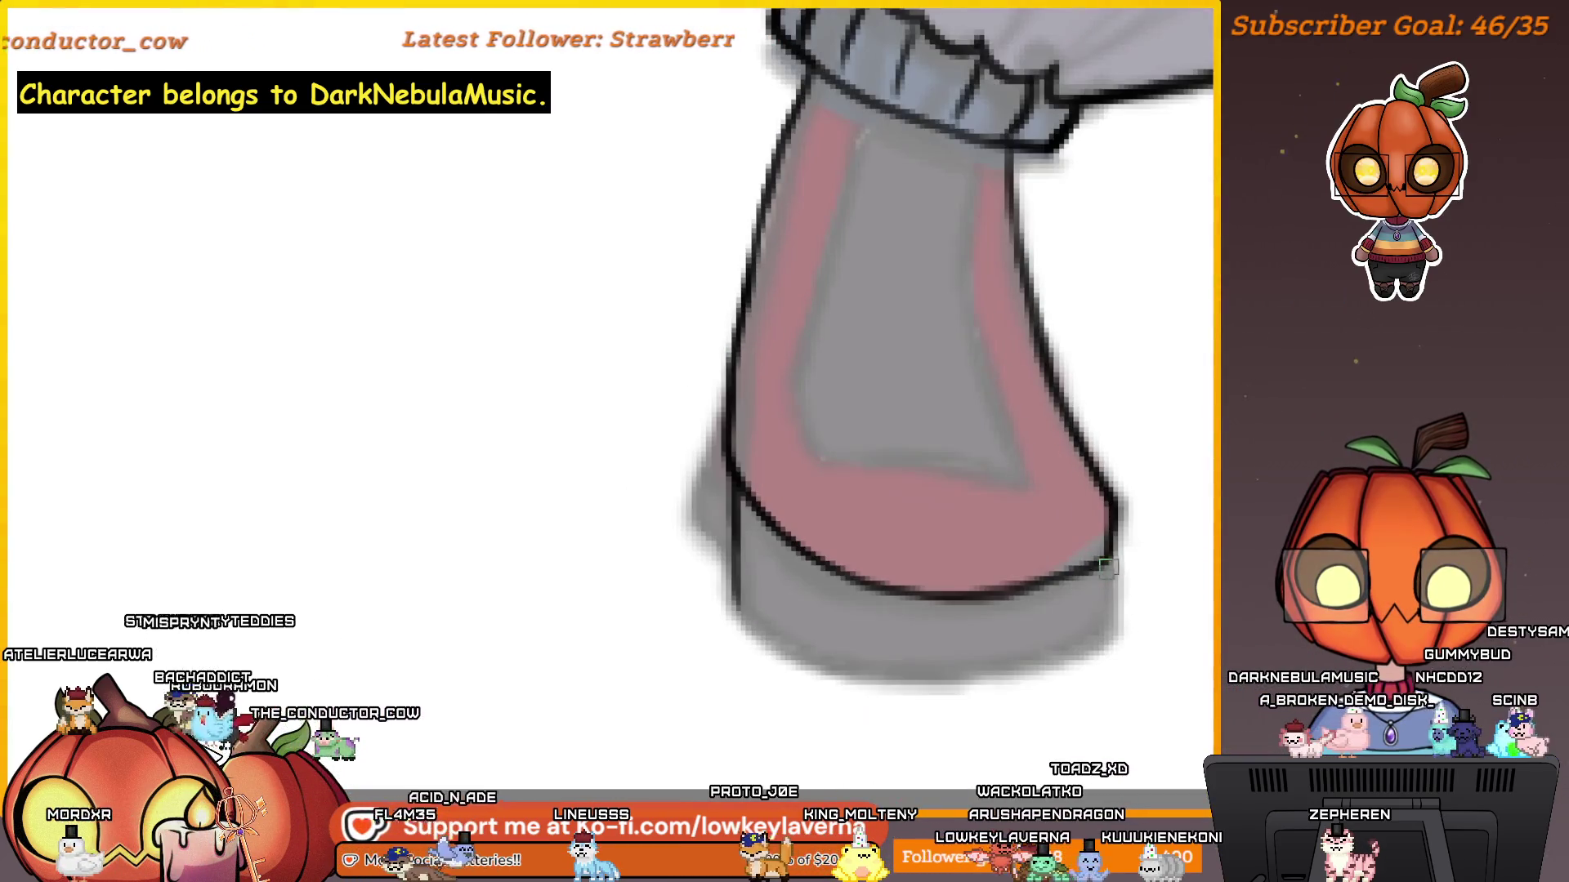
pyautogui.scroll(2, 1099, 645)
pyautogui.moveTo(1110, 625); pyautogui.dragTo(742, 660)
pyautogui.scroll(-3, 972, 511)
pyautogui.scroll(3, 1050, 551)
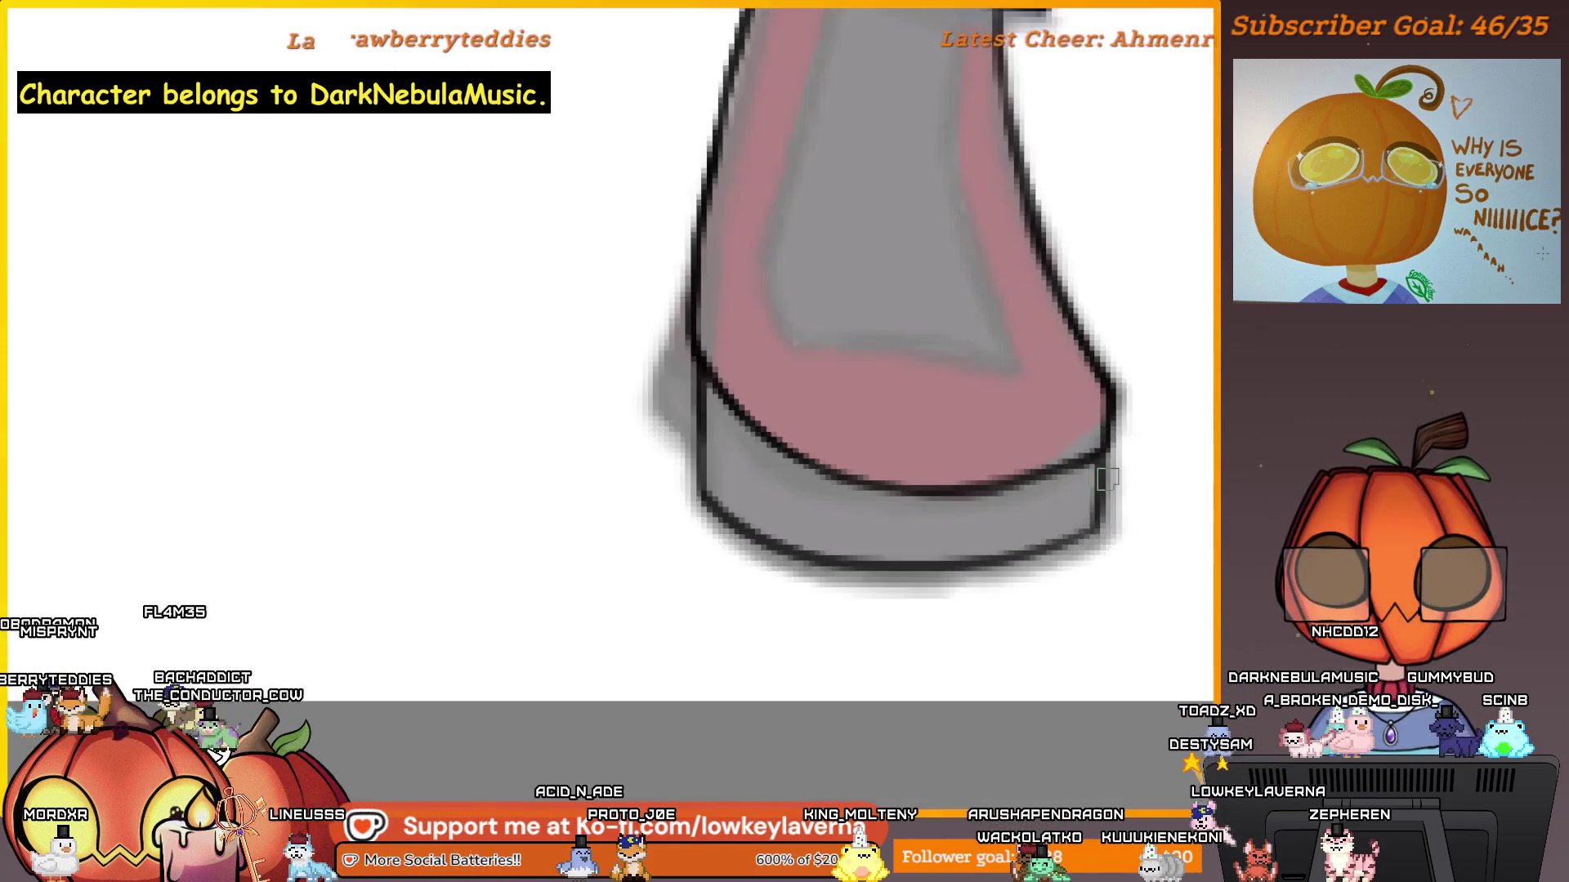
pyautogui.moveTo(1089, 531); pyautogui.dragTo(852, 563)
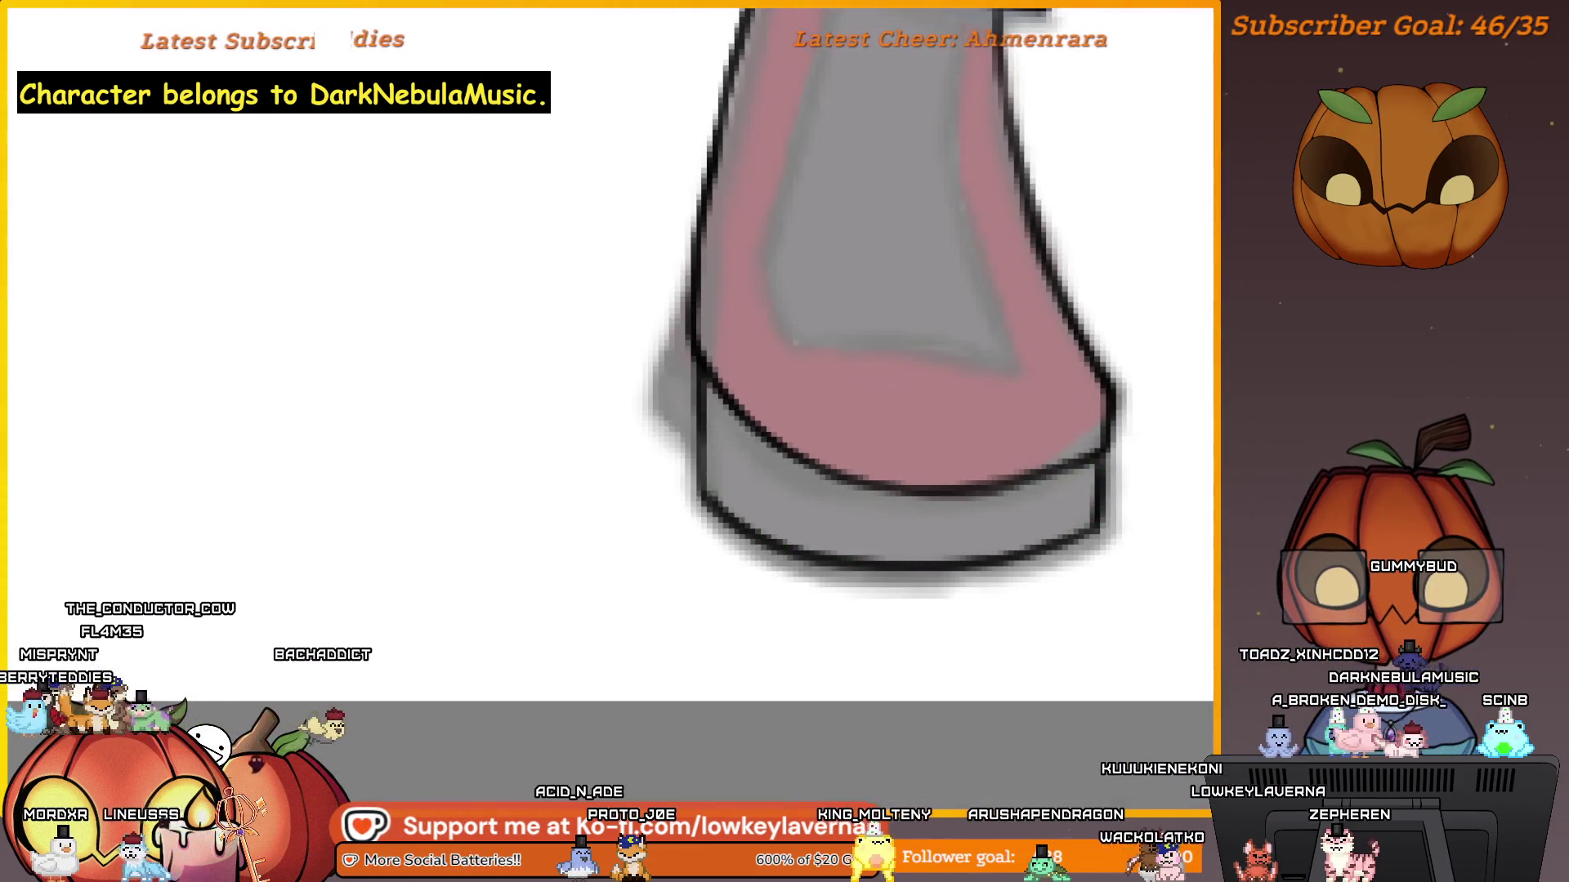
pyautogui.scroll(-3, 777, 521)
pyautogui.scroll(3, 885, 438)
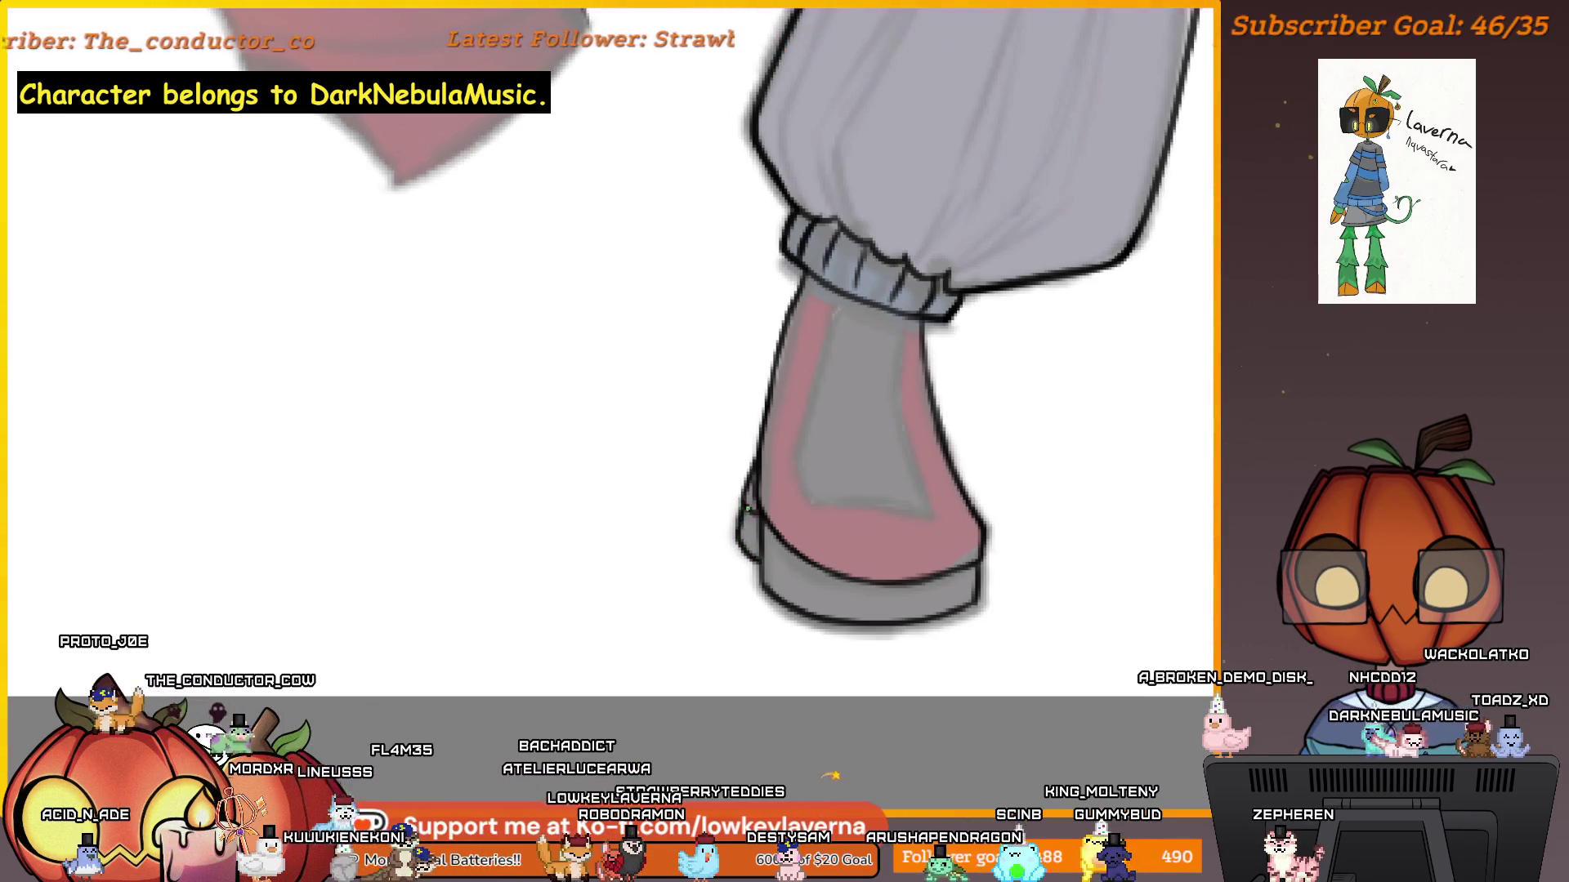
pyautogui.scroll(-5, 747, 509)
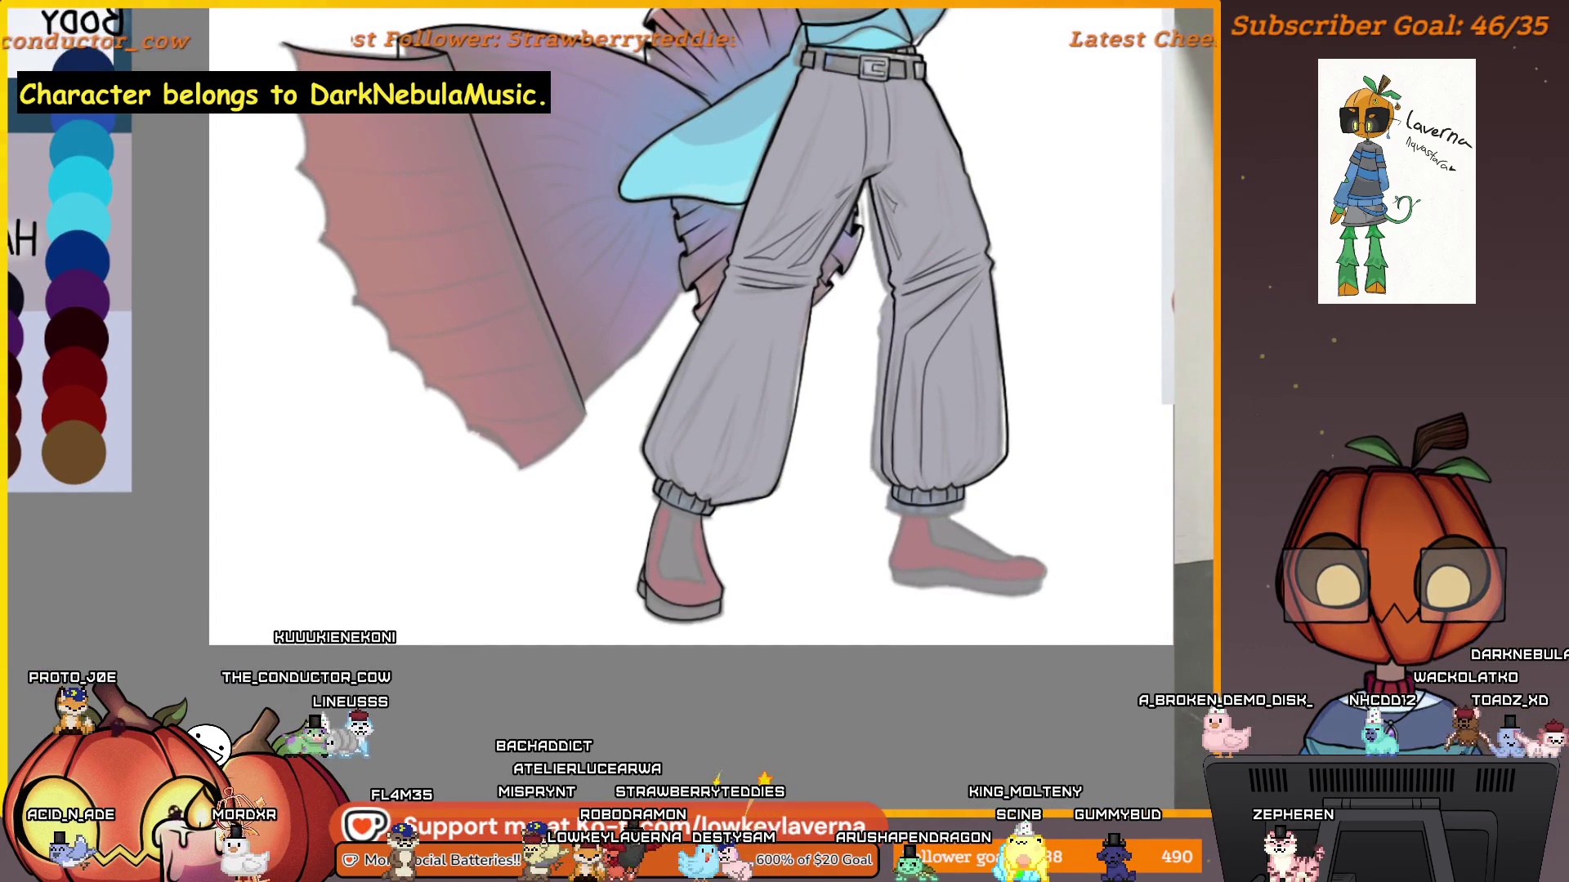
# Trace a black line between the shoe's red trim and grey panel, plus its lower-right inner edge.
pyautogui.scroll(6, 763, 340)
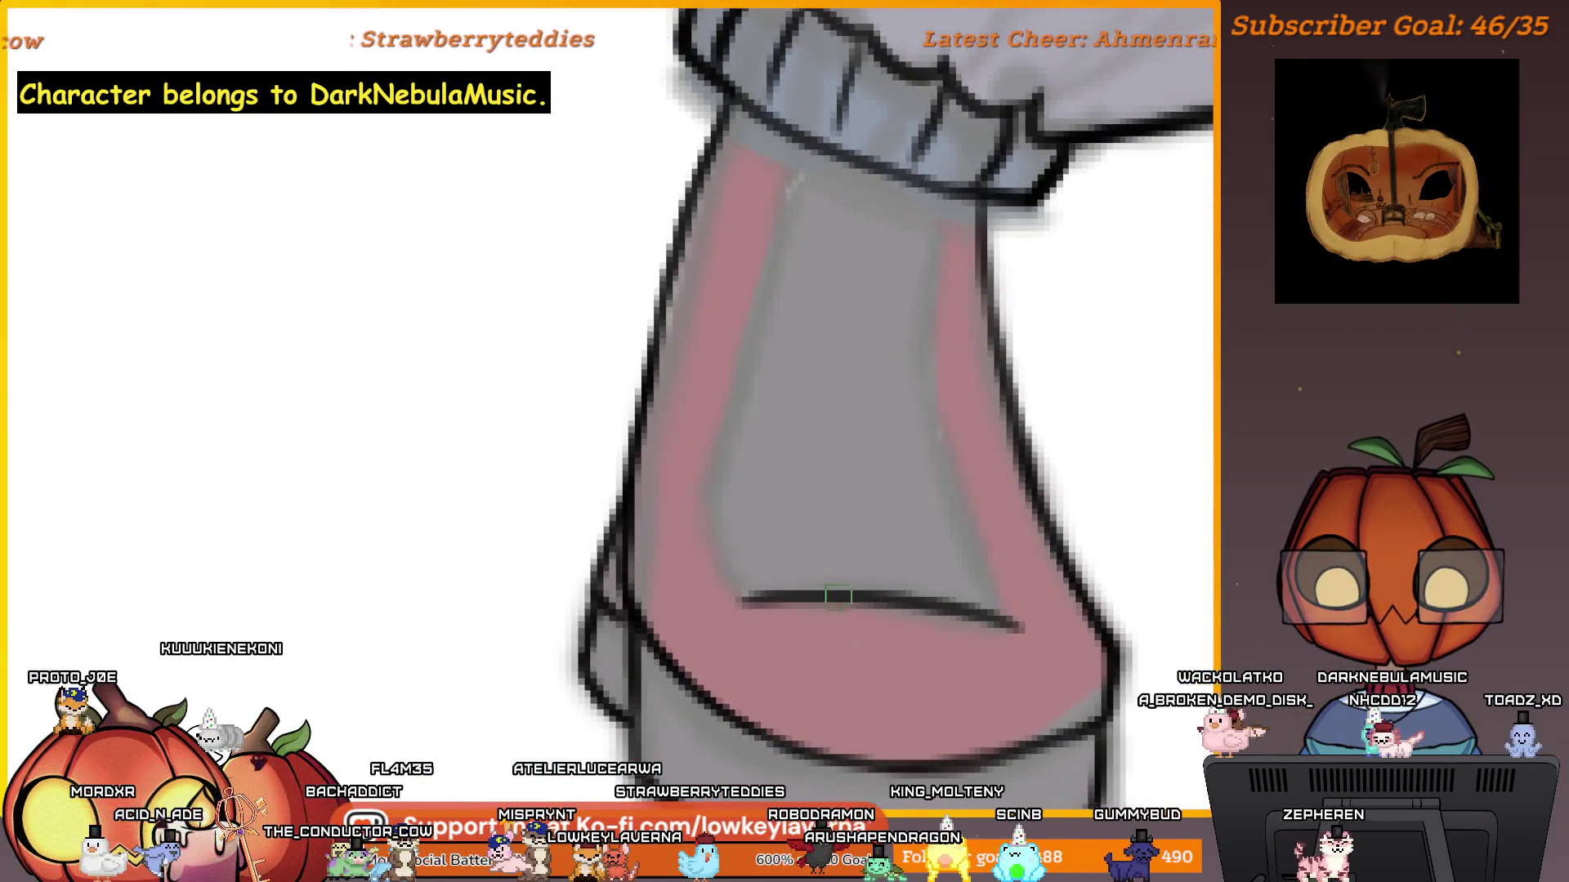
pyautogui.moveTo(991, 529)
pyautogui.mouseDown()
pyautogui.moveTo(929, 588)
pyautogui.moveTo(903, 654)
pyautogui.moveTo(998, 637)
pyautogui.moveTo(1025, 615)
pyautogui.moveTo(1107, 611)
pyautogui.mouseUp()
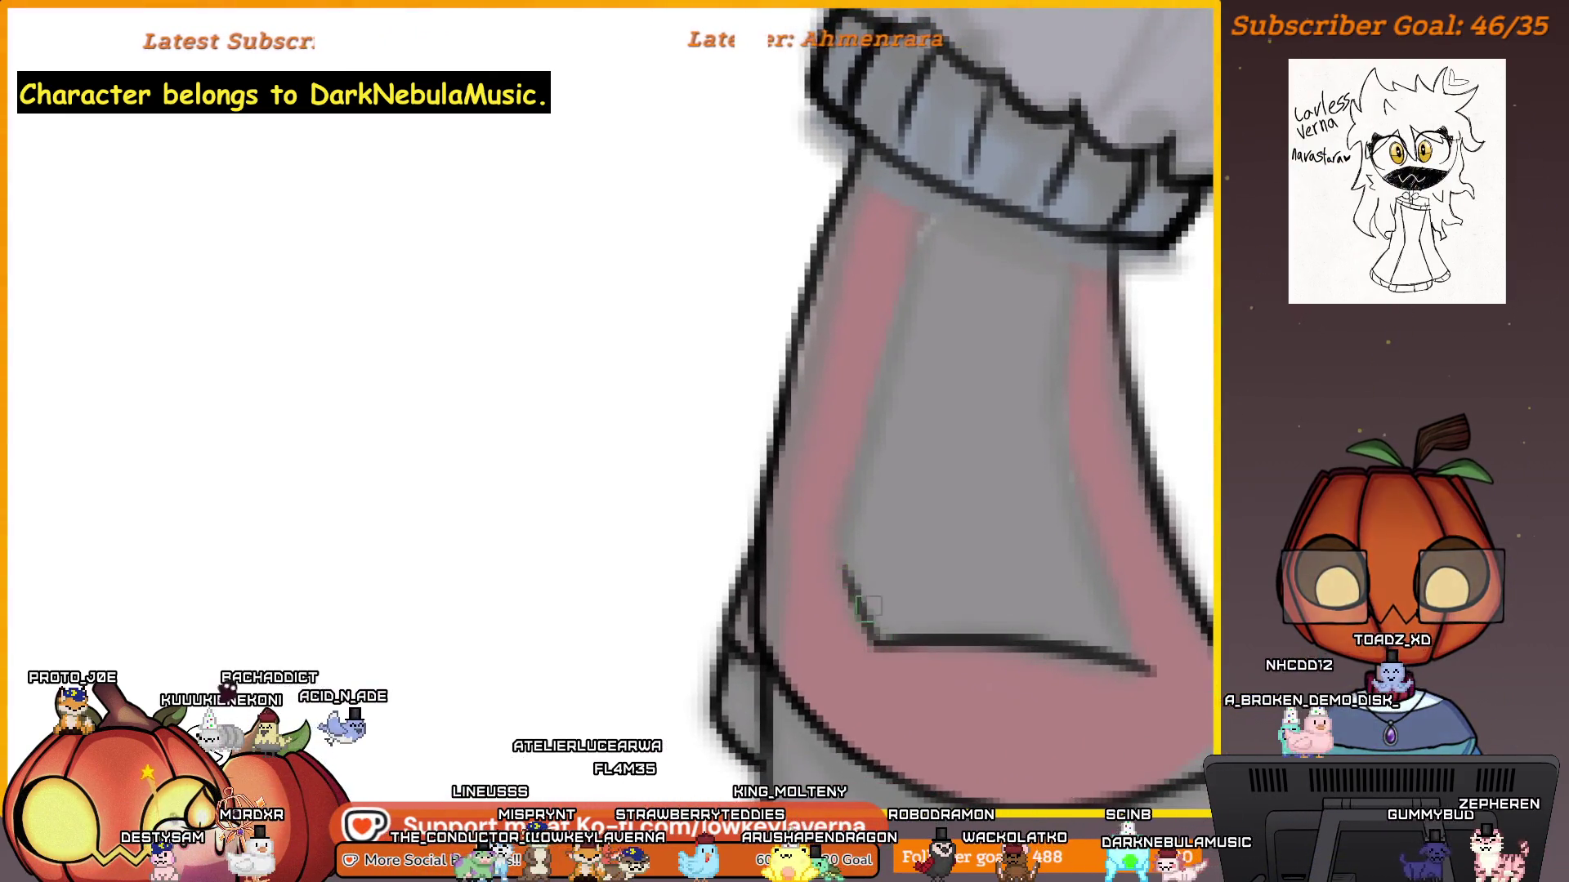
pyautogui.scroll(1, 925, 344)
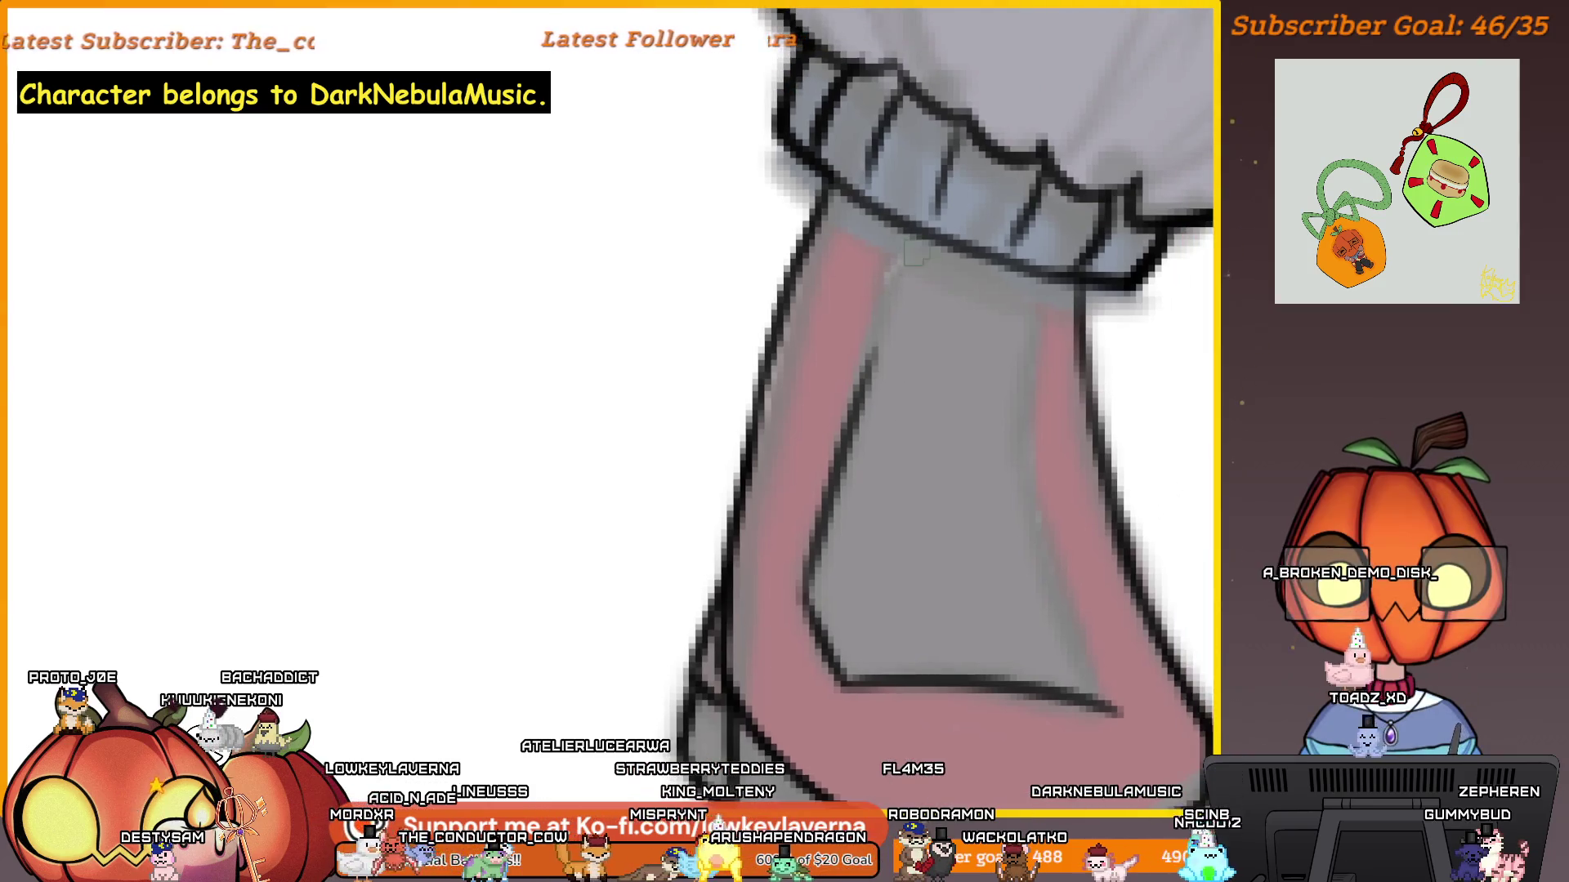
pyautogui.moveTo(900, 223); pyautogui.dragTo(806, 586)
pyautogui.moveTo(895, 239); pyautogui.dragTo(805, 605)
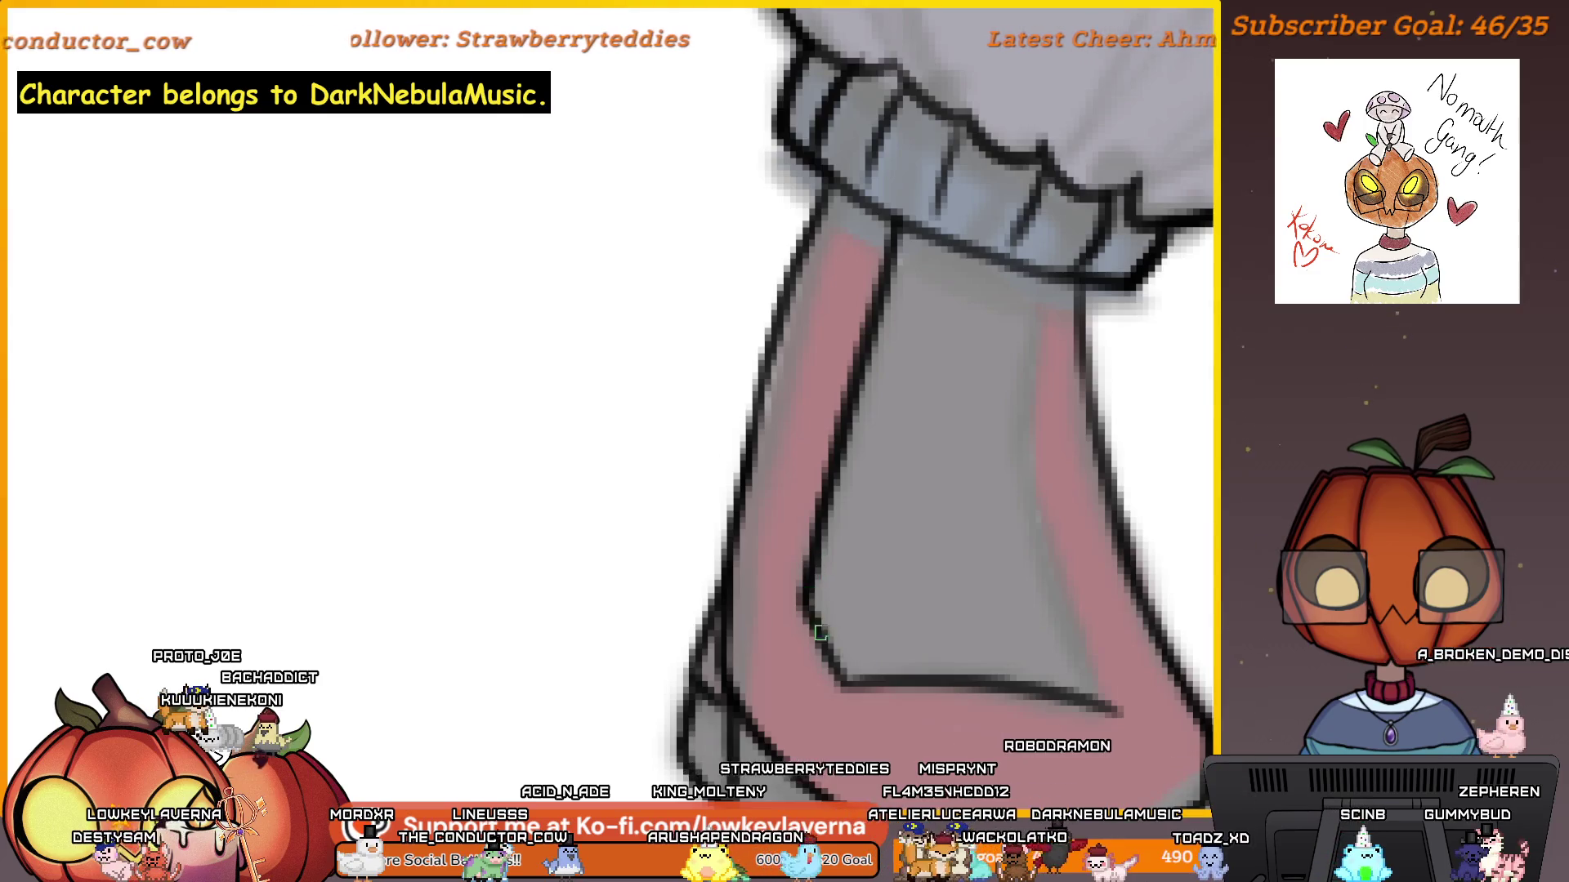
pyautogui.moveTo(984, 572); pyautogui.dragTo(1075, 707)
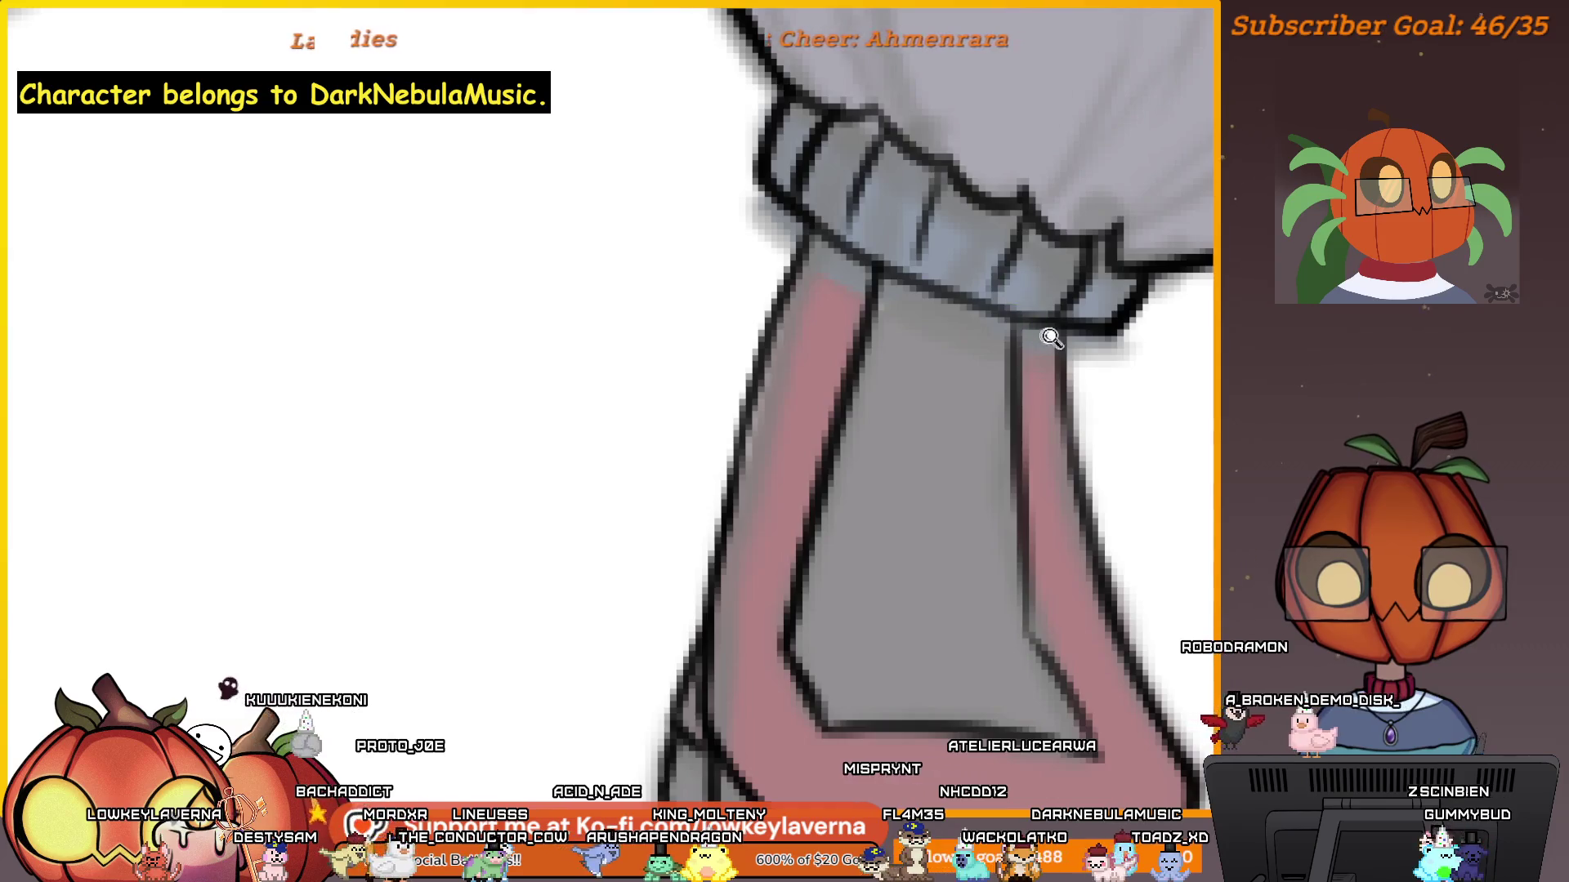
pyautogui.scroll(-3, 1048, 337)
pyautogui.scroll(2, 999, 458)
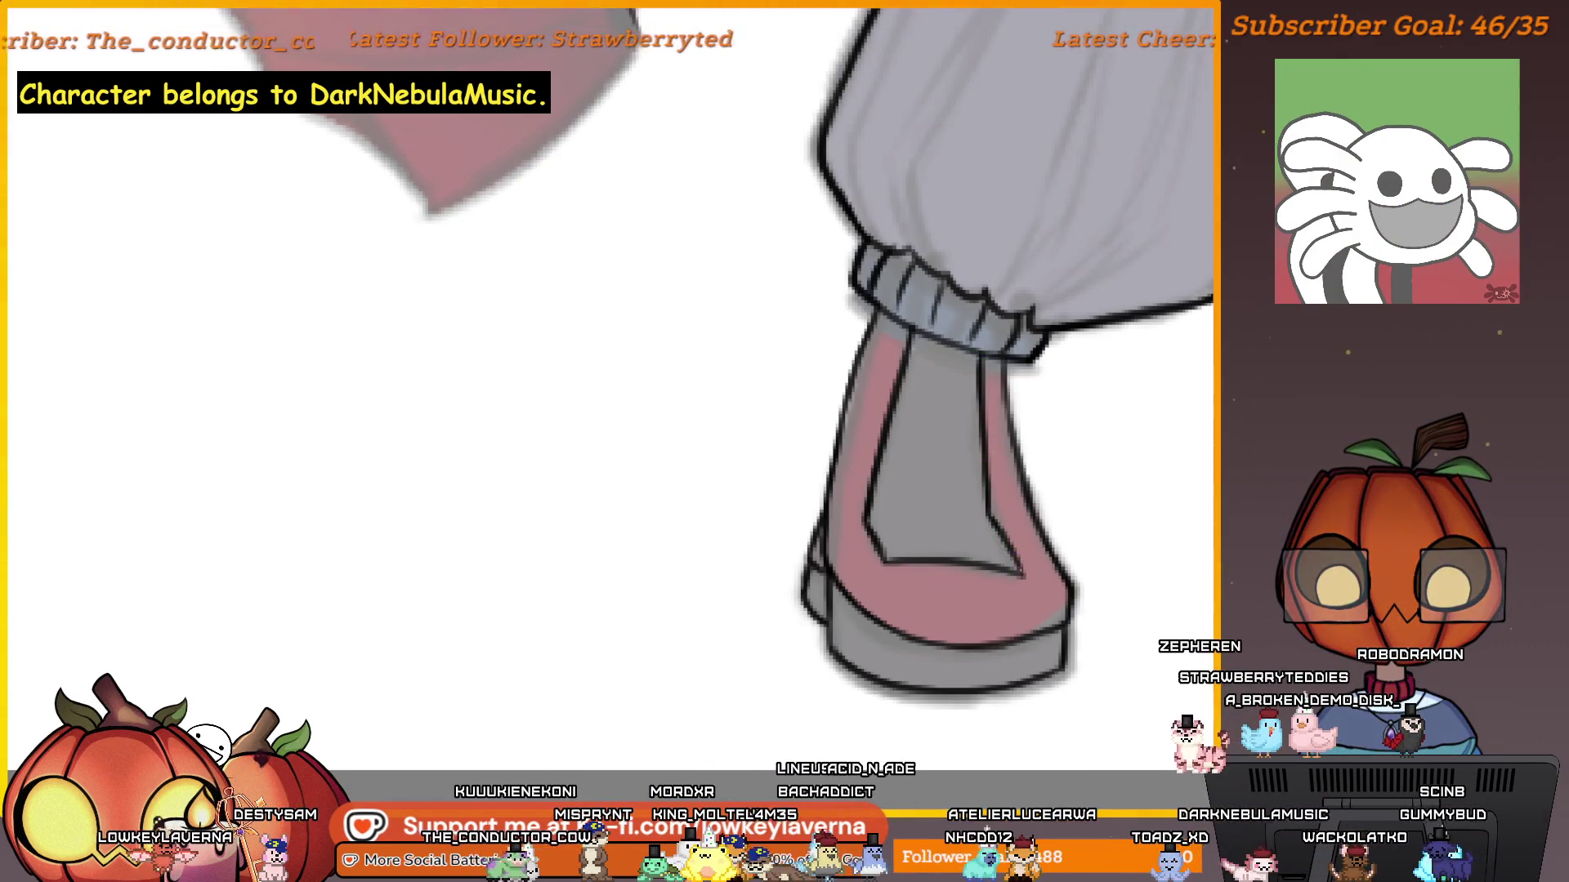
pyautogui.scroll(-3, 876, 533)
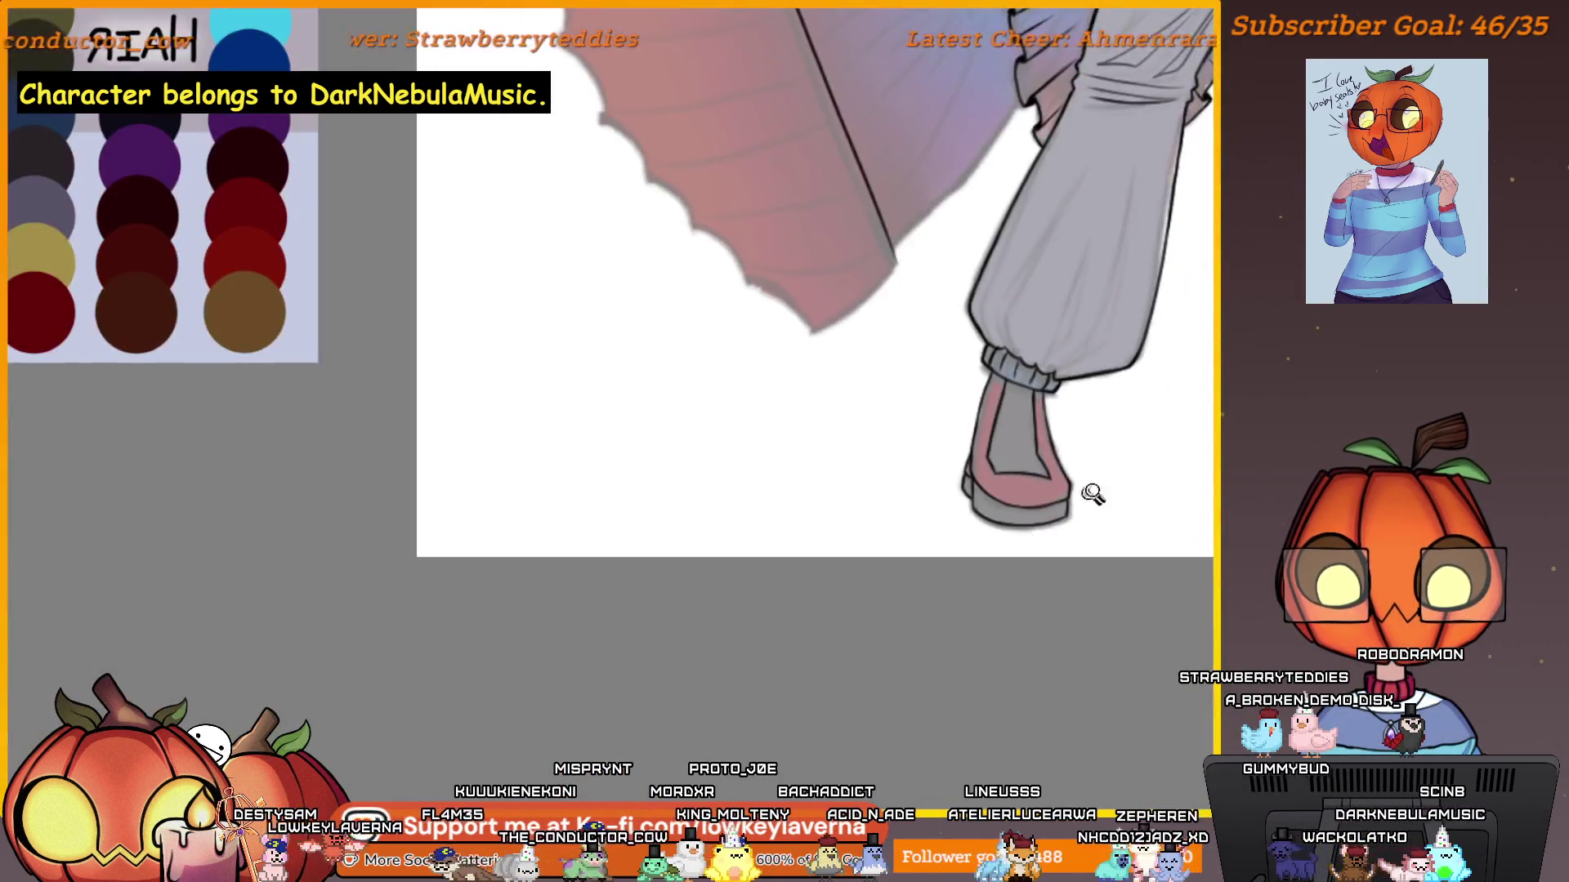
pyautogui.scroll(2, 869, 567)
pyautogui.scroll(-1, 1117, 462)
pyautogui.scroll(-2, 1116, 462)
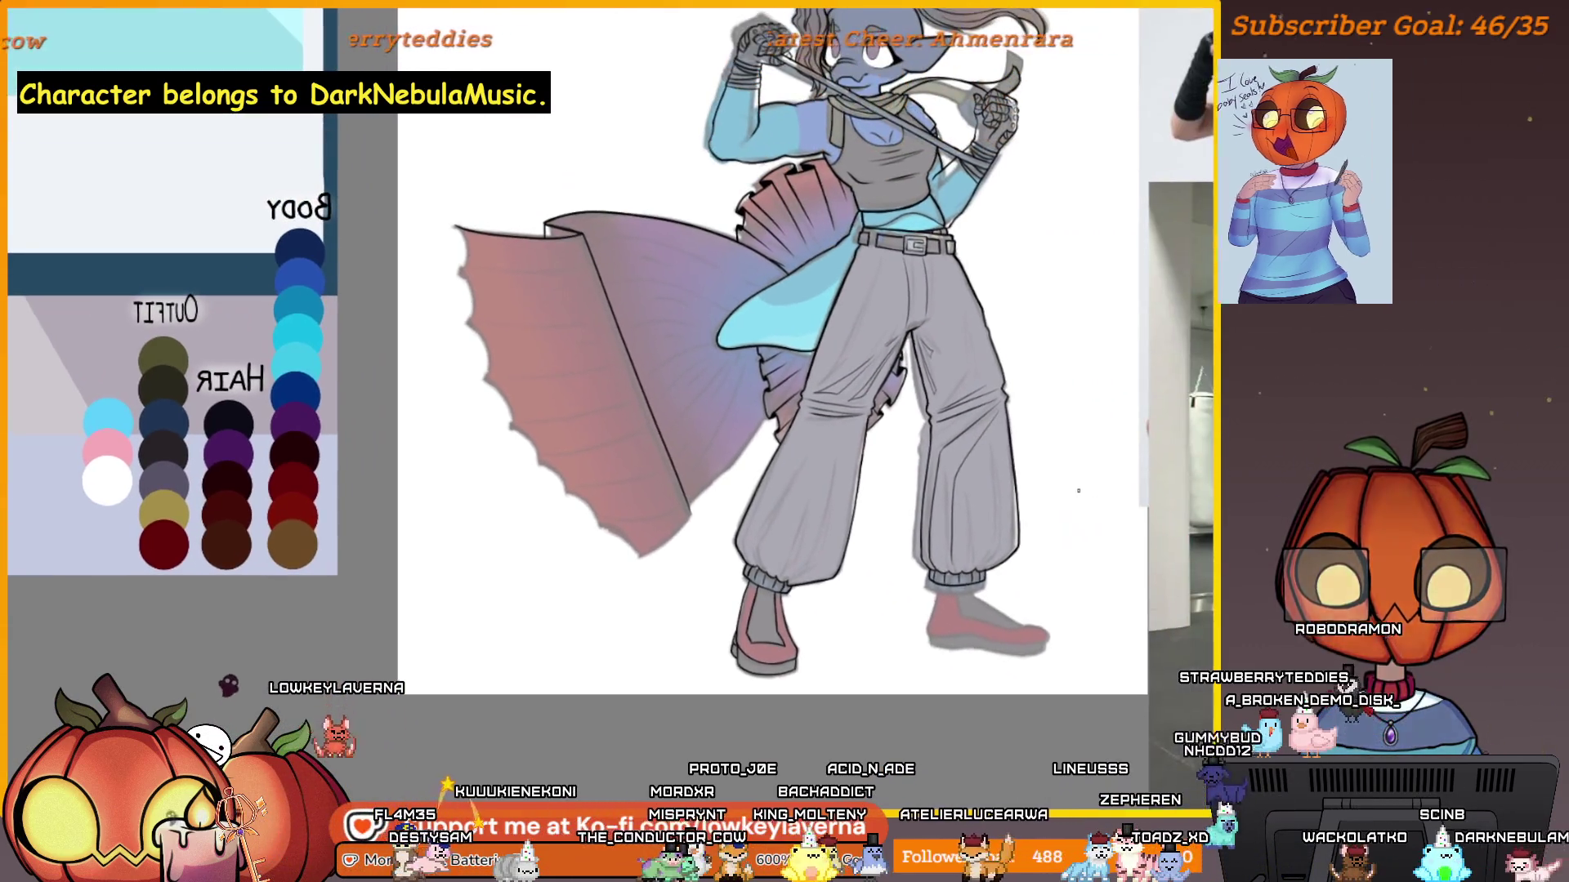
pyautogui.scroll(5, 972, 441)
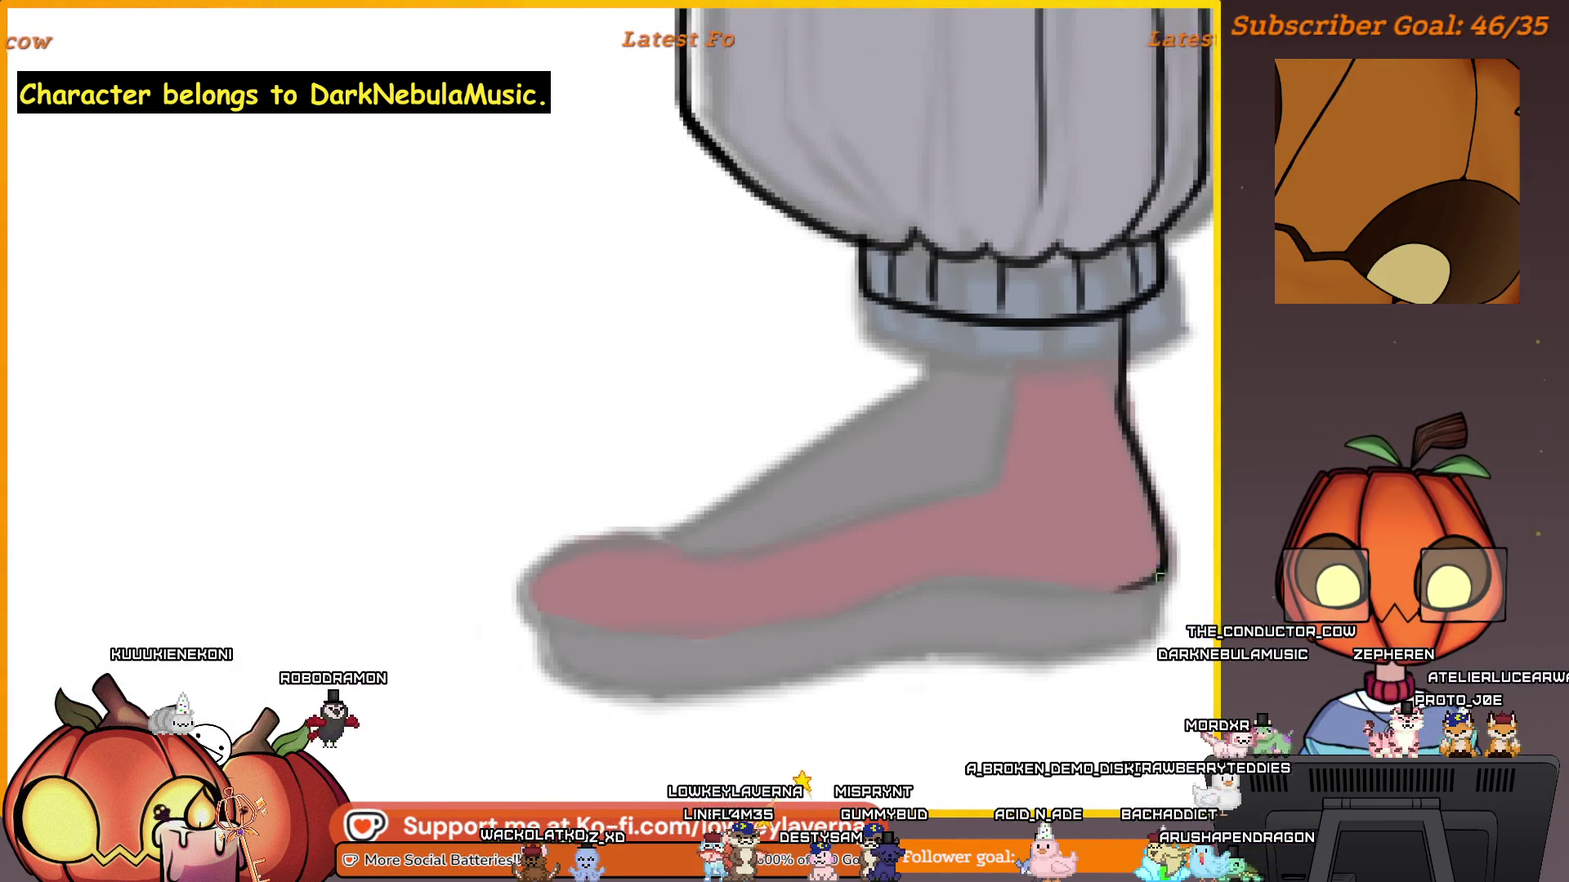
# Ink the sole's right end and a line down from the ankle cuff.
pyautogui.moveTo(1095, 590)
pyautogui.mouseDown()
pyautogui.moveTo(1152, 582)
pyautogui.moveTo(1049, 576)
pyautogui.mouseUp()
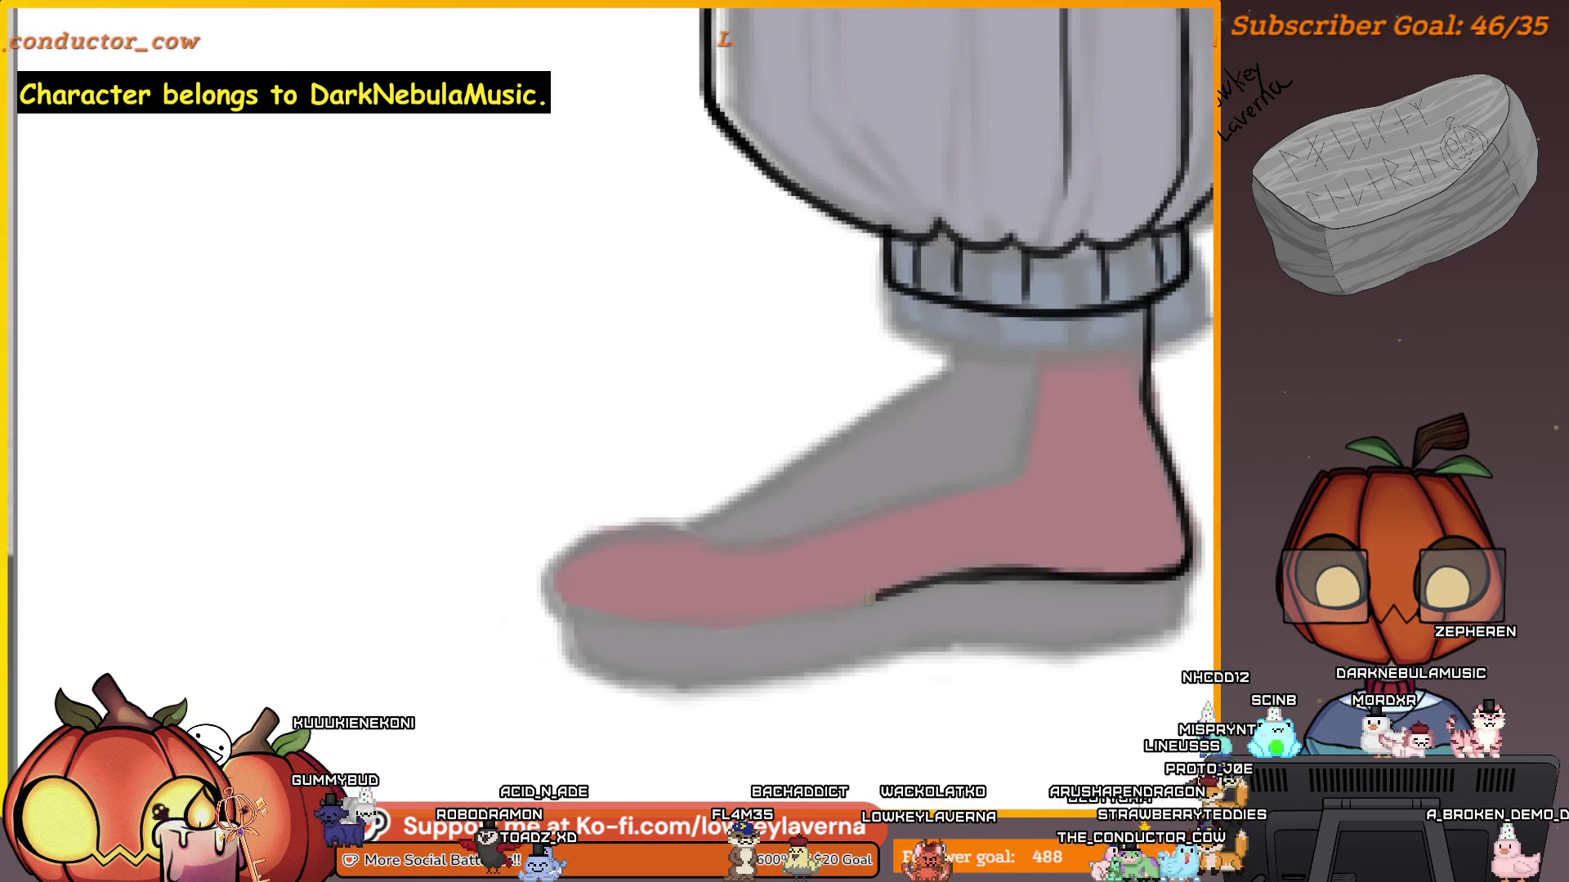
pyautogui.moveTo(1057, 580); pyautogui.dragTo(1152, 581)
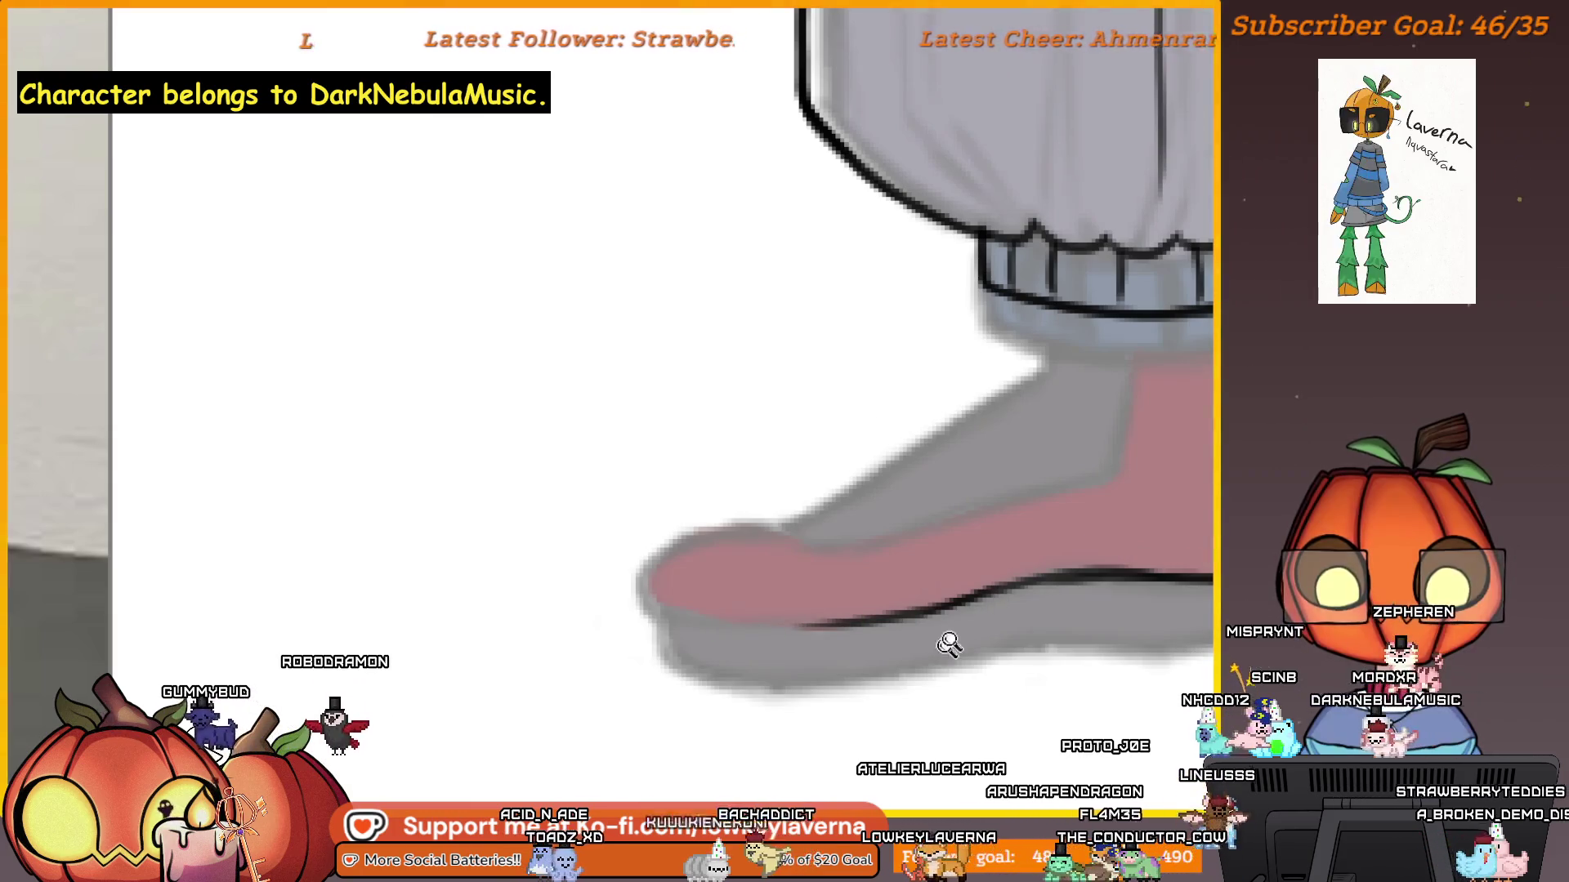
pyautogui.scroll(4, 939, 652)
pyautogui.scroll(-2, 1039, 601)
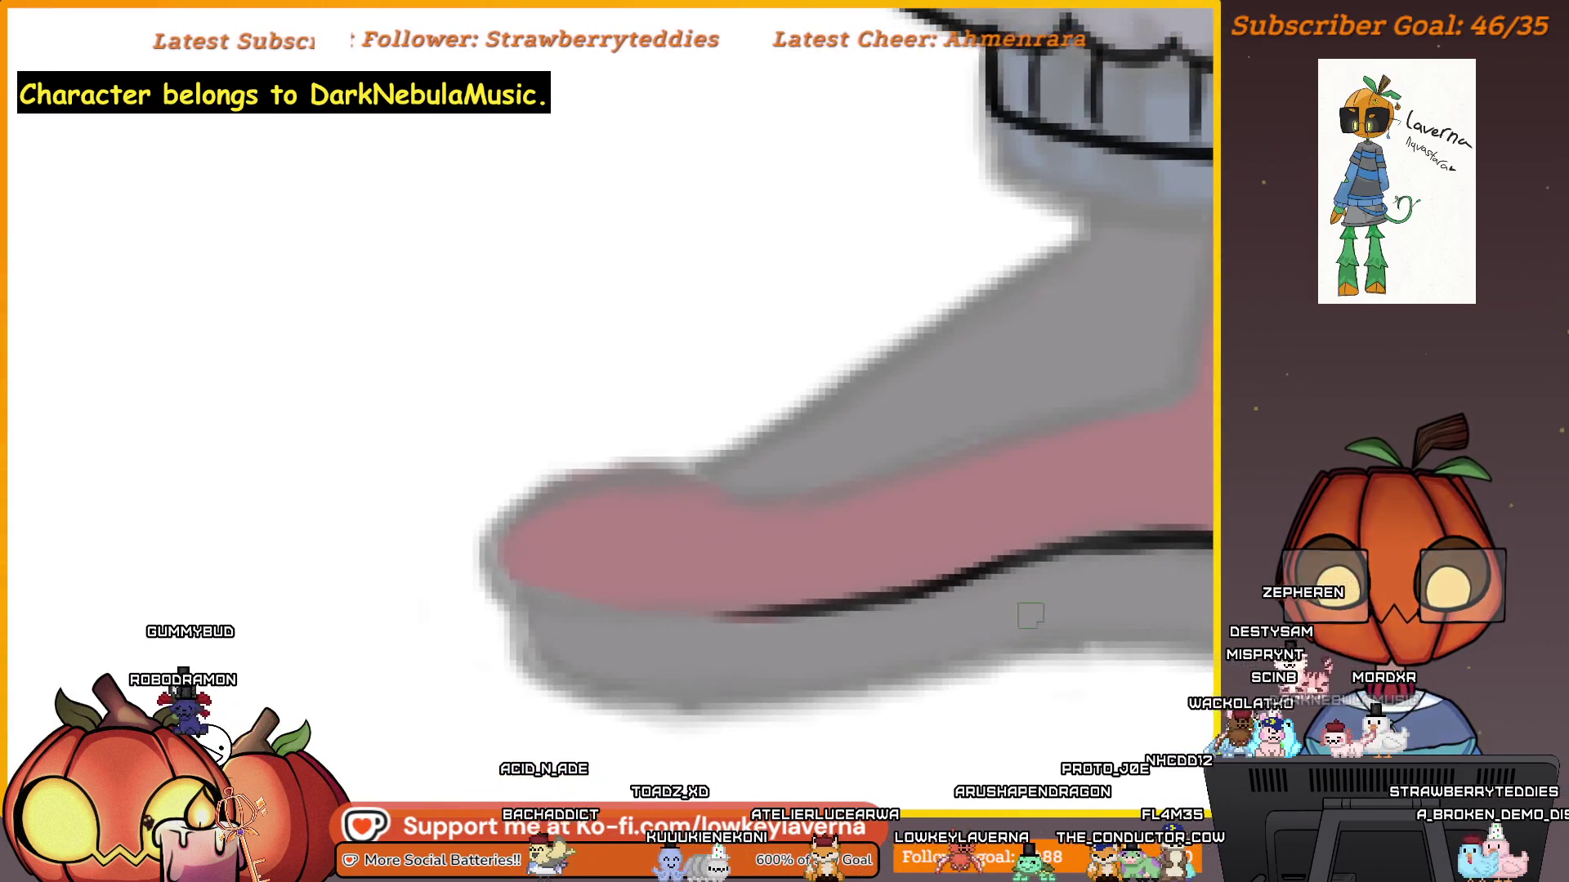
pyautogui.scroll(1, 948, 657)
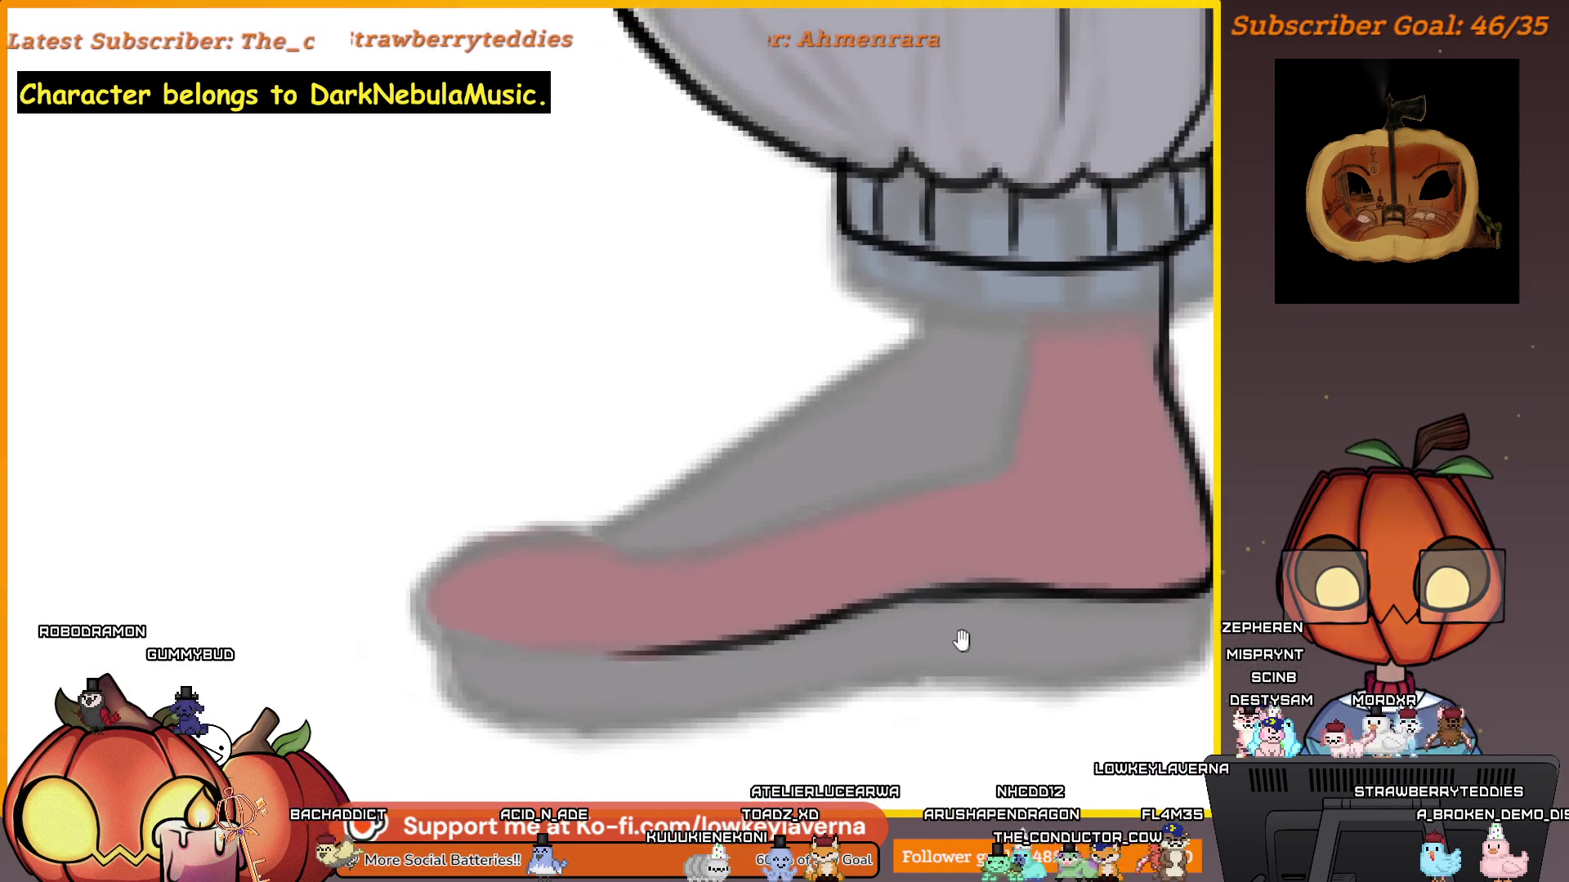
pyautogui.moveTo(972, 597); pyautogui.dragTo(940, 619)
pyautogui.moveTo(966, 532); pyautogui.dragTo(975, 353)
# Ink the outlines along the top and underside of the toe.
pyautogui.moveTo(971, 574)
pyautogui.mouseDown()
pyautogui.moveTo(967, 533)
pyautogui.moveTo(1118, 478)
pyautogui.mouseUp()
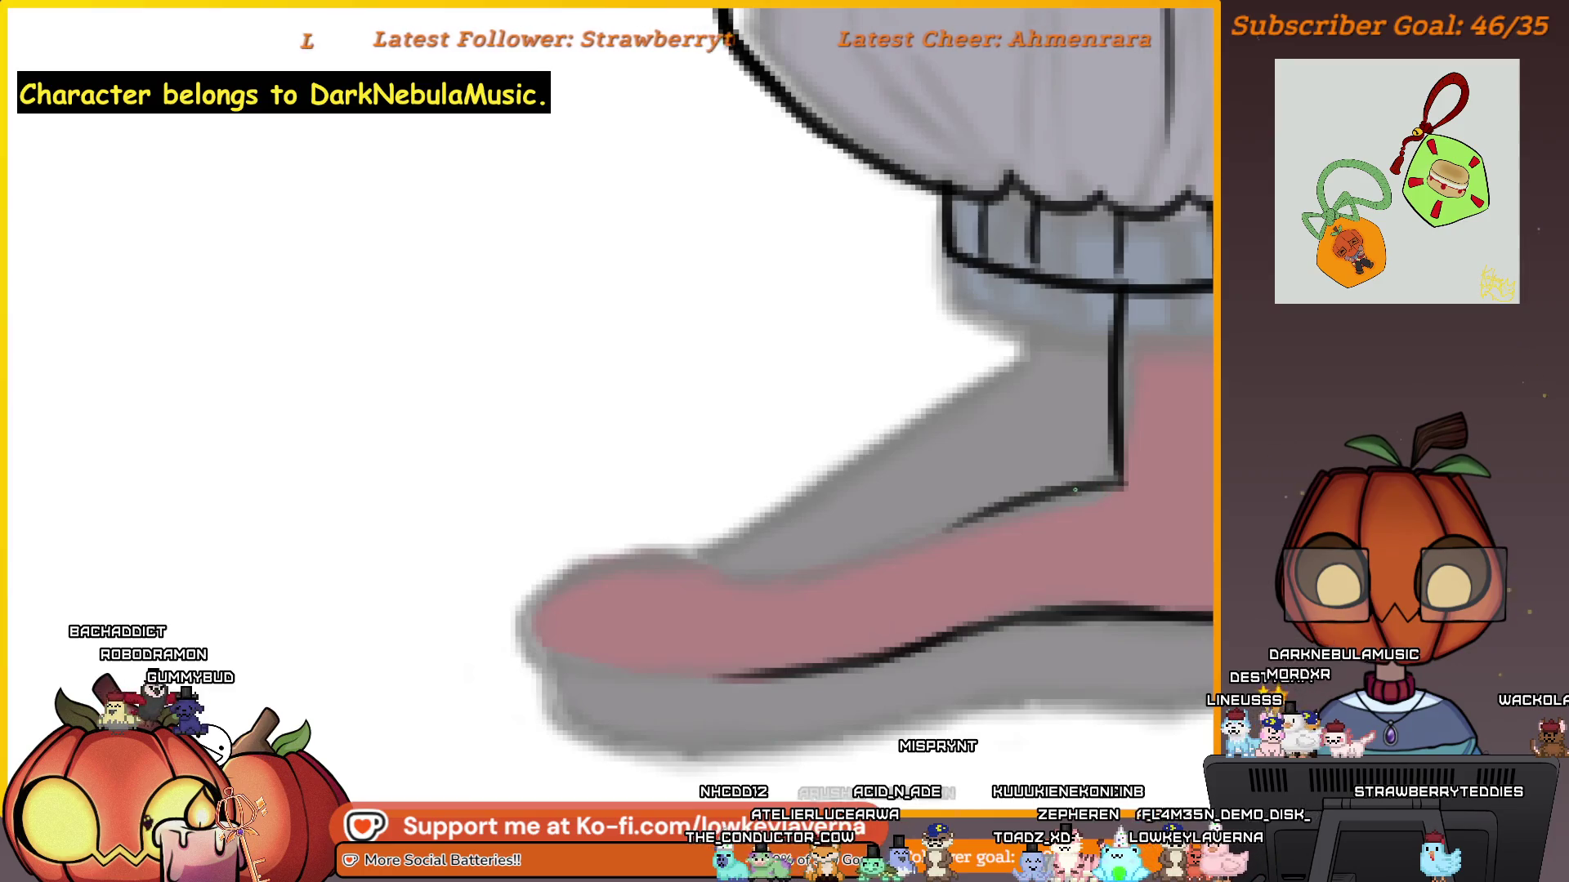
pyautogui.moveTo(826, 564); pyautogui.dragTo(702, 559)
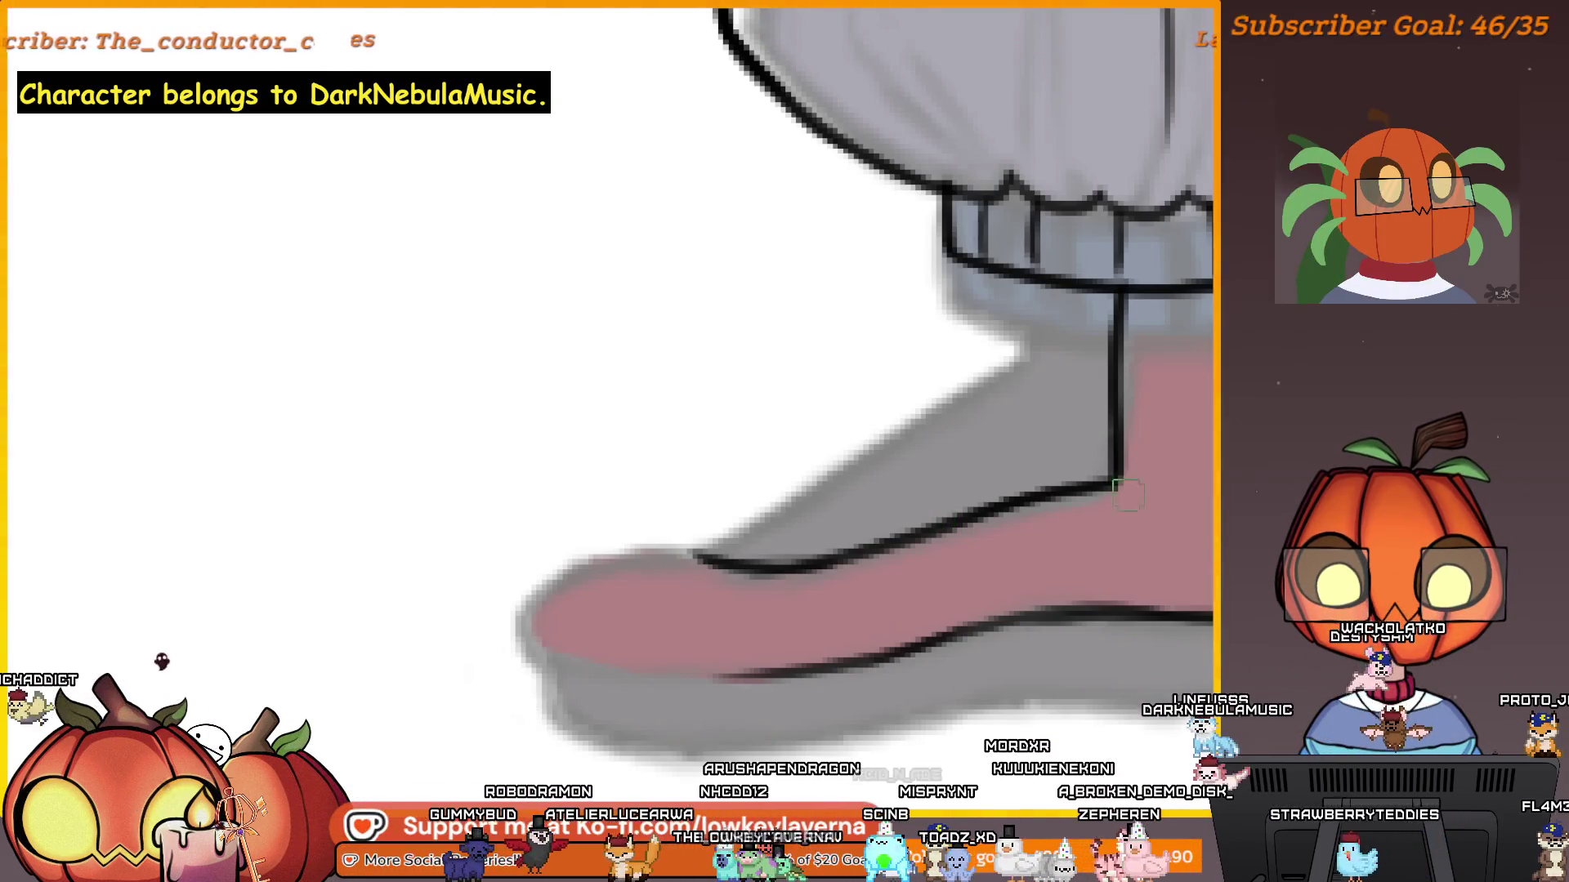
pyautogui.moveTo(1094, 532); pyautogui.dragTo(1062, 630)
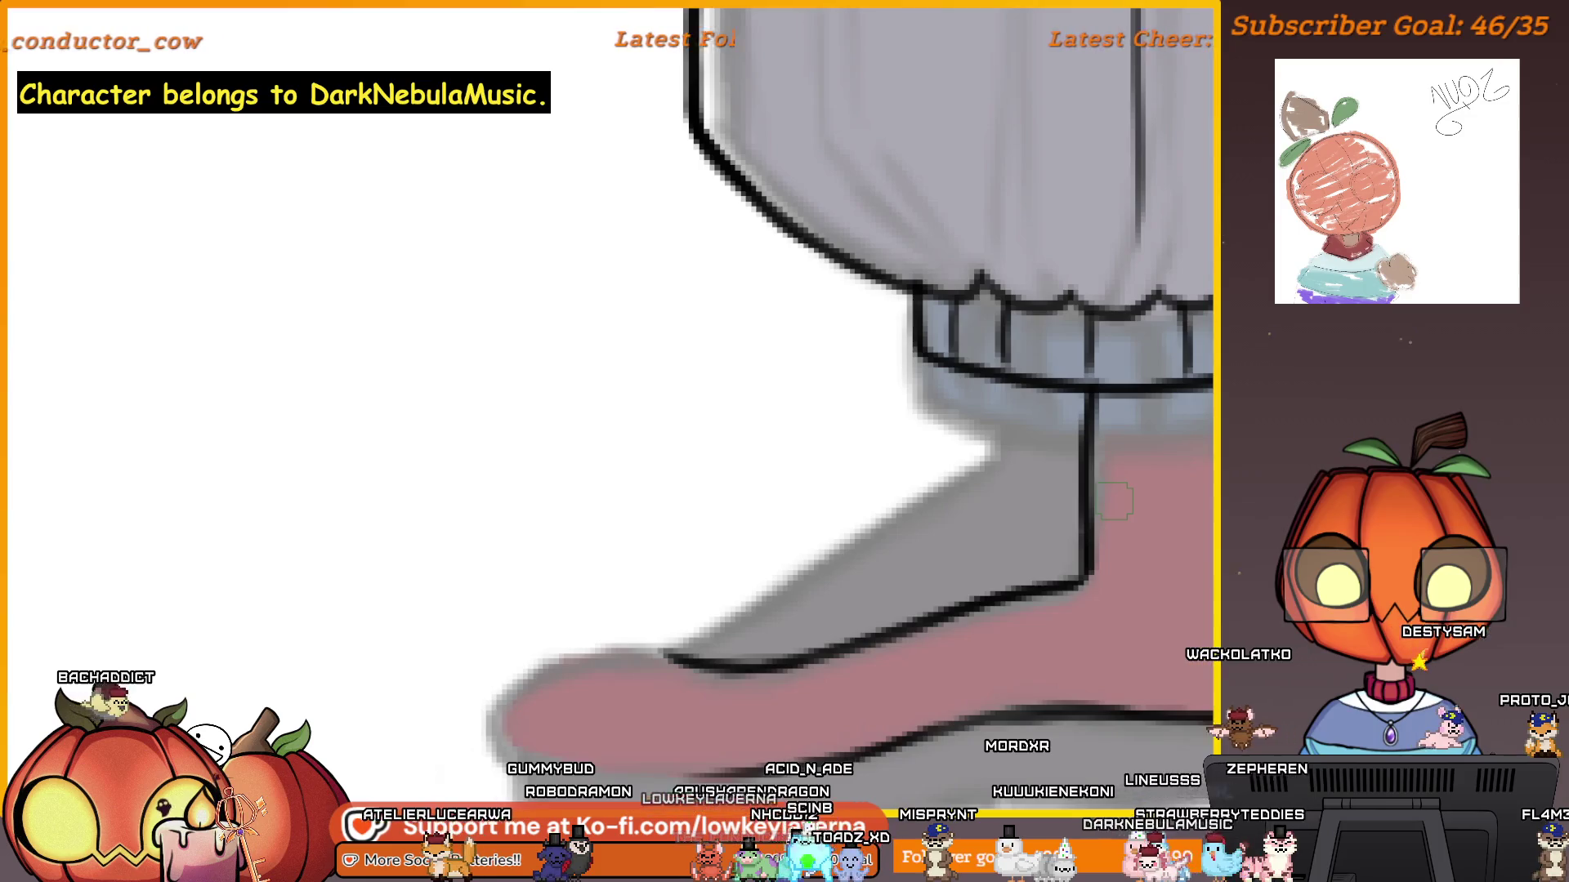
pyautogui.moveTo(742, 656); pyautogui.dragTo(897, 579)
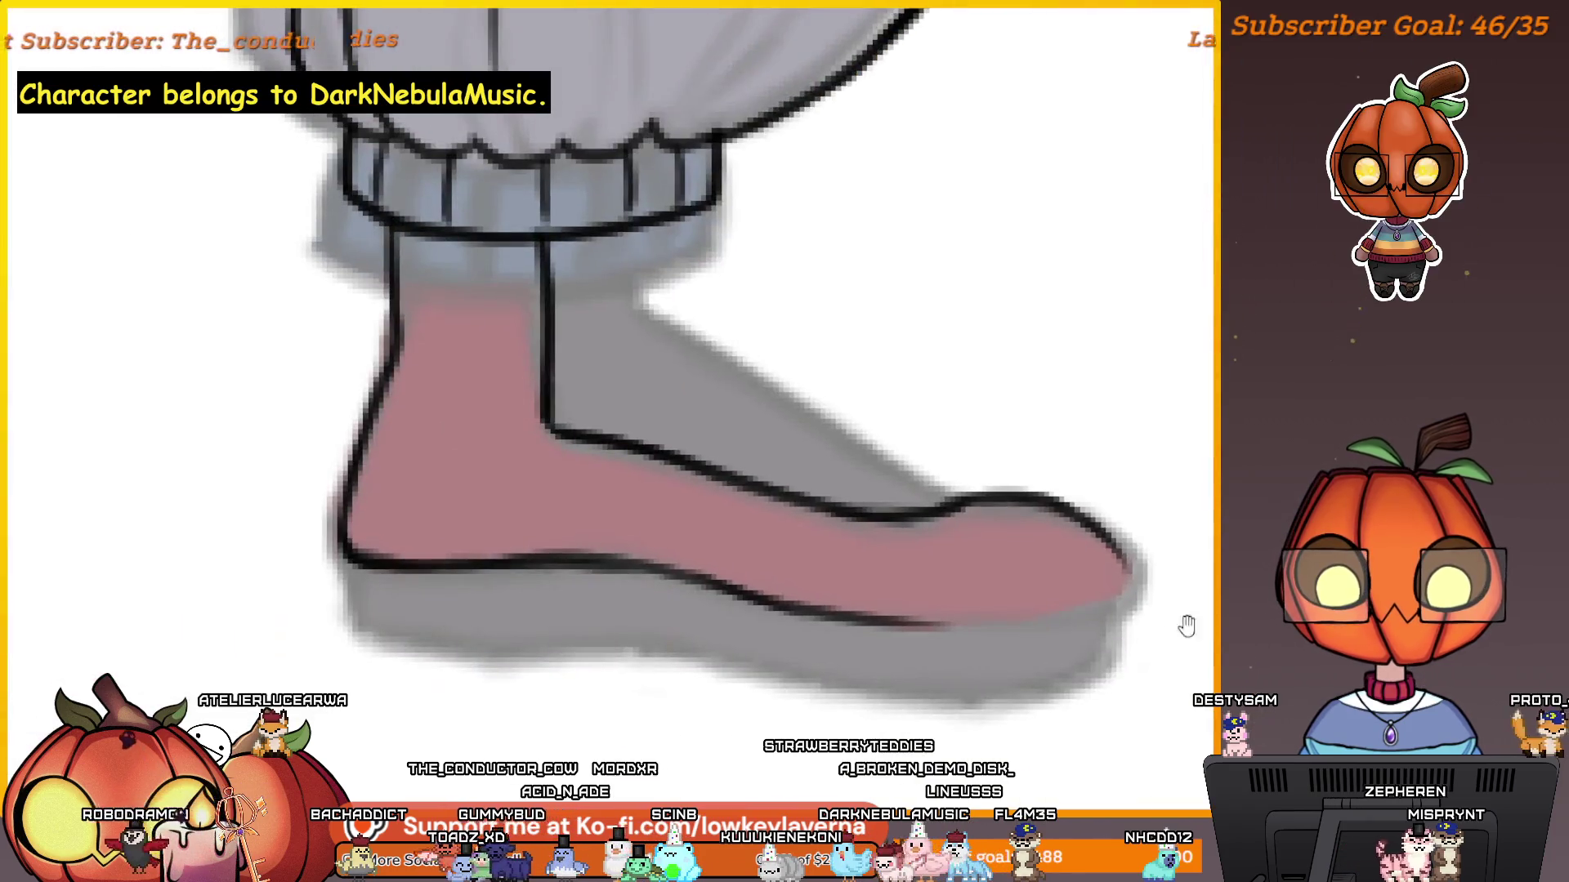
pyautogui.click(1158, 550)
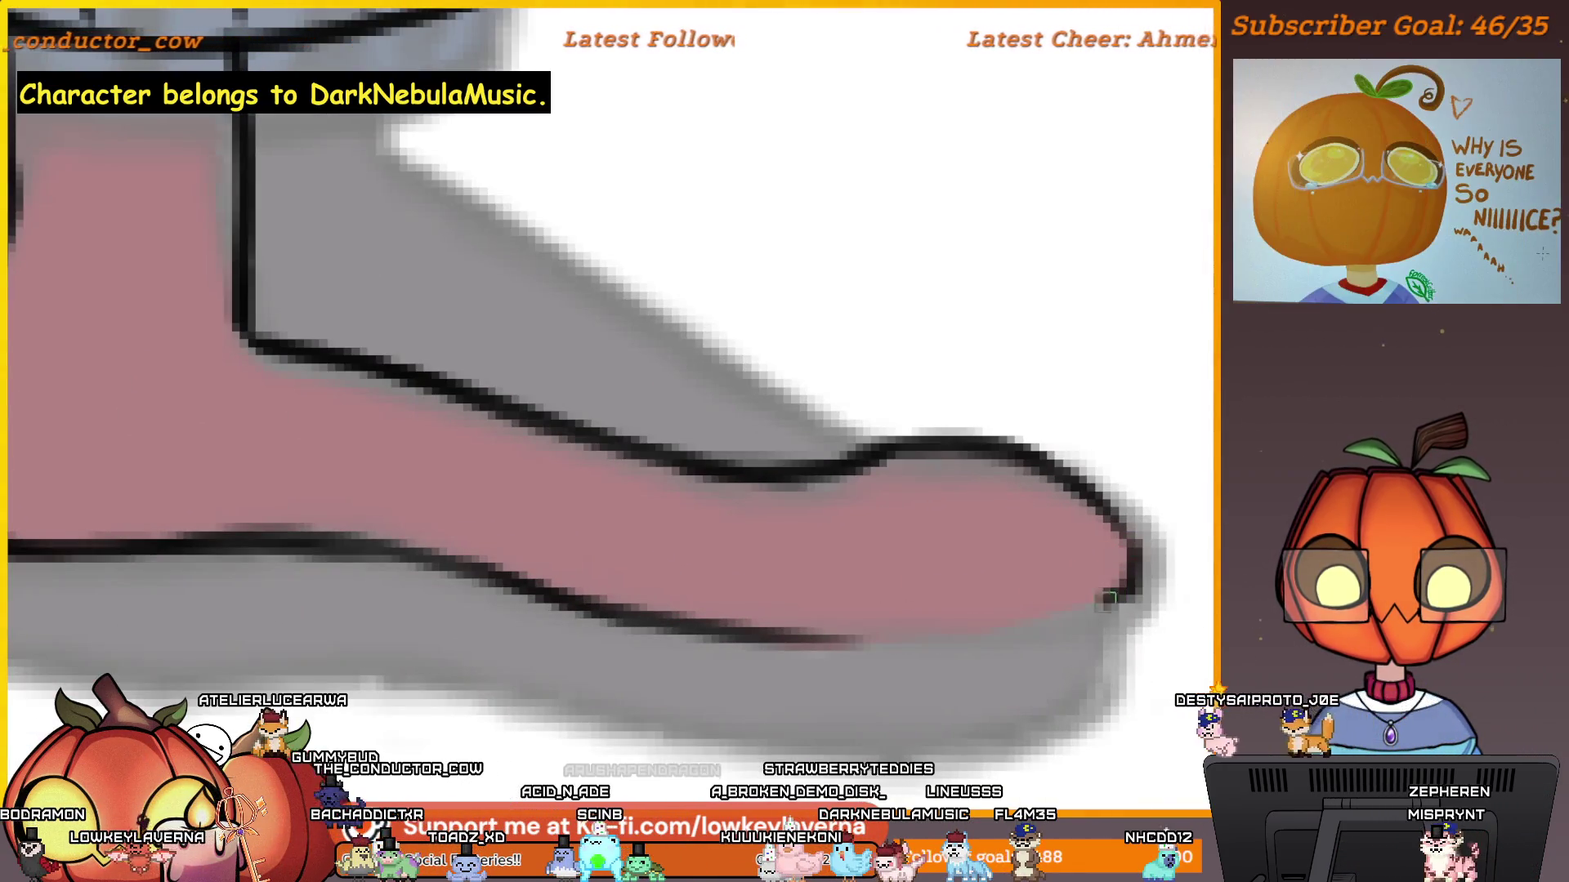
pyautogui.moveTo(1119, 581); pyautogui.dragTo(937, 618)
pyautogui.moveTo(1135, 572); pyautogui.dragTo(787, 637)
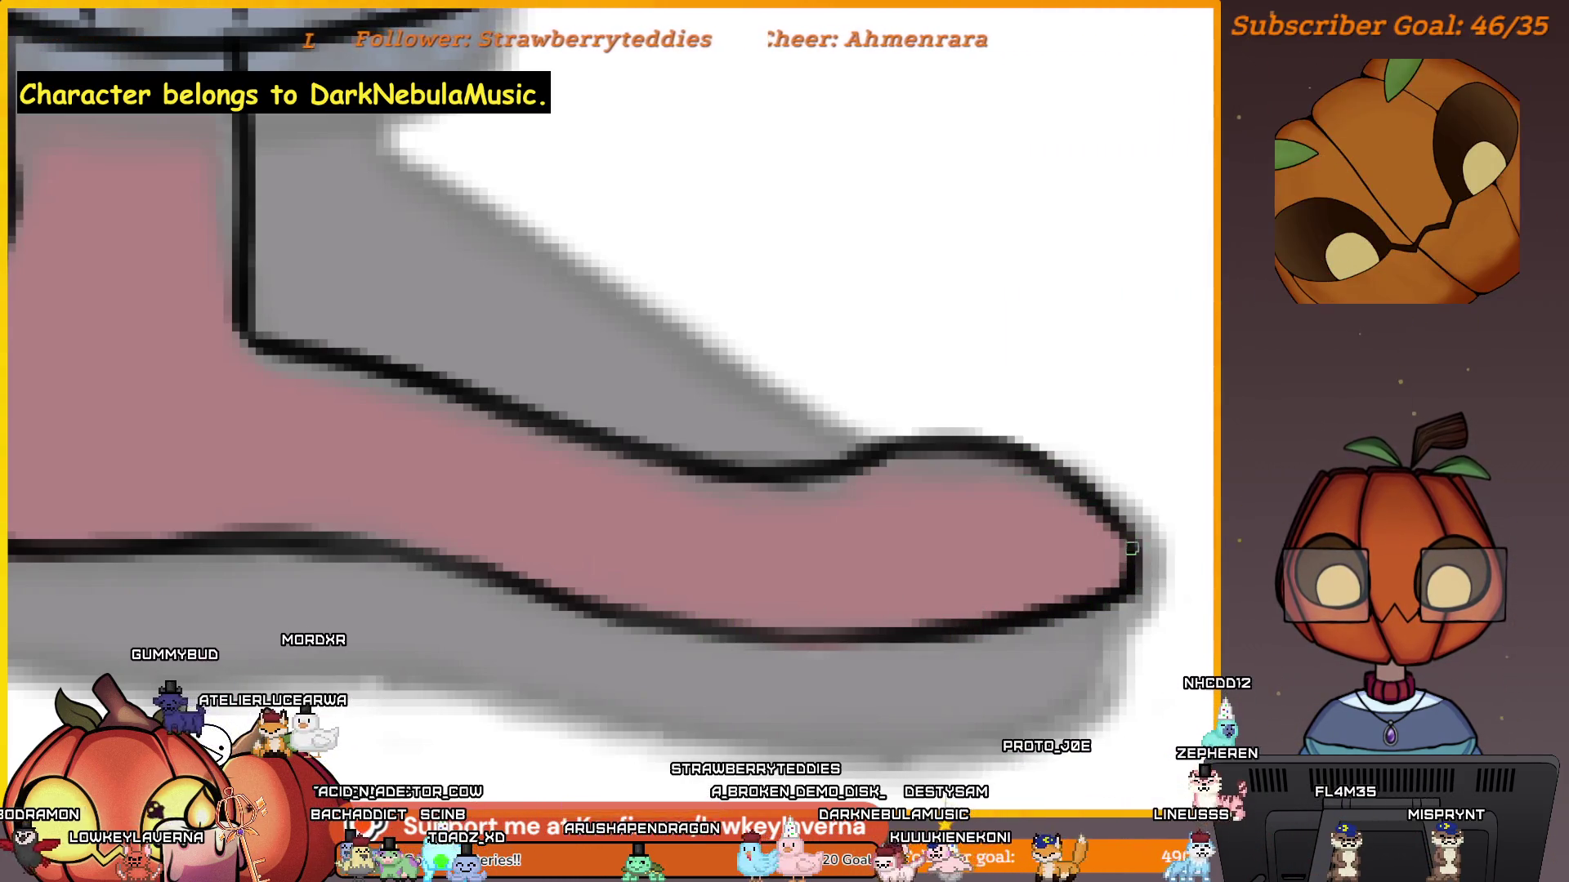
# Ink the outline along the heel's grey edge, undoing and redrawing the stroke.
pyautogui.scroll(-3, 898, 540)
pyautogui.scroll(5, 967, 455)
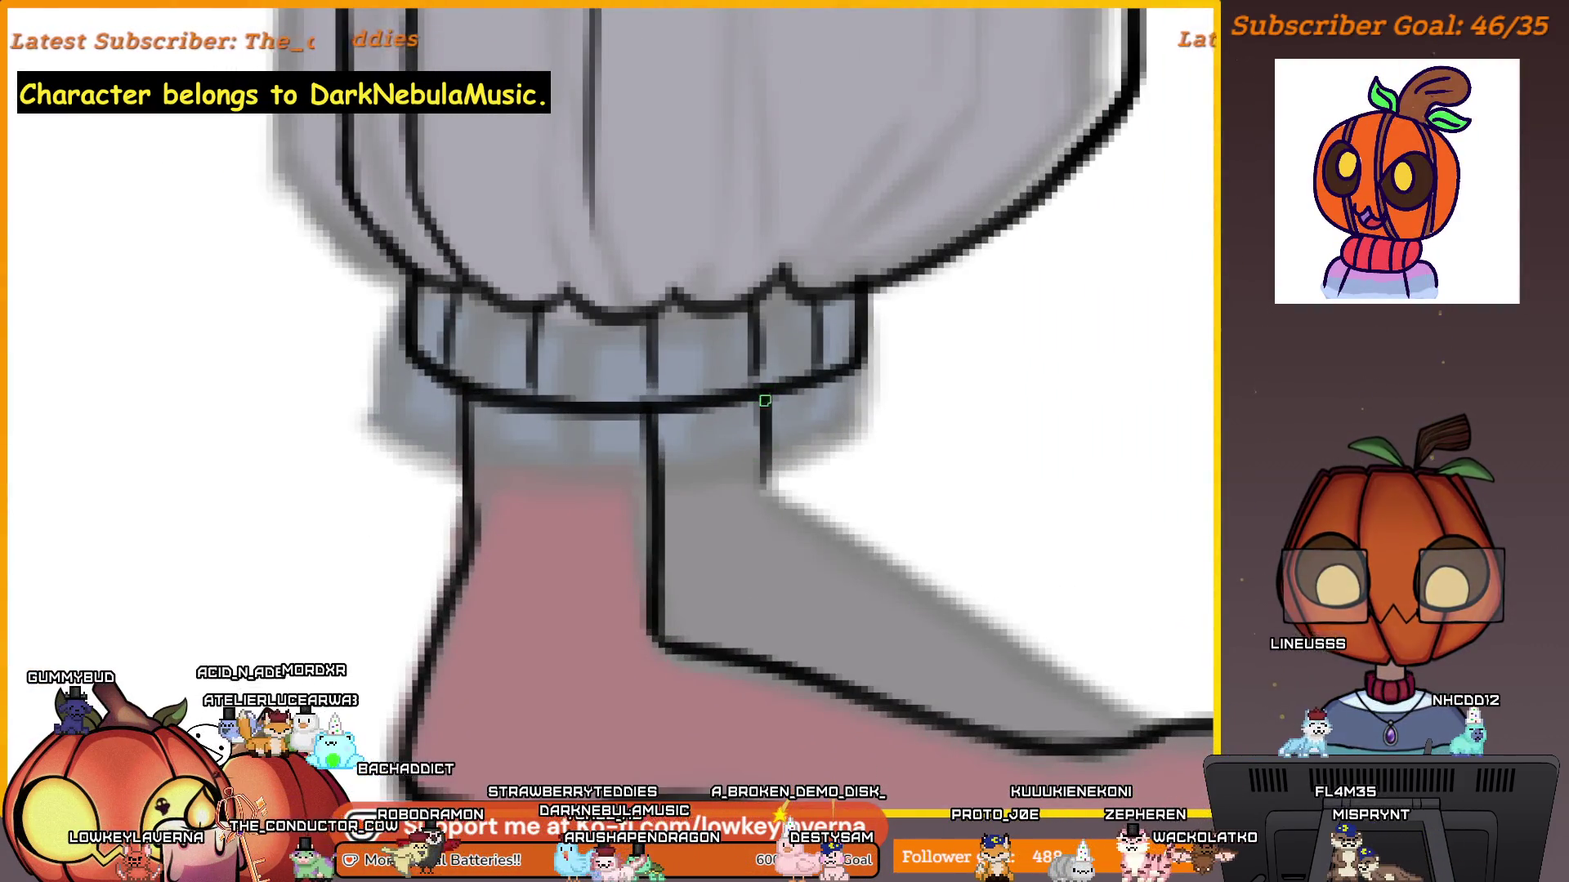
pyautogui.scroll(-3, 1078, 455)
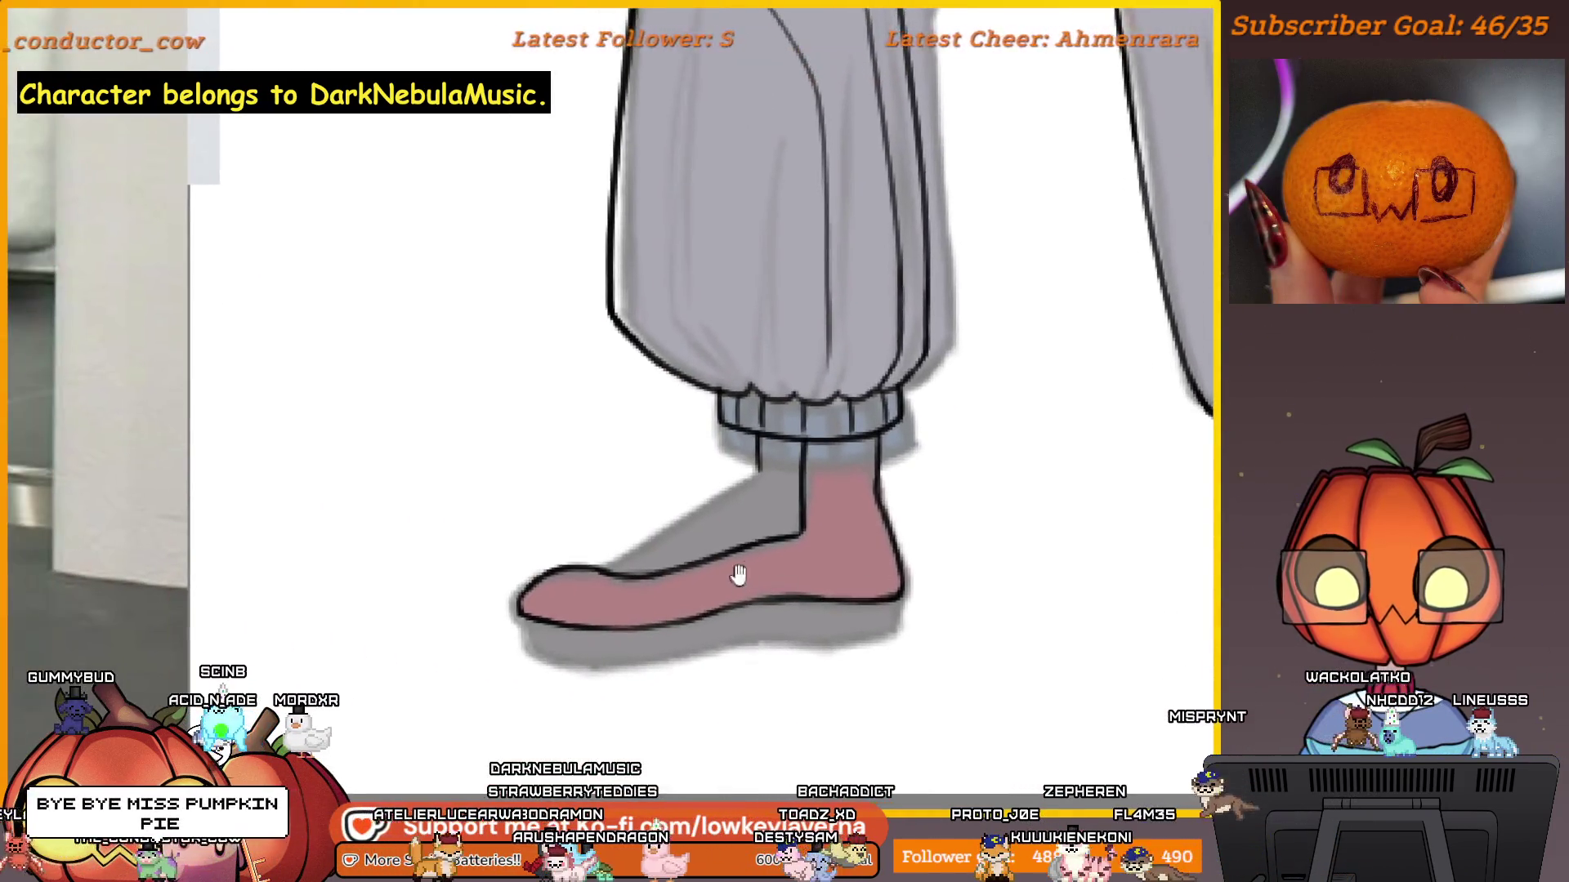
pyautogui.scroll(5, 1076, 602)
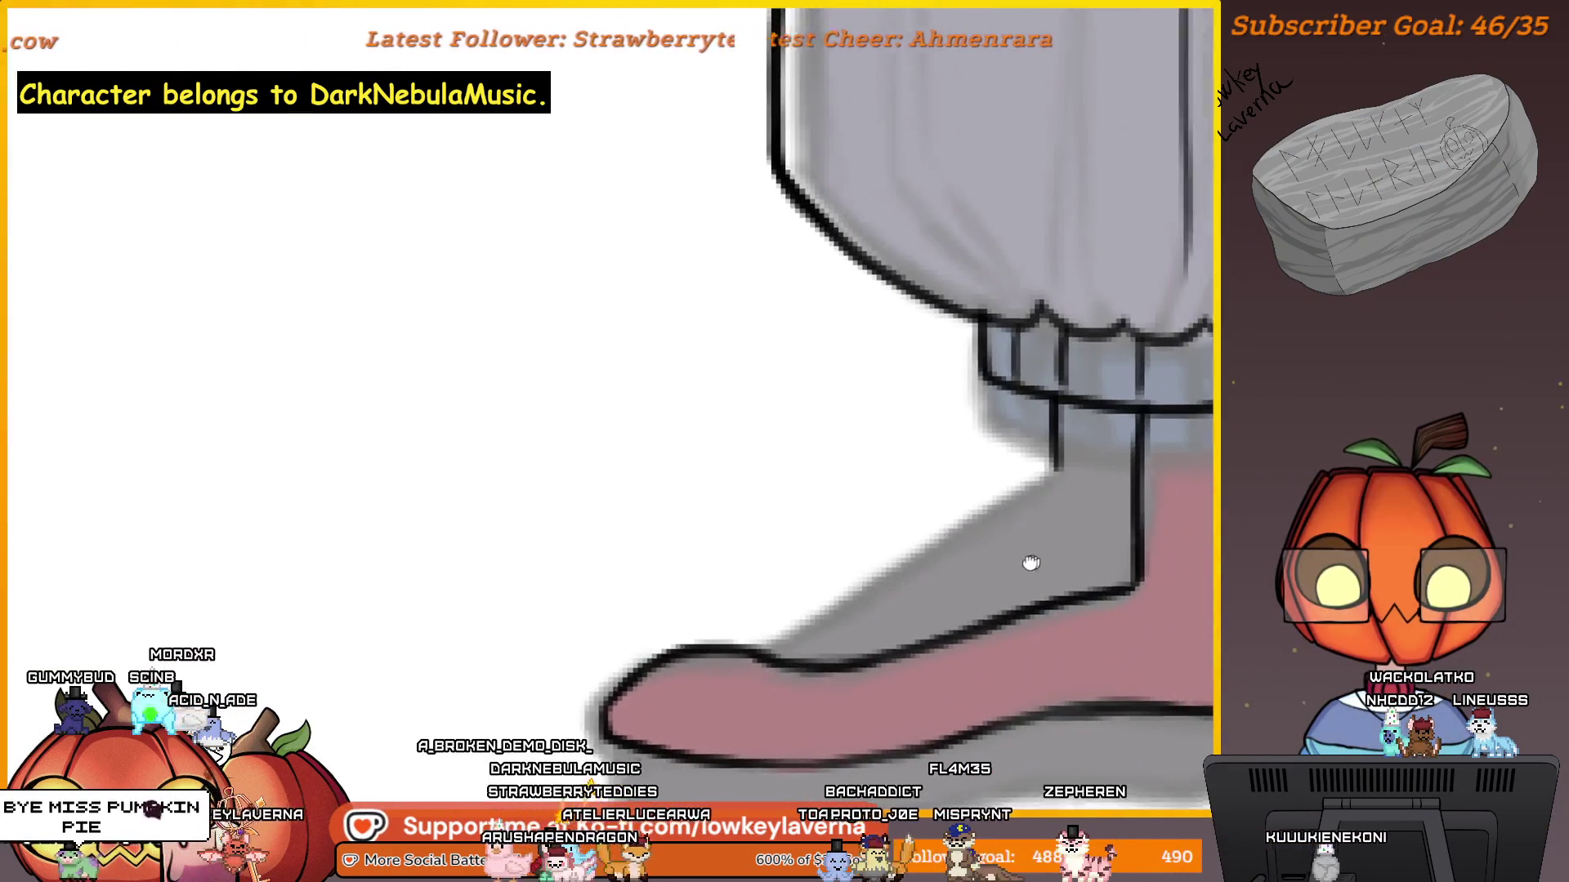
pyautogui.scroll(3, 972, 541)
pyautogui.moveTo(964, 553); pyautogui.dragTo(1087, 509)
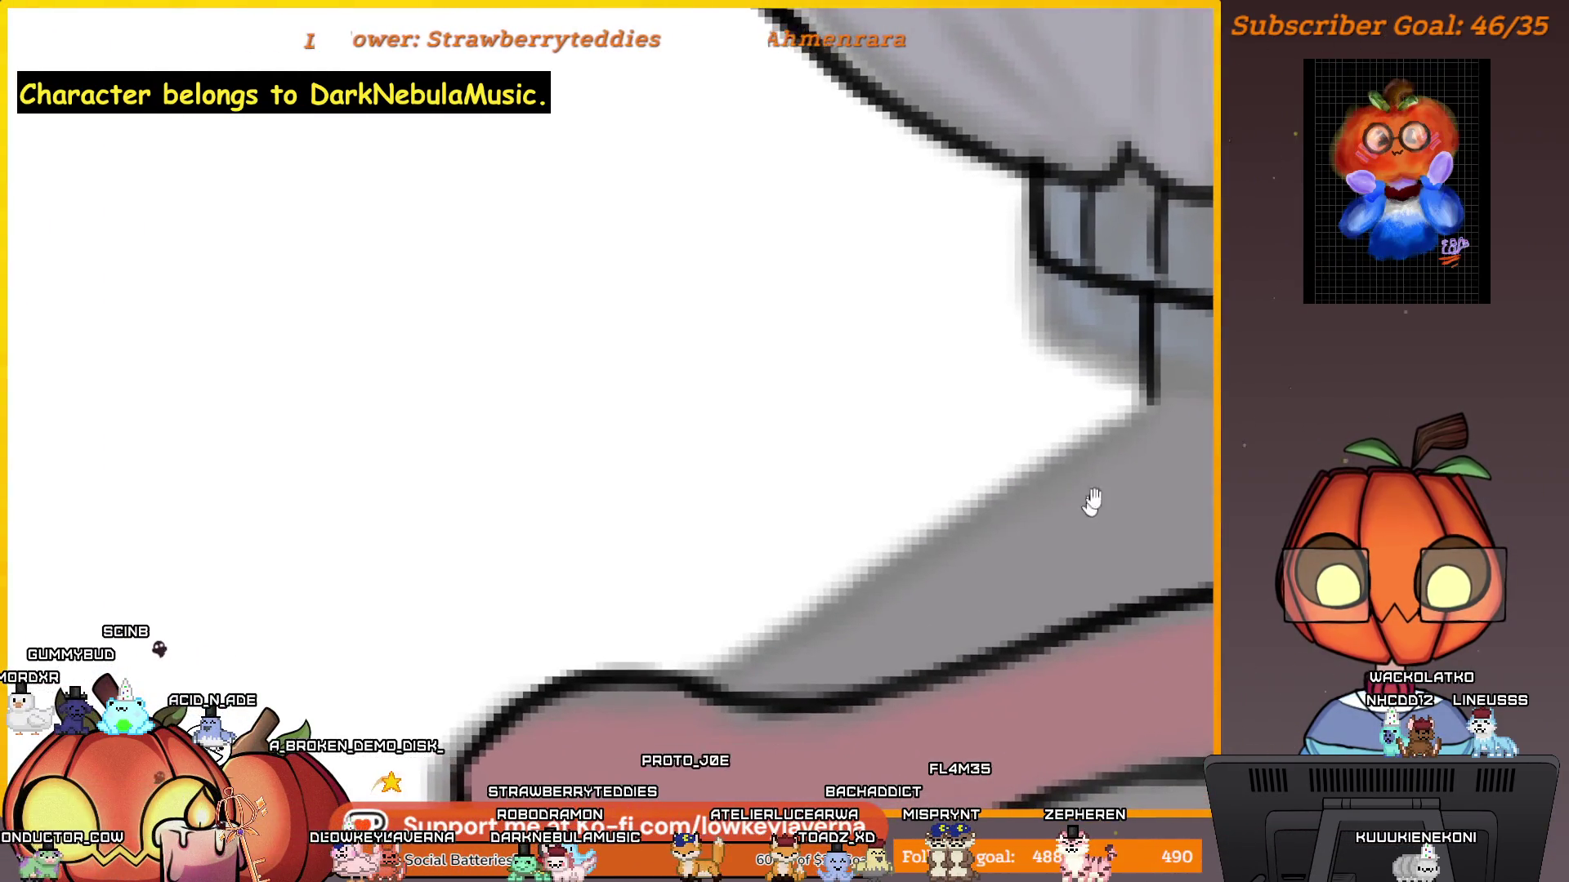
pyautogui.moveTo(1142, 404); pyautogui.dragTo(1036, 473)
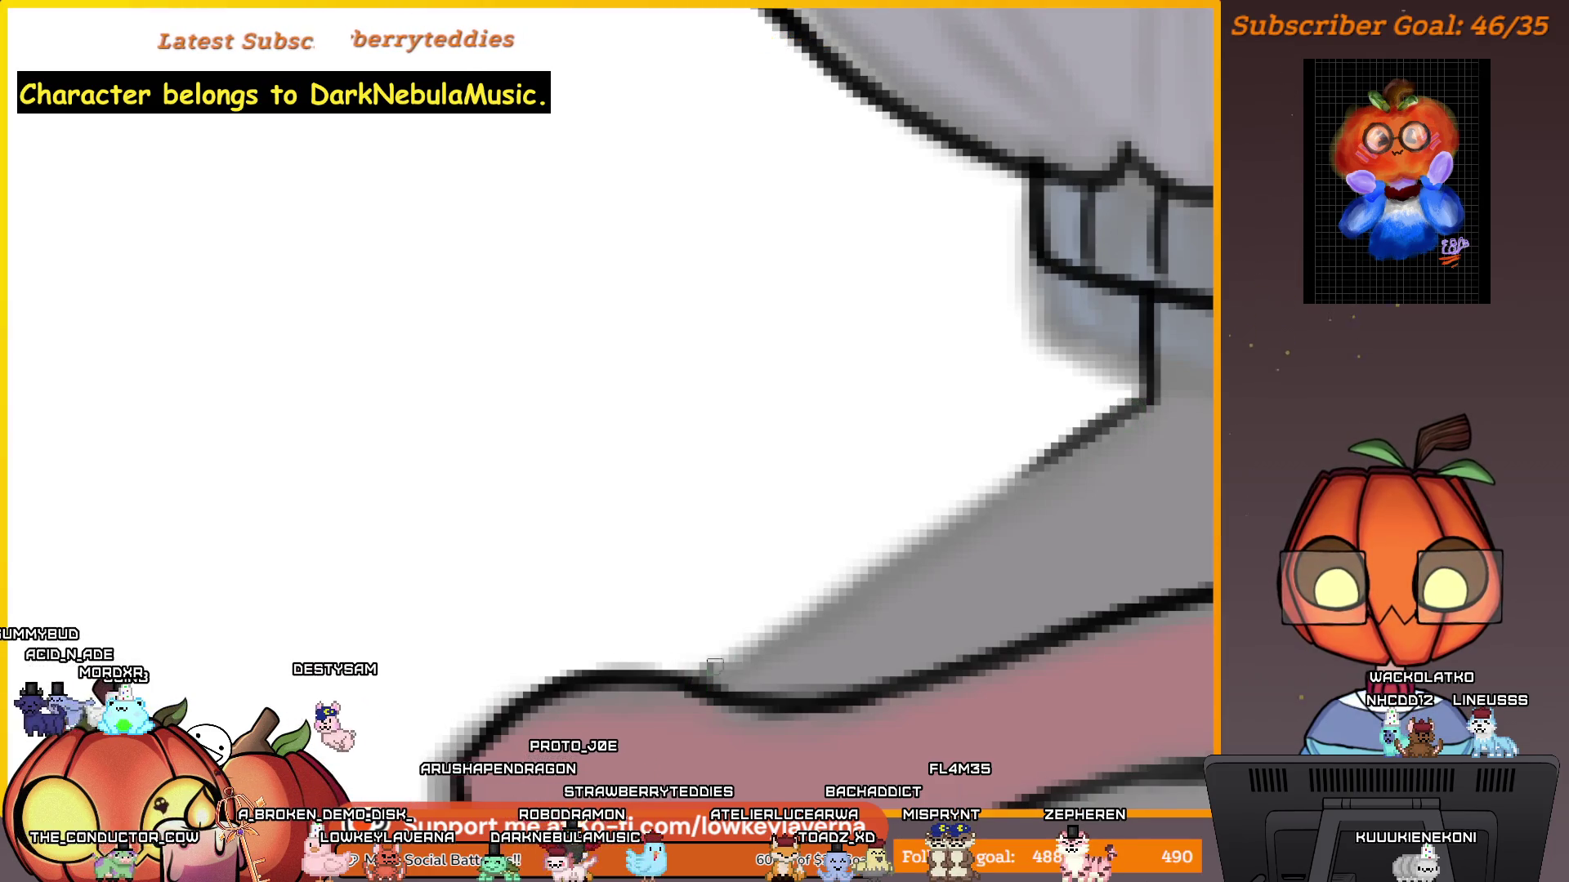
pyautogui.hotkey('ctrl', 'z')
pyautogui.moveTo(708, 662)
pyautogui.mouseDown()
pyautogui.moveTo(1013, 449)
pyautogui.moveTo(1098, 419)
pyautogui.mouseUp()
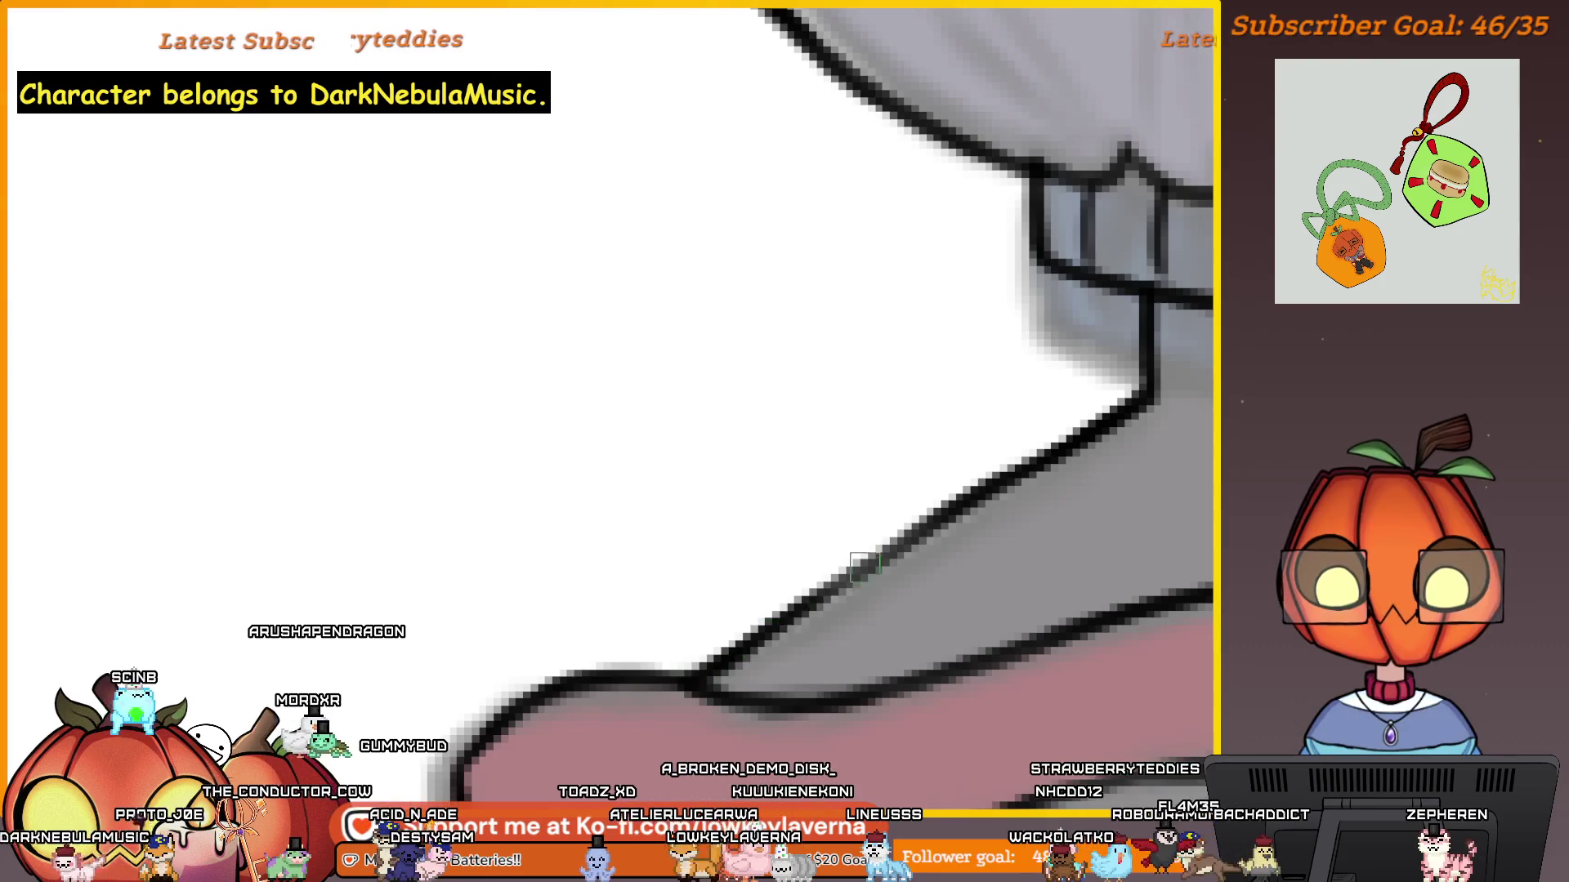
pyautogui.scroll(-5, 1093, 429)
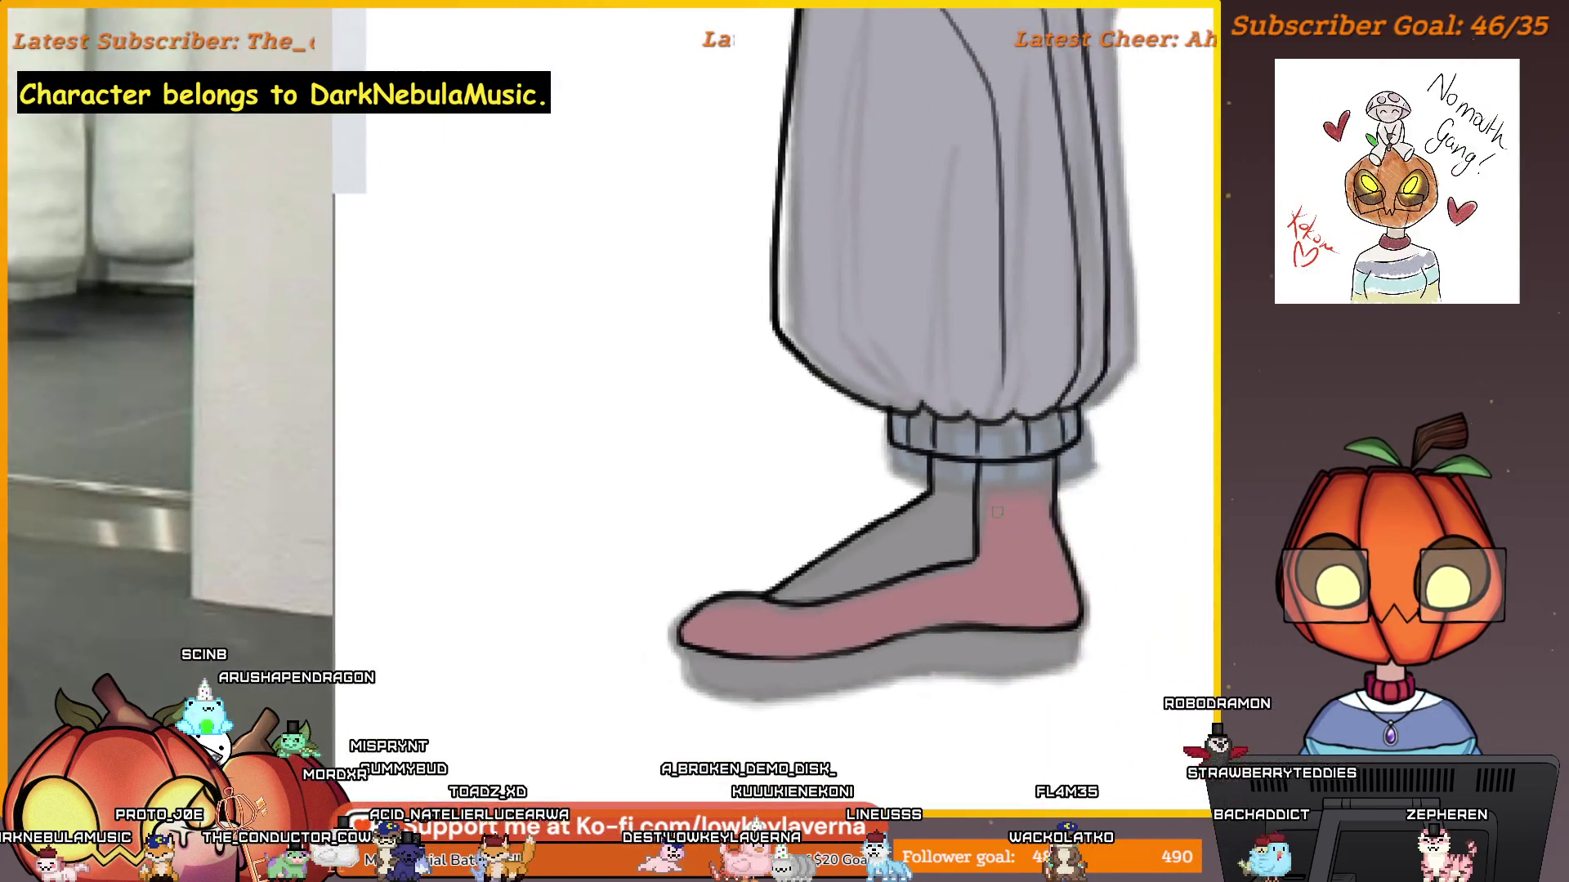
# Ink the bottom edge of the grey sole and go over it again.
pyautogui.scroll(-5, 1048, 580)
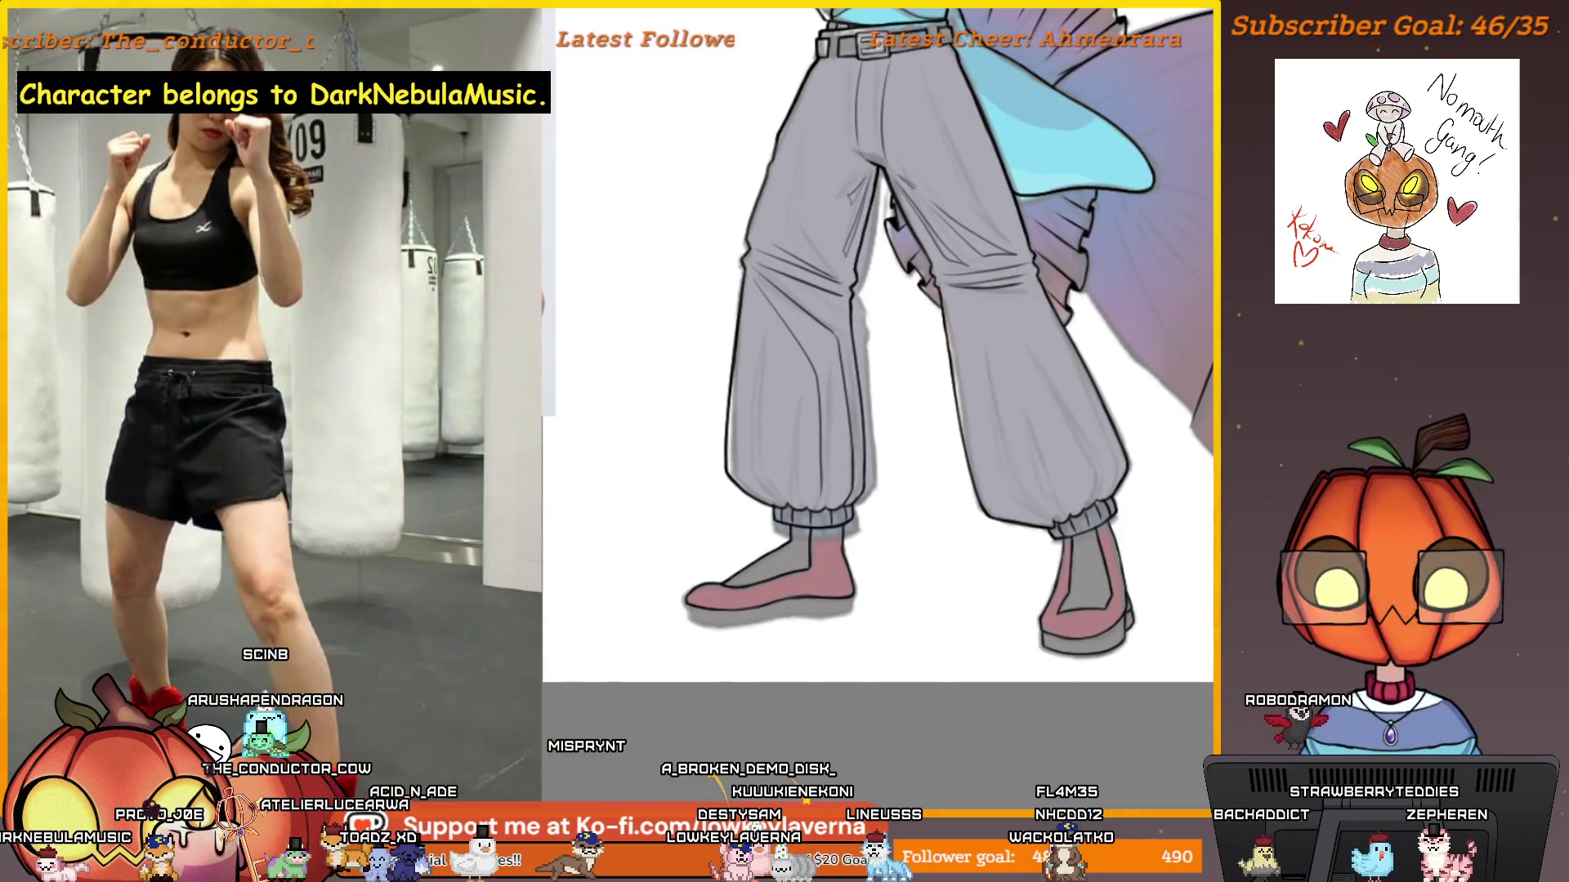
pyautogui.scroll(5, 765, 623)
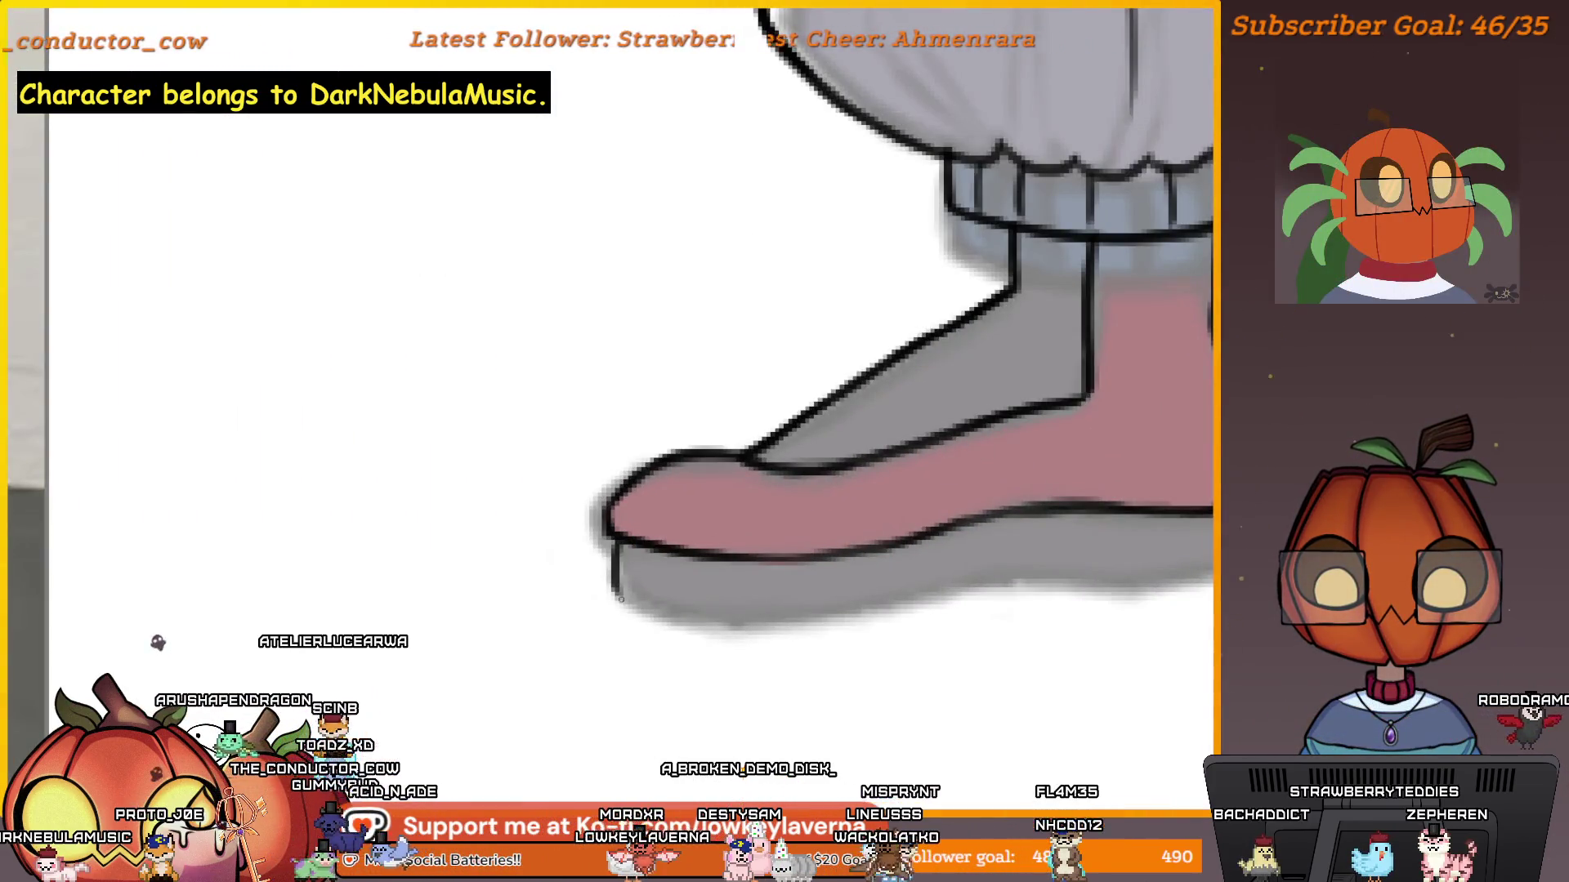
pyautogui.moveTo(1053, 609)
pyautogui.mouseDown()
pyautogui.moveTo(934, 569)
pyautogui.moveTo(970, 553)
pyautogui.mouseUp()
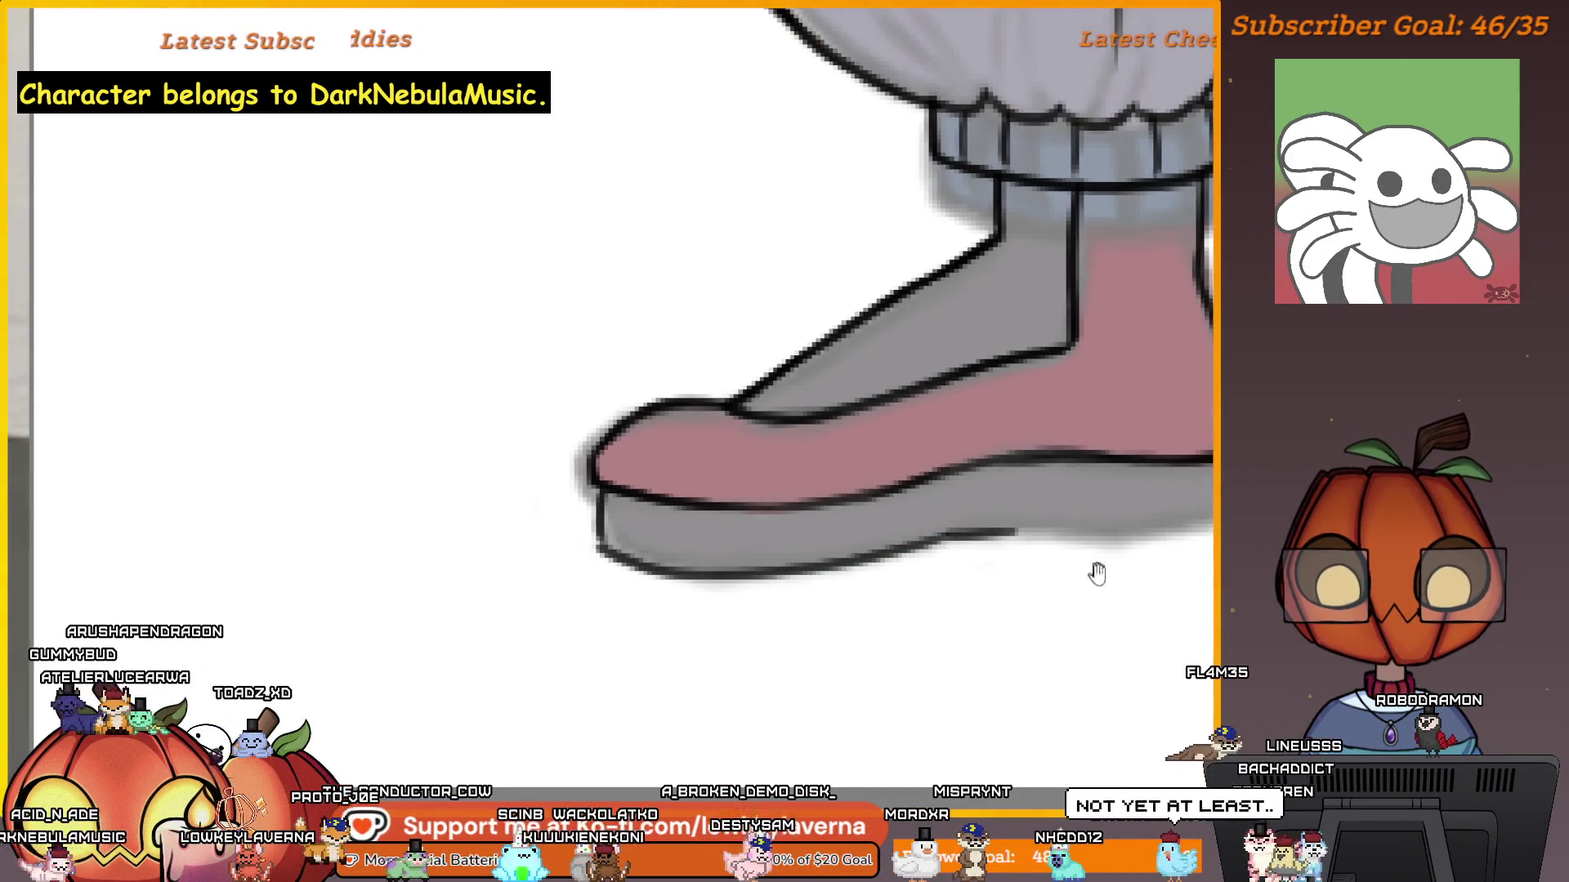
pyautogui.moveTo(1092, 567); pyautogui.dragTo(929, 628)
pyautogui.scroll(3, 929, 628)
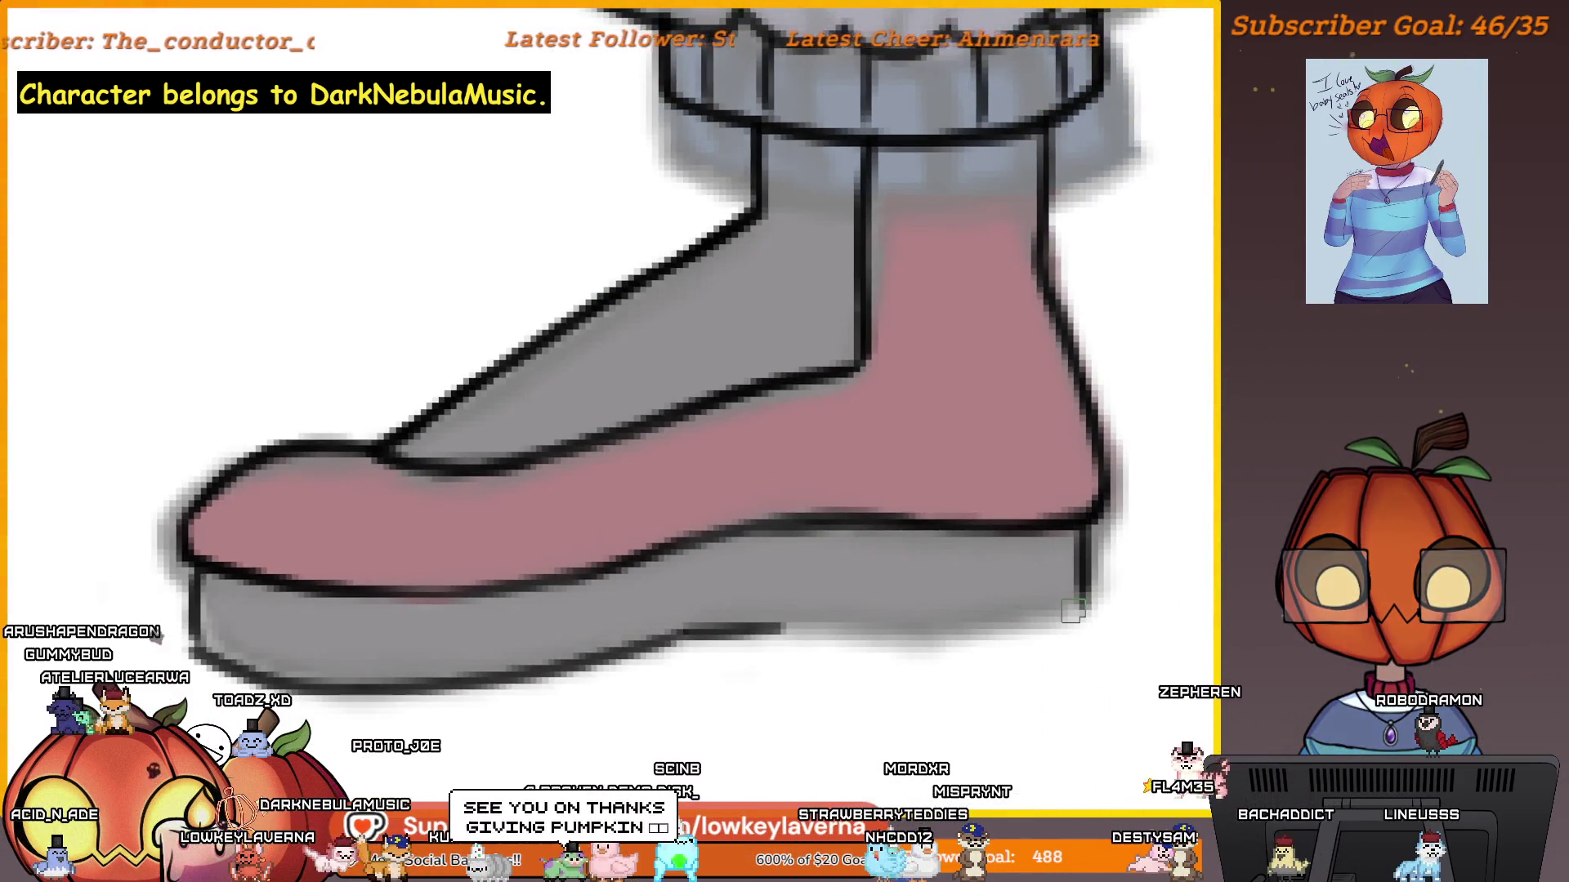
pyautogui.scroll(4, 1073, 610)
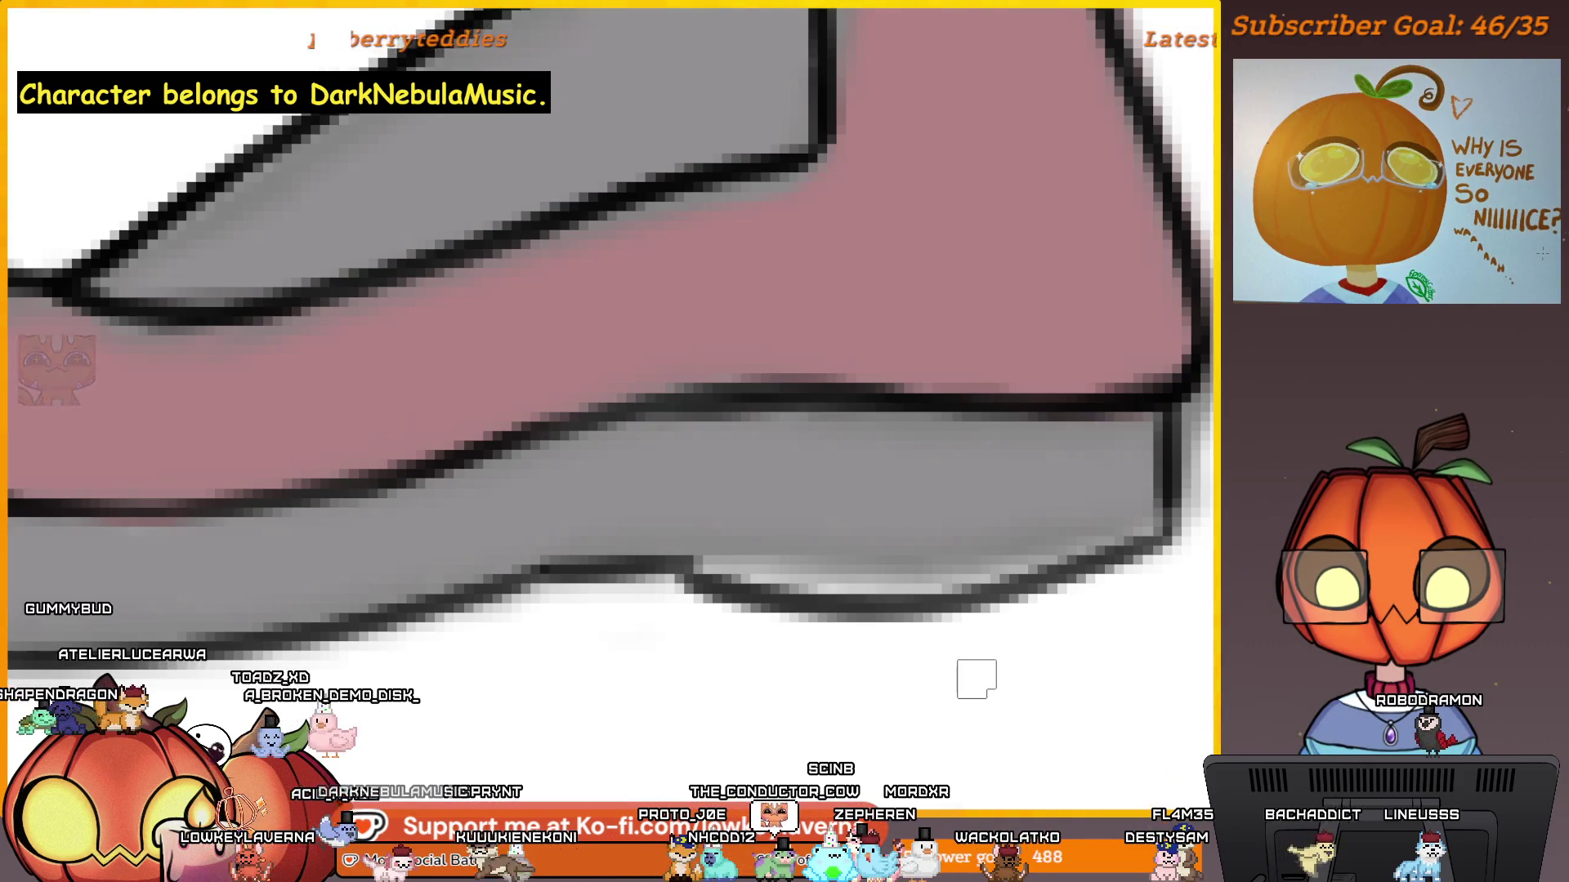
pyautogui.scroll(2, 723, 577)
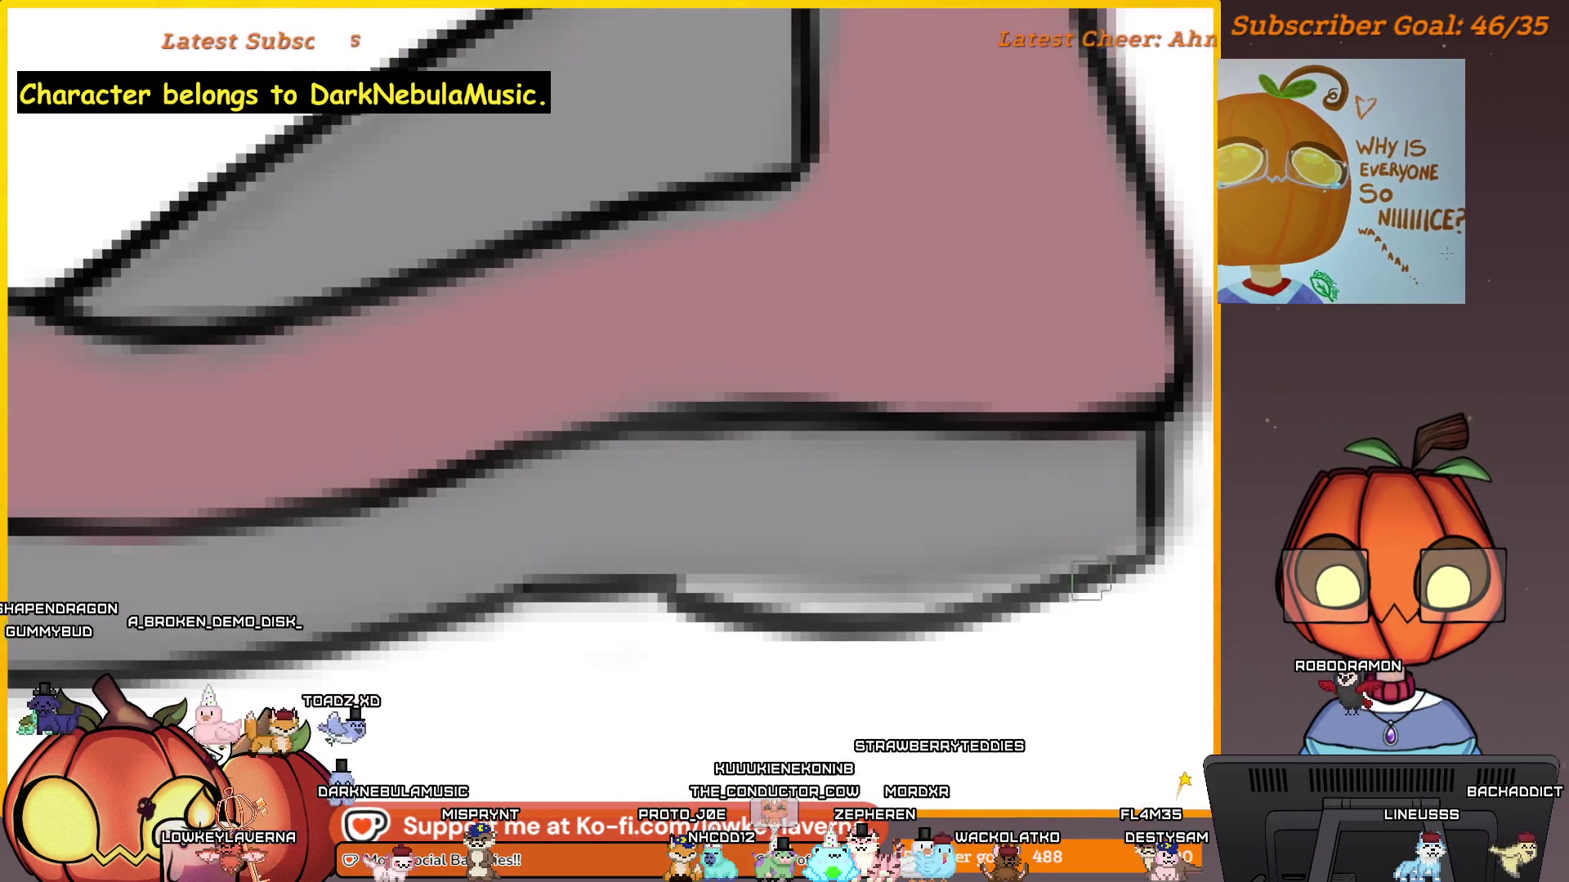
pyautogui.moveTo(1160, 539)
pyautogui.mouseDown()
pyautogui.moveTo(1026, 586)
pyautogui.moveTo(694, 590)
pyautogui.mouseUp()
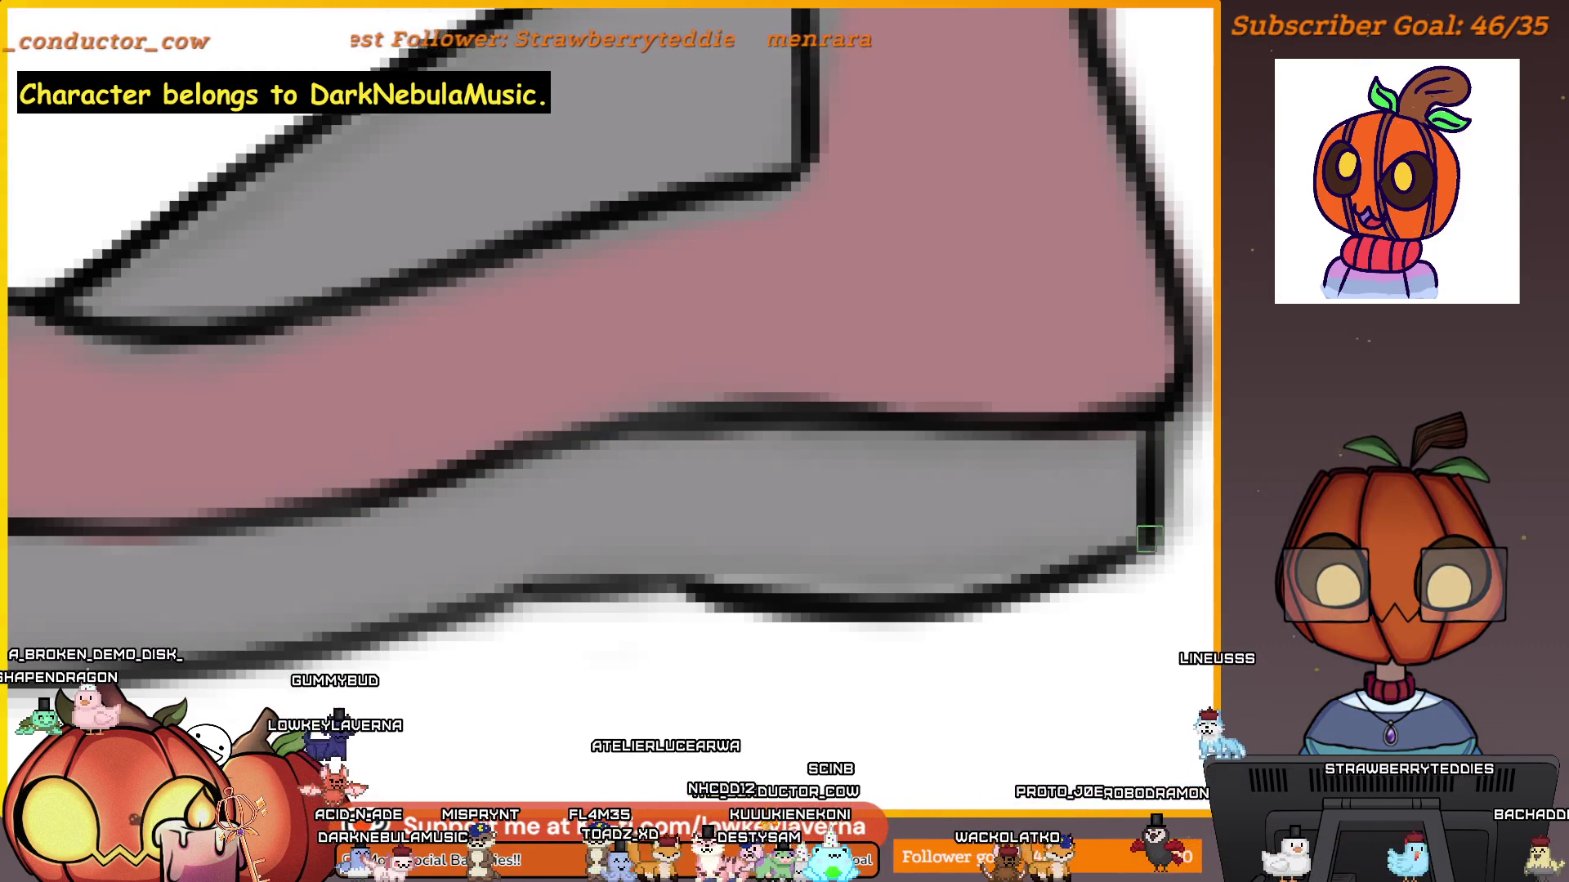
pyautogui.scroll(1, 974, 581)
pyautogui.moveTo(975, 582); pyautogui.dragTo(782, 583)
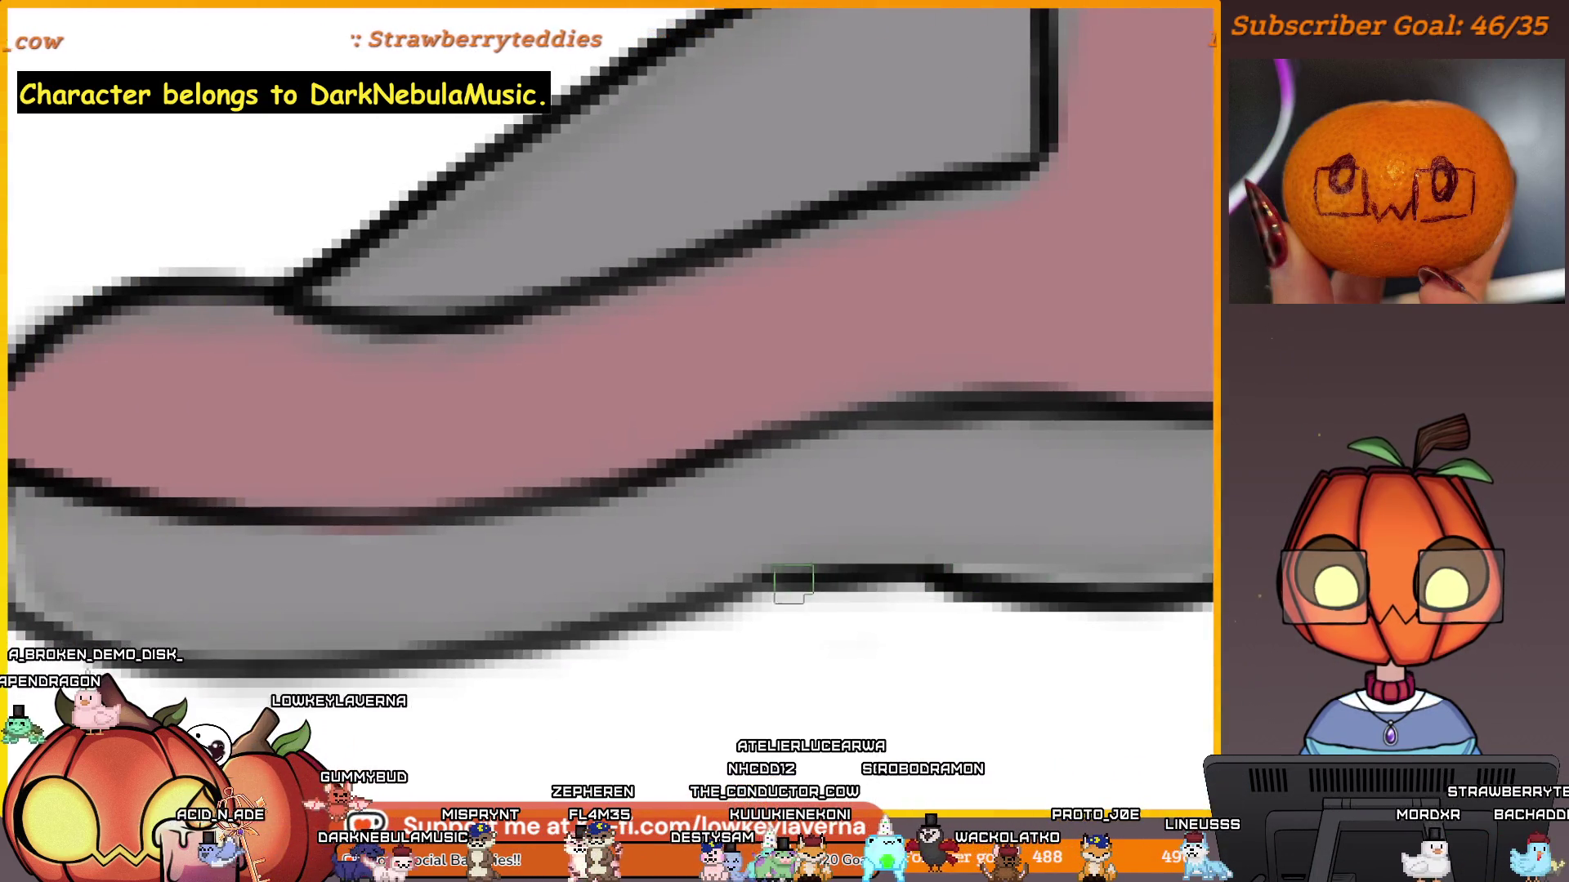
# Extend the sole's bottom outline toward the toe, then view the whole lower body.
pyautogui.moveTo(702, 633); pyautogui.dragTo(907, 629)
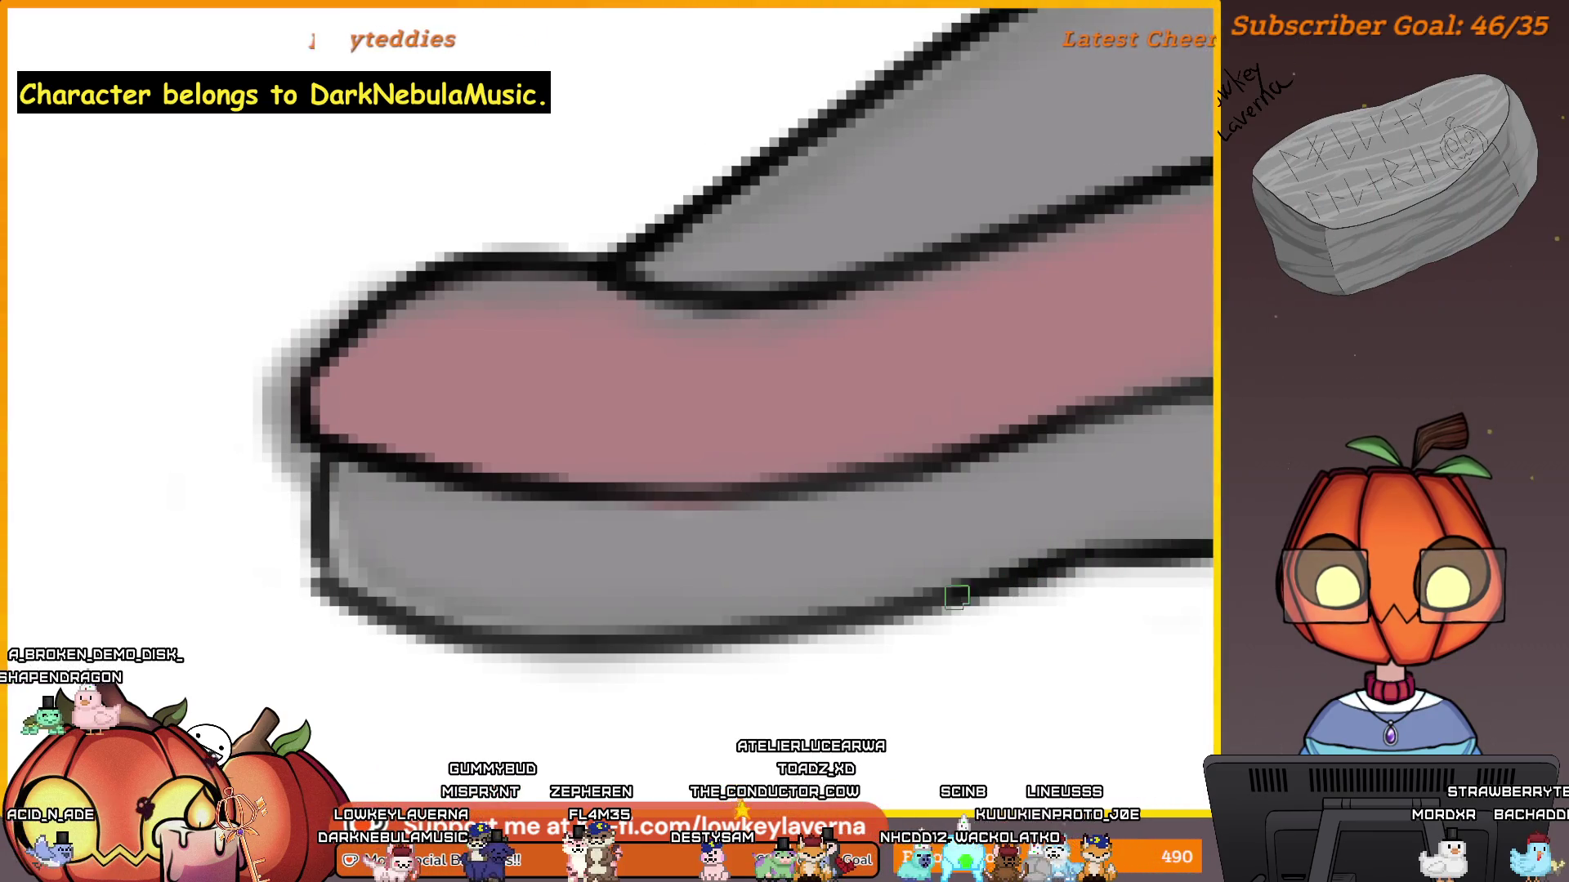
pyautogui.moveTo(810, 627); pyautogui.dragTo(455, 642)
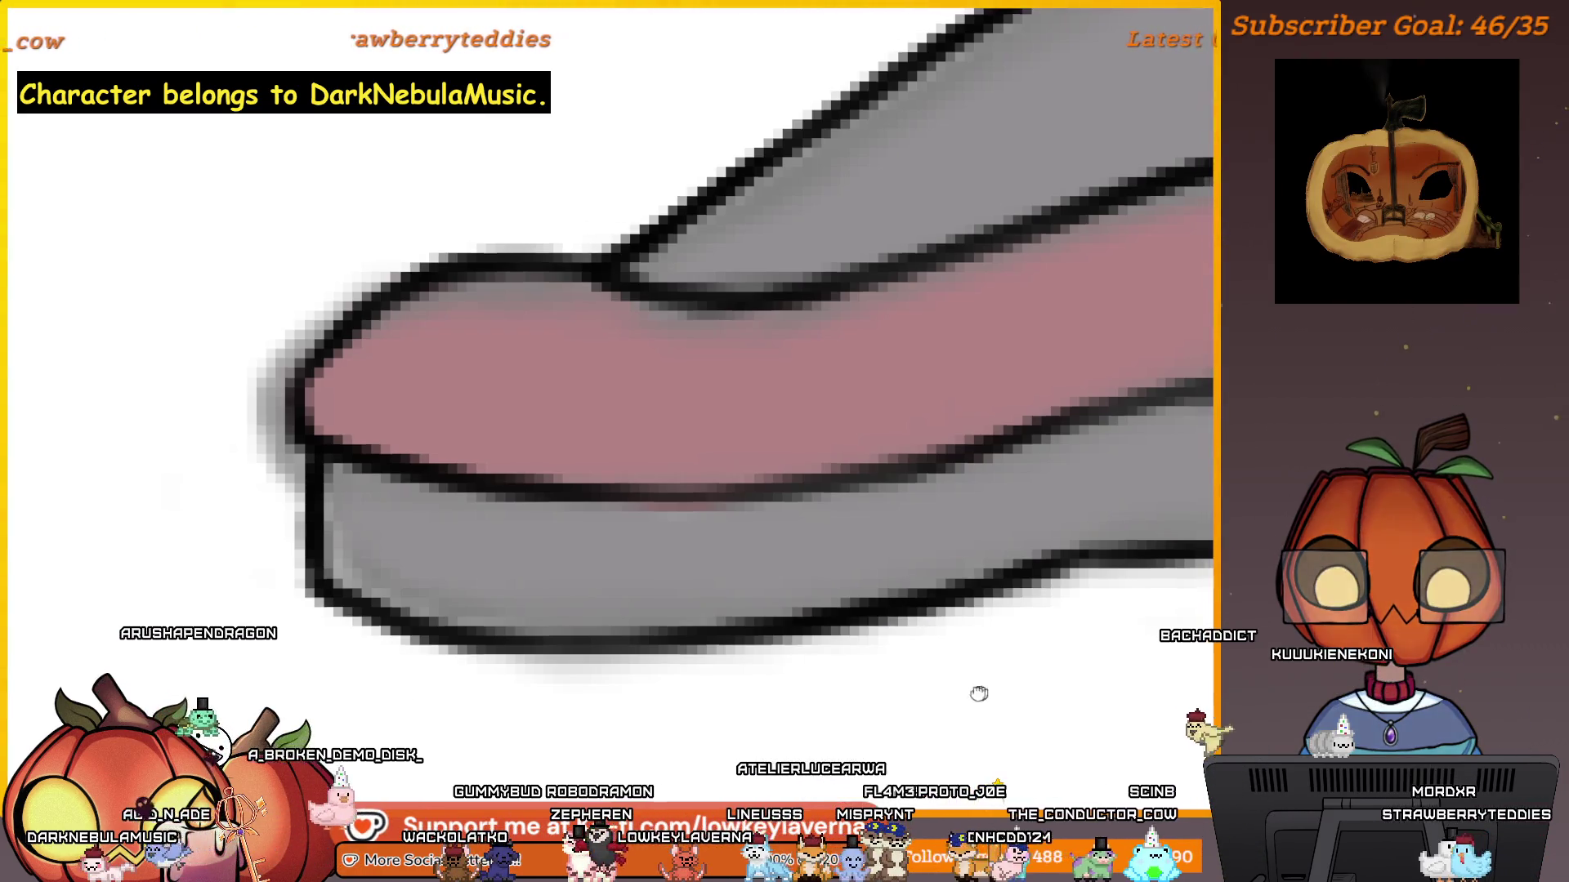
pyautogui.hscroll(3, 983, 694)
pyautogui.scroll(-5, 1077, 670)
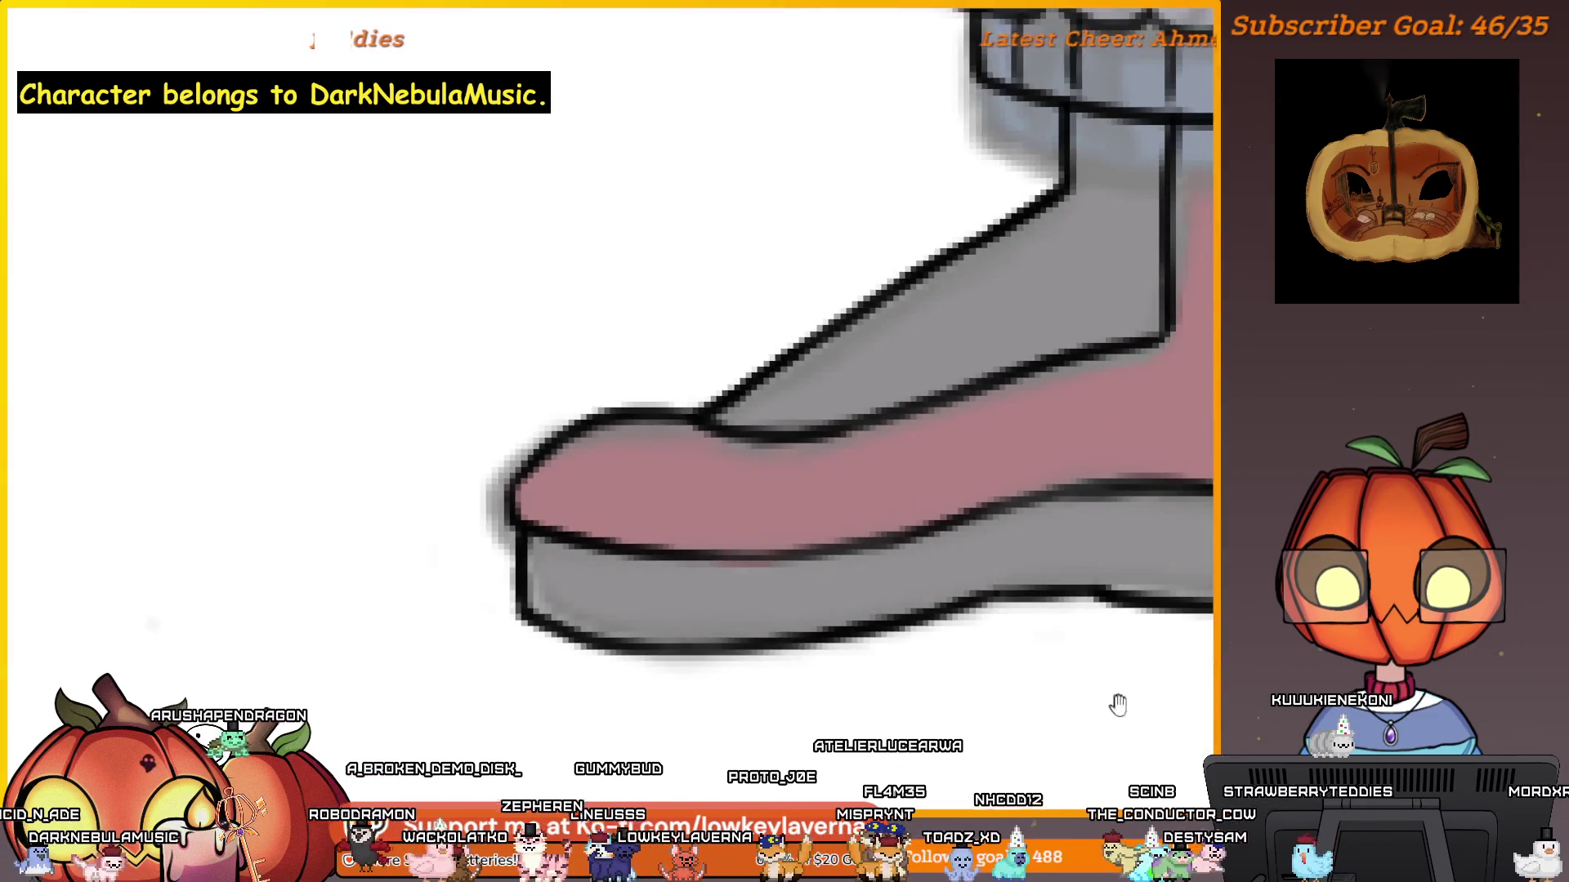
pyautogui.scroll(2, 1113, 700)
pyautogui.hscroll(-2, 1136, 584)
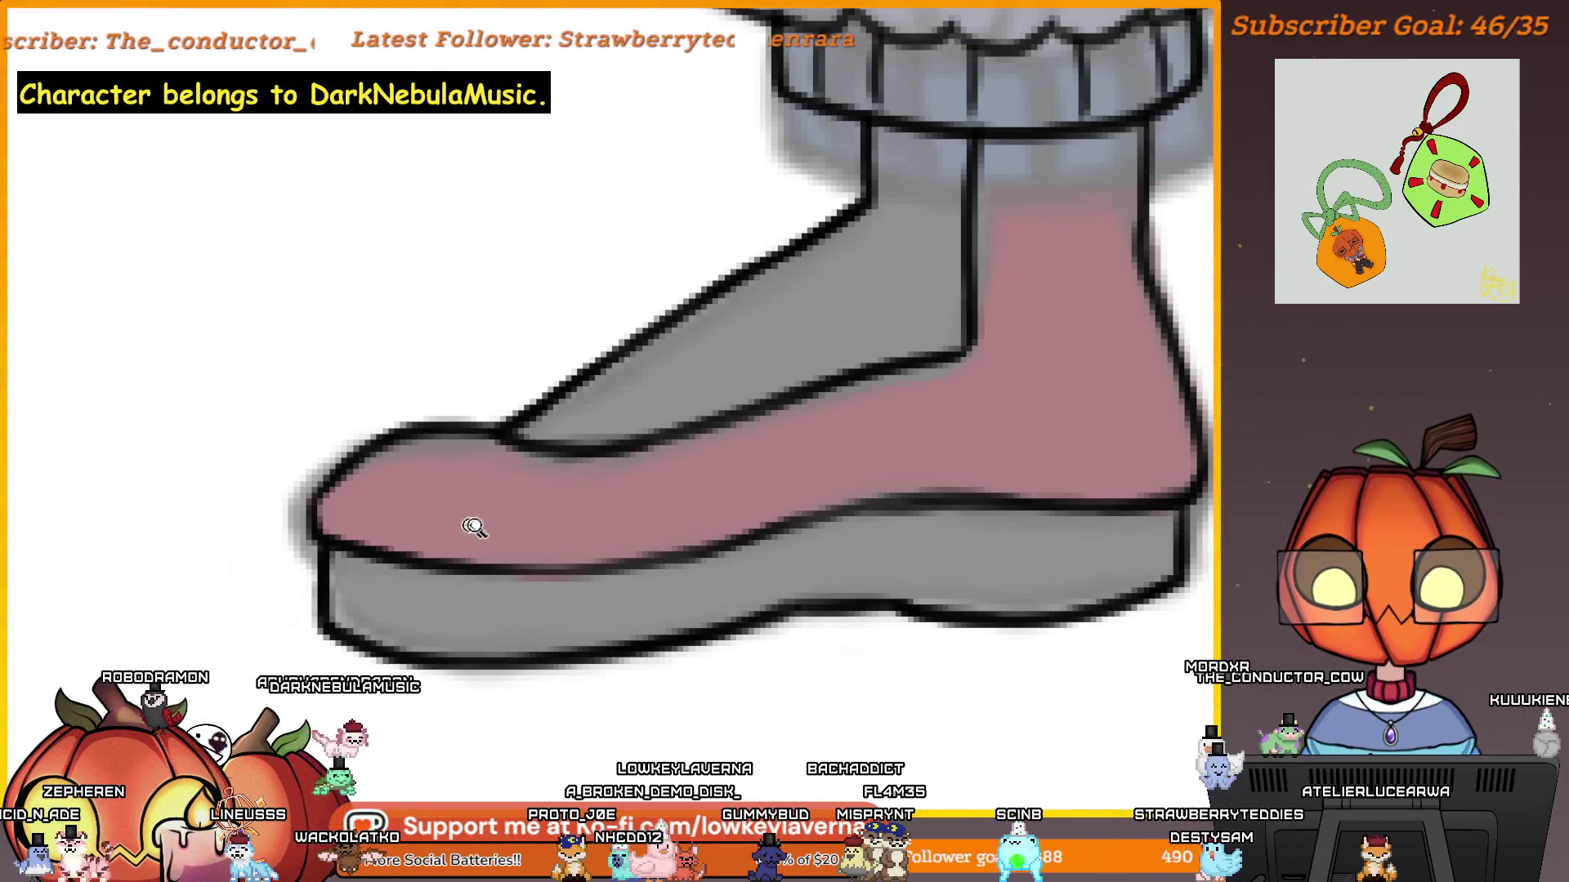
pyautogui.scroll(-3, 455, 525)
pyautogui.scroll(-3, 815, 606)
pyautogui.moveTo(1029, 556); pyautogui.dragTo(1030, 658)
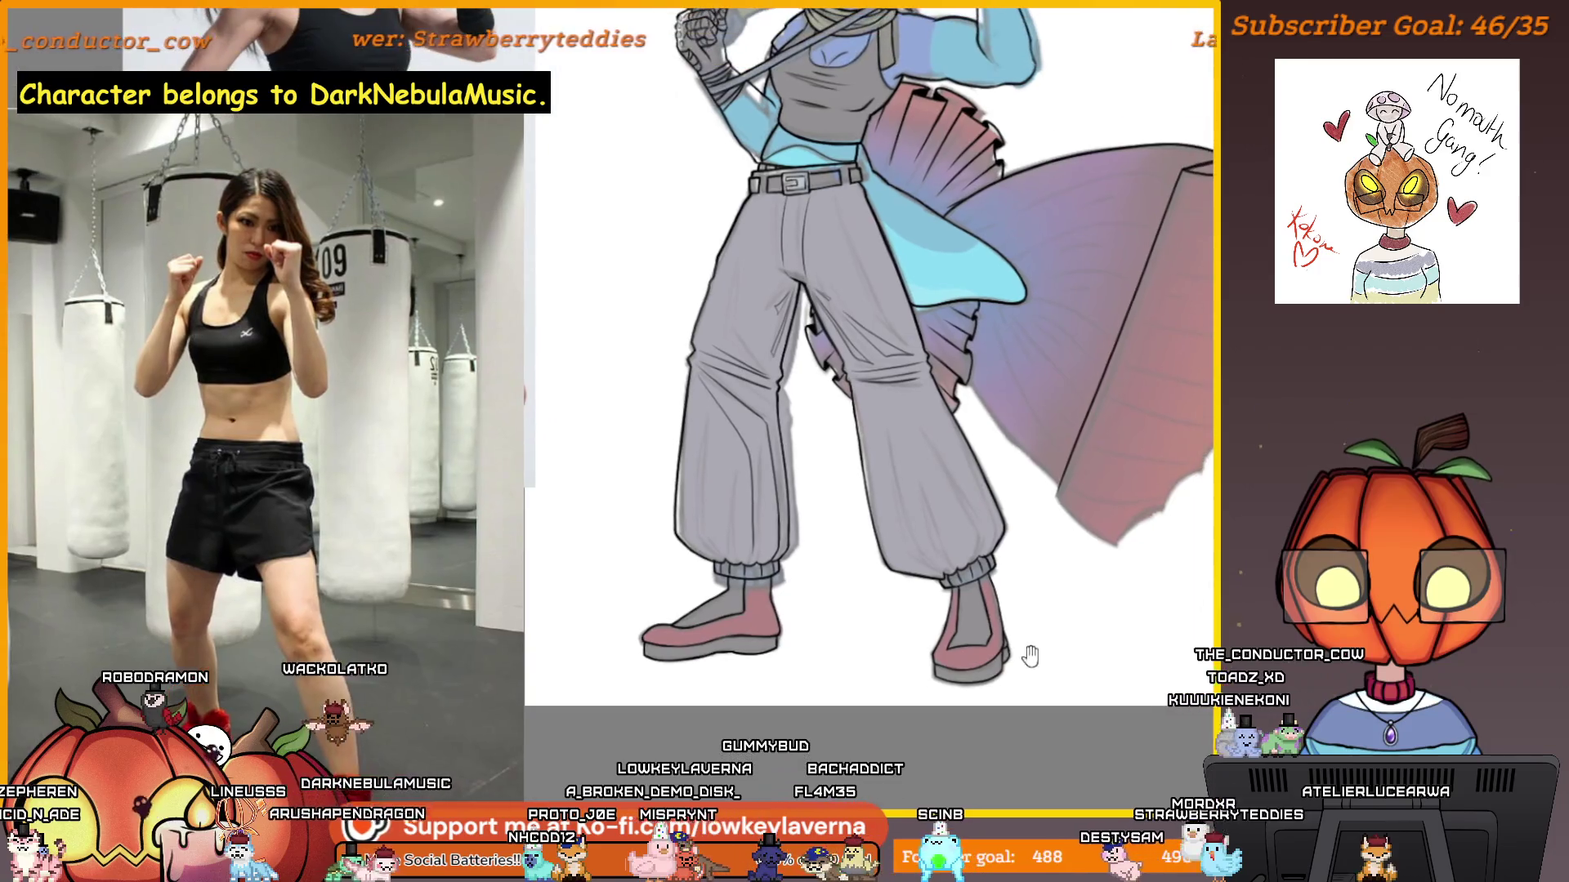
# Ink the big fin's outline down to its lower corner.
pyautogui.scroll(-3, 1037, 550)
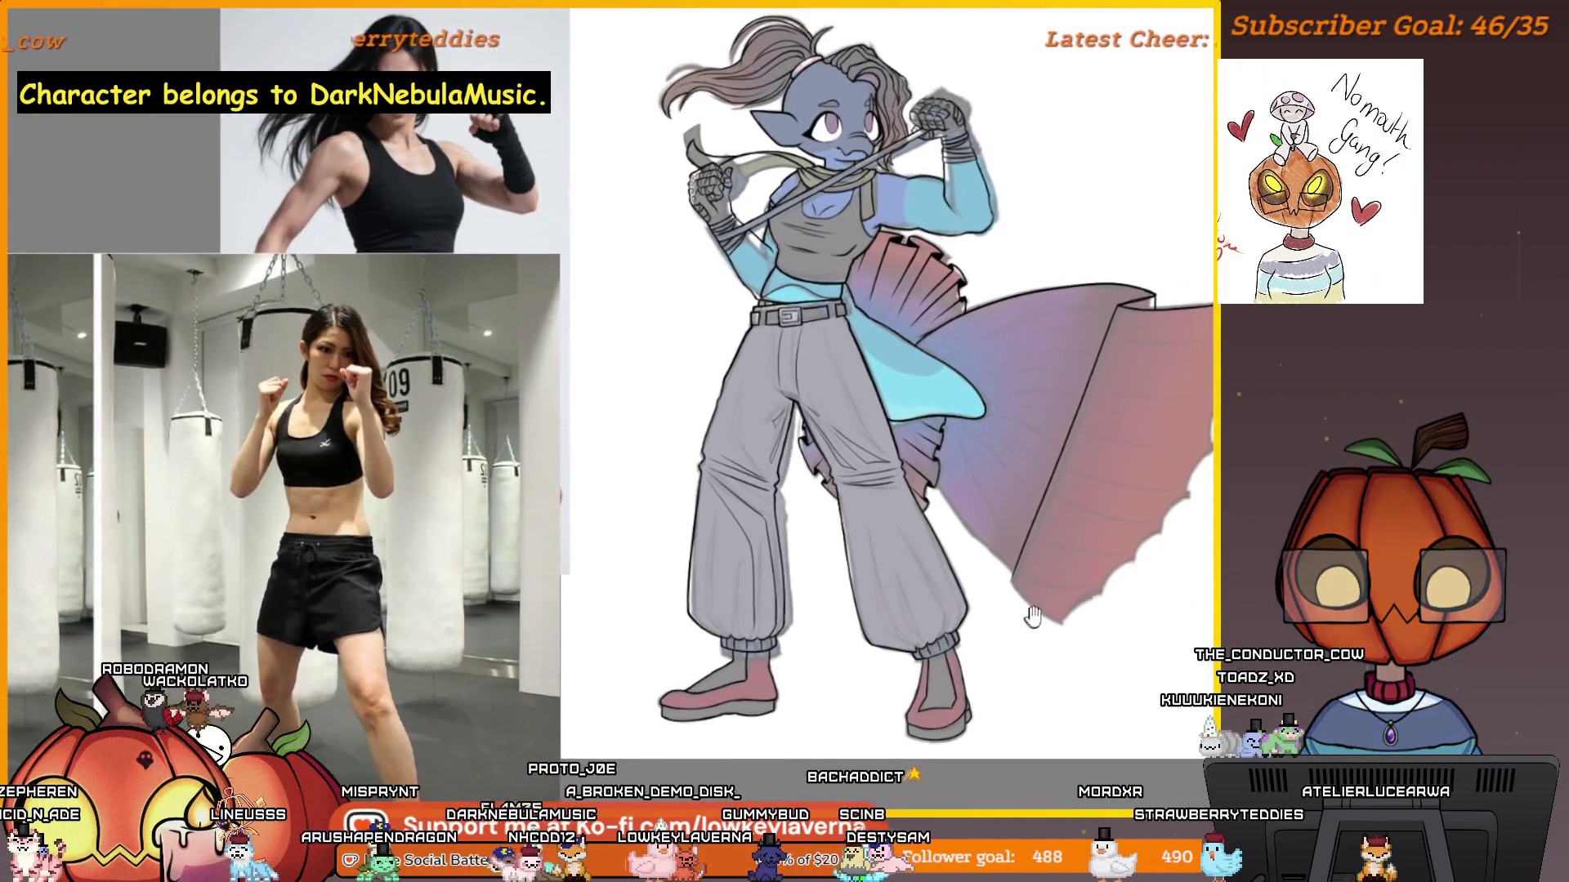
pyautogui.scroll(5, 1005, 417)
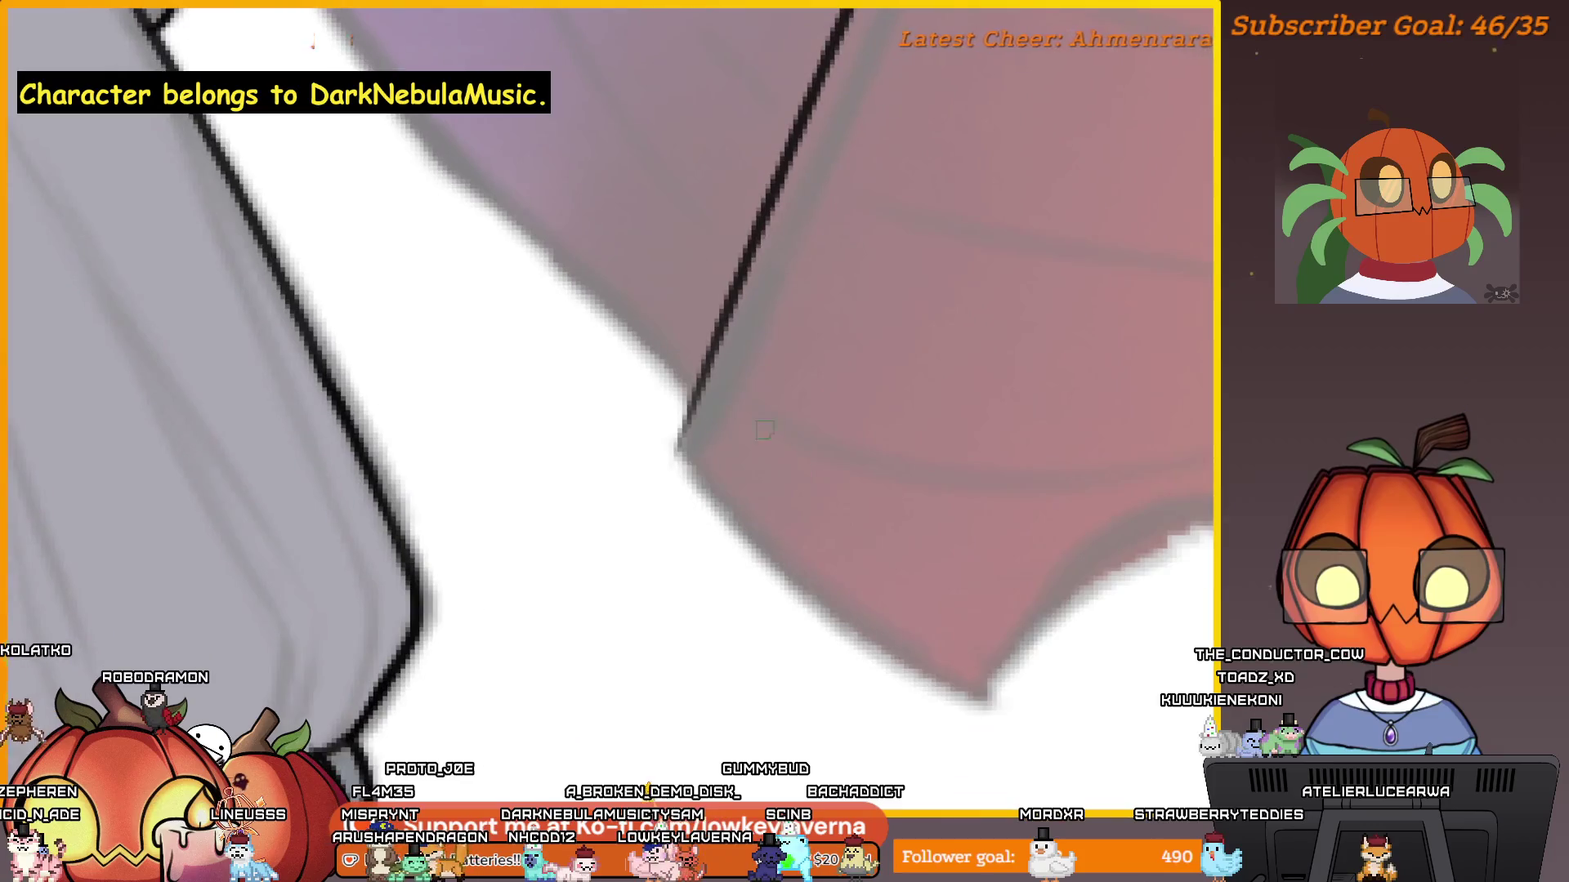
pyautogui.moveTo(691, 406); pyautogui.dragTo(803, 576)
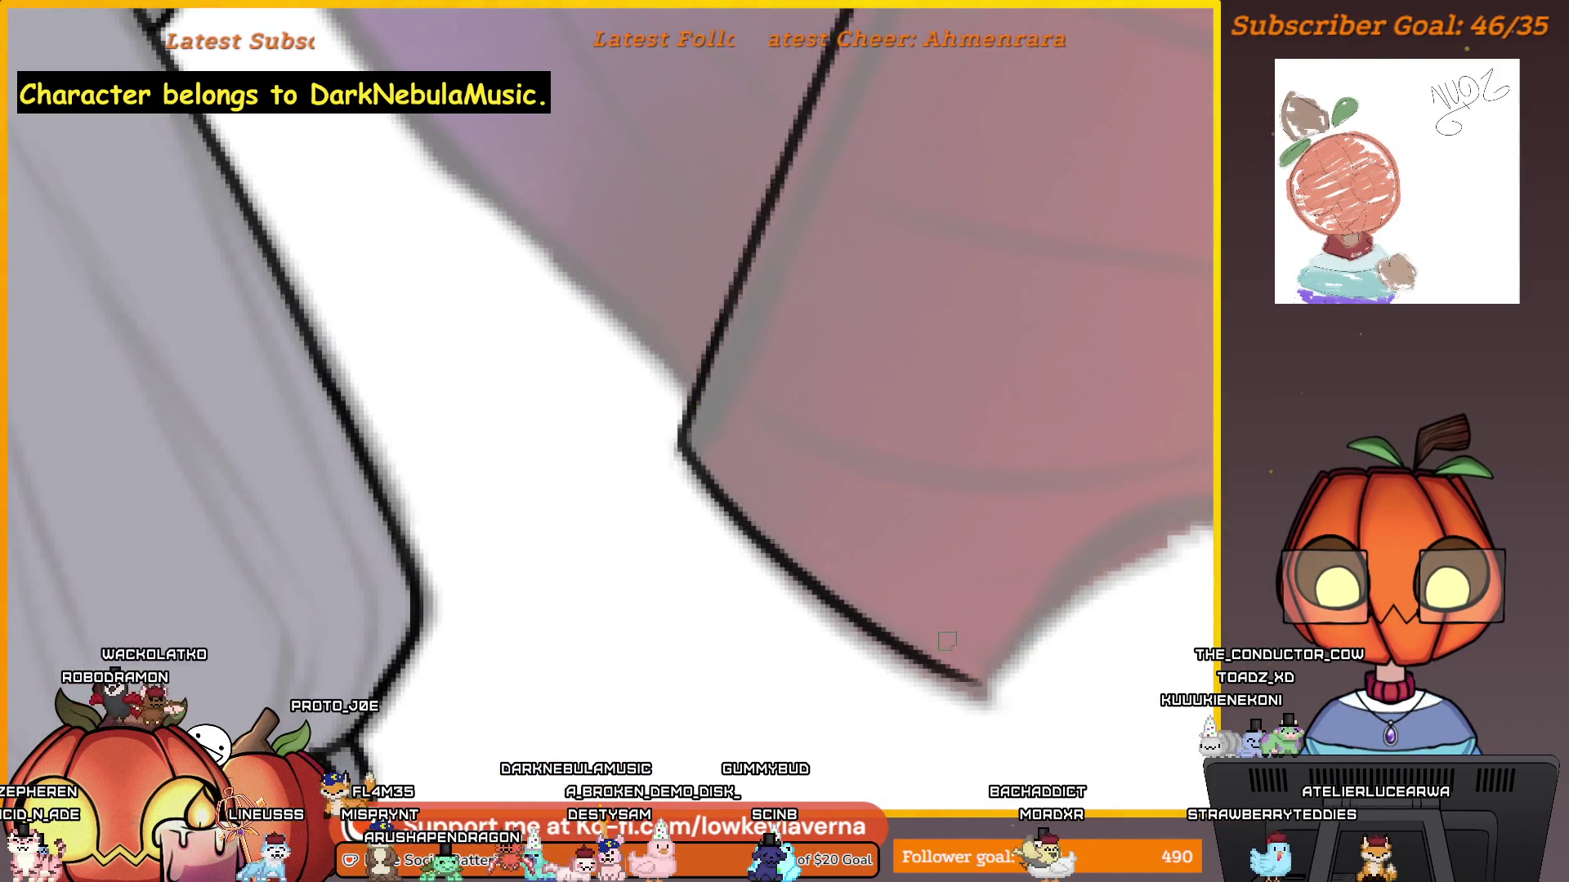
pyautogui.moveTo(942, 638); pyautogui.dragTo(916, 675)
pyautogui.scroll(-5, 703, 516)
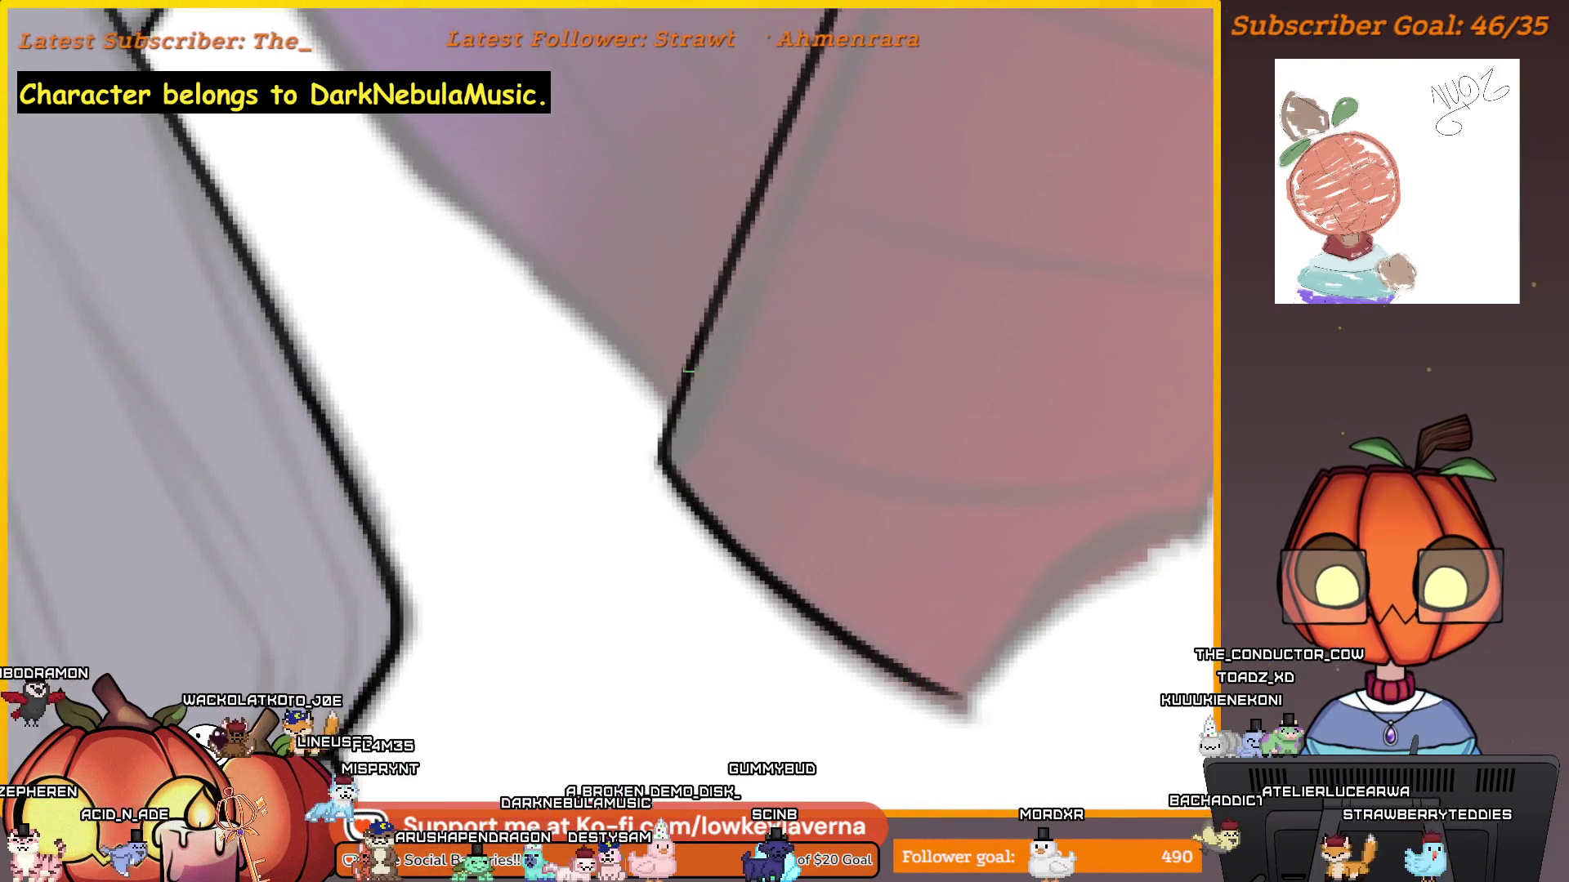
pyautogui.scroll(3, 770, 431)
pyautogui.scroll(5, 1011, 391)
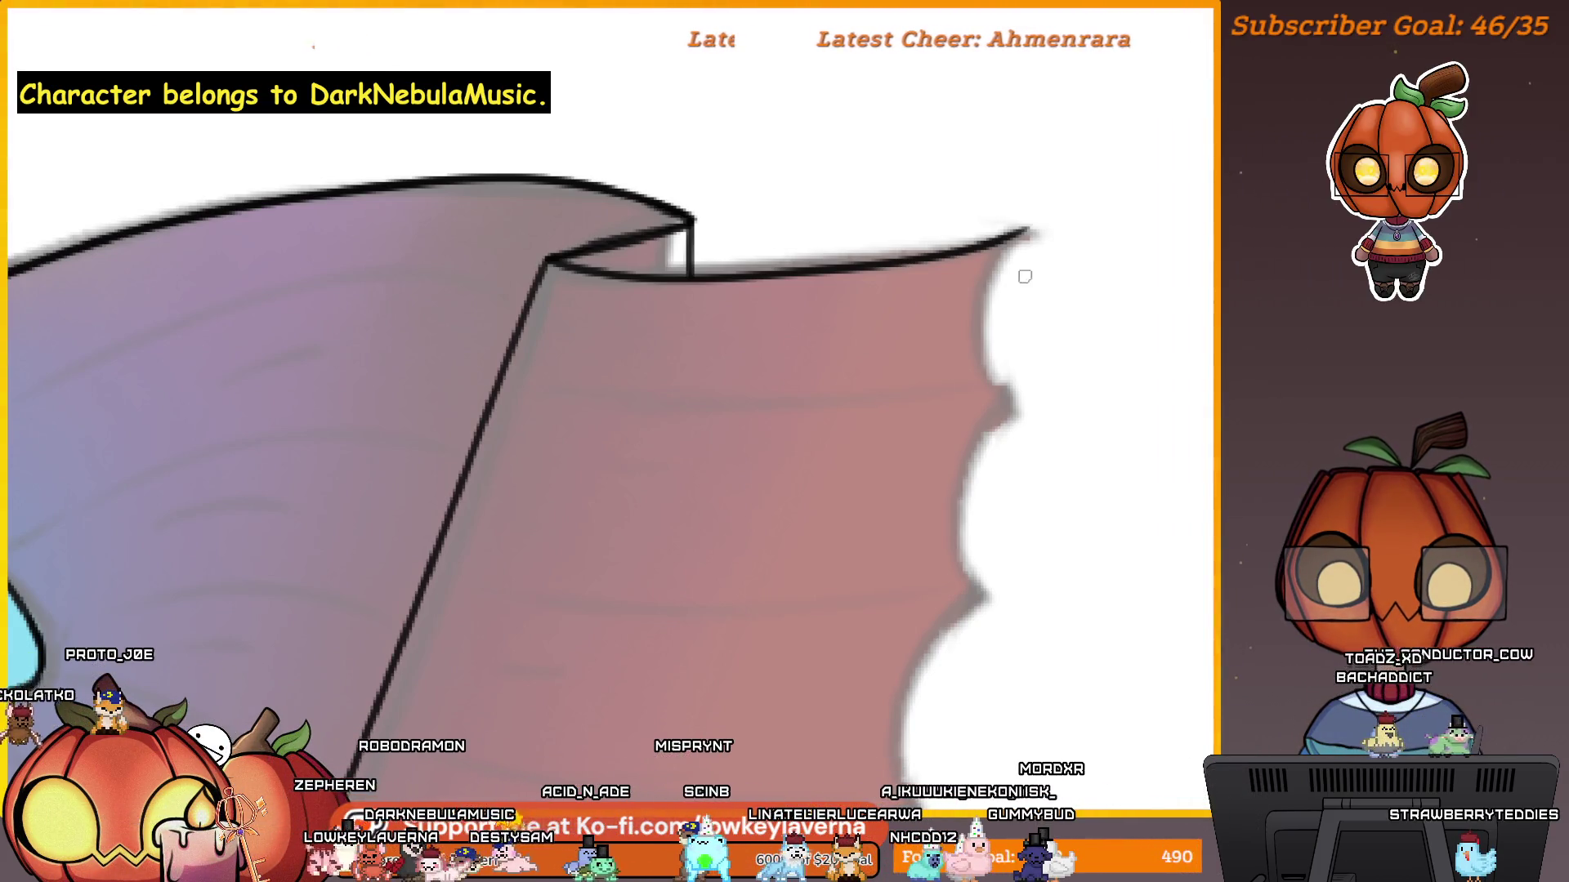
pyautogui.scroll(5, 1055, 360)
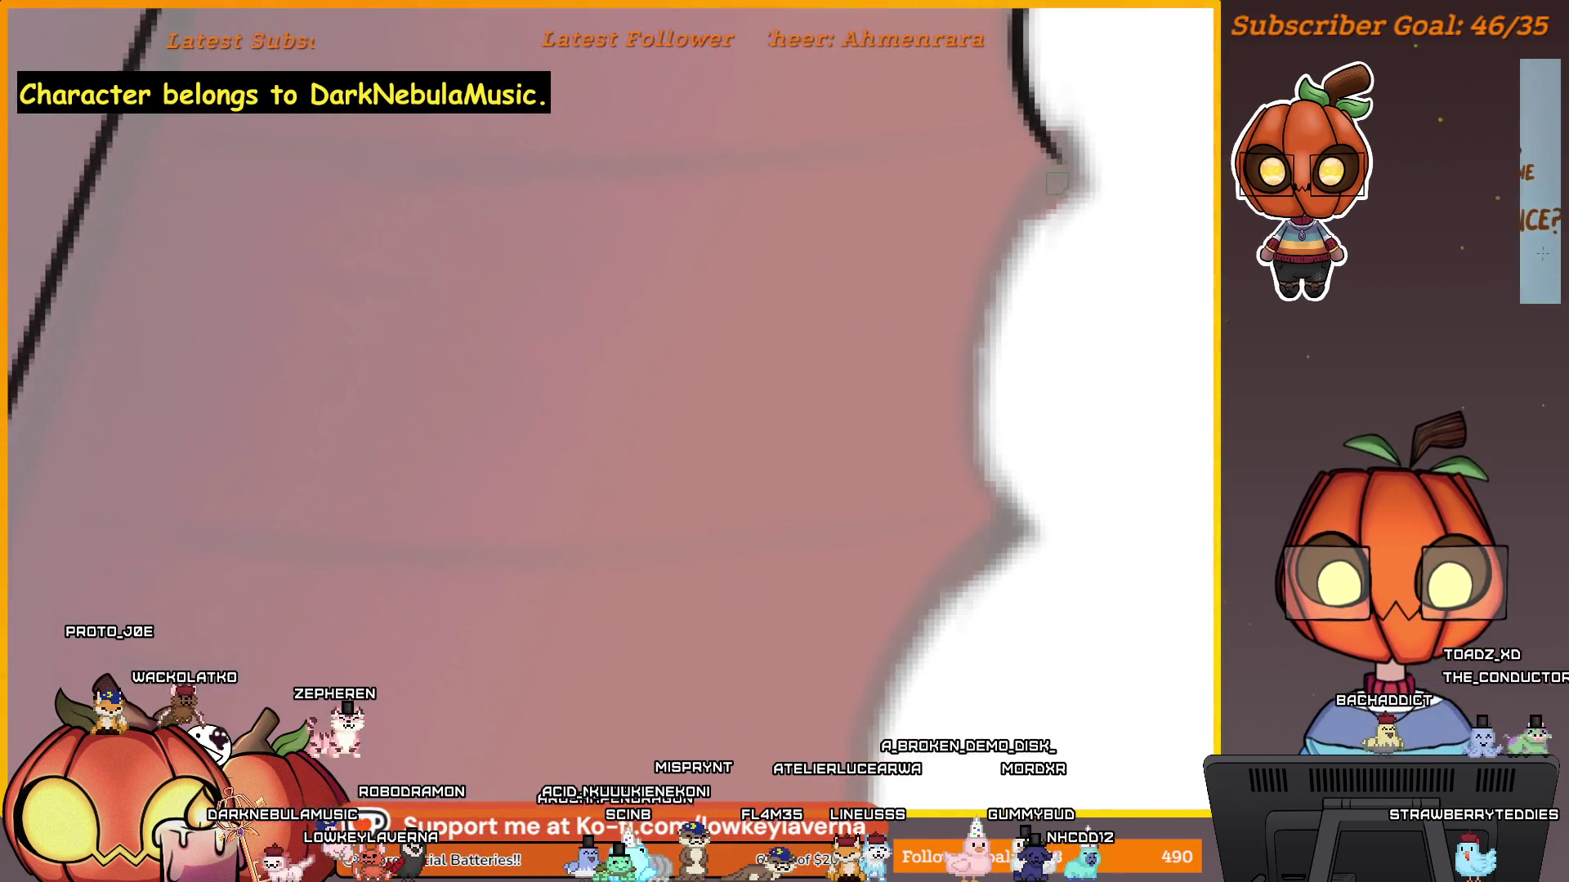
# Ink stretches of the scalloped fin edge, redoing one misplaced line.
pyautogui.moveTo(1048, 446)
pyautogui.mouseDown()
pyautogui.moveTo(1040, 627)
pyautogui.moveTo(1127, 318)
pyautogui.mouseUp()
pyautogui.moveTo(935, 711)
pyautogui.mouseDown()
pyautogui.moveTo(1131, 339)
pyautogui.moveTo(980, 472)
pyautogui.moveTo(948, 588)
pyautogui.moveTo(1091, 411)
pyautogui.moveTo(870, 652)
pyautogui.mouseUp()
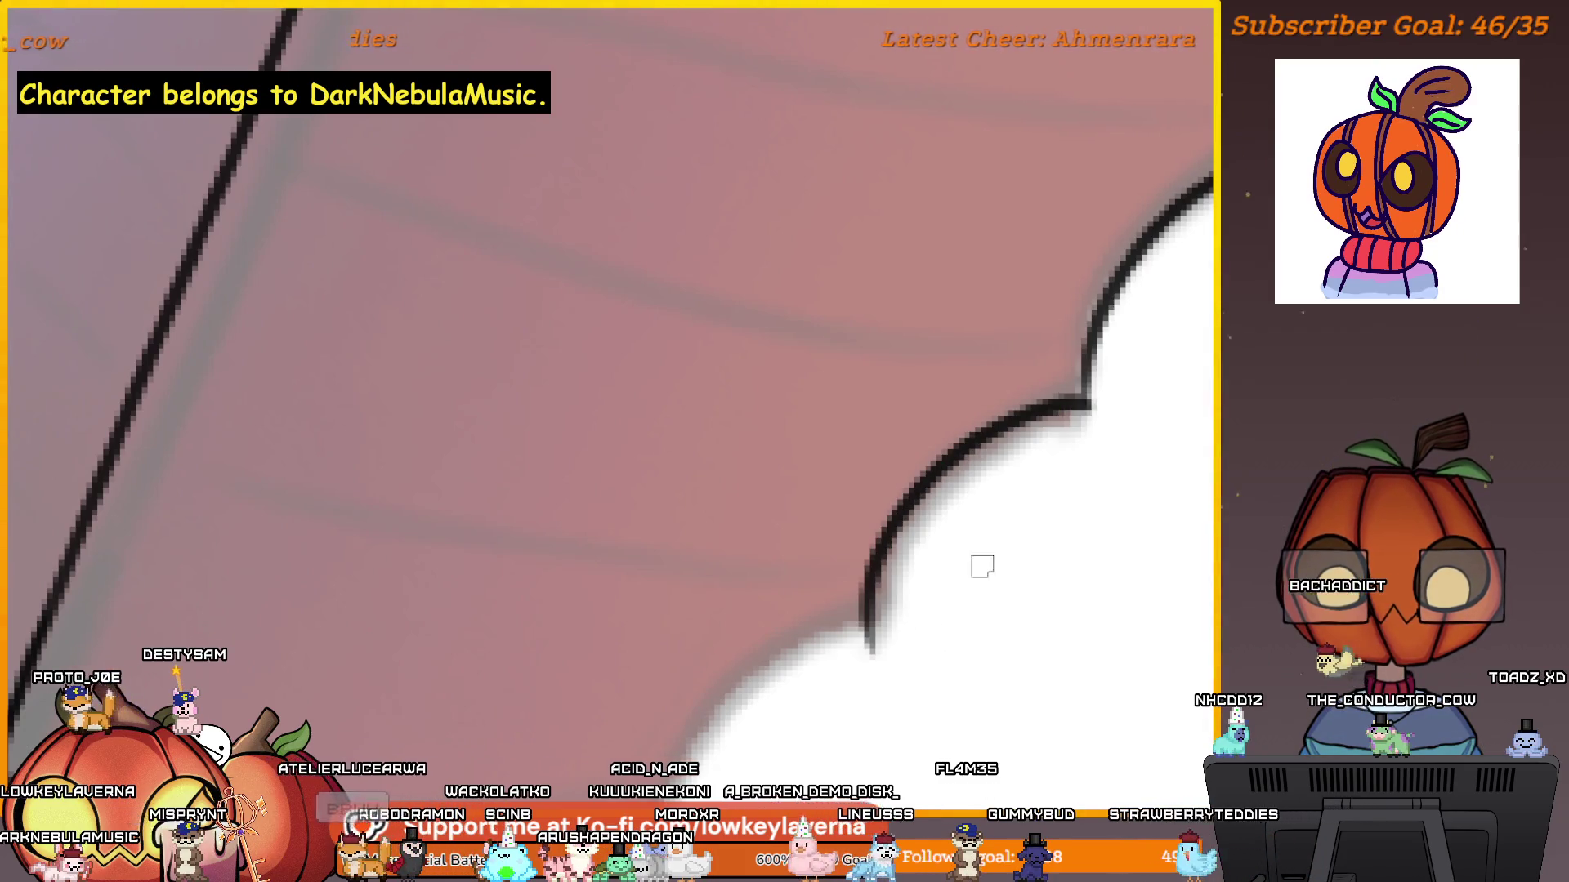
pyautogui.hotkey('ctrl', 'z')
pyautogui.moveTo(1086, 413)
pyautogui.mouseDown()
pyautogui.moveTo(918, 532)
pyautogui.moveTo(891, 629)
pyautogui.moveTo(1040, 505)
pyautogui.mouseUp()
pyautogui.moveTo(1054, 425)
pyautogui.mouseDown()
pyautogui.moveTo(939, 603)
pyautogui.moveTo(1103, 496)
pyautogui.moveTo(780, 739)
pyautogui.mouseUp()
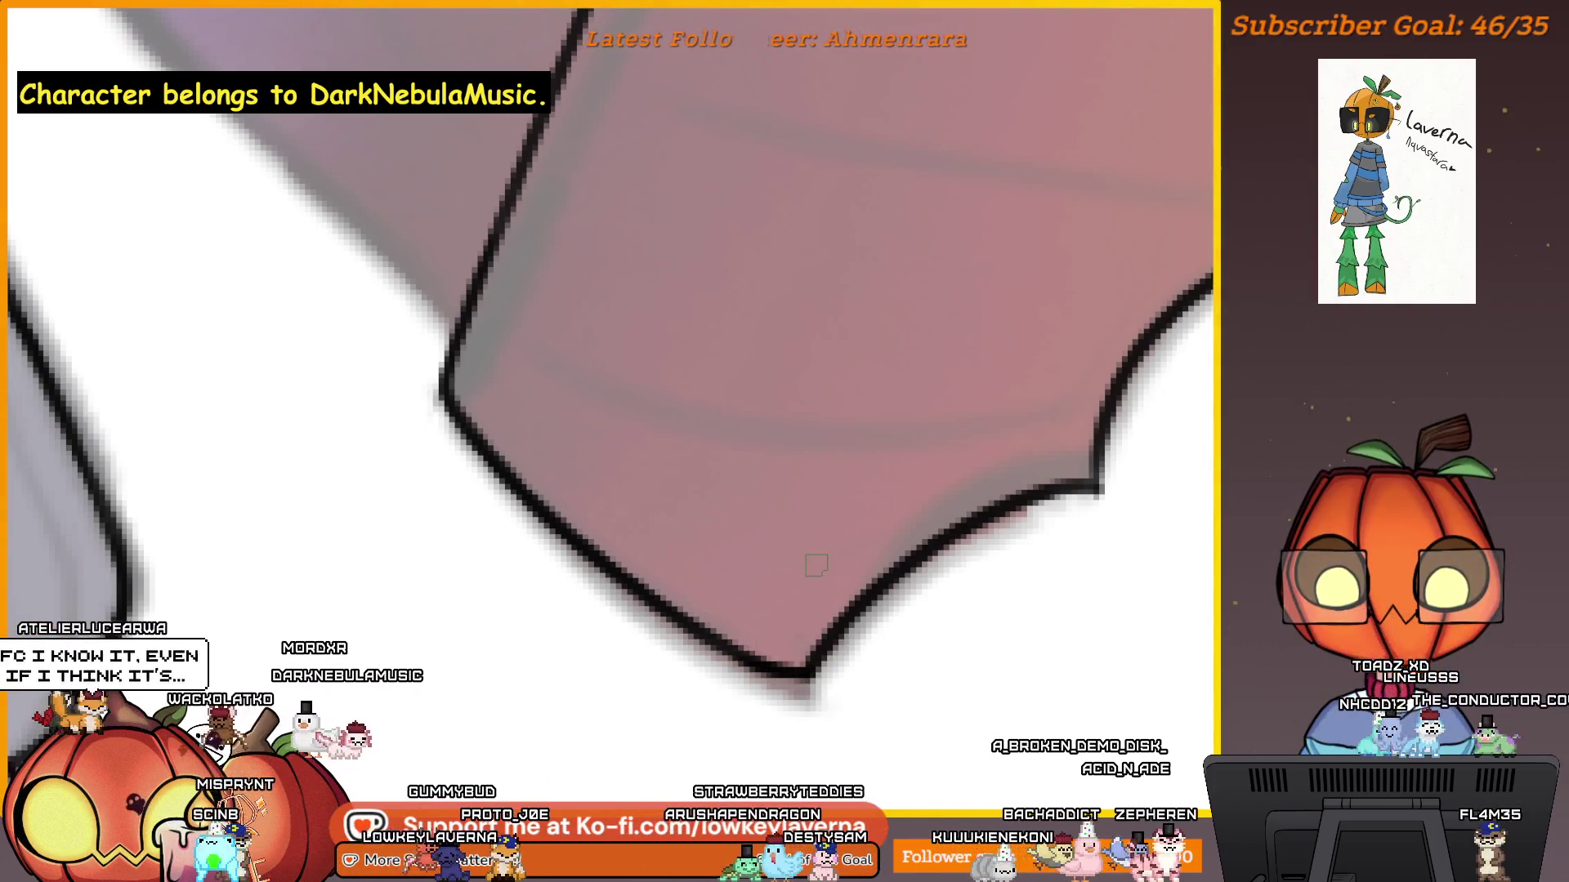
# Pan, rotate and zoom the canvas to follow the fin edge to its top corner.
pyautogui.moveTo(1043, 665)
pyautogui.mouseDown()
pyautogui.moveTo(1008, 683)
pyautogui.moveTo(1061, 658)
pyautogui.moveTo(1014, 701)
pyautogui.mouseUp()
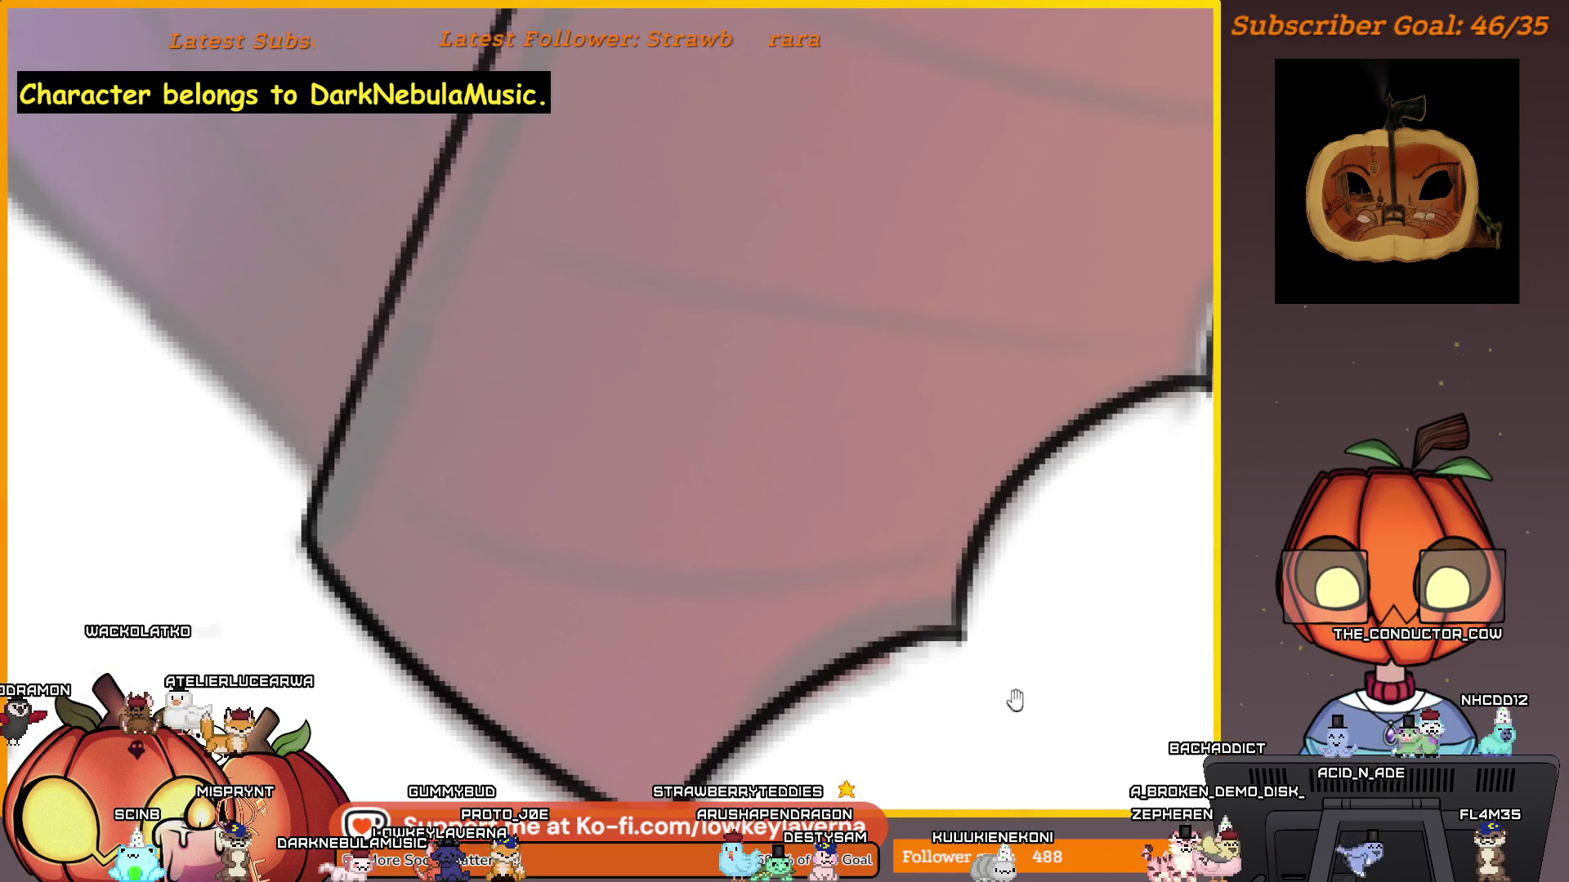
pyautogui.moveTo(1037, 581)
pyautogui.mouseDown()
pyautogui.moveTo(1008, 648)
pyautogui.moveTo(1062, 627)
pyautogui.mouseUp()
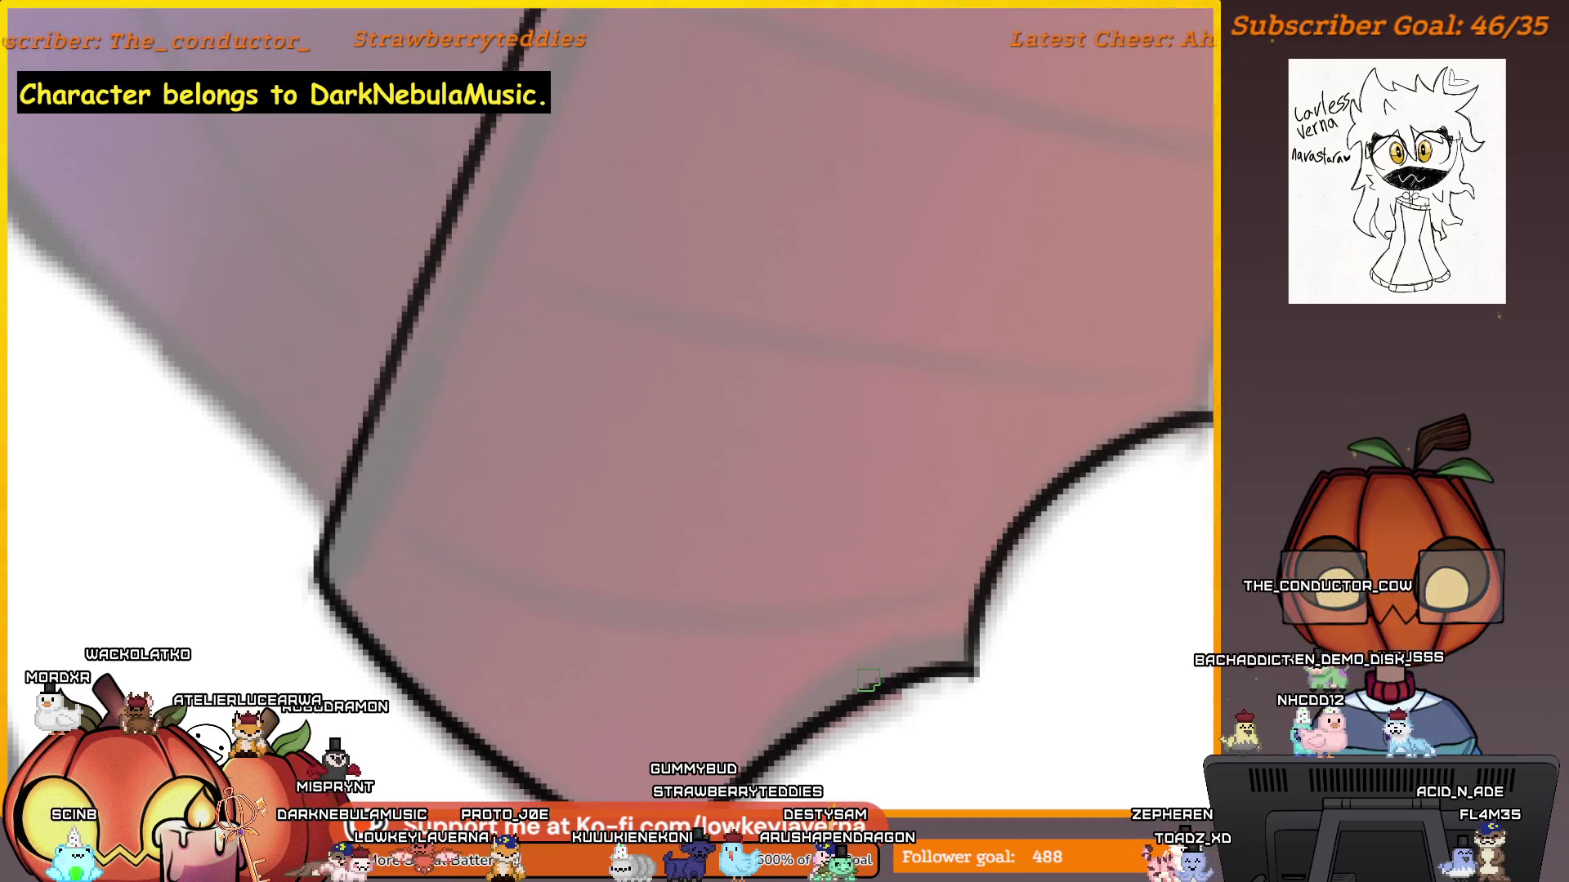
pyautogui.scroll(1, 939, 706)
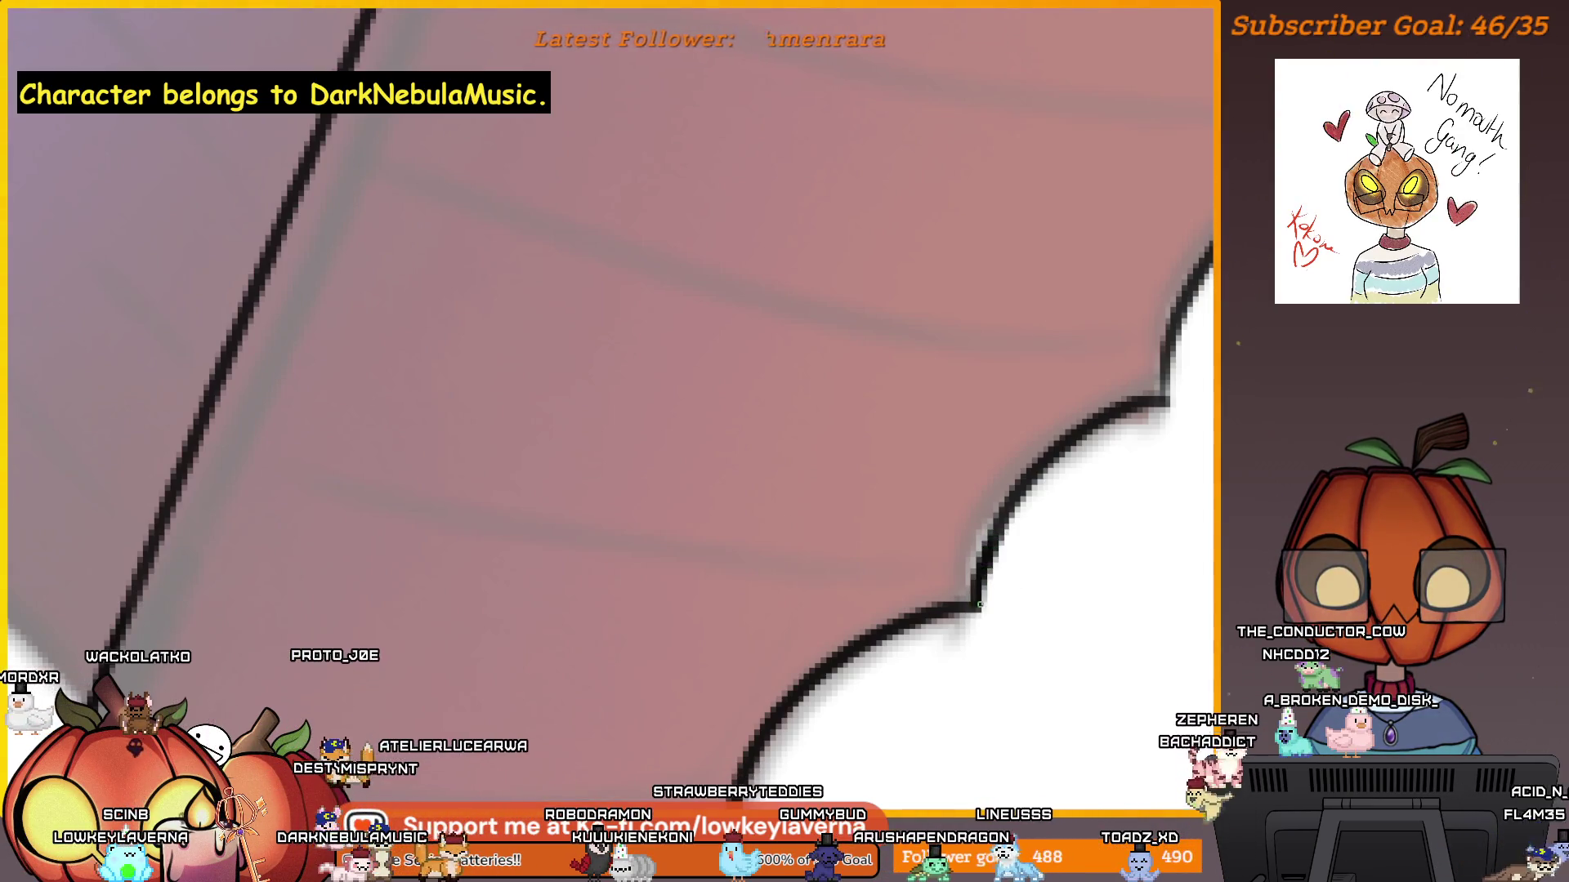
pyautogui.scroll(1, 945, 607)
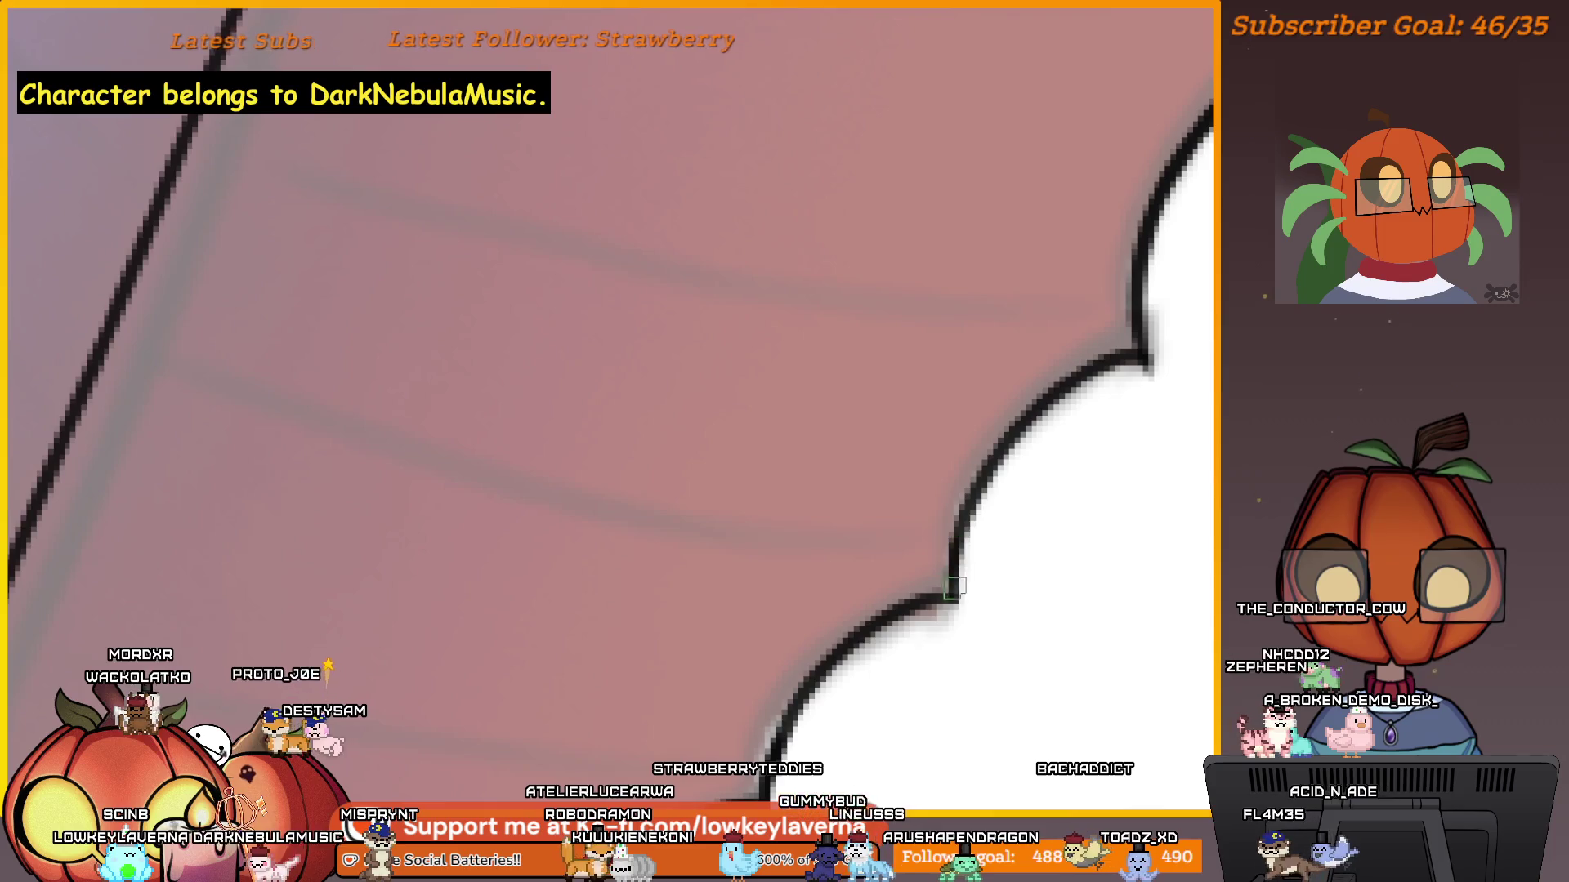
pyautogui.scroll(-3, 997, 506)
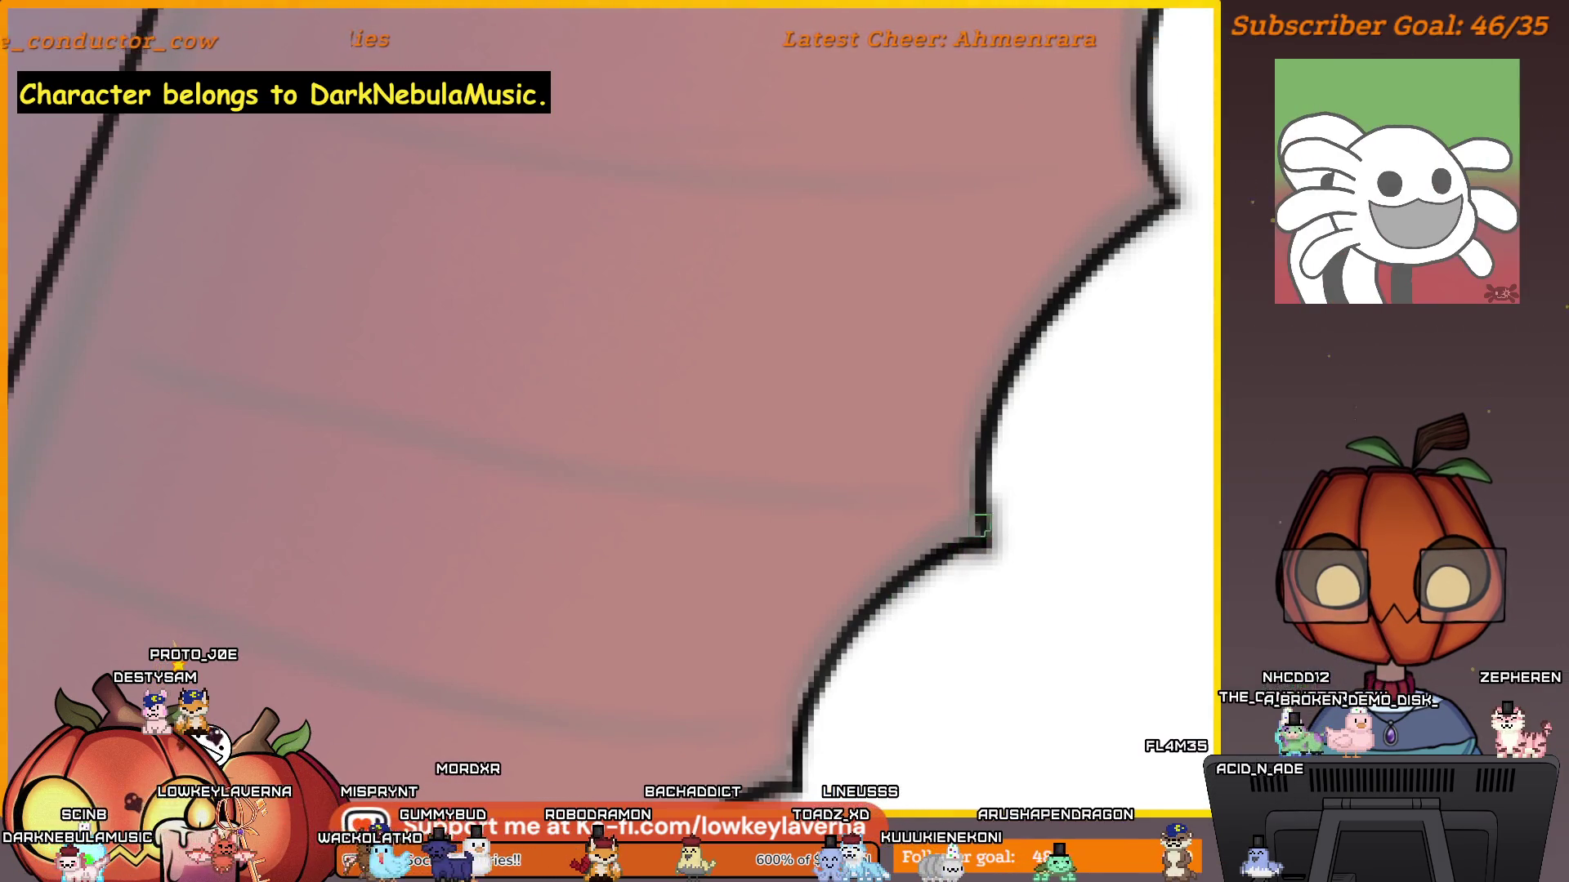
pyautogui.moveTo(1069, 382); pyautogui.dragTo(937, 637)
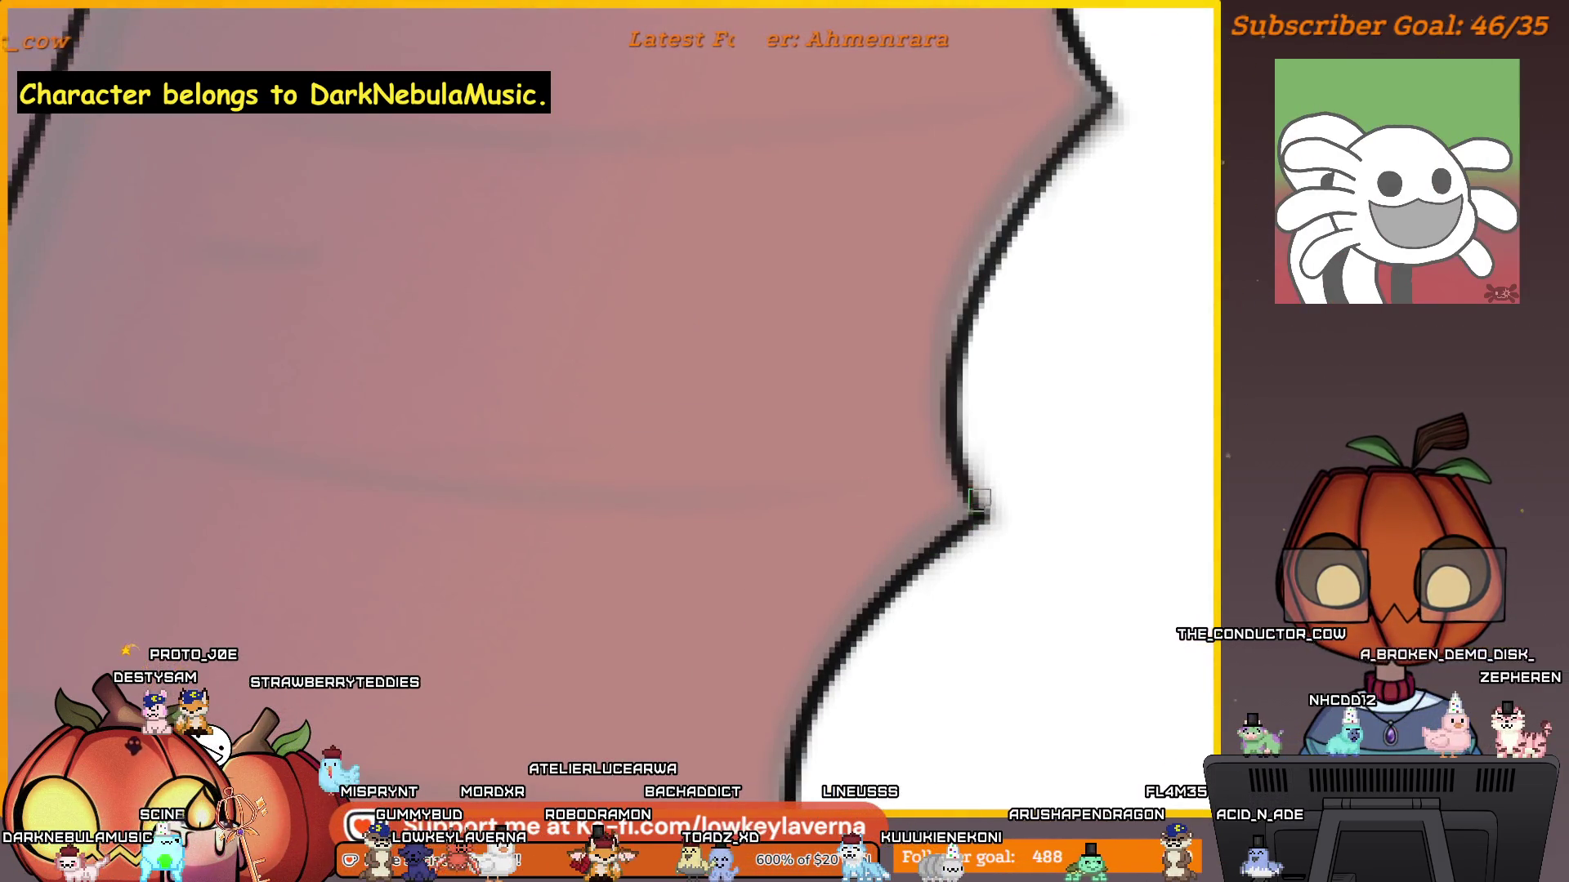
pyautogui.moveTo(1008, 420); pyautogui.dragTo(987, 458)
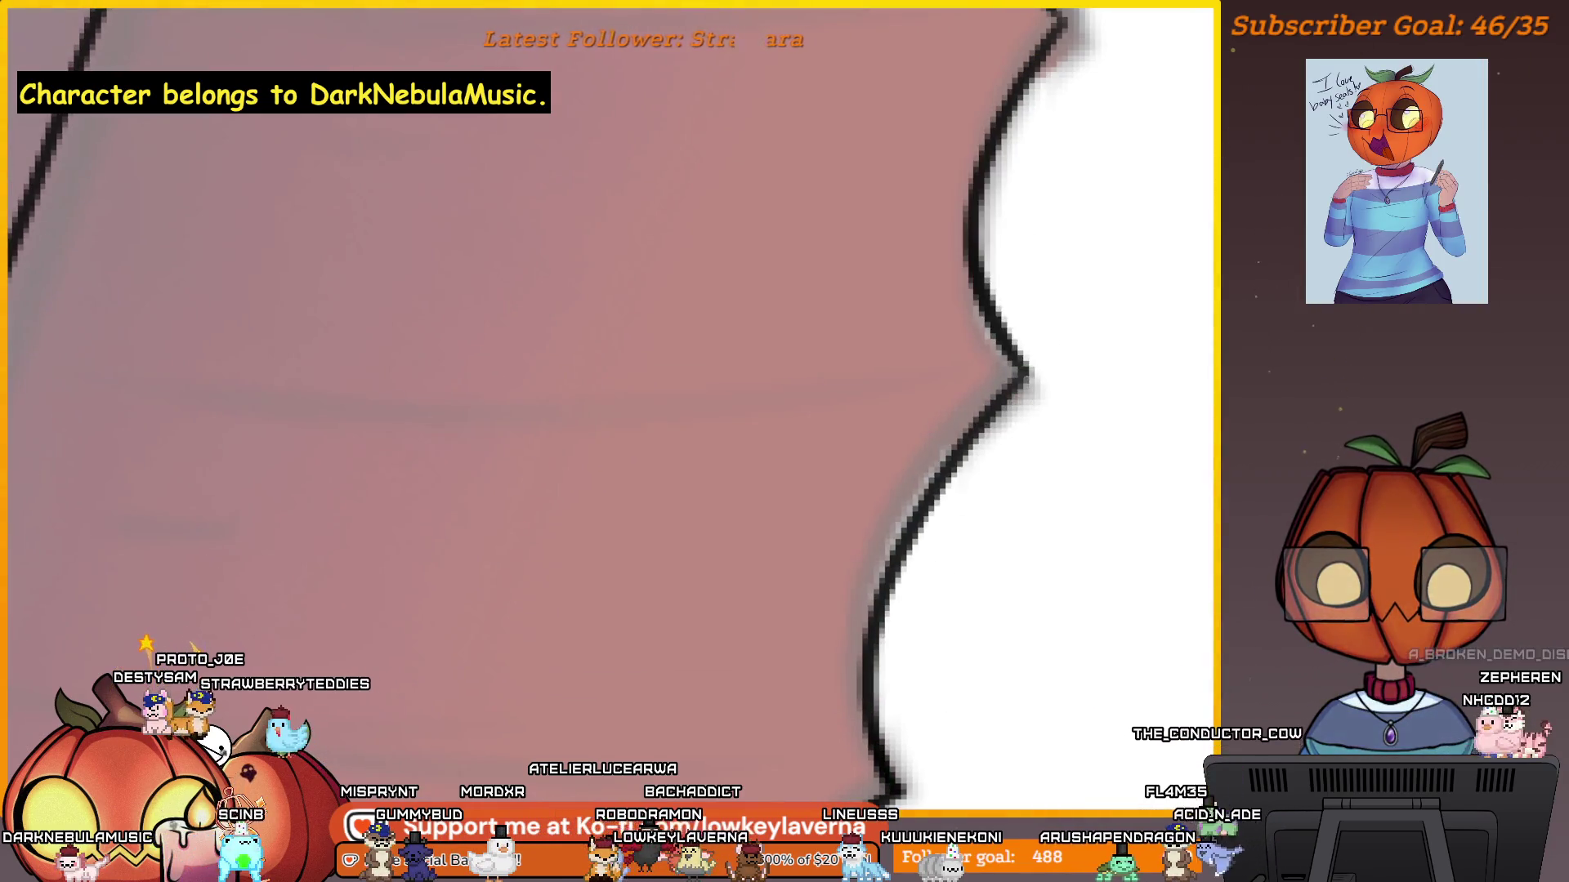
pyautogui.moveTo(1000, 280)
pyautogui.mouseDown()
pyautogui.moveTo(991, 494)
pyautogui.moveTo(953, 393)
pyautogui.mouseUp()
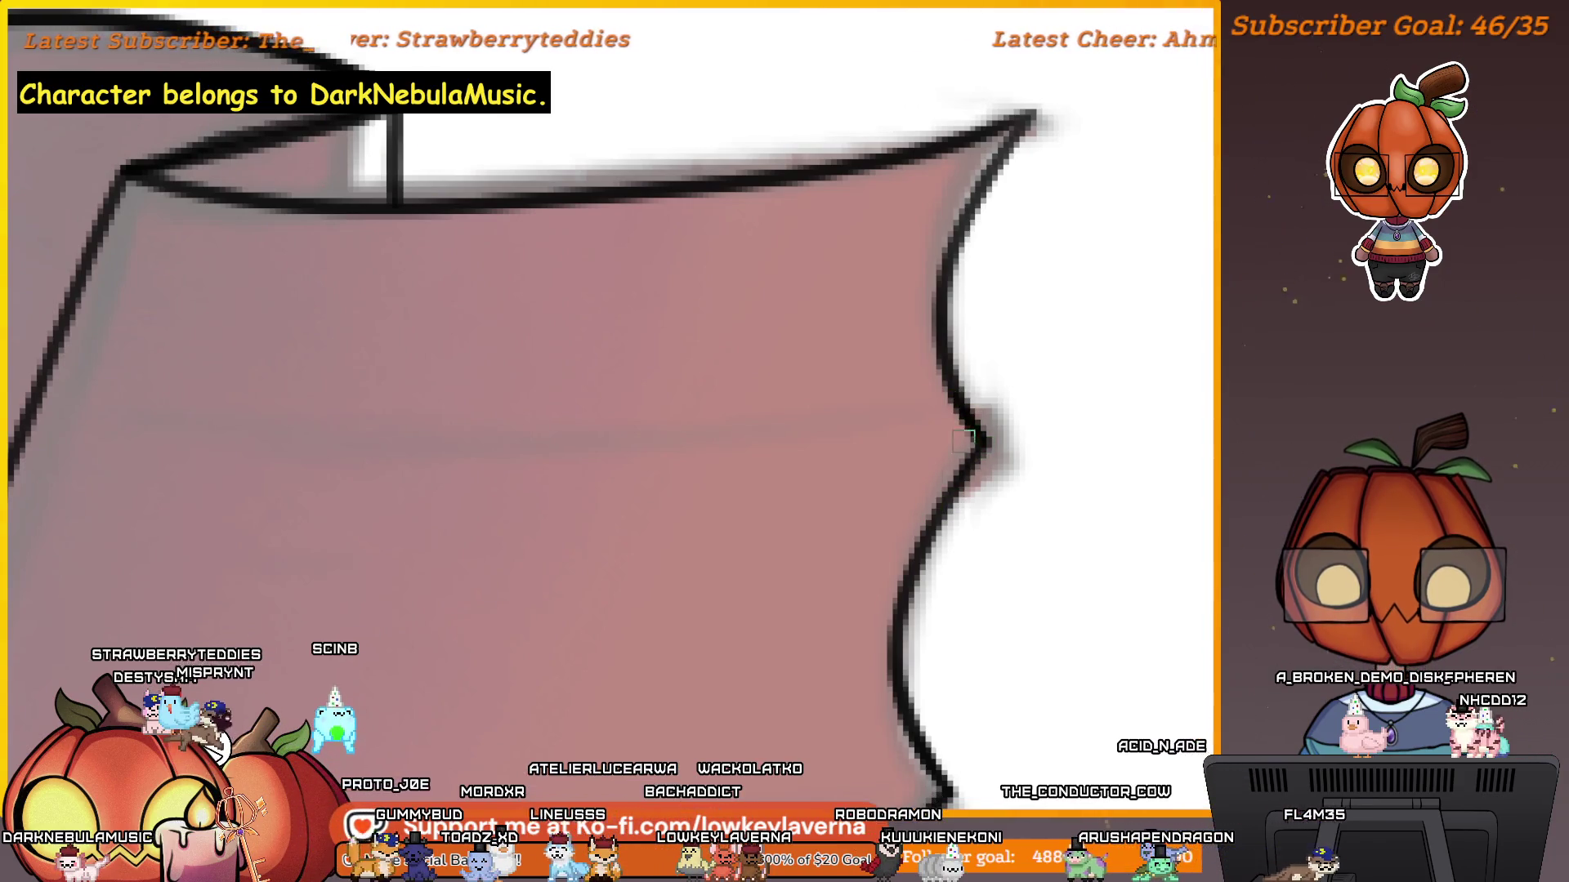
pyautogui.moveTo(987, 186)
pyautogui.mouseDown()
pyautogui.moveTo(1035, 329)
pyautogui.moveTo(1144, 379)
pyautogui.mouseUp()
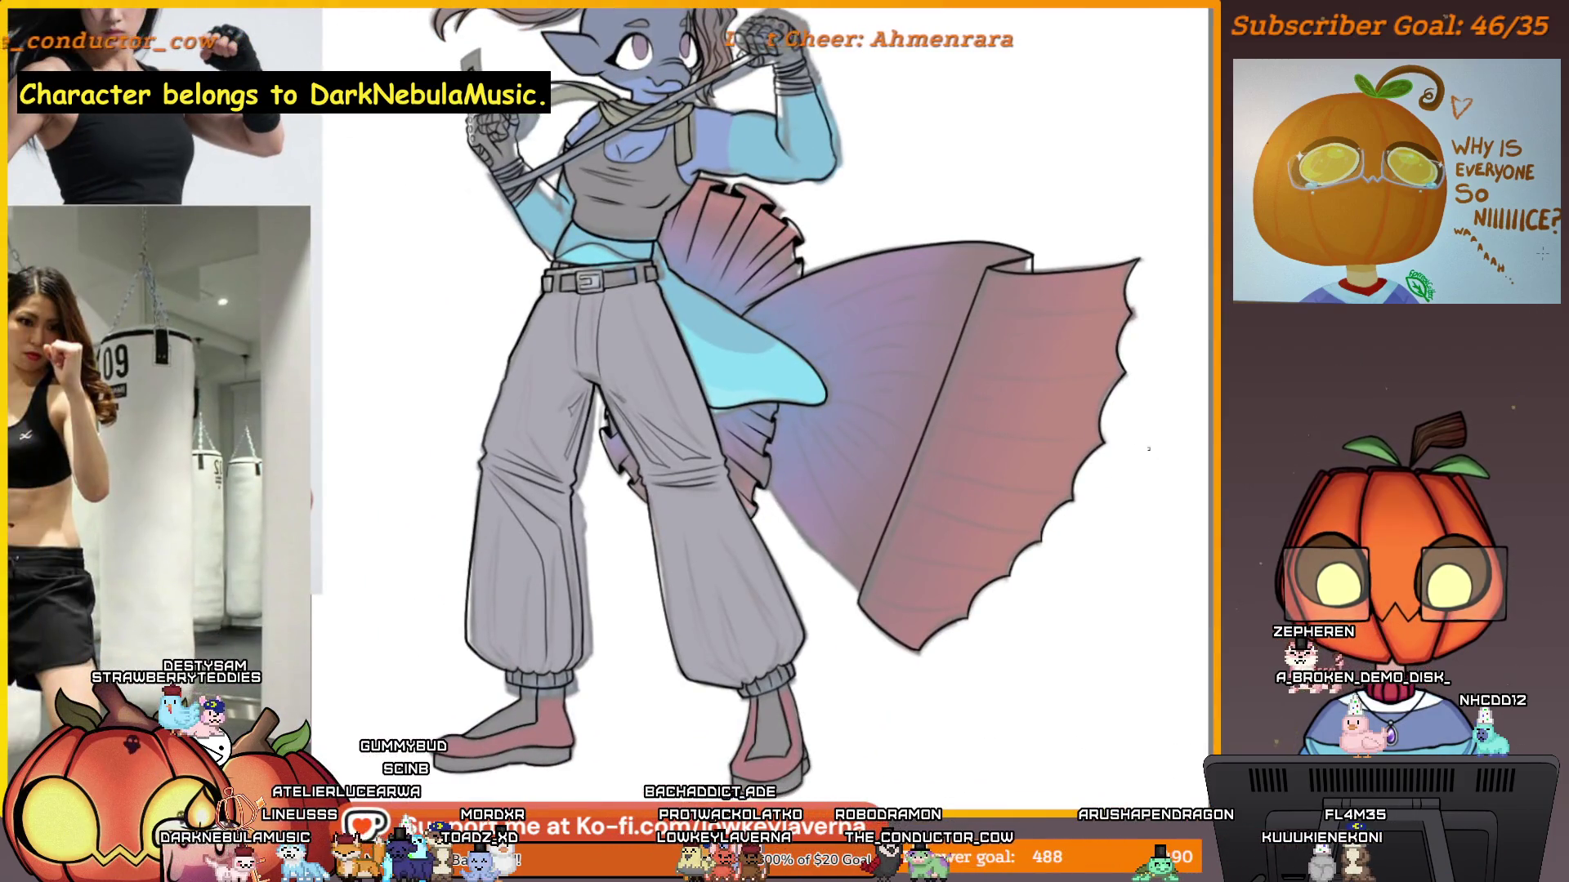
# Trace black outlines along the gap's edges beside the ribbed fin, then zoom out to the whole character.
pyautogui.moveTo(991, 665); pyautogui.dragTo(1020, 587)
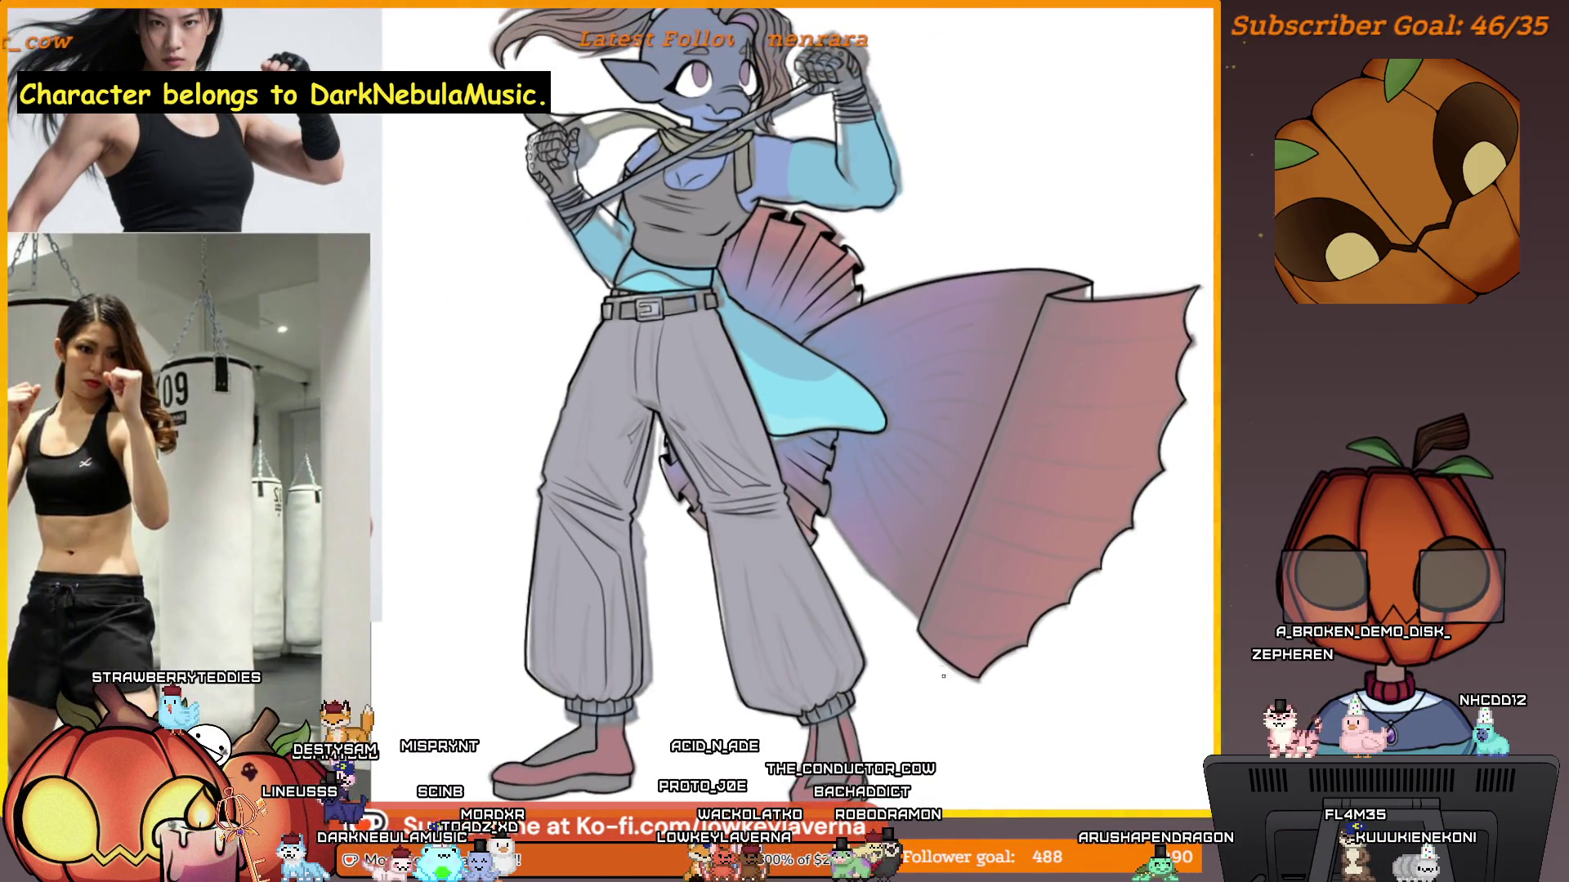
pyautogui.scroll(5, 1153, 219)
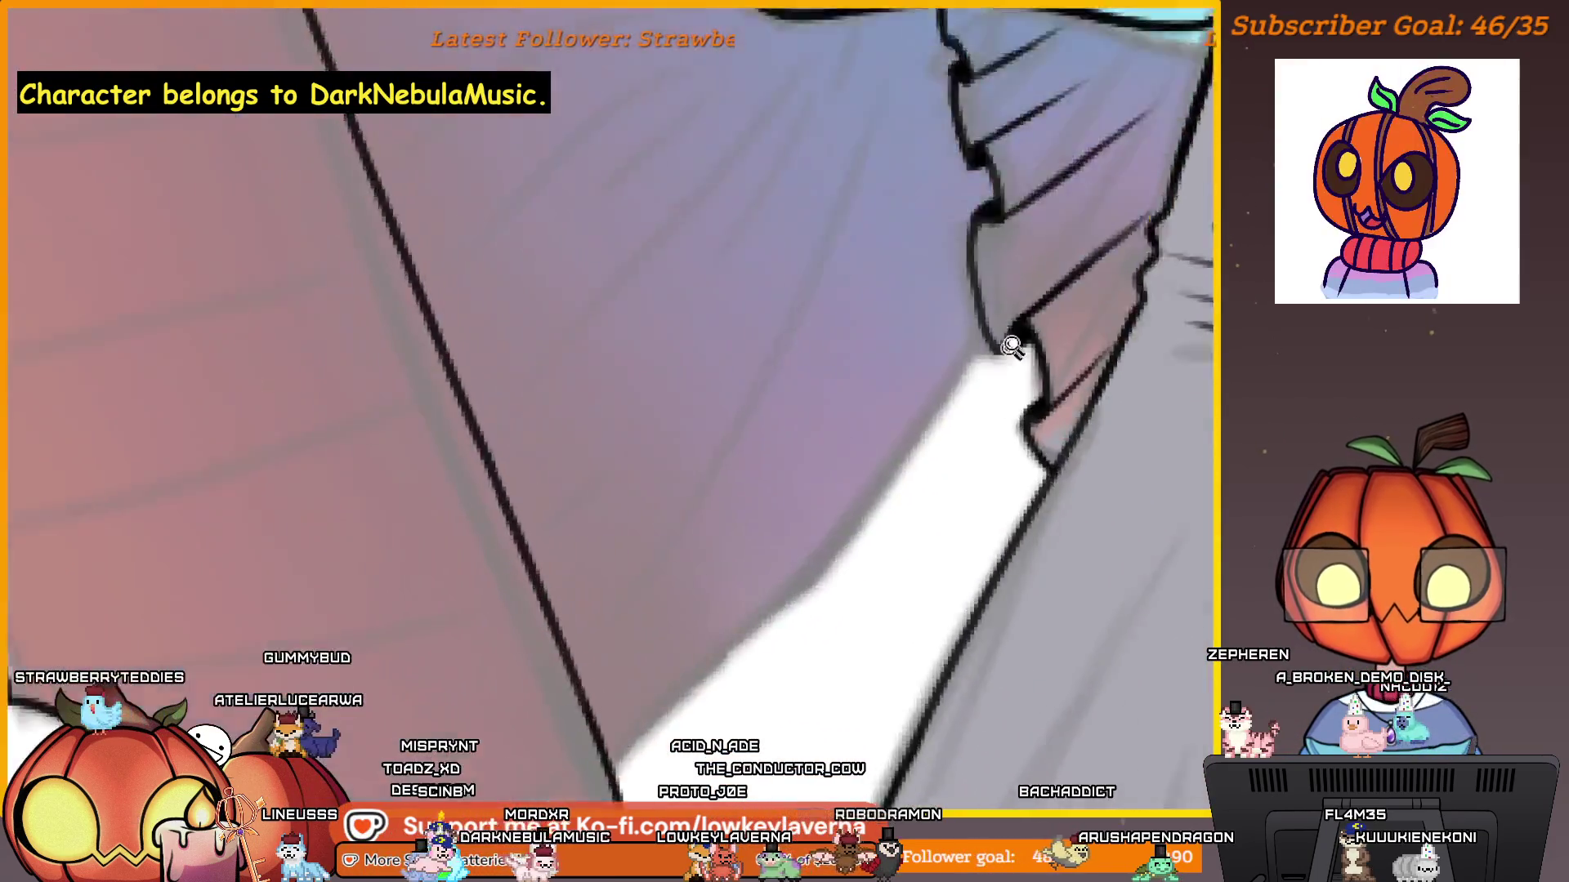
pyautogui.moveTo(1157, 173); pyautogui.dragTo(778, 608)
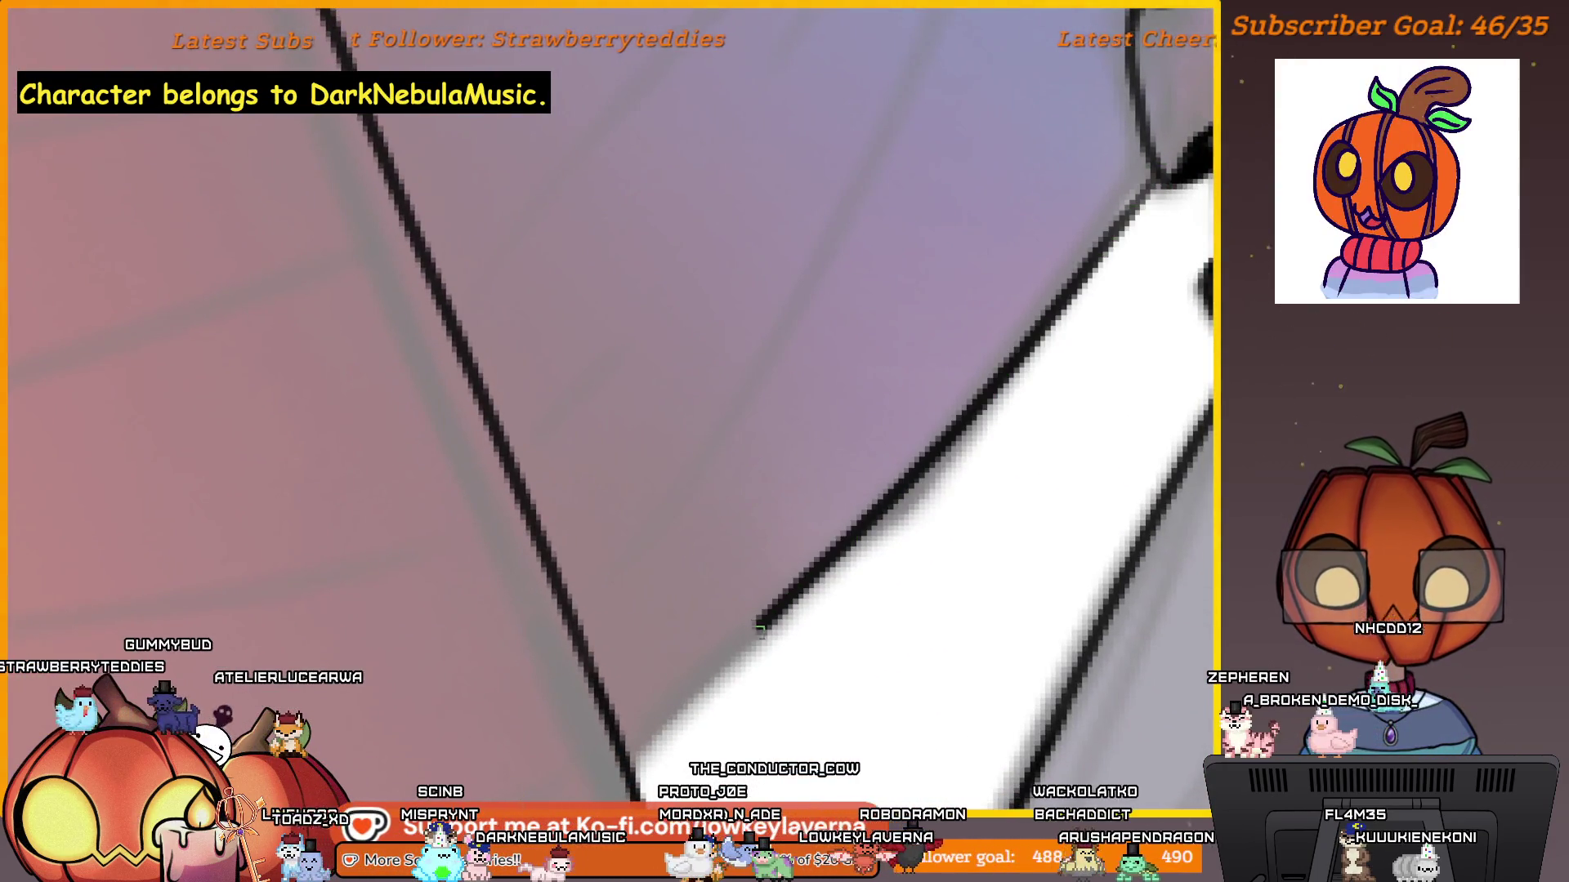
pyautogui.scroll(-4, 854, 496)
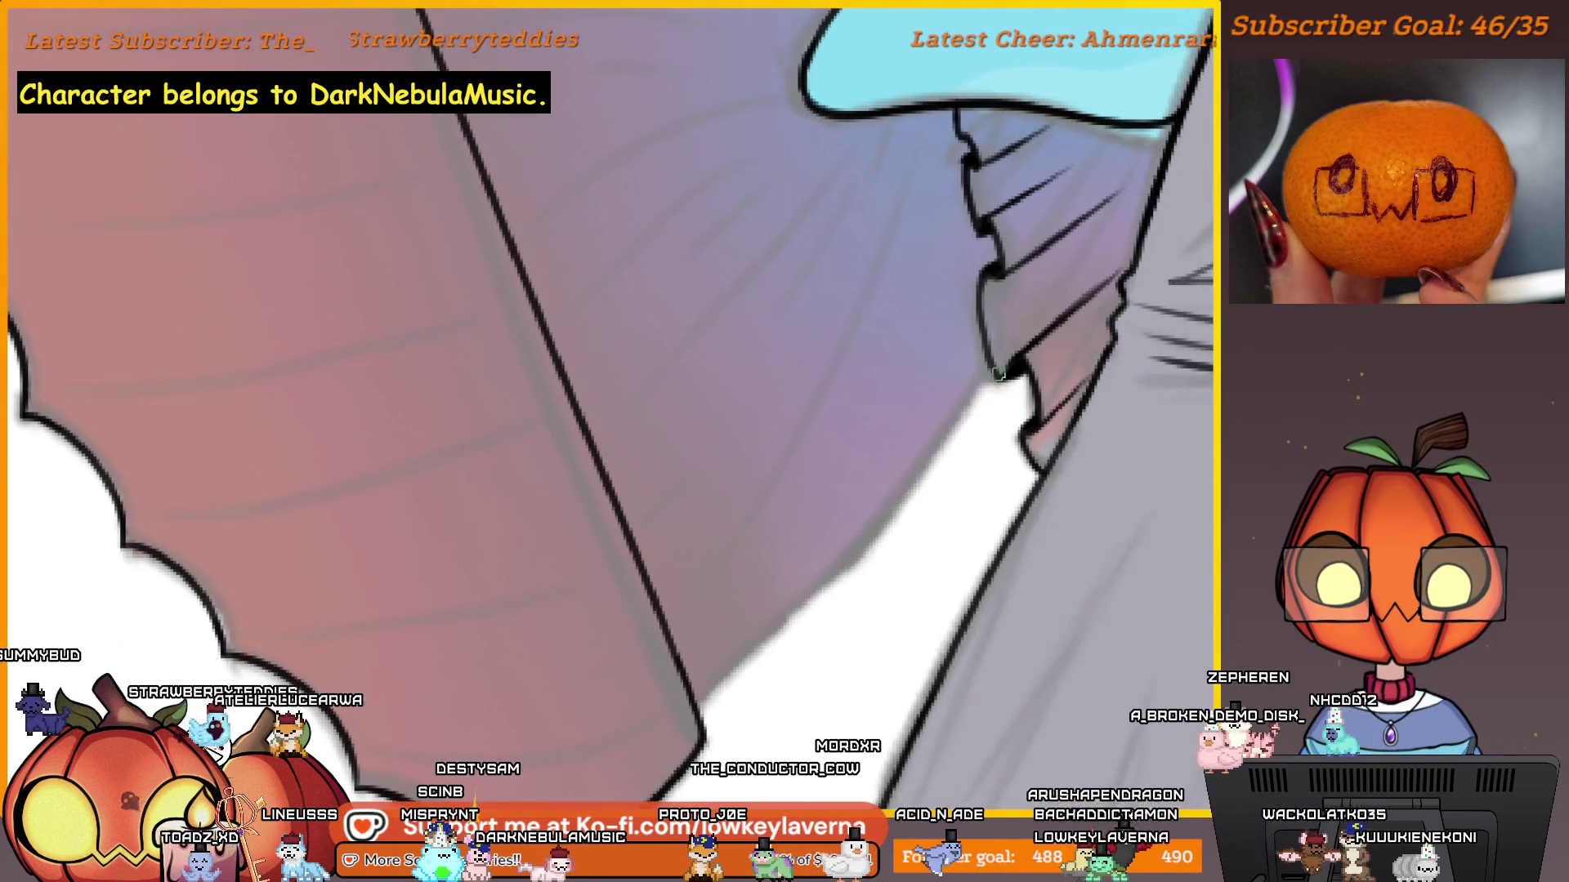
pyautogui.moveTo(991, 366); pyautogui.dragTo(708, 641)
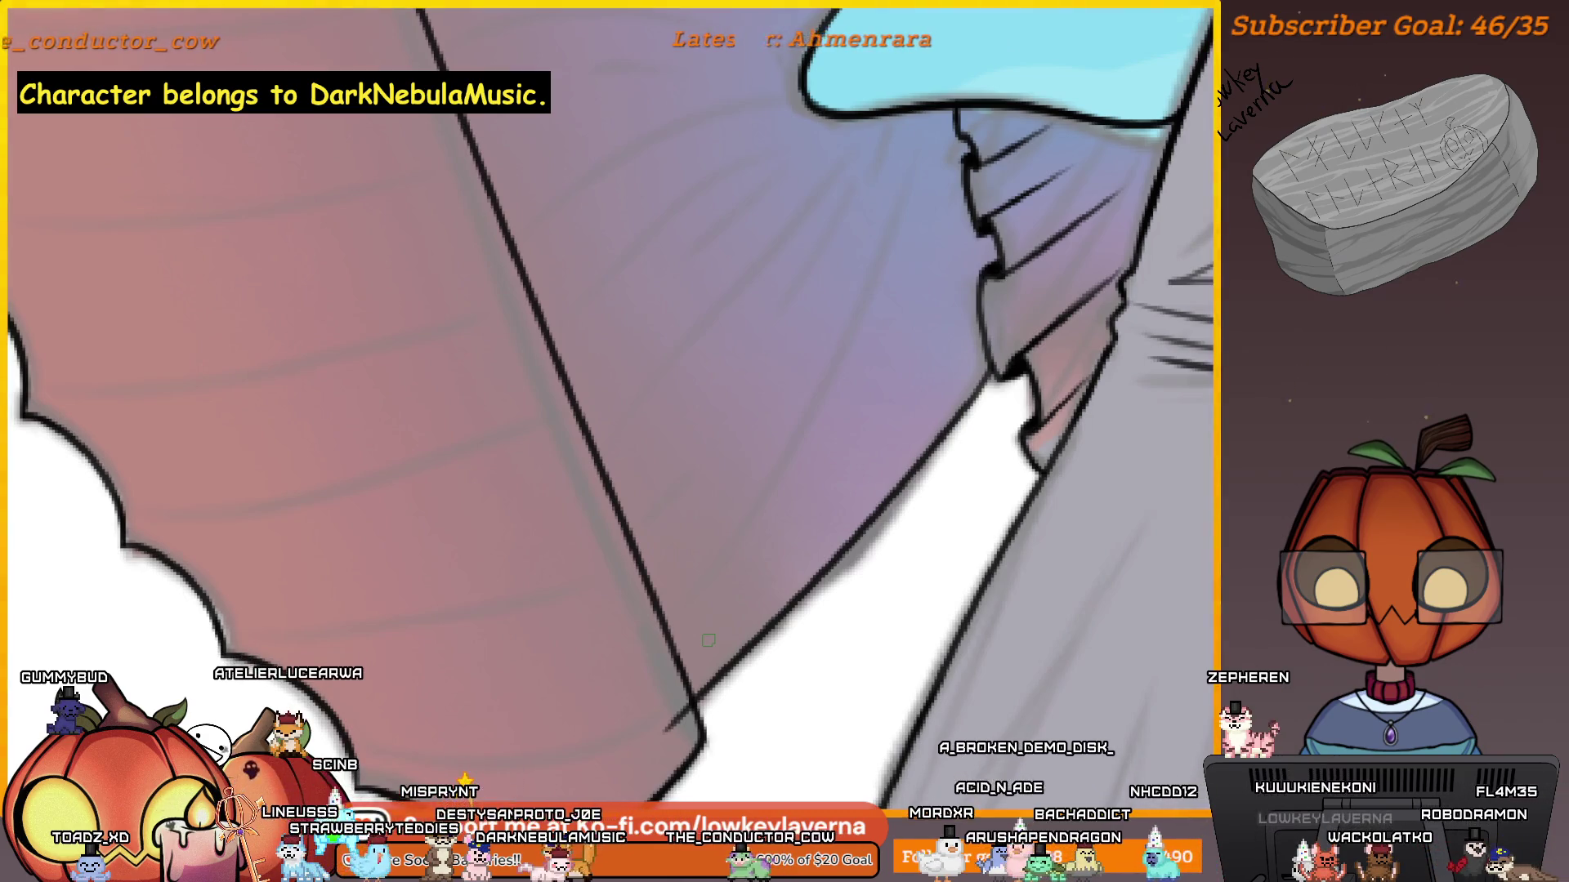
pyautogui.moveTo(741, 682); pyautogui.dragTo(995, 589)
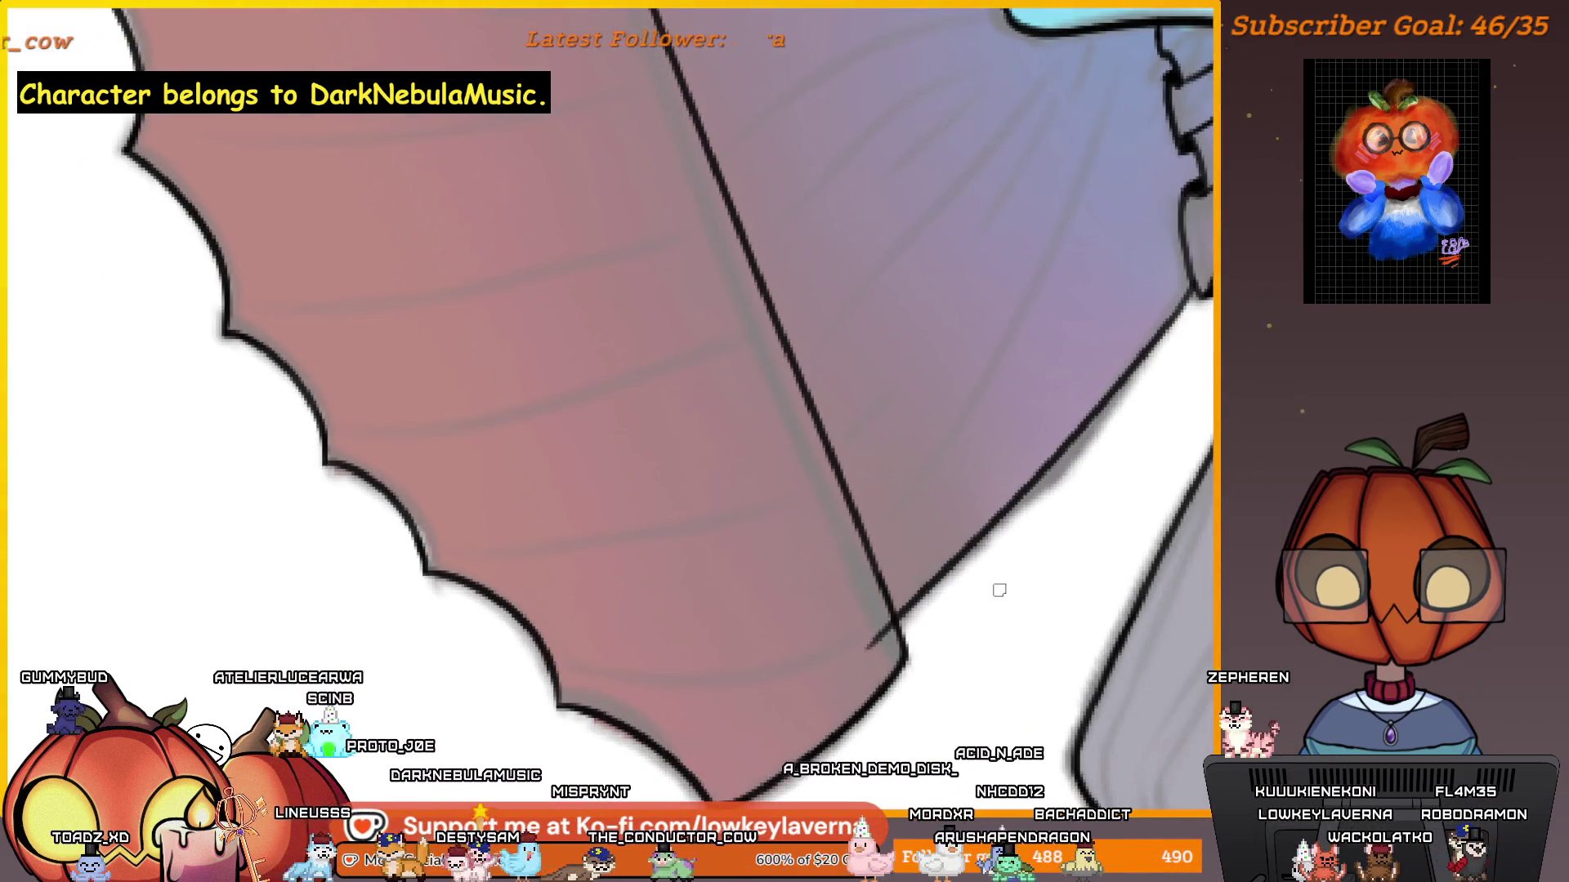
pyautogui.scroll(3, 862, 613)
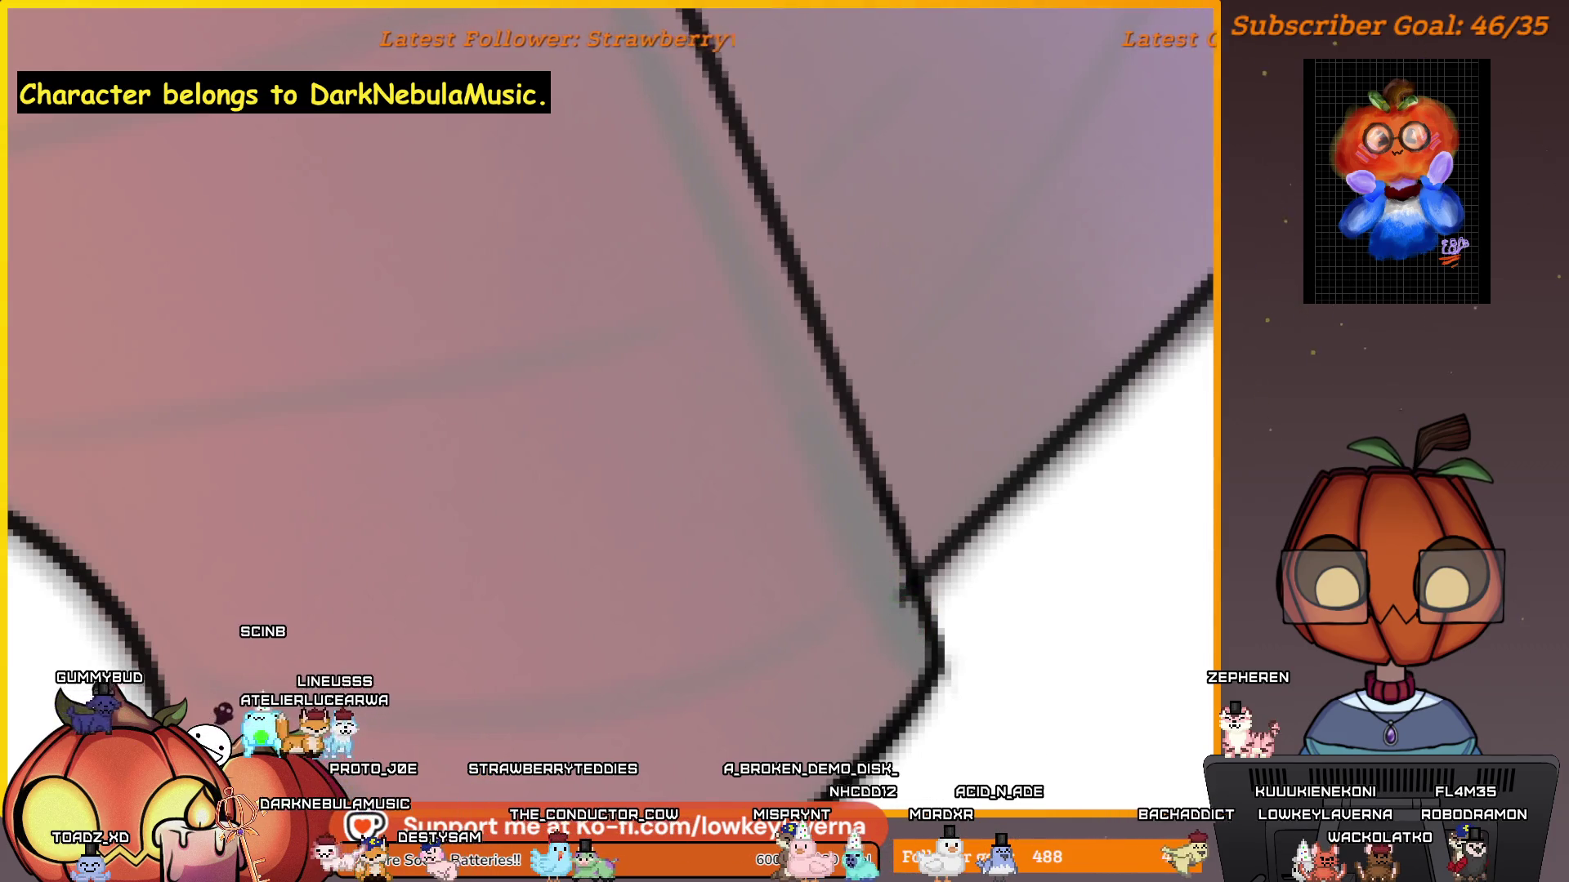
pyautogui.scroll(-5, 960, 447)
pyautogui.scroll(3, 1063, 403)
pyautogui.scroll(-1, 985, 493)
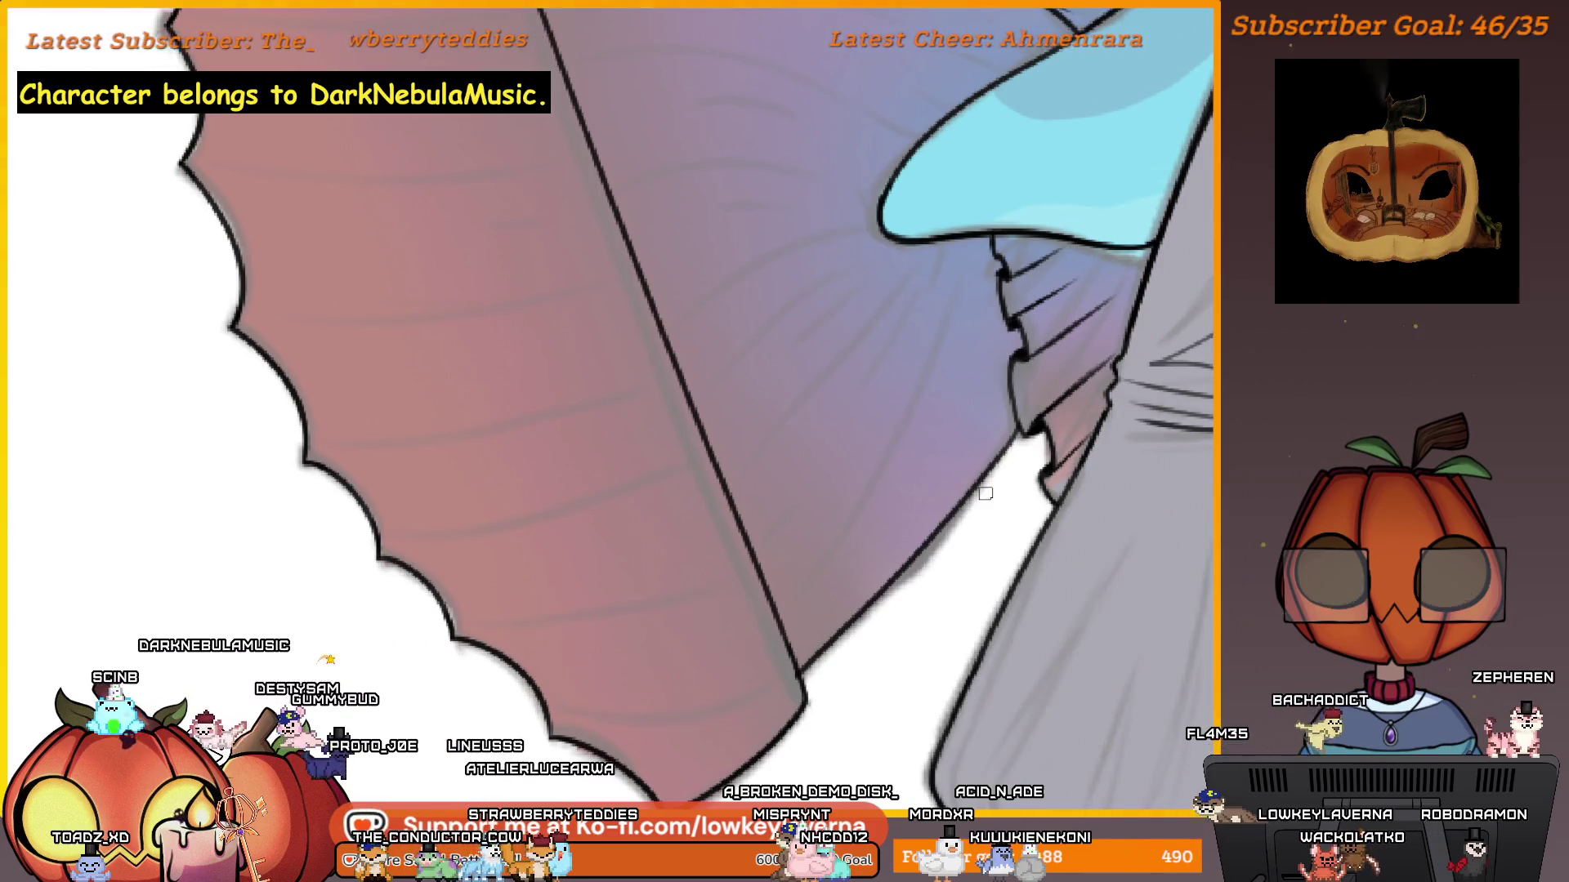
pyautogui.scroll(2, 985, 494)
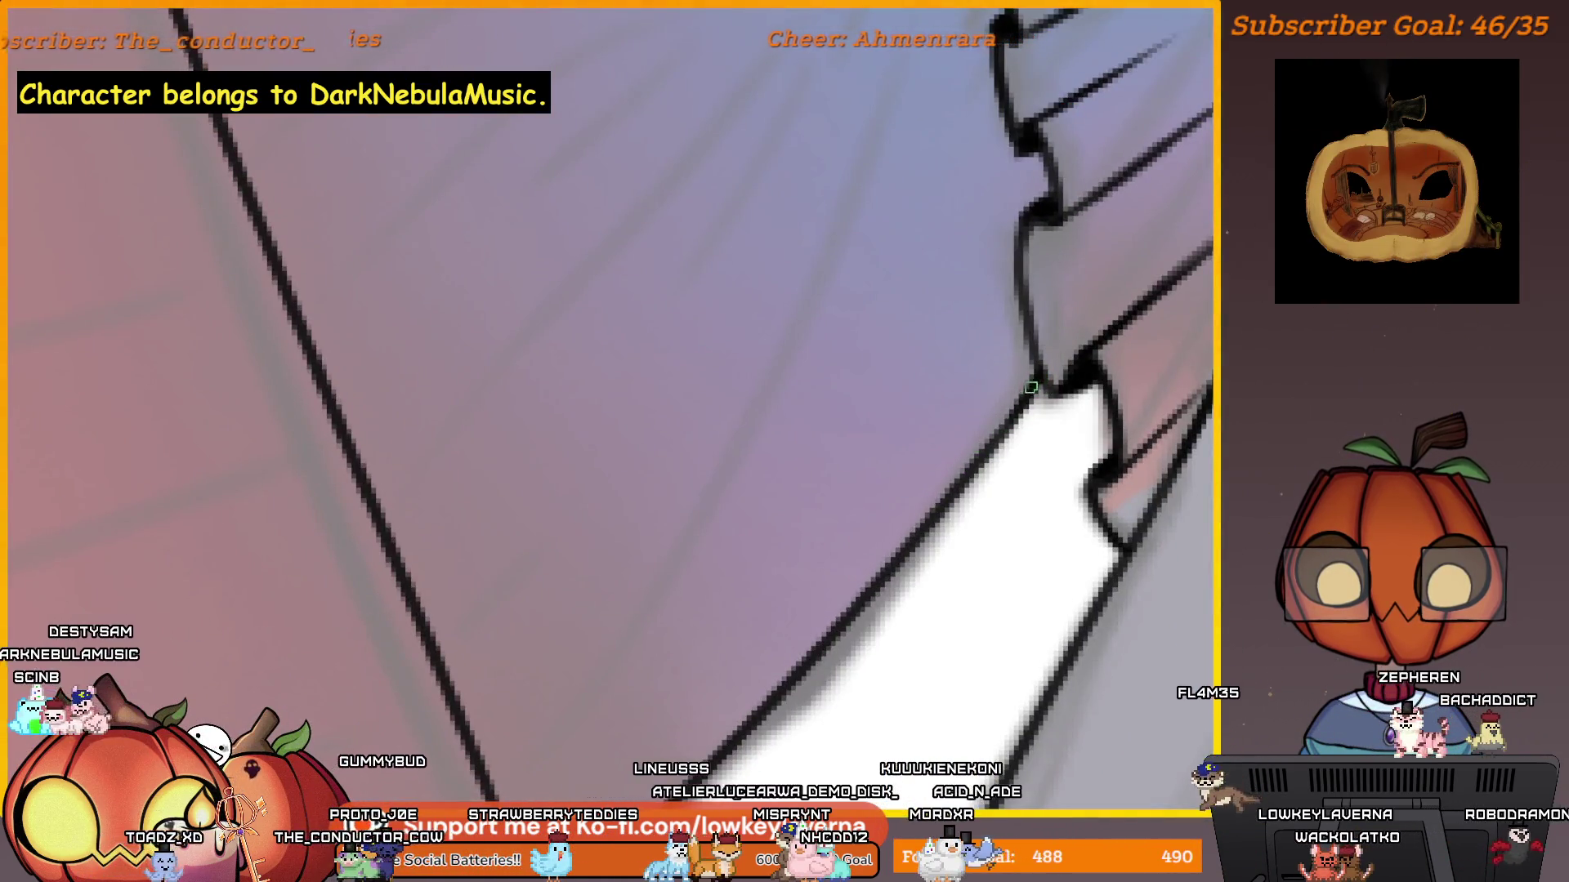
pyautogui.scroll(-5, 949, 498)
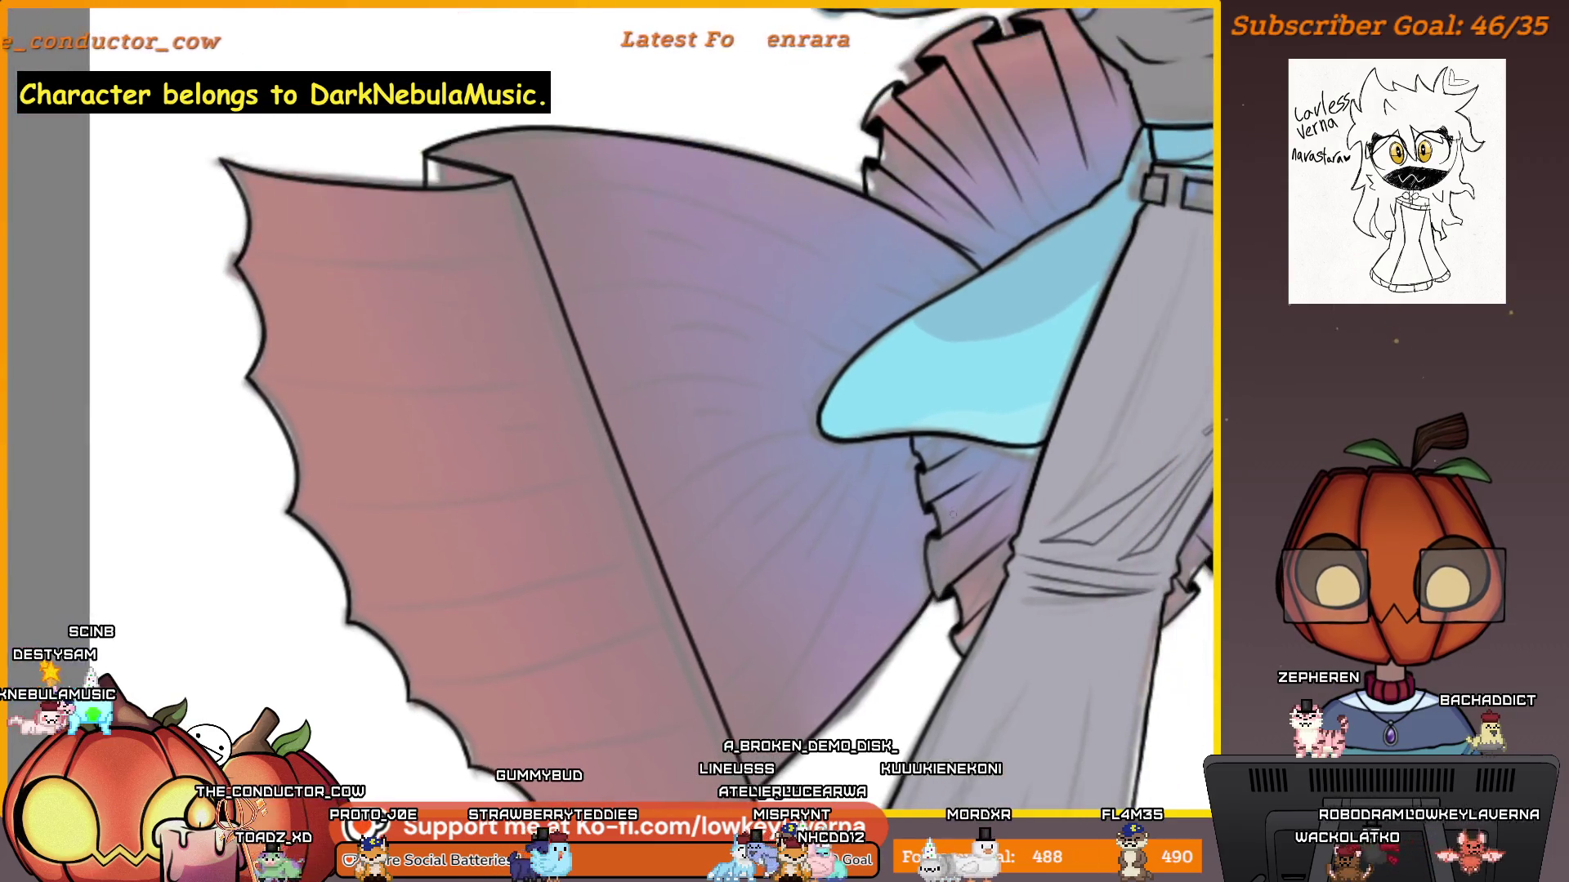
pyautogui.scroll(-3, 1106, 637)
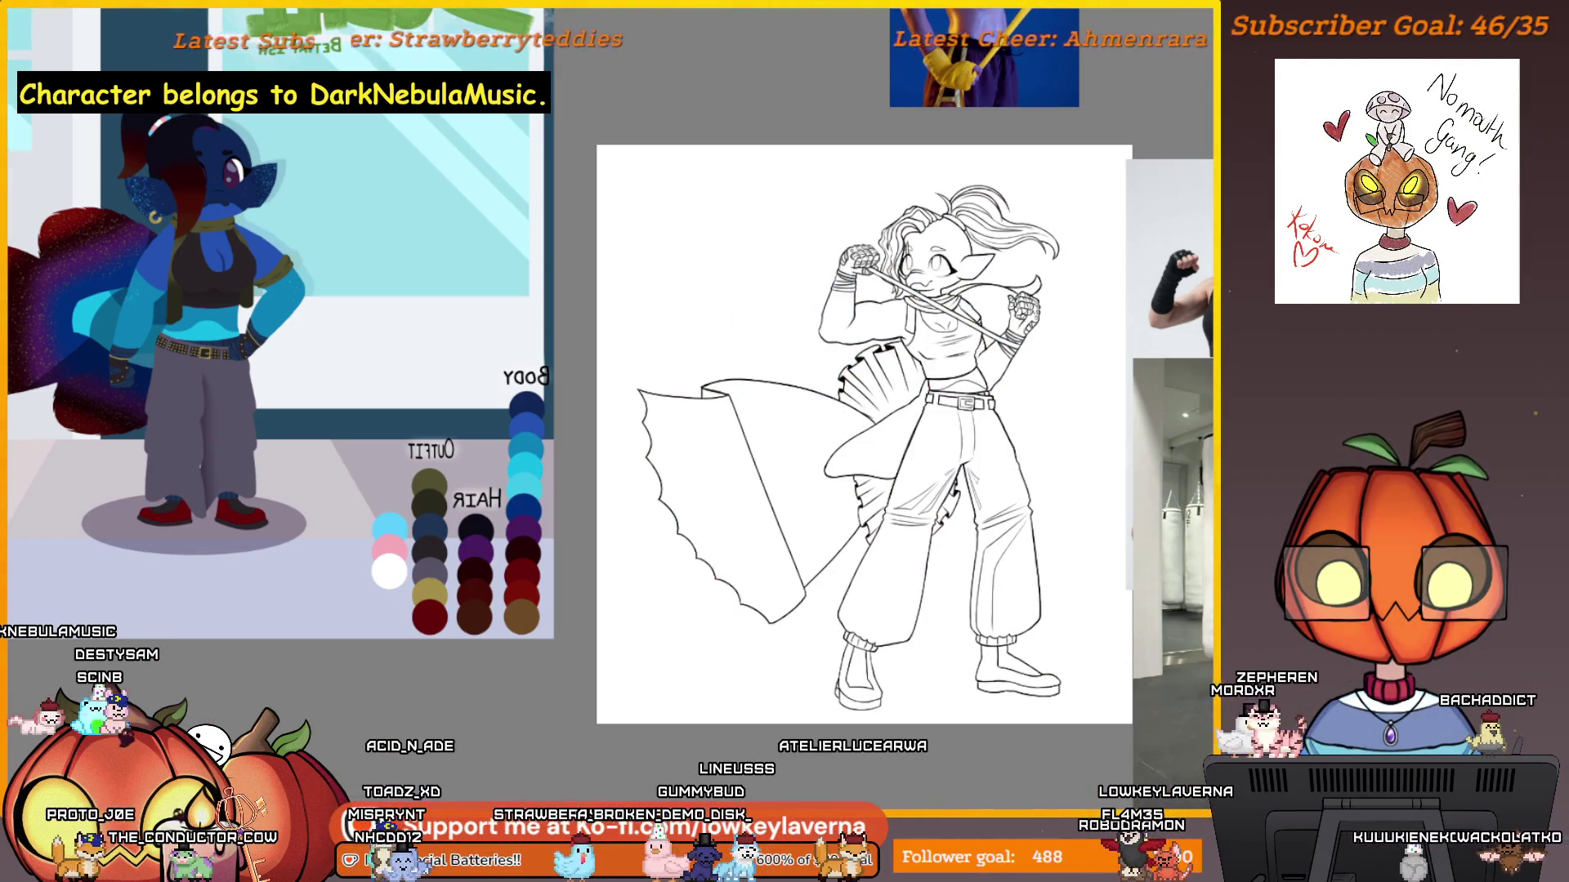
# Fill the wedge inside the fin's crease with solid black, after undoing a trial stroke.
pyautogui.scroll(5, 711, 392)
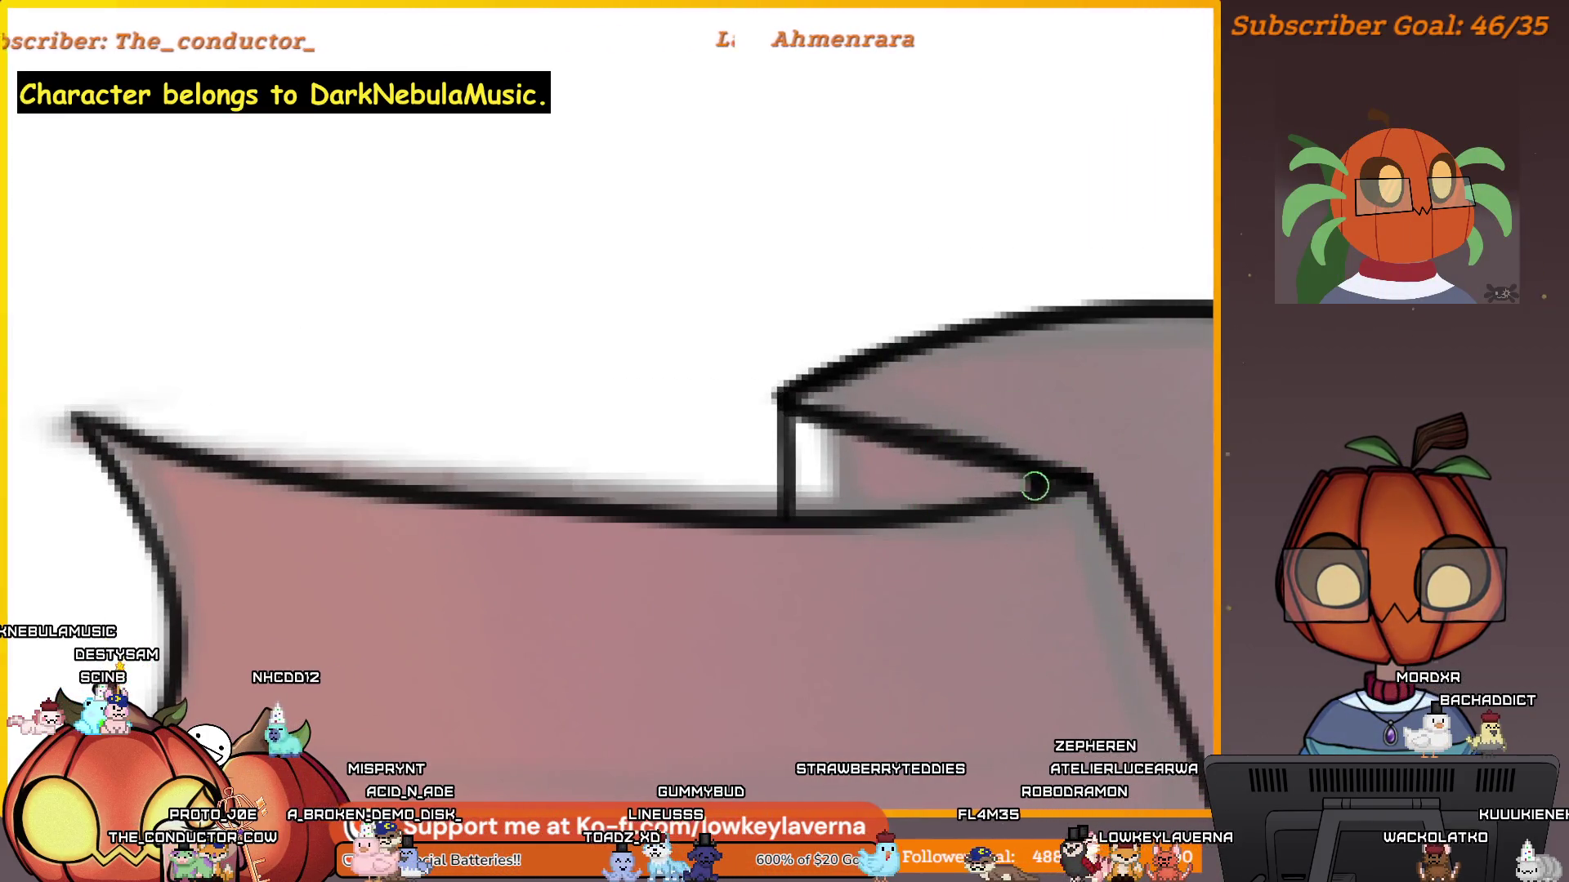
pyautogui.moveTo(1023, 482); pyautogui.dragTo(840, 439)
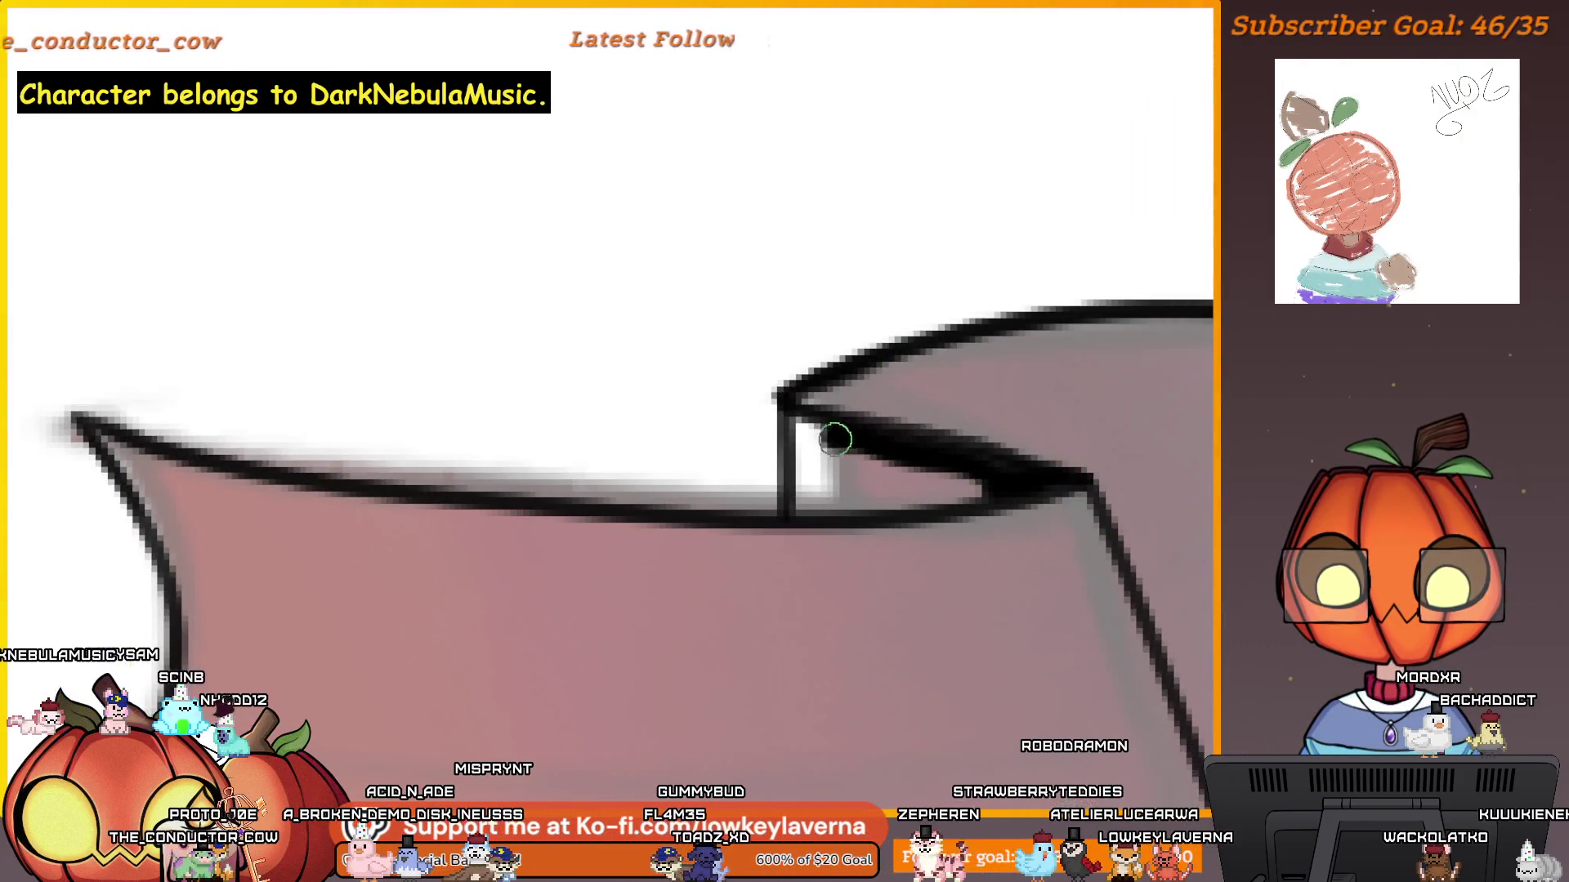
pyautogui.moveTo(828, 507)
pyautogui.mouseDown()
pyautogui.moveTo(973, 491)
pyautogui.moveTo(853, 508)
pyautogui.mouseUp()
pyautogui.hotkey('ctrl', 'z')
pyautogui.hotkey('ctrl', 'z')
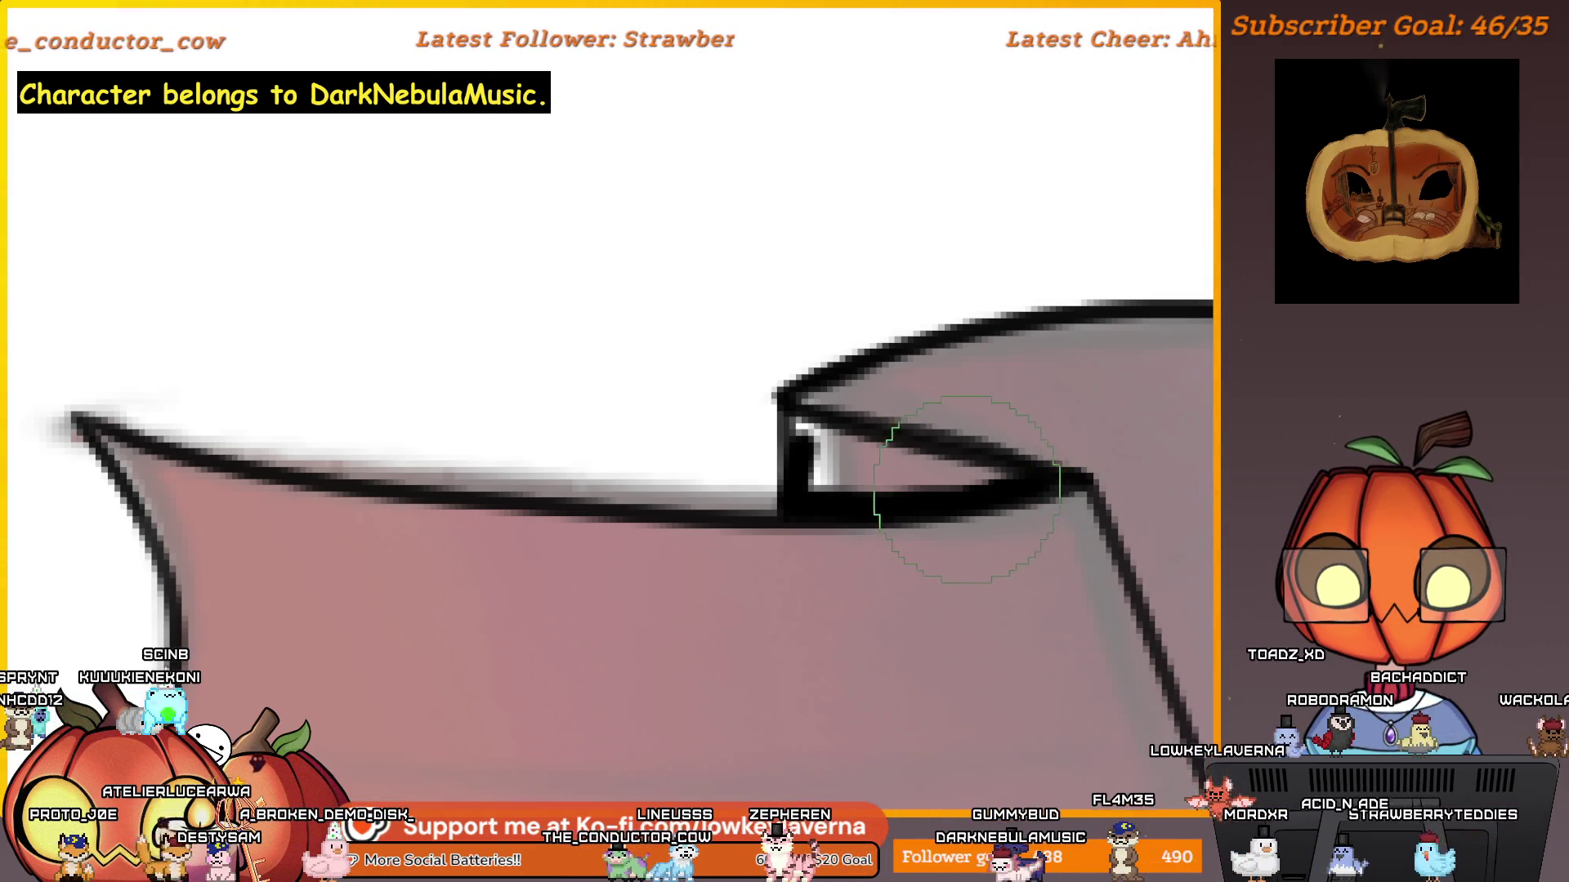
pyautogui.moveTo(925, 469)
pyautogui.mouseDown()
pyautogui.moveTo(823, 438)
pyautogui.moveTo(798, 465)
pyautogui.moveTo(860, 488)
pyautogui.mouseUp()
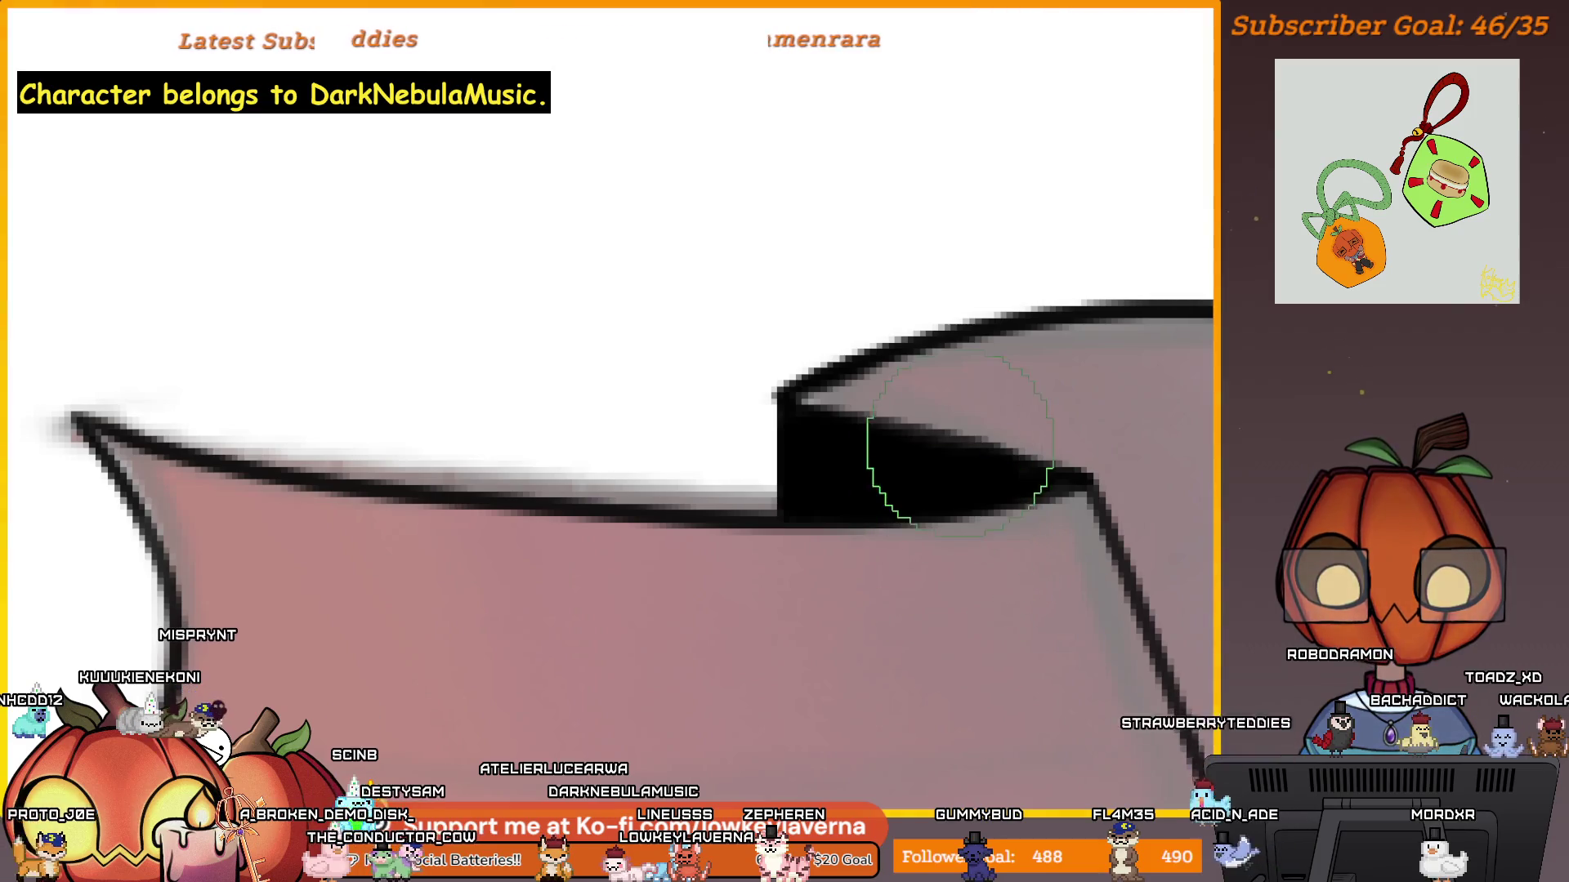
pyautogui.scroll(-3, 1044, 408)
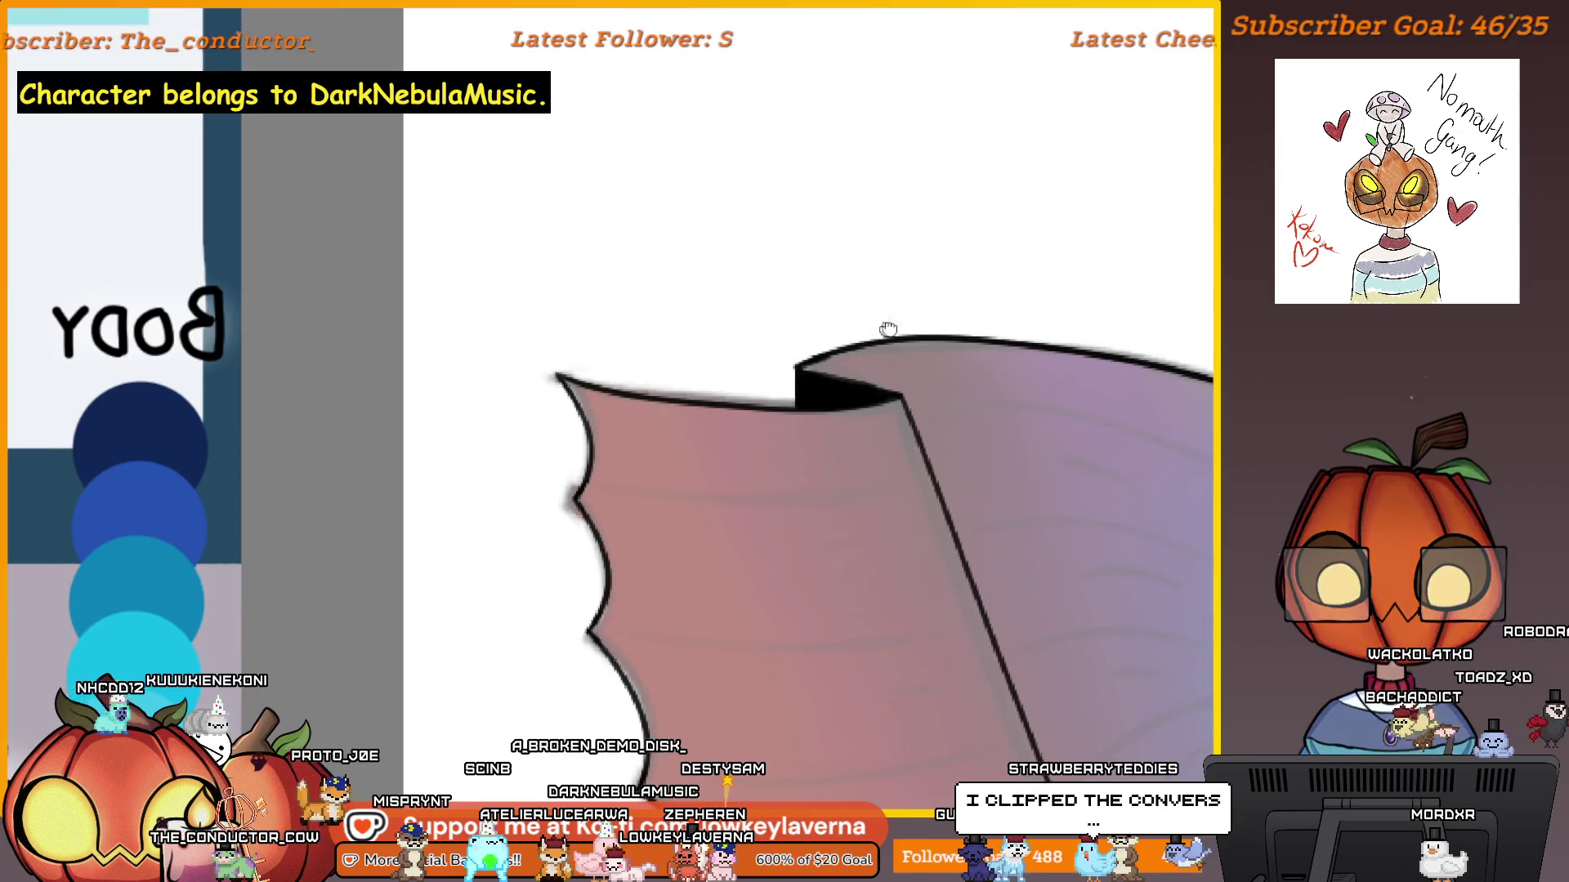
# Inspect the fin's folded corner and scalloped edge up close, then return to the full view.
pyautogui.moveTo(882, 328); pyautogui.dragTo(981, 412)
pyautogui.click(964, 452)
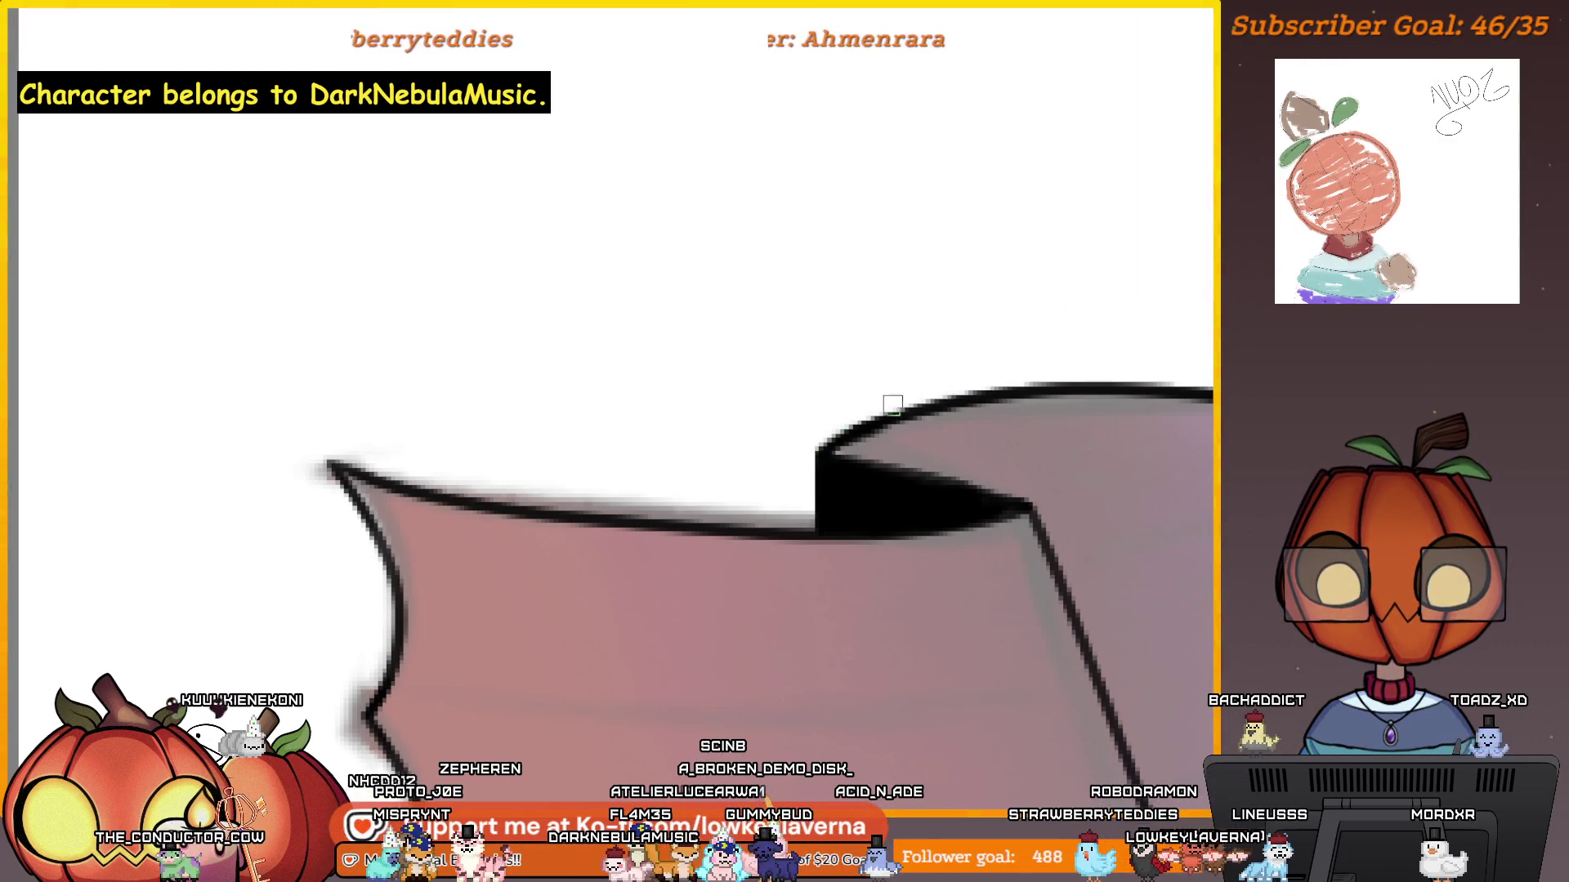
pyautogui.scroll(-5, 954, 366)
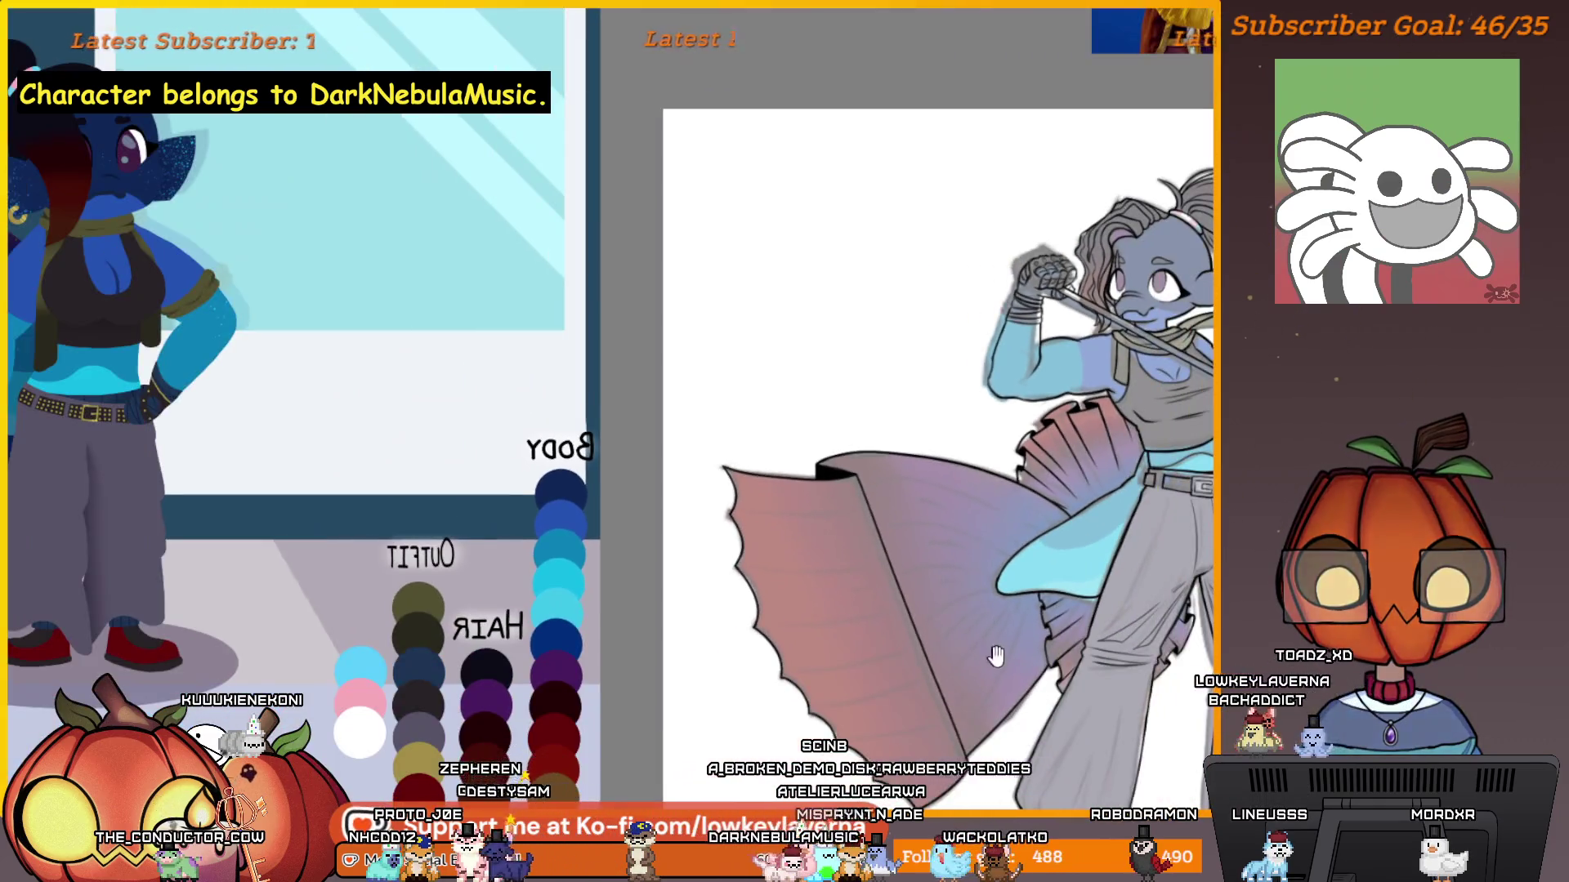
pyautogui.moveTo(996, 656); pyautogui.dragTo(919, 544)
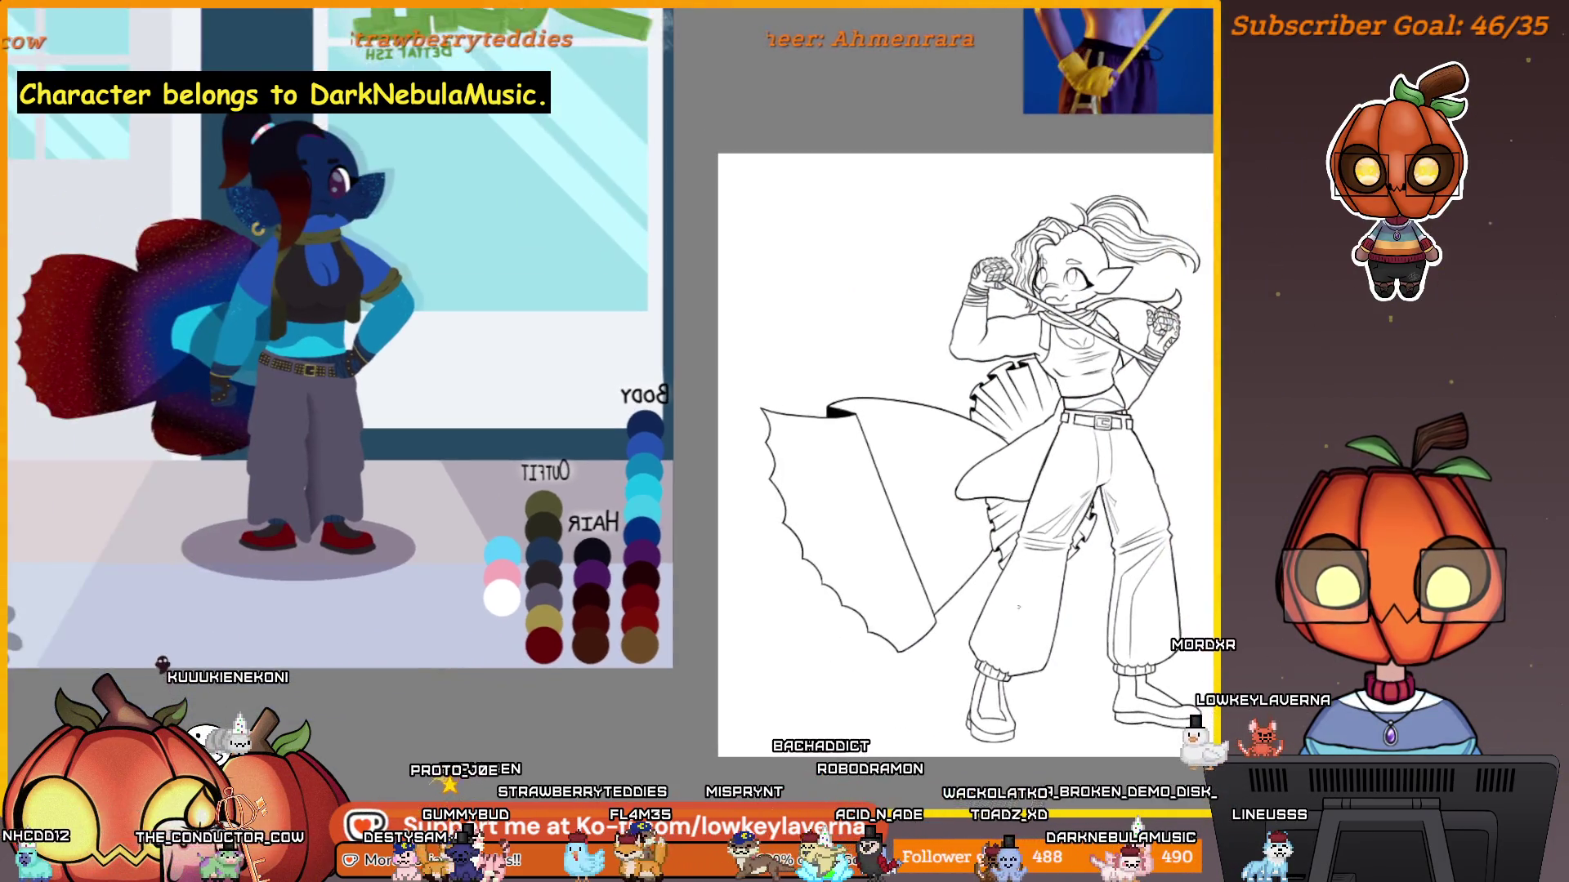
pyautogui.click(1006, 402)
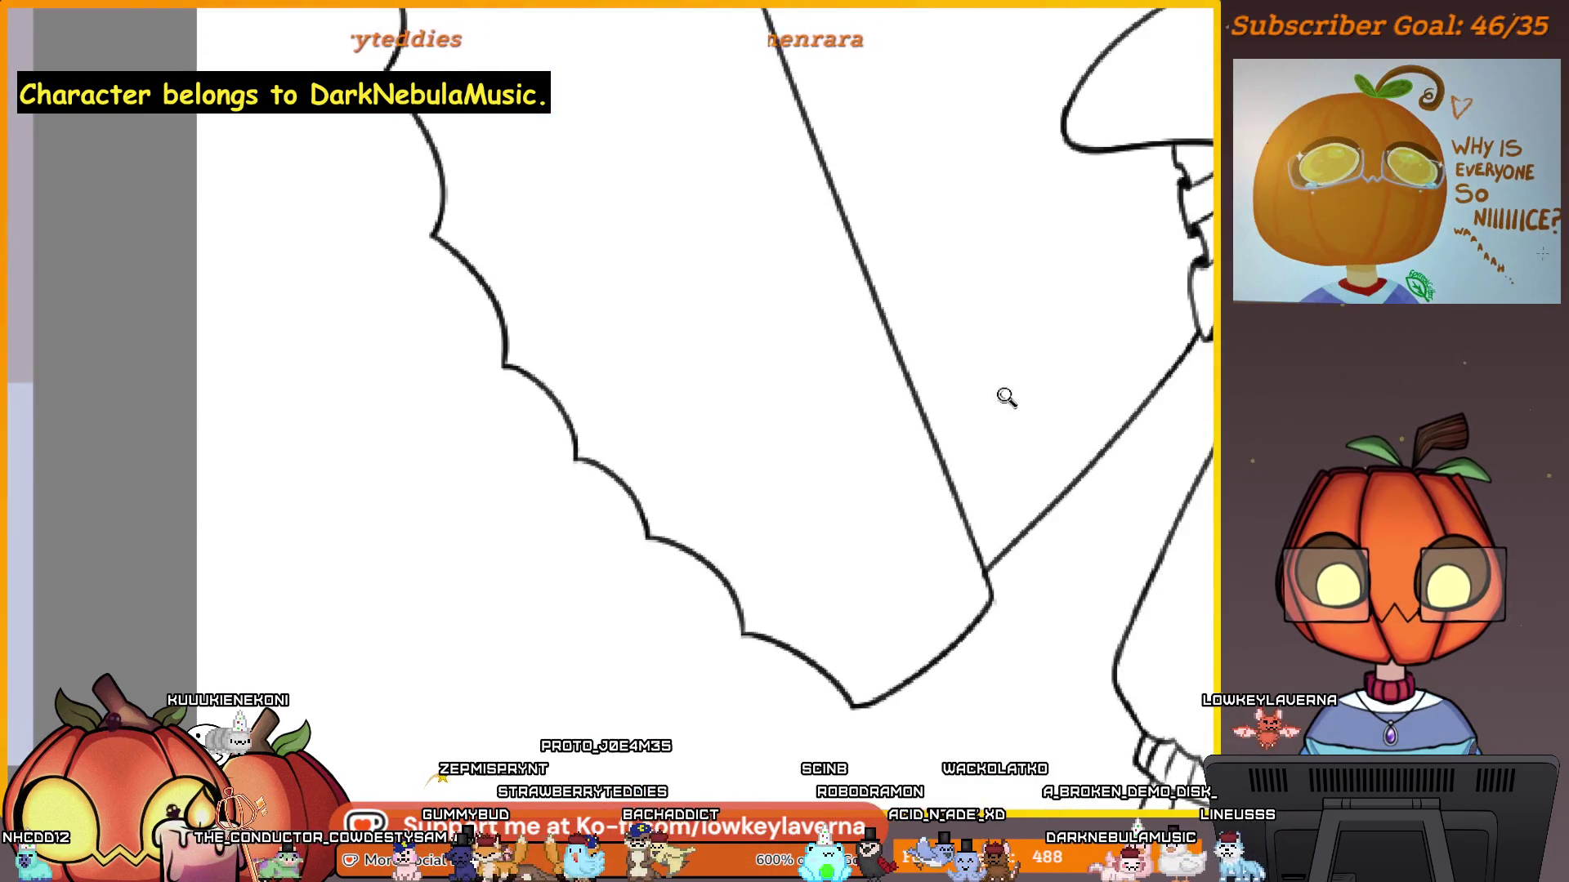
pyautogui.hotkey('ctrl', '0')
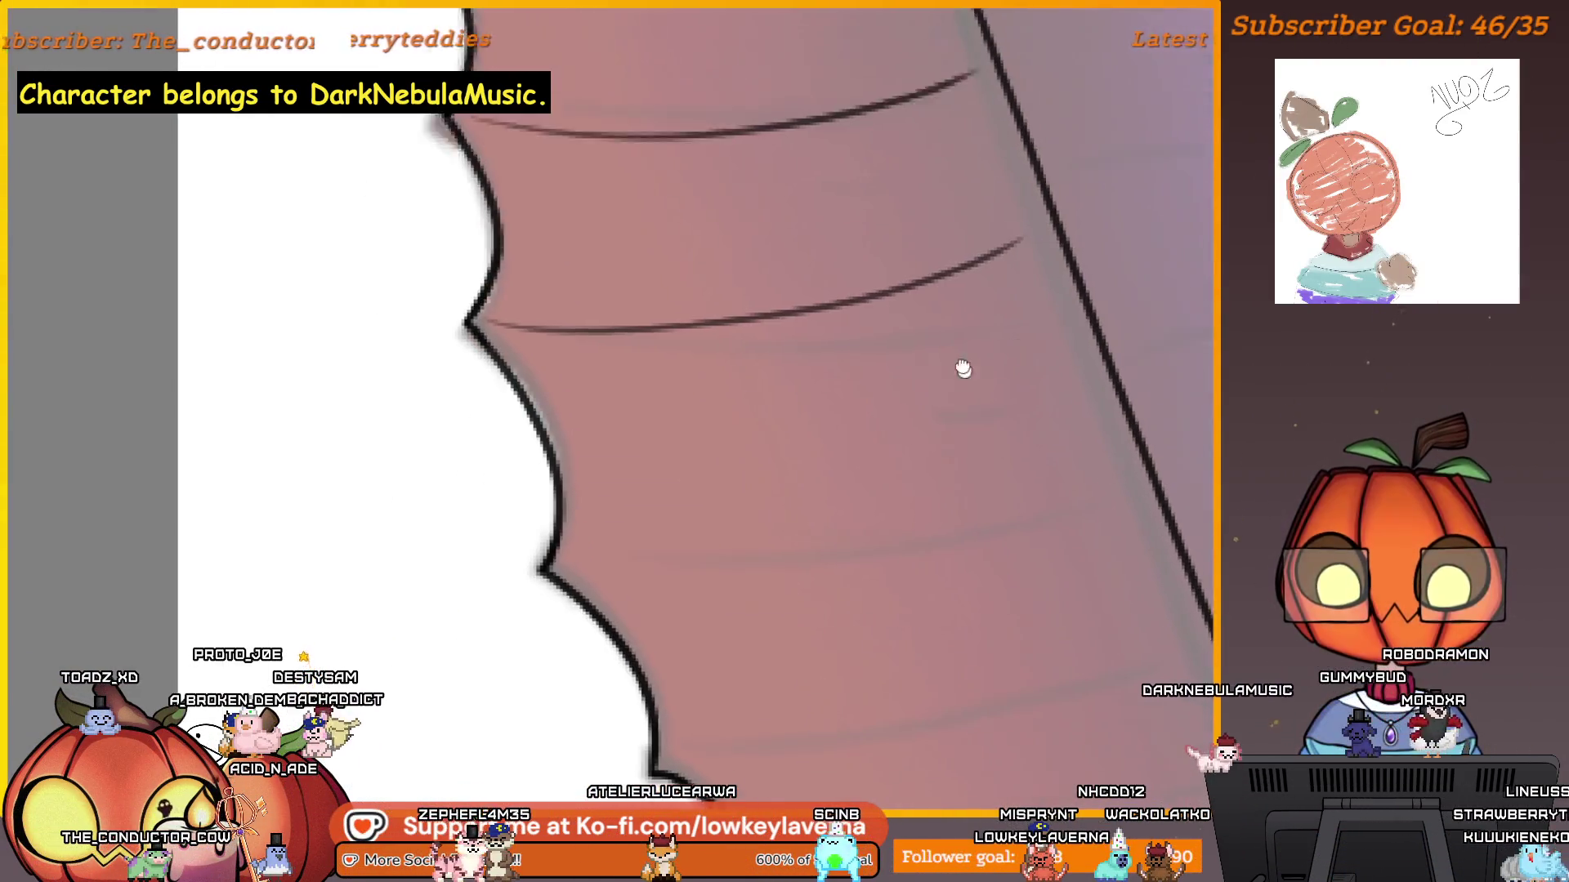
# Draw three curved rib lines across the folded fin.
pyautogui.moveTo(1144, 353)
pyautogui.mouseDown()
pyautogui.moveTo(938, 532)
pyautogui.moveTo(1012, 585)
pyautogui.moveTo(974, 474)
pyautogui.mouseUp()
pyautogui.moveTo(1057, 282); pyautogui.dragTo(568, 401)
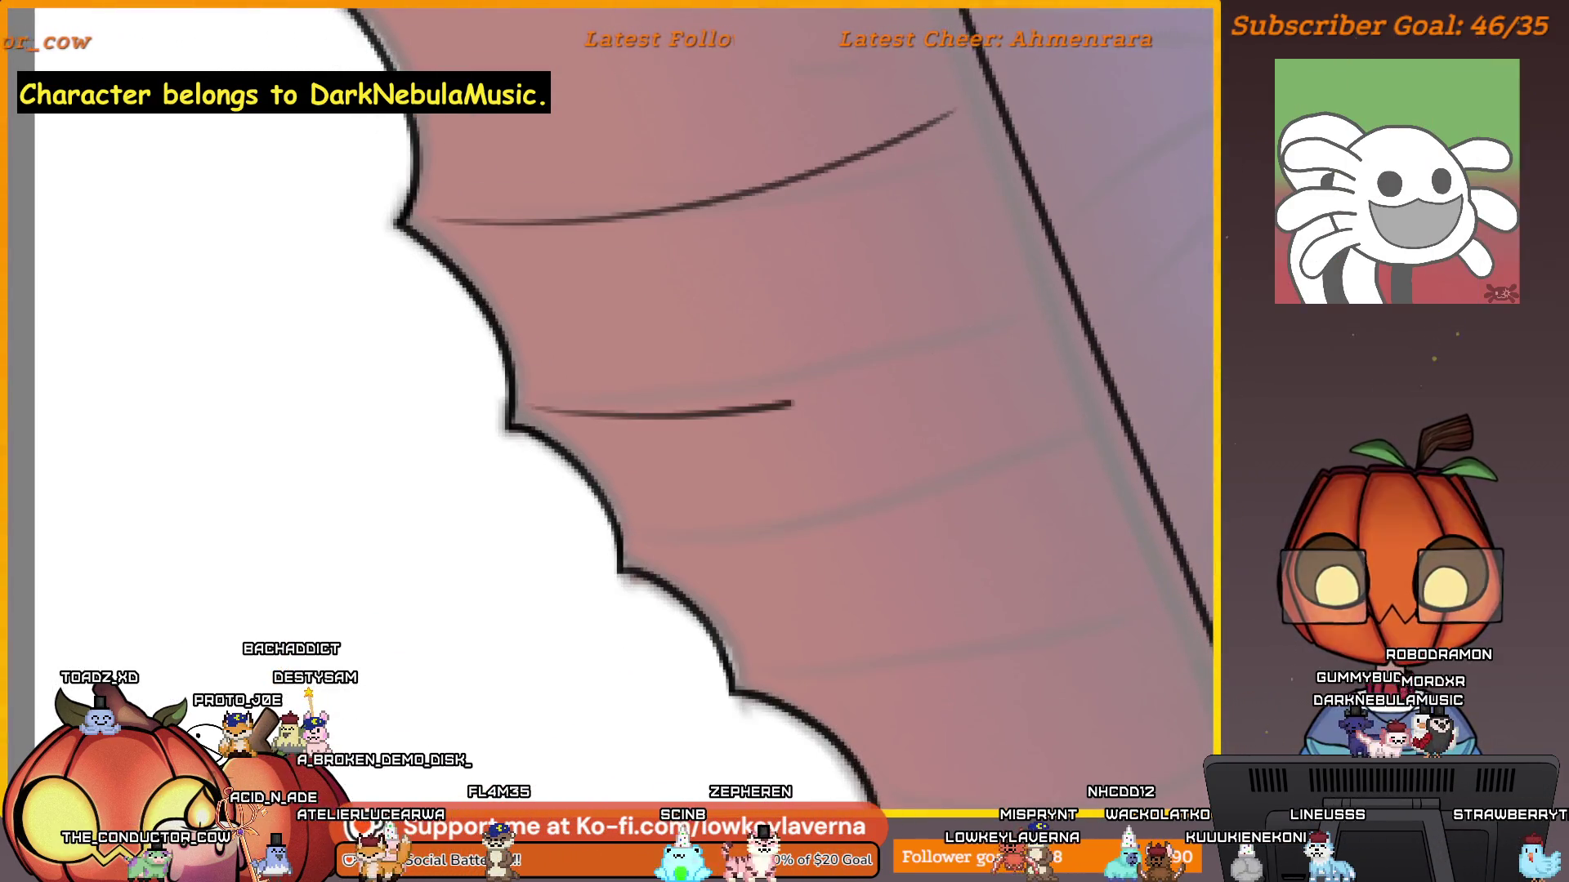
pyautogui.moveTo(1045, 588); pyautogui.dragTo(1027, 532)
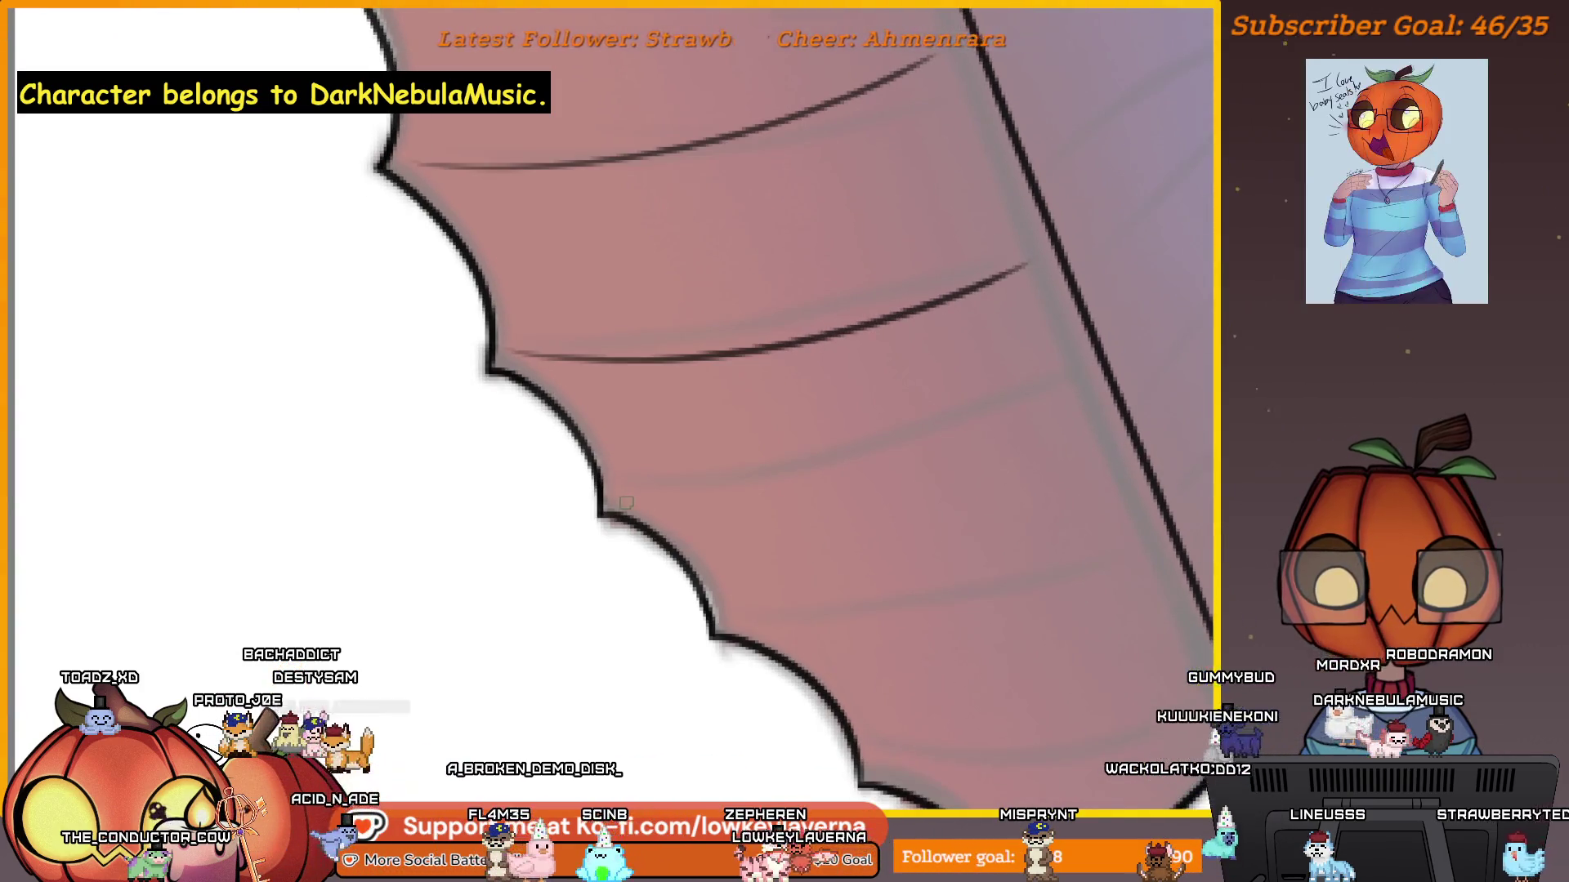
pyautogui.moveTo(947, 607); pyautogui.dragTo(920, 527)
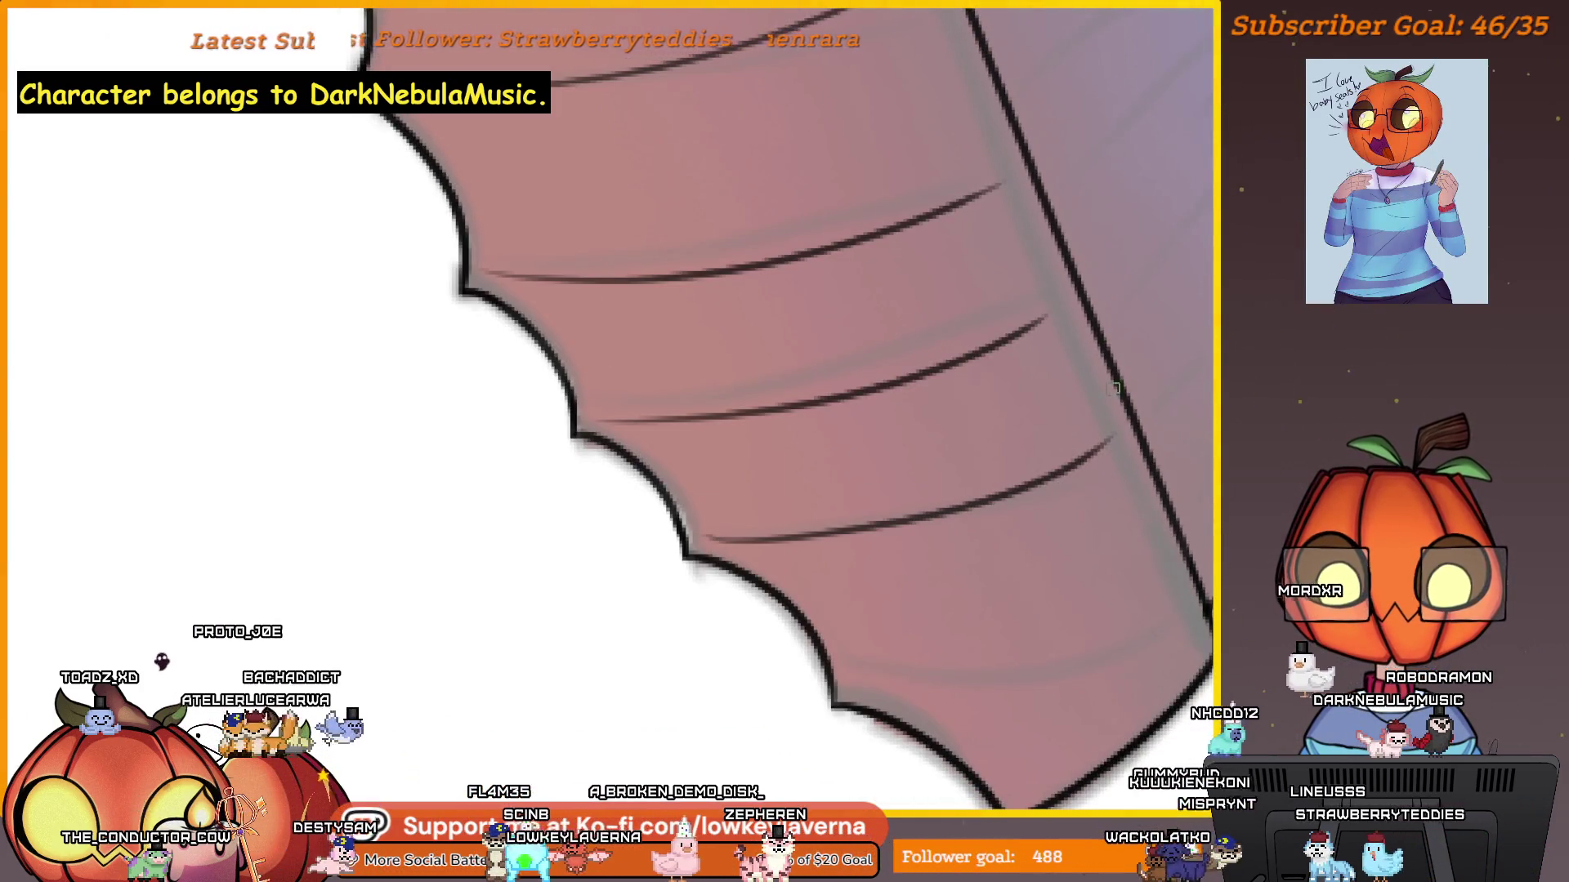
pyautogui.scroll(-5, 1015, 571)
pyautogui.scroll(4, 929, 571)
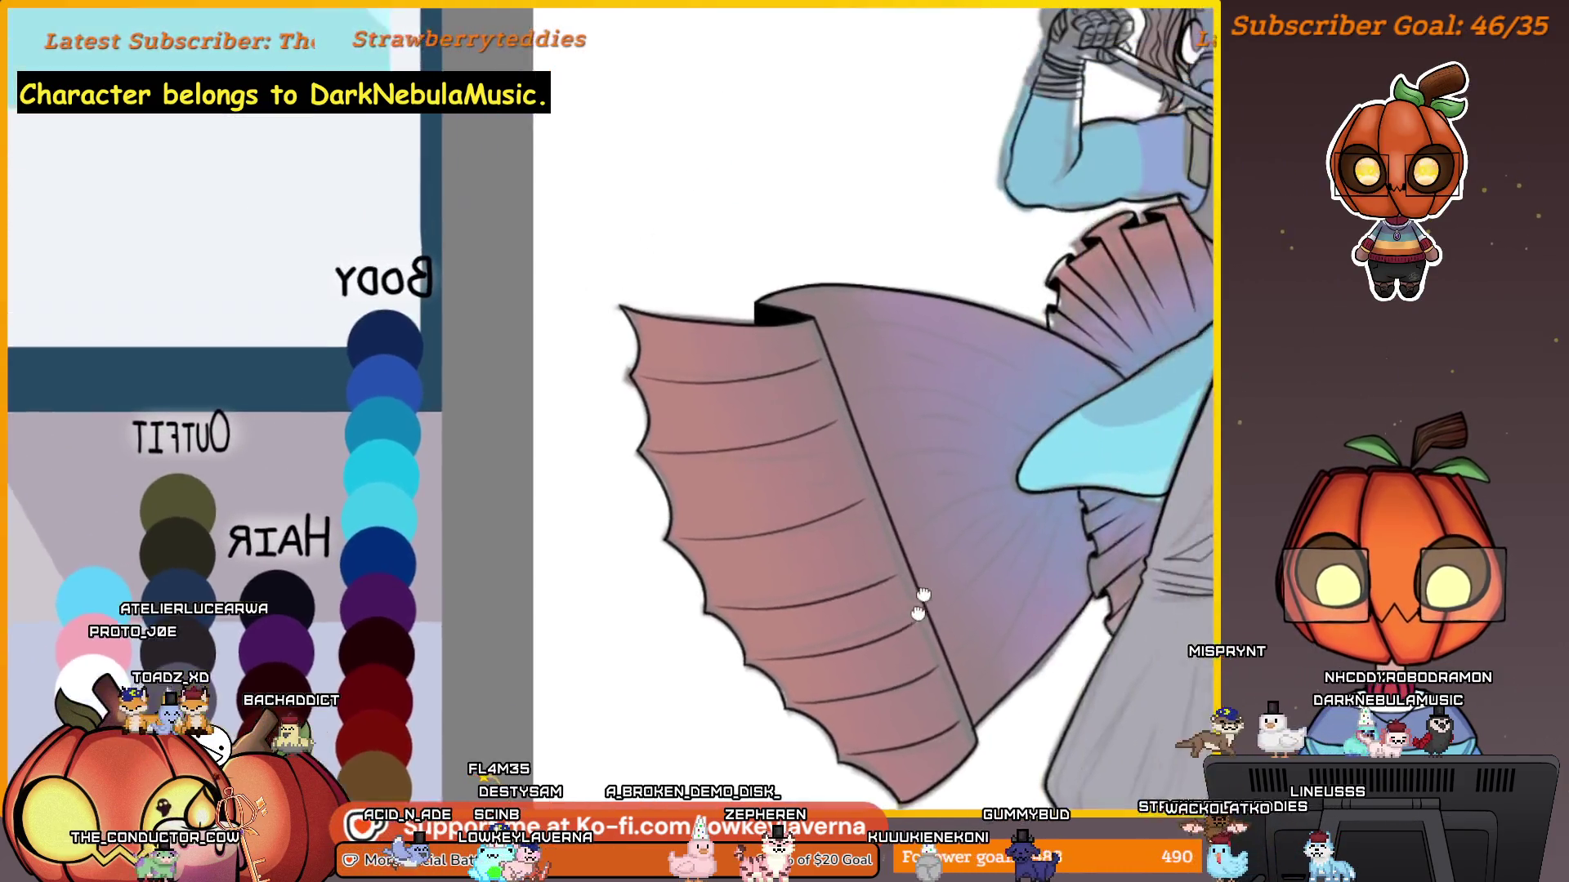
# Flip the canvas back to normal and review the belt, trousers and fin.
pyautogui.press('h')
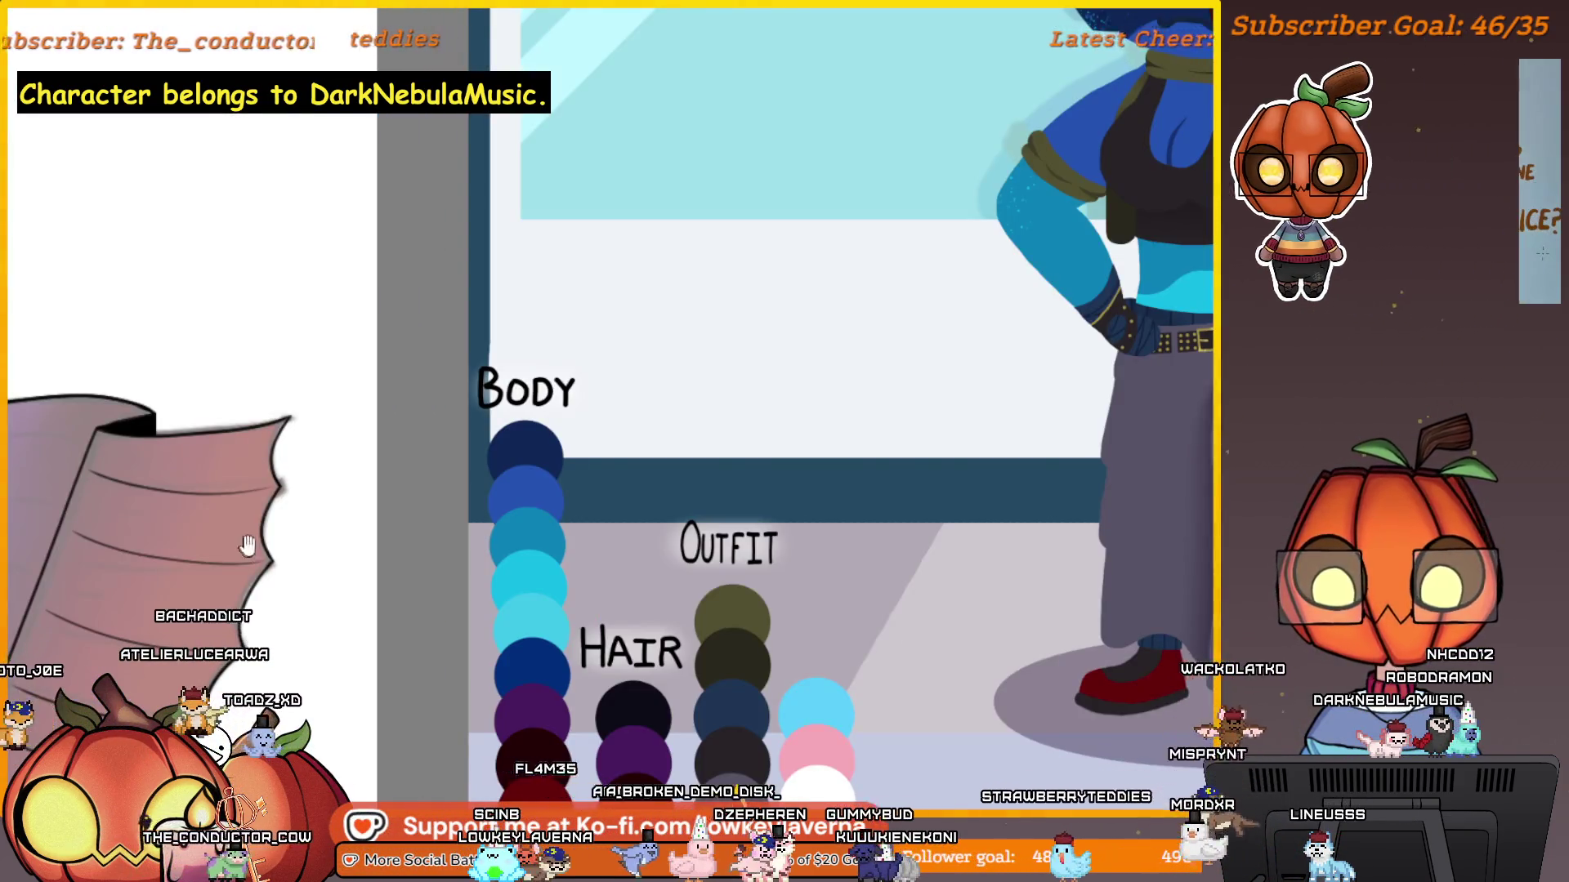
pyautogui.scroll(-3, 995, 173)
pyautogui.scroll(5, 995, 173)
pyautogui.moveTo(858, 281)
pyautogui.mouseDown()
pyautogui.moveTo(1009, 294)
pyautogui.moveTo(1038, 313)
pyautogui.mouseUp()
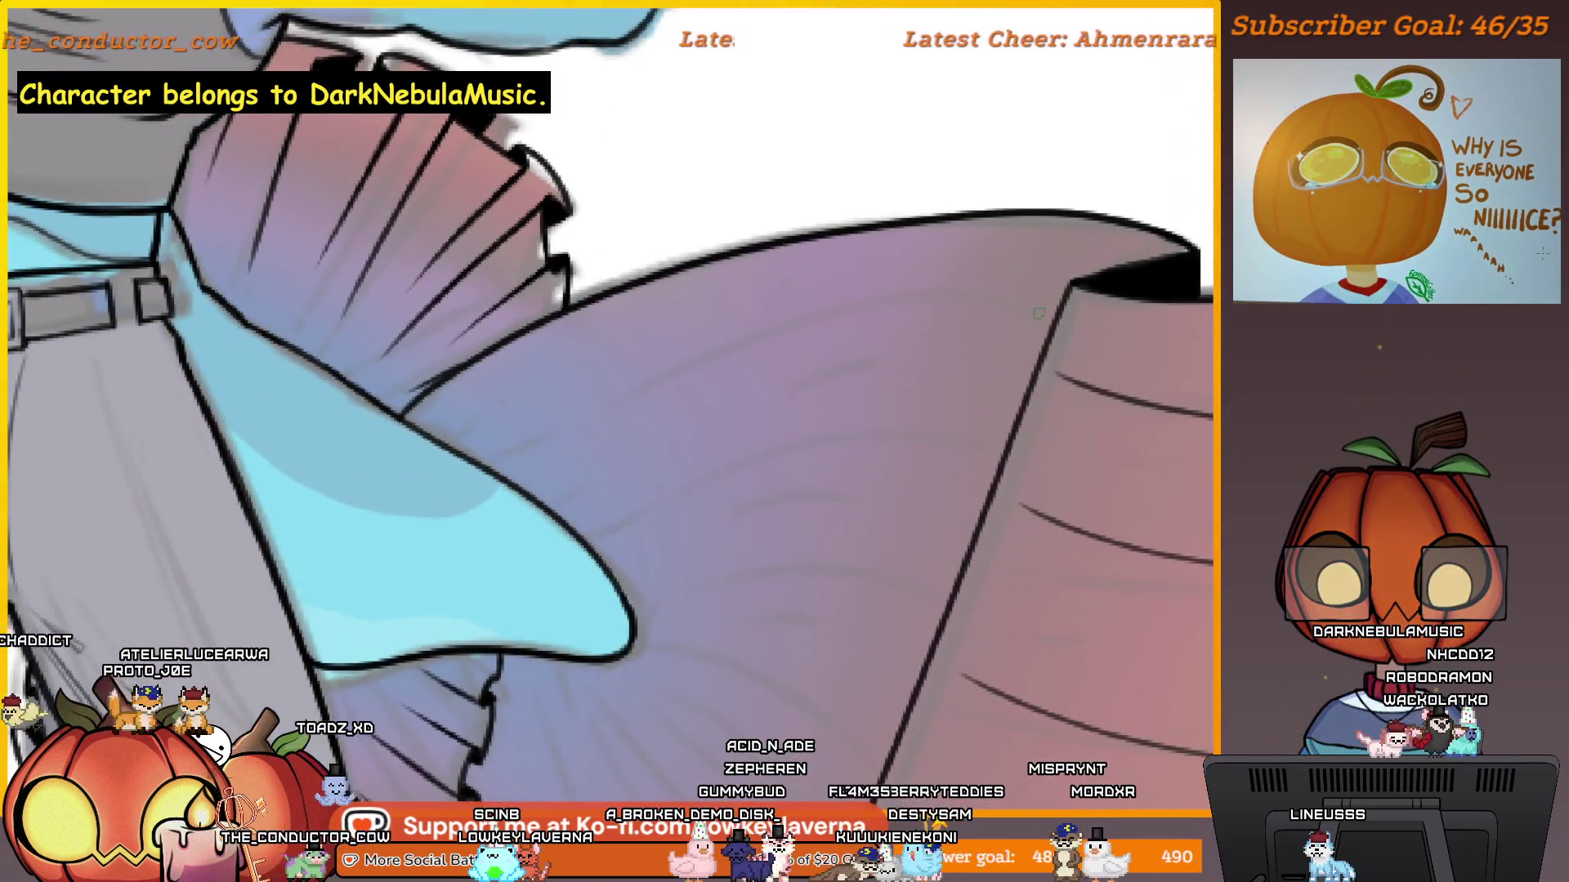
pyautogui.moveTo(499, 413)
pyautogui.mouseDown()
pyautogui.moveTo(757, 448)
pyautogui.moveTo(919, 495)
pyautogui.mouseUp()
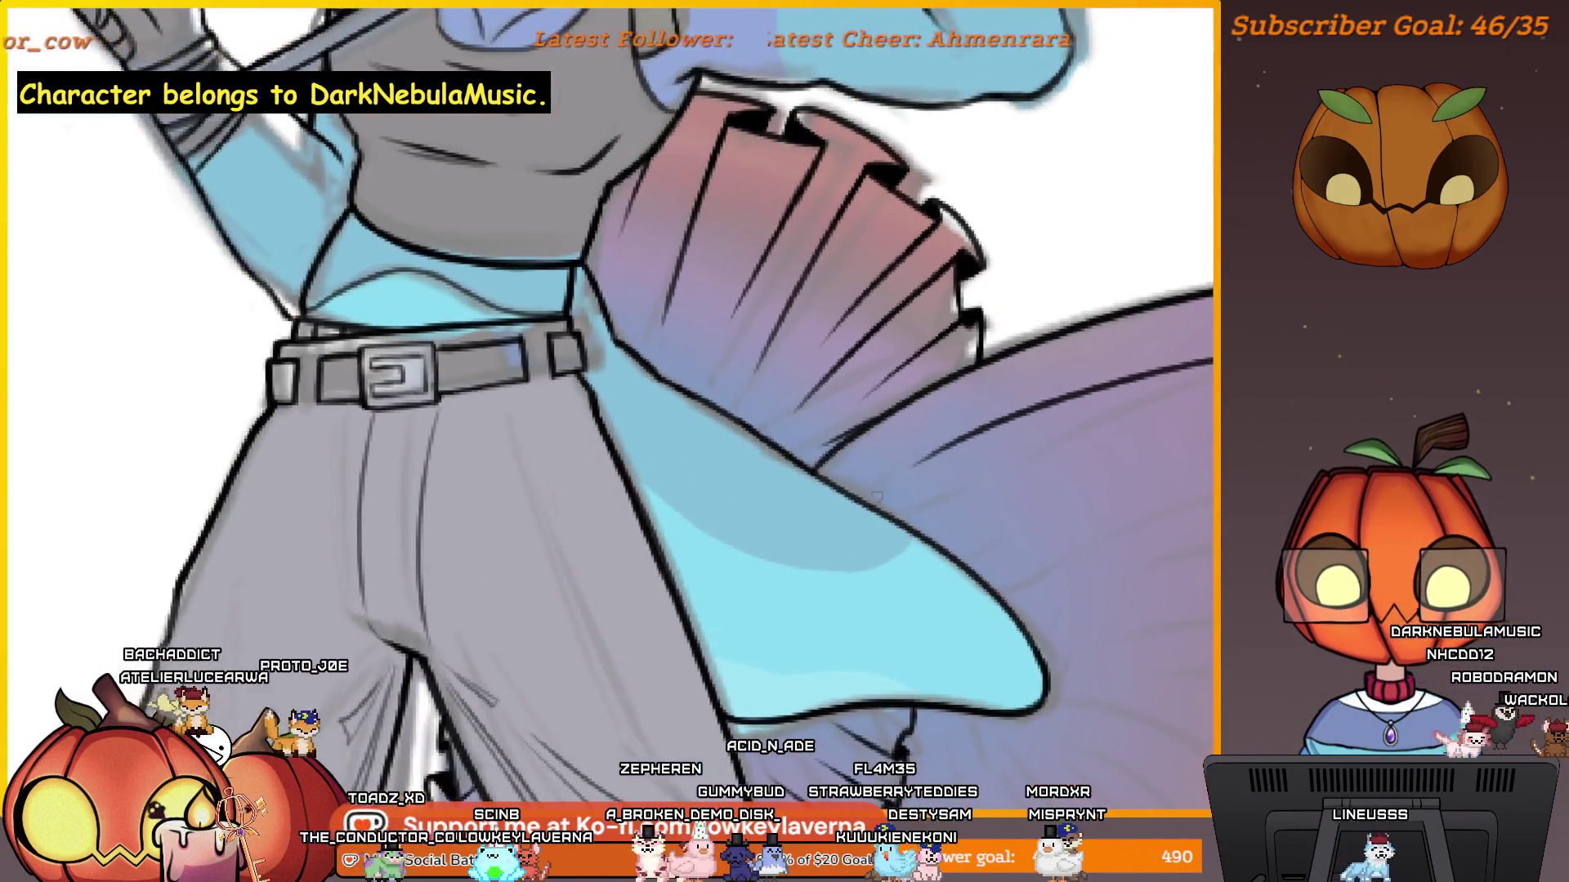
pyautogui.scroll(4, 918, 495)
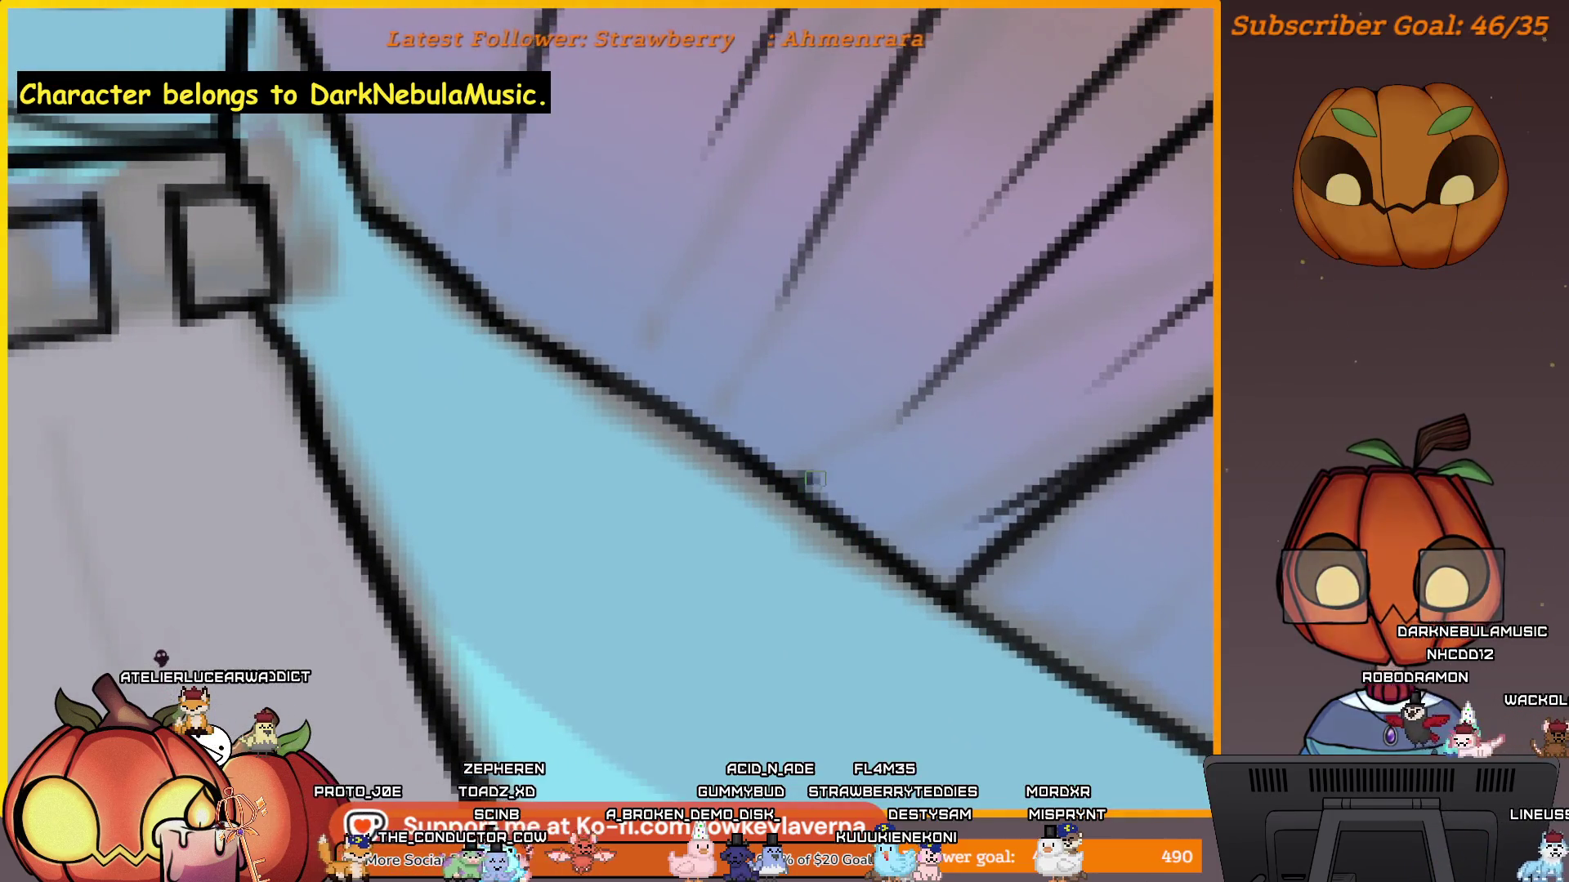
pyautogui.scroll(-2, 799, 406)
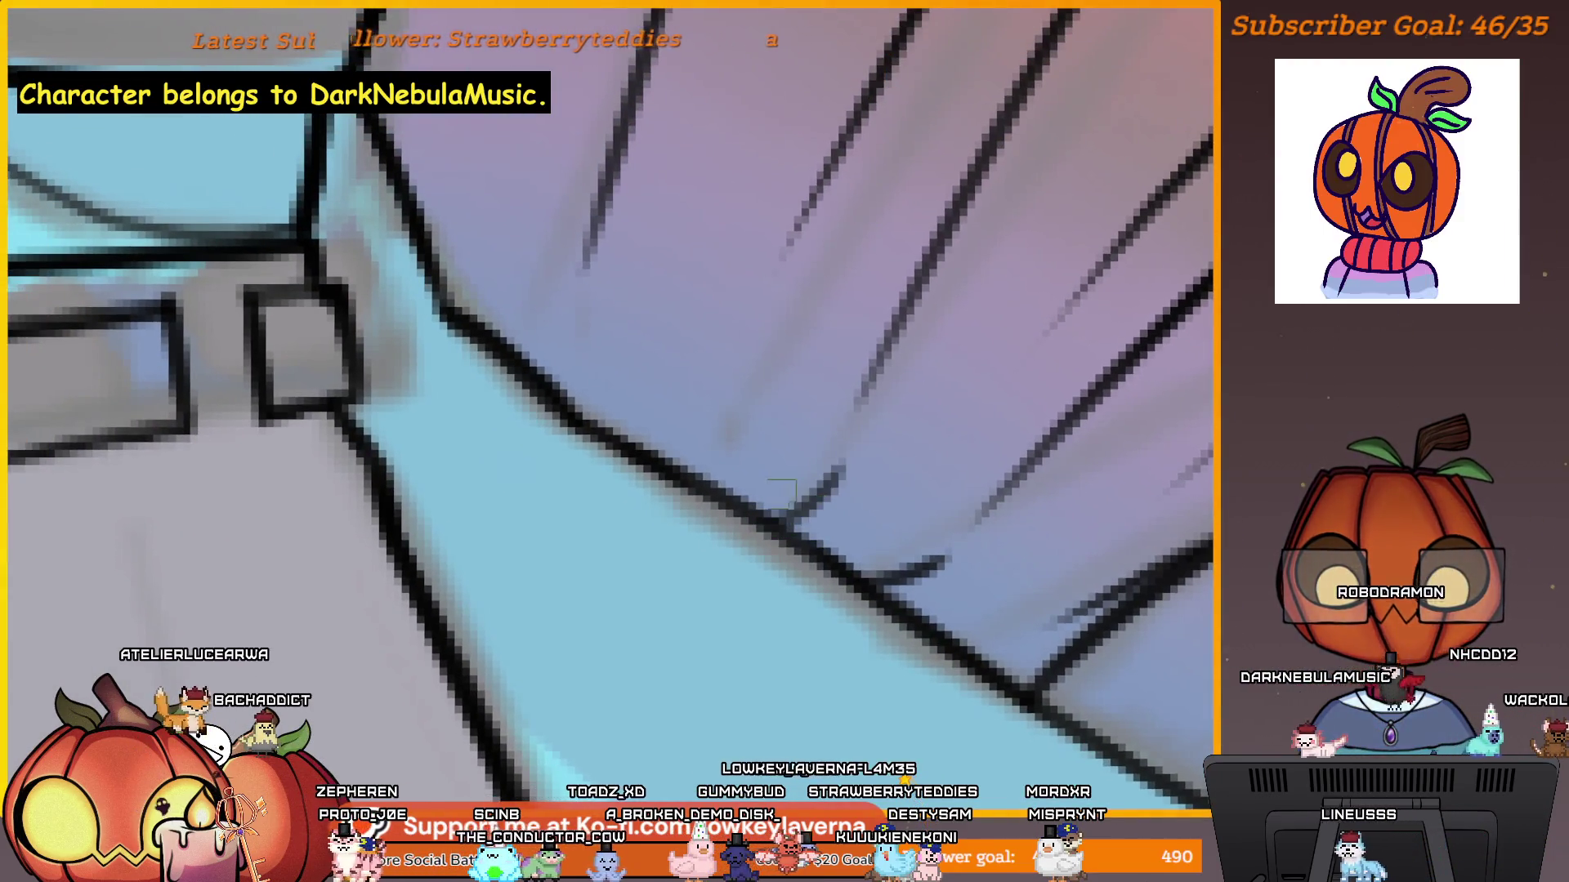
pyautogui.scroll(-3, 731, 318)
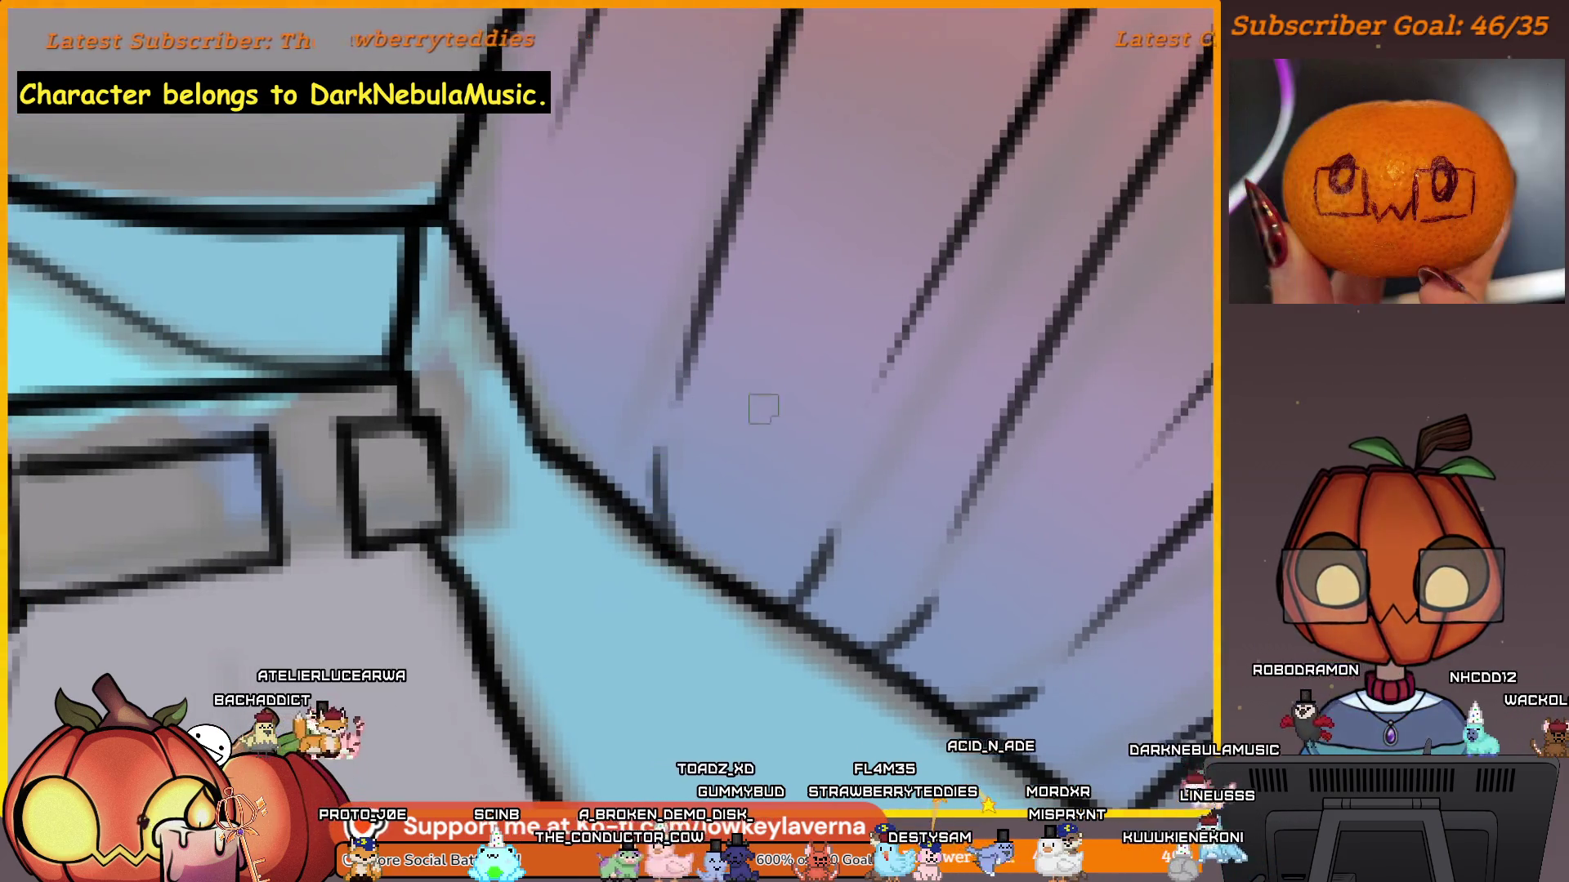
pyautogui.scroll(-5, 809, 402)
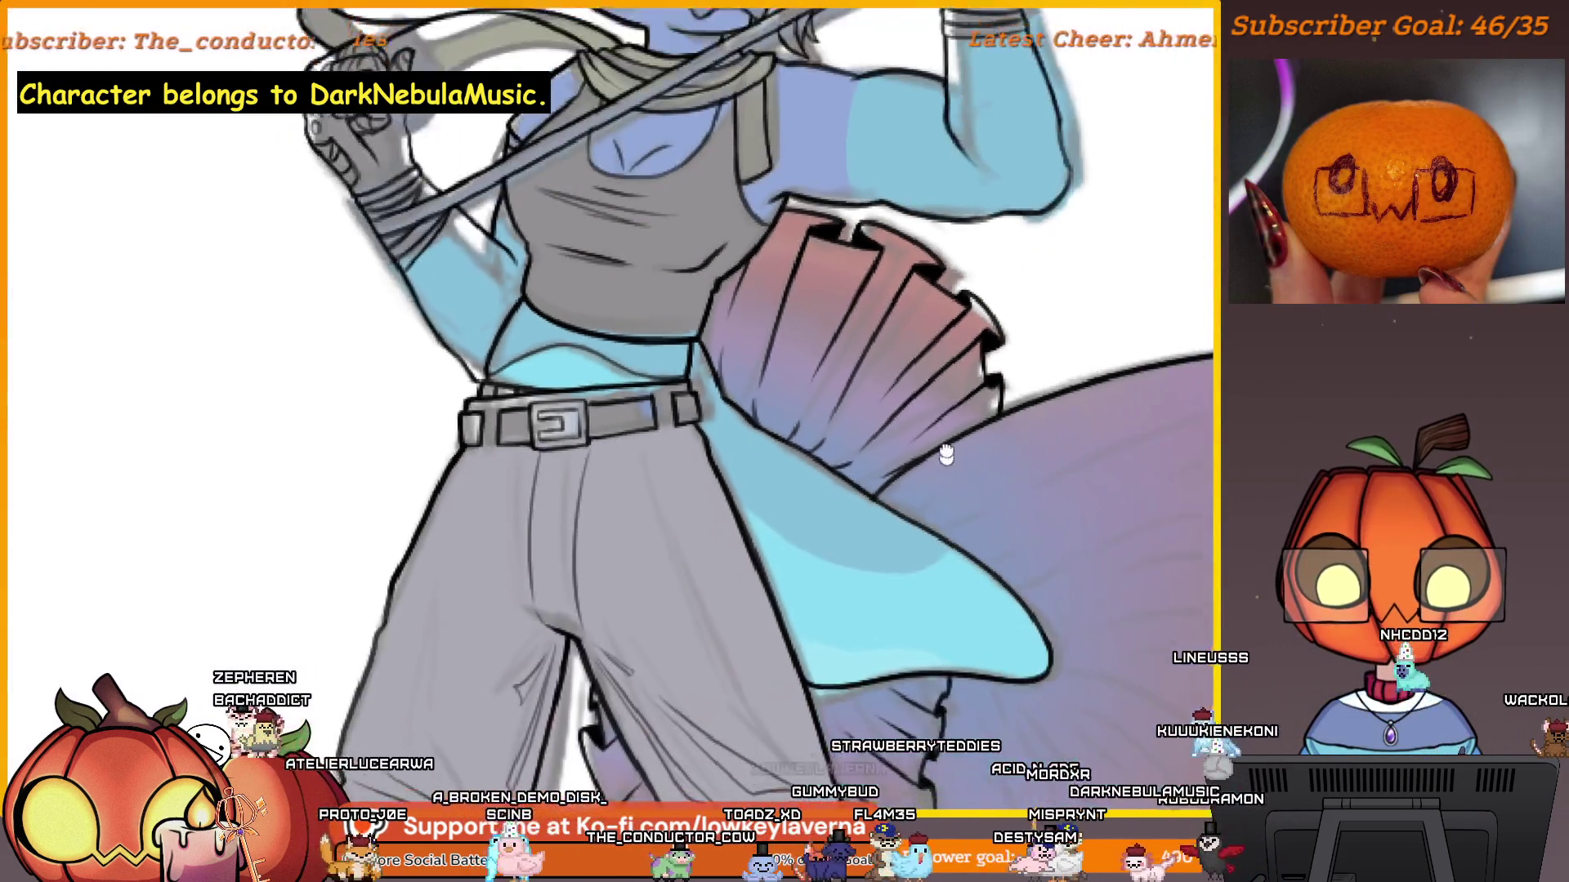
pyautogui.scroll(5, 920, 224)
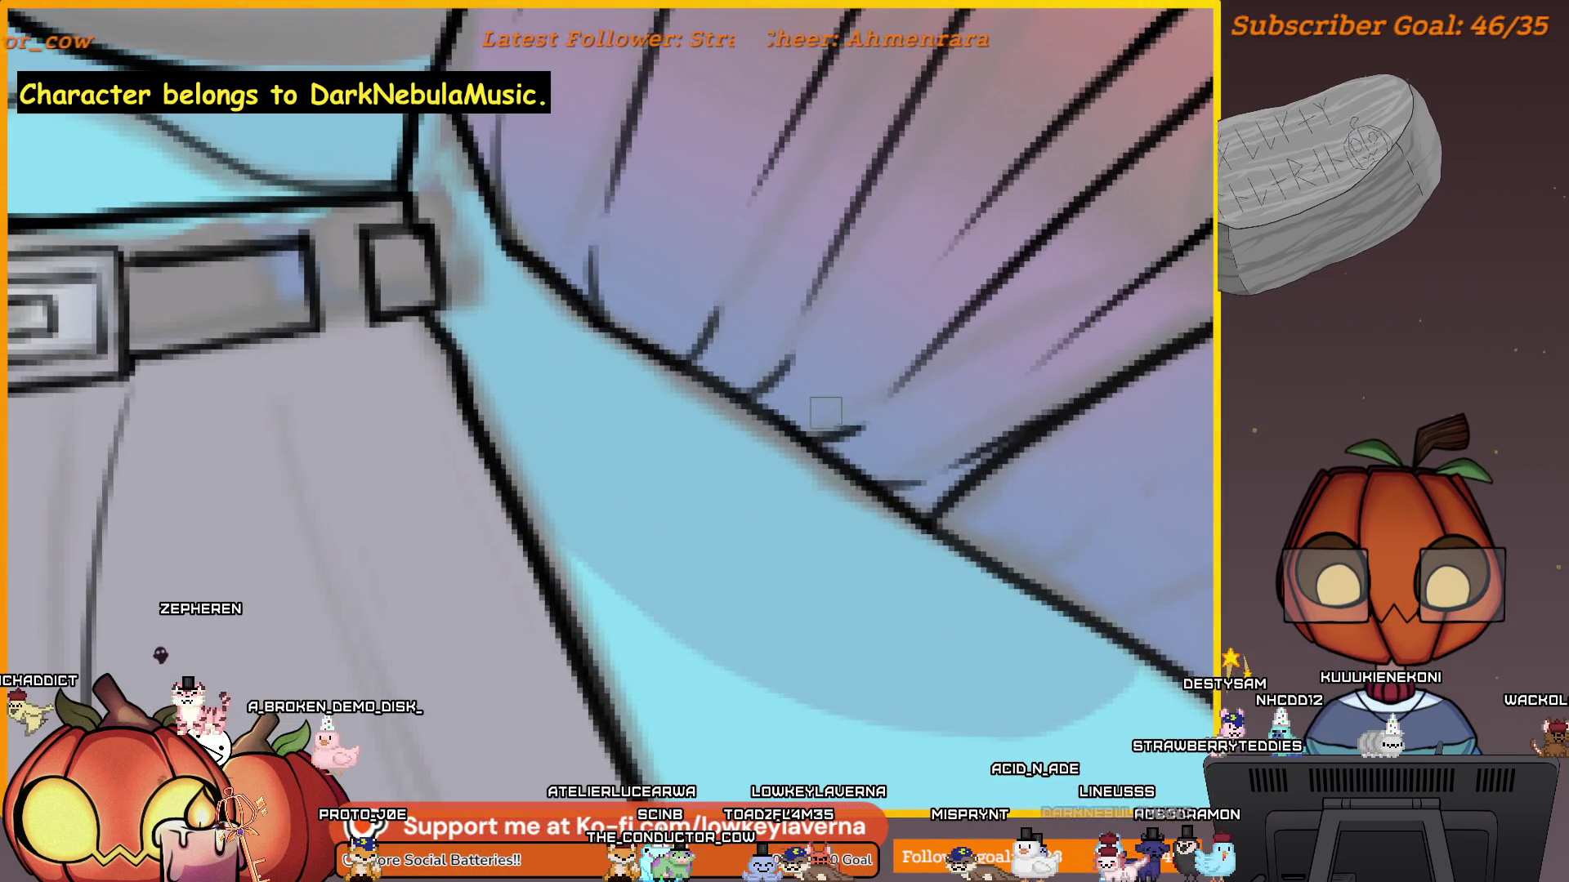
pyautogui.scroll(2, 772, 419)
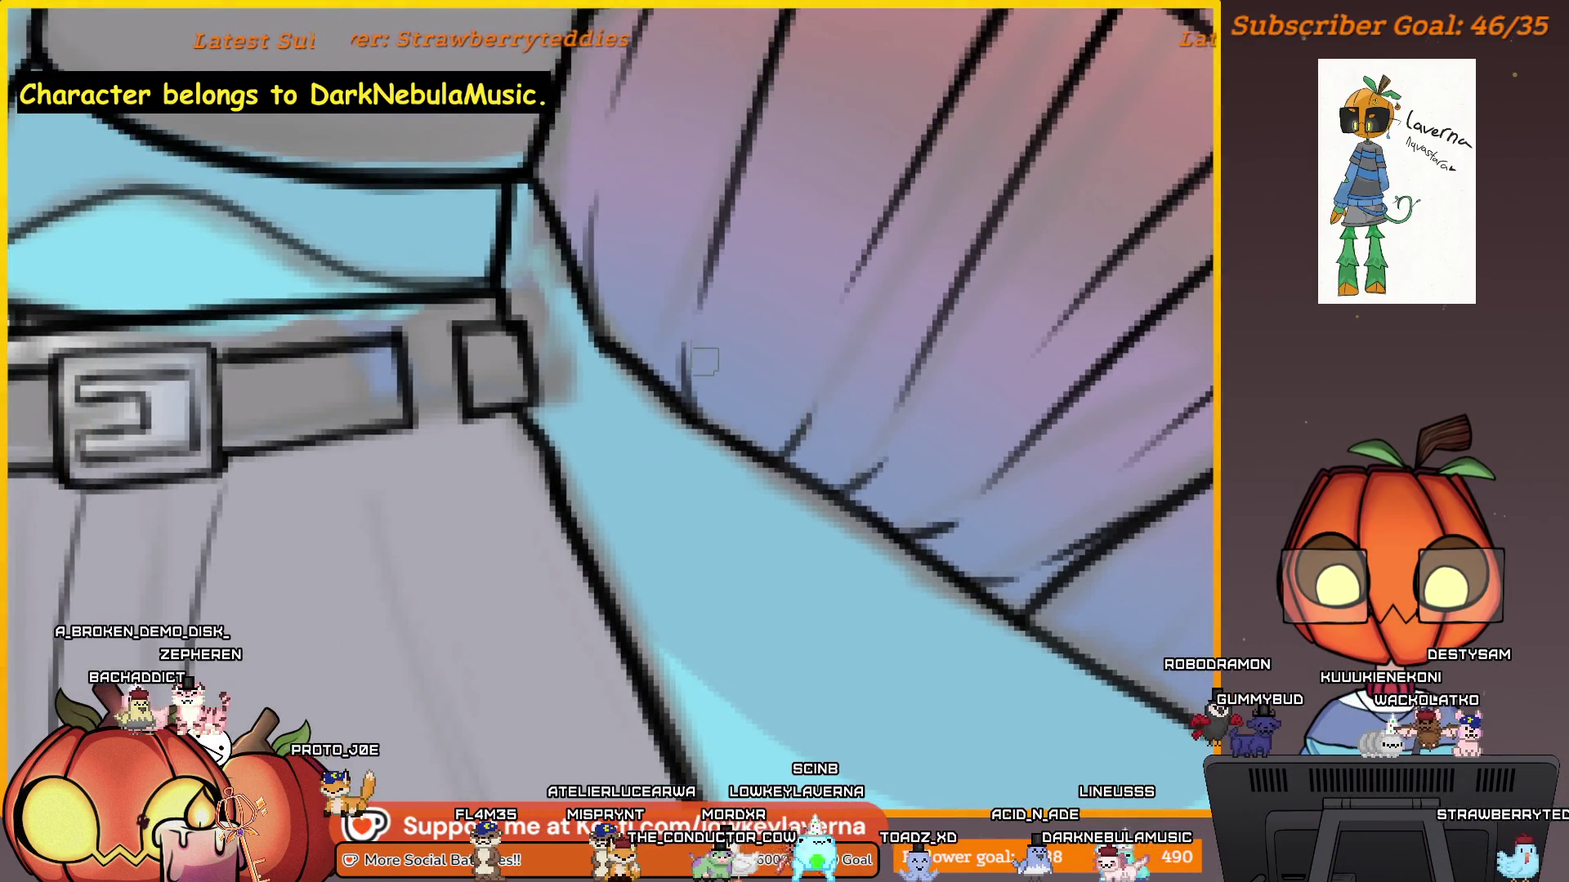
pyautogui.scroll(-5, 694, 254)
pyautogui.scroll(5, 918, 395)
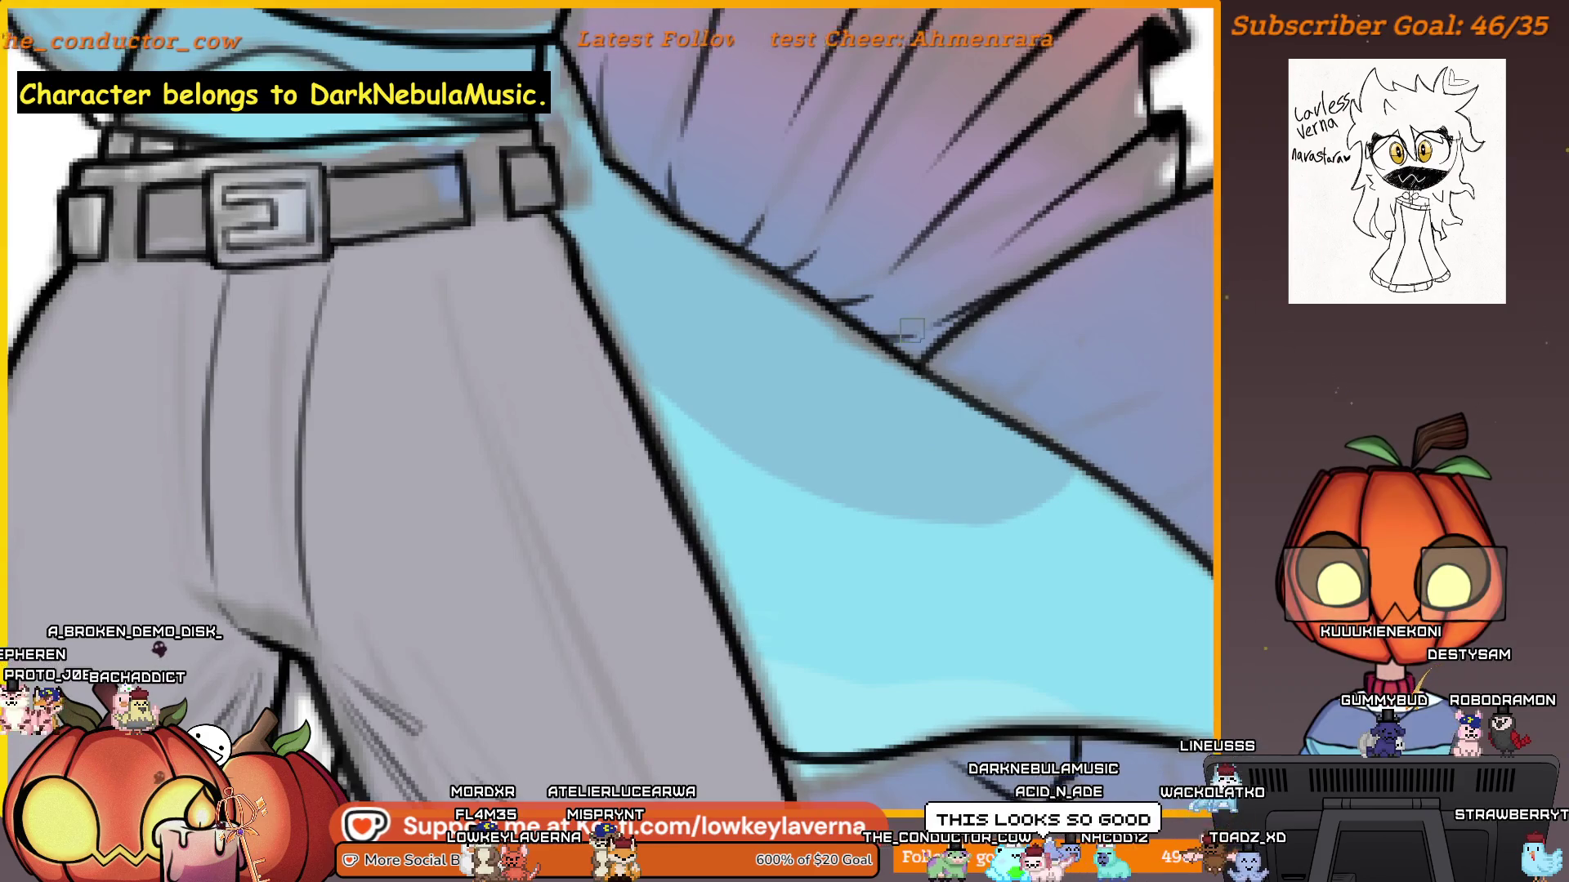
pyautogui.scroll(-5, 941, 249)
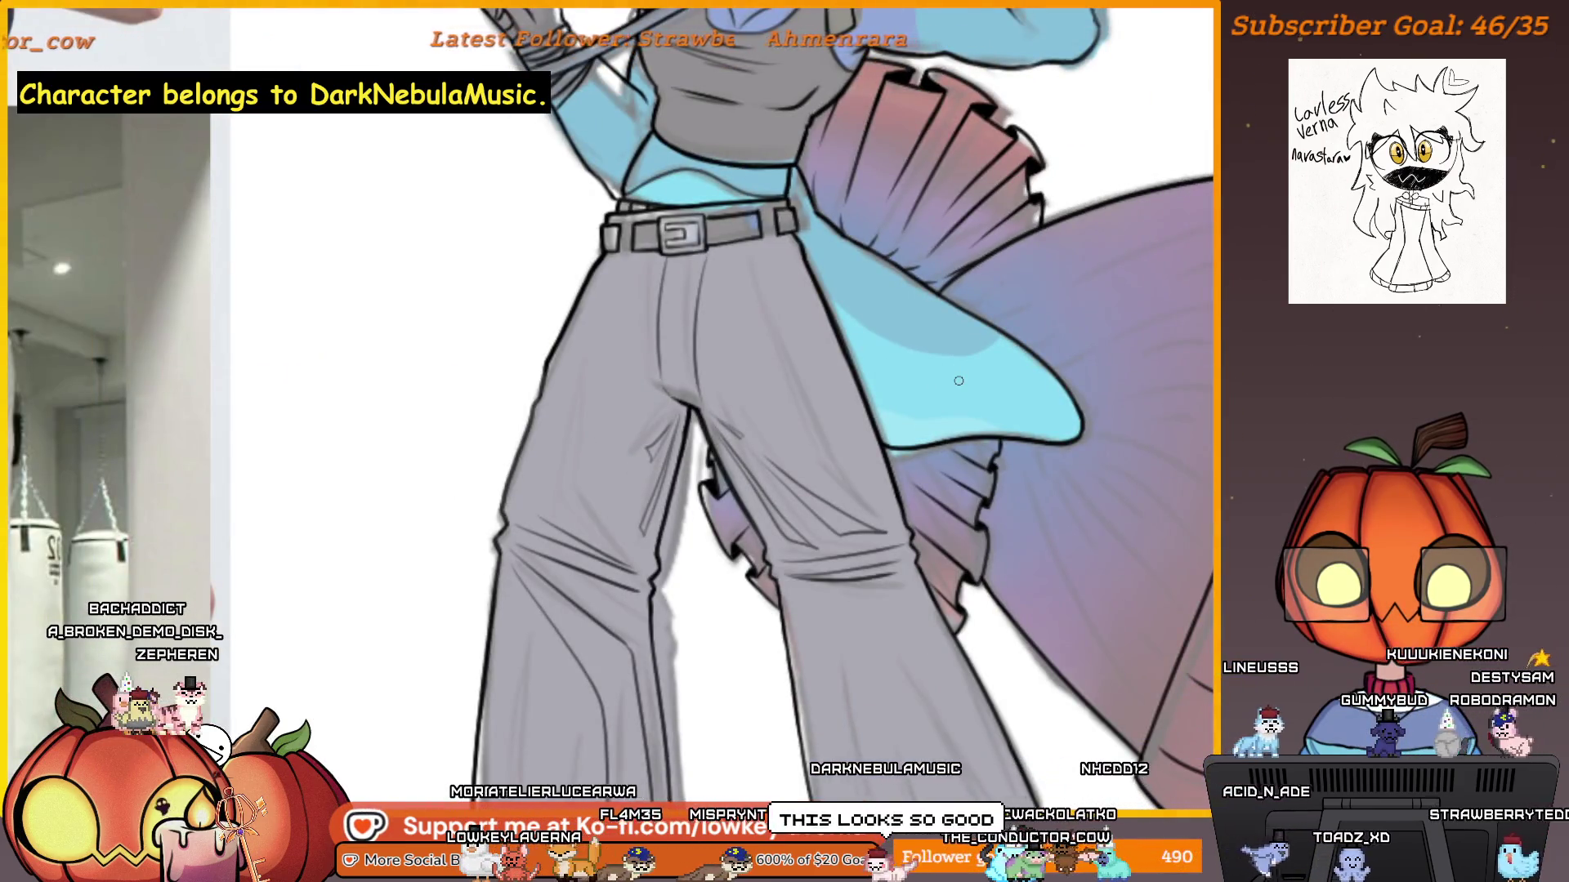
pyautogui.scroll(5, 947, 377)
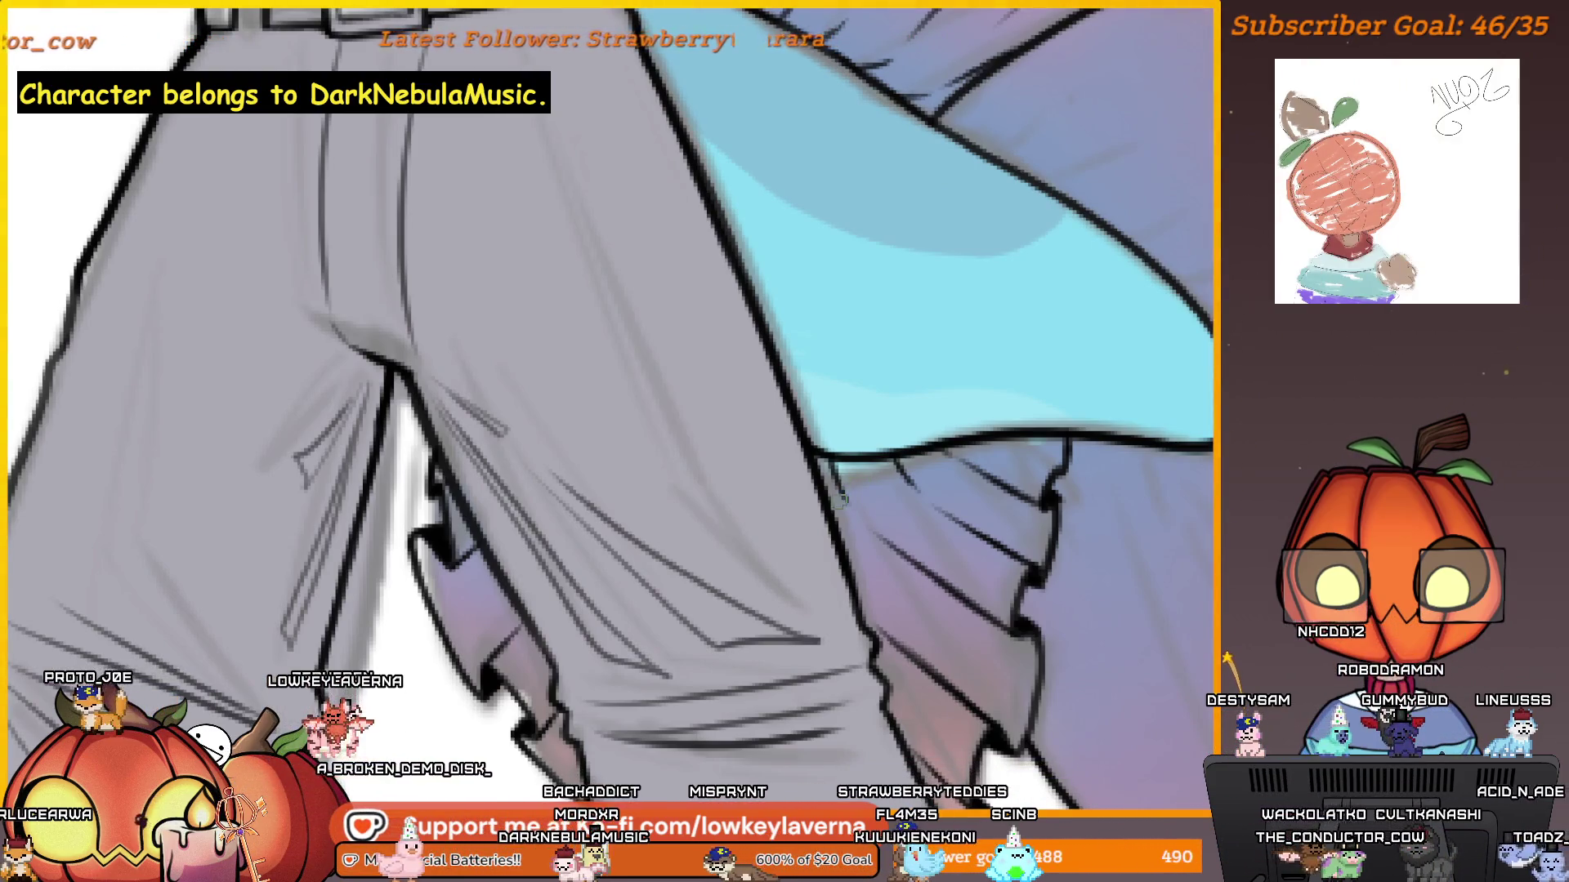
pyautogui.scroll(-3, 884, 580)
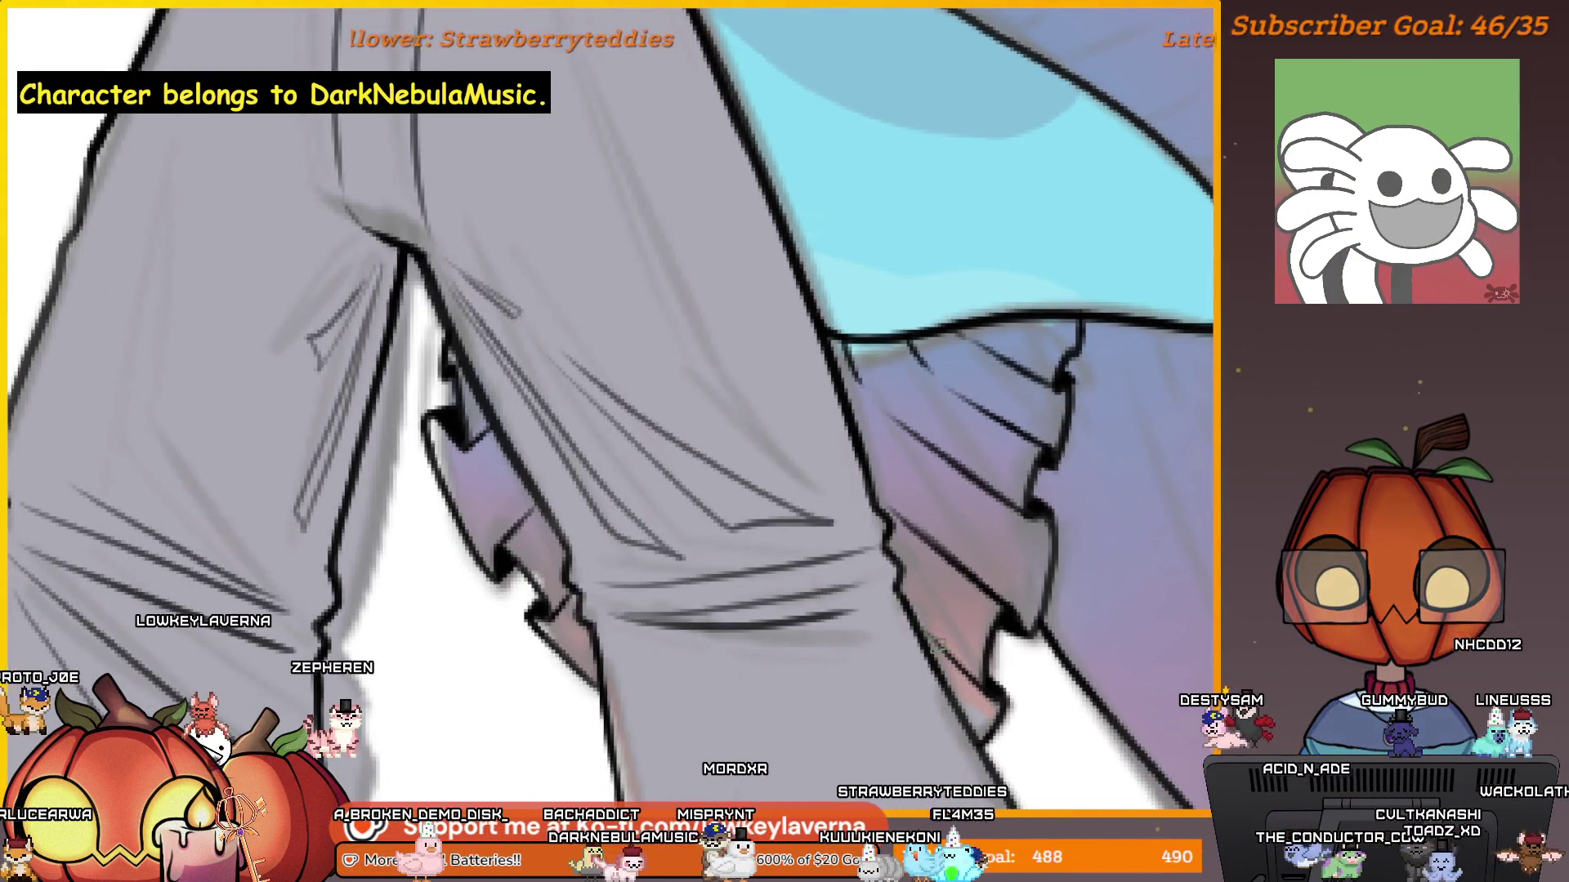
pyautogui.moveTo(638, 624); pyautogui.dragTo(971, 518)
pyautogui.scroll(-3, 921, 570)
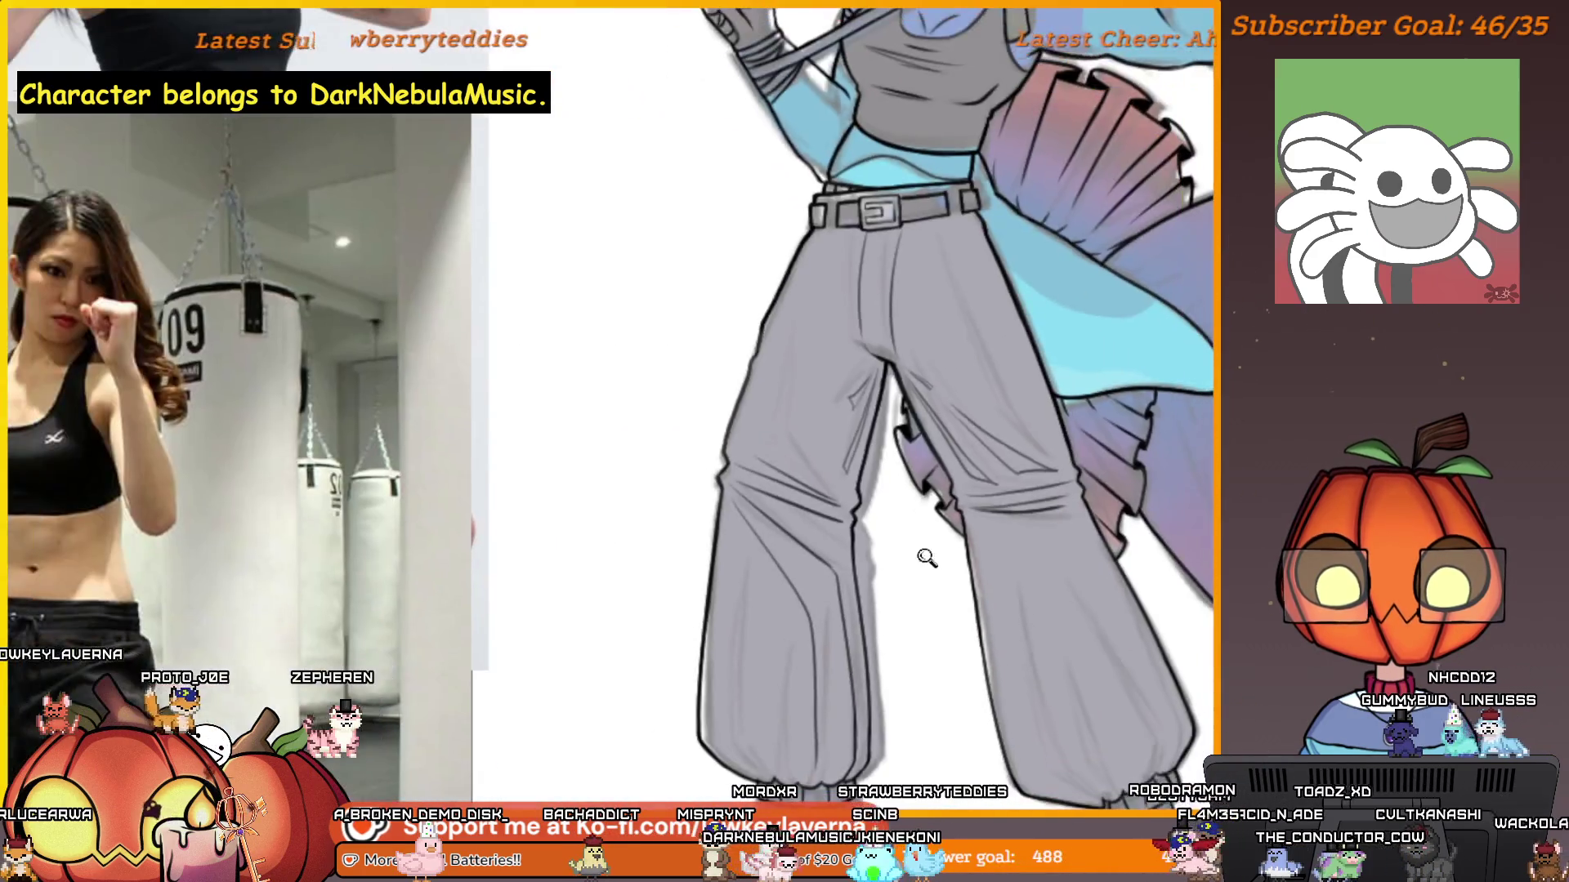
pyautogui.moveTo(1077, 474); pyautogui.dragTo(1055, 459)
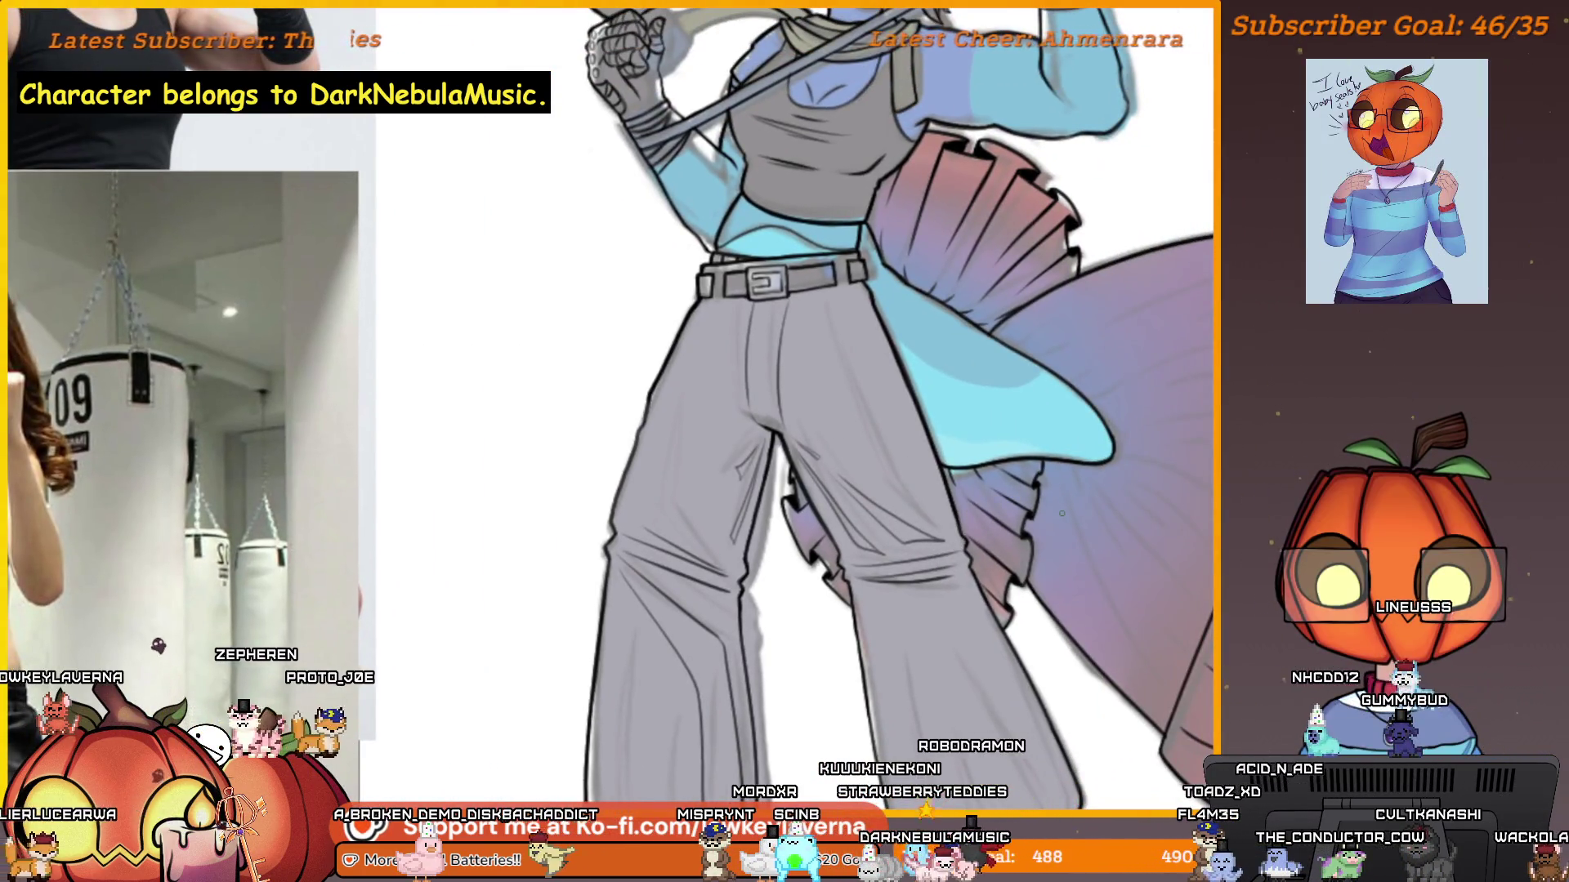
pyautogui.scroll(5, 965, 346)
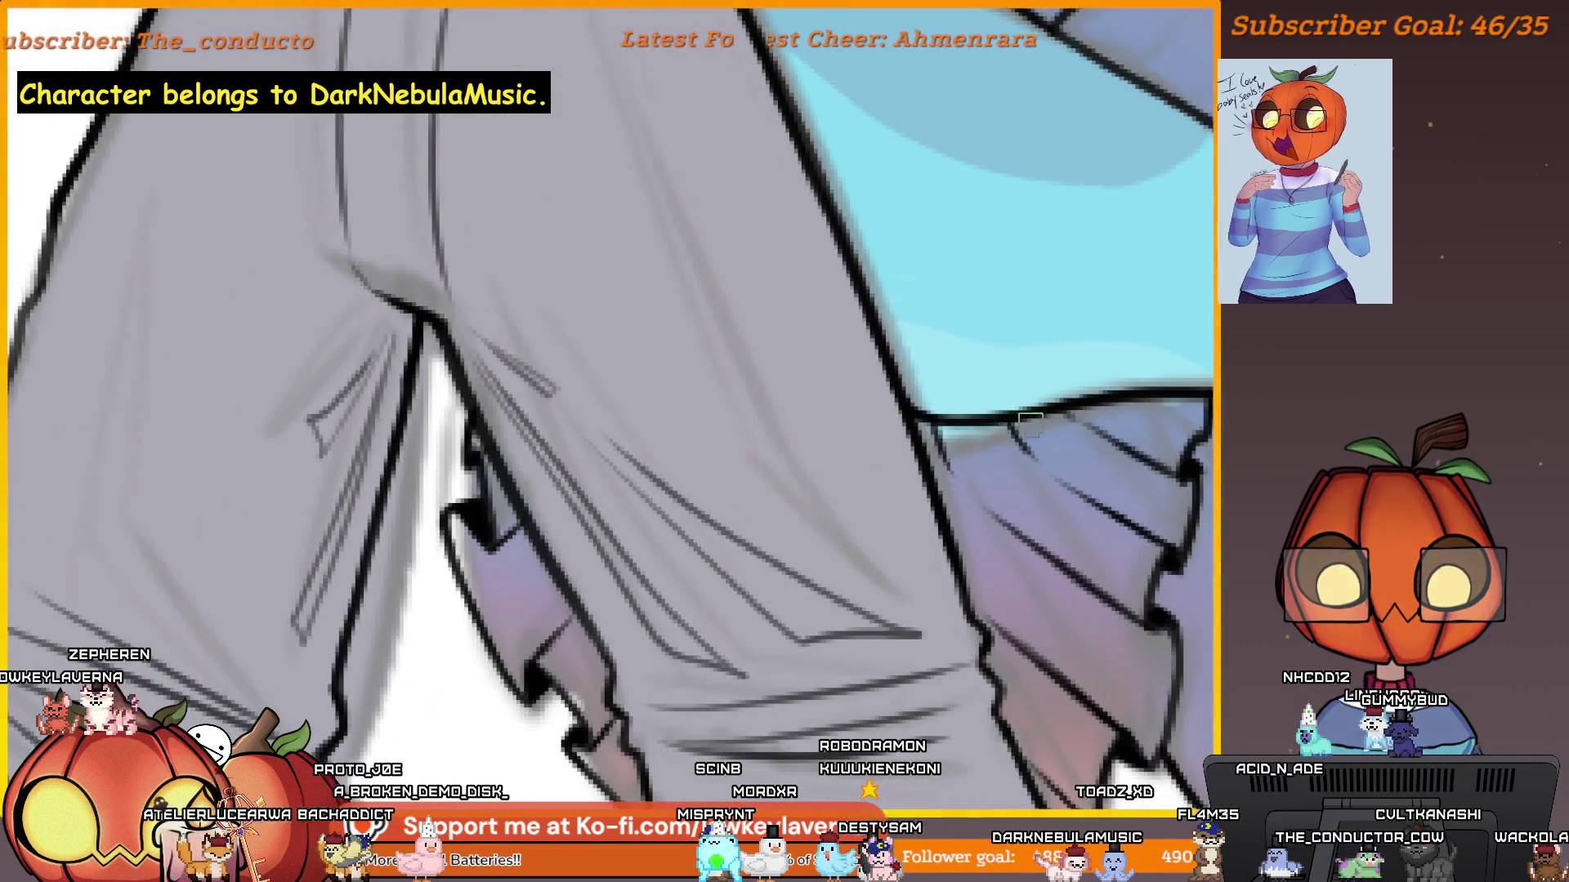
pyautogui.scroll(-3, 1009, 444)
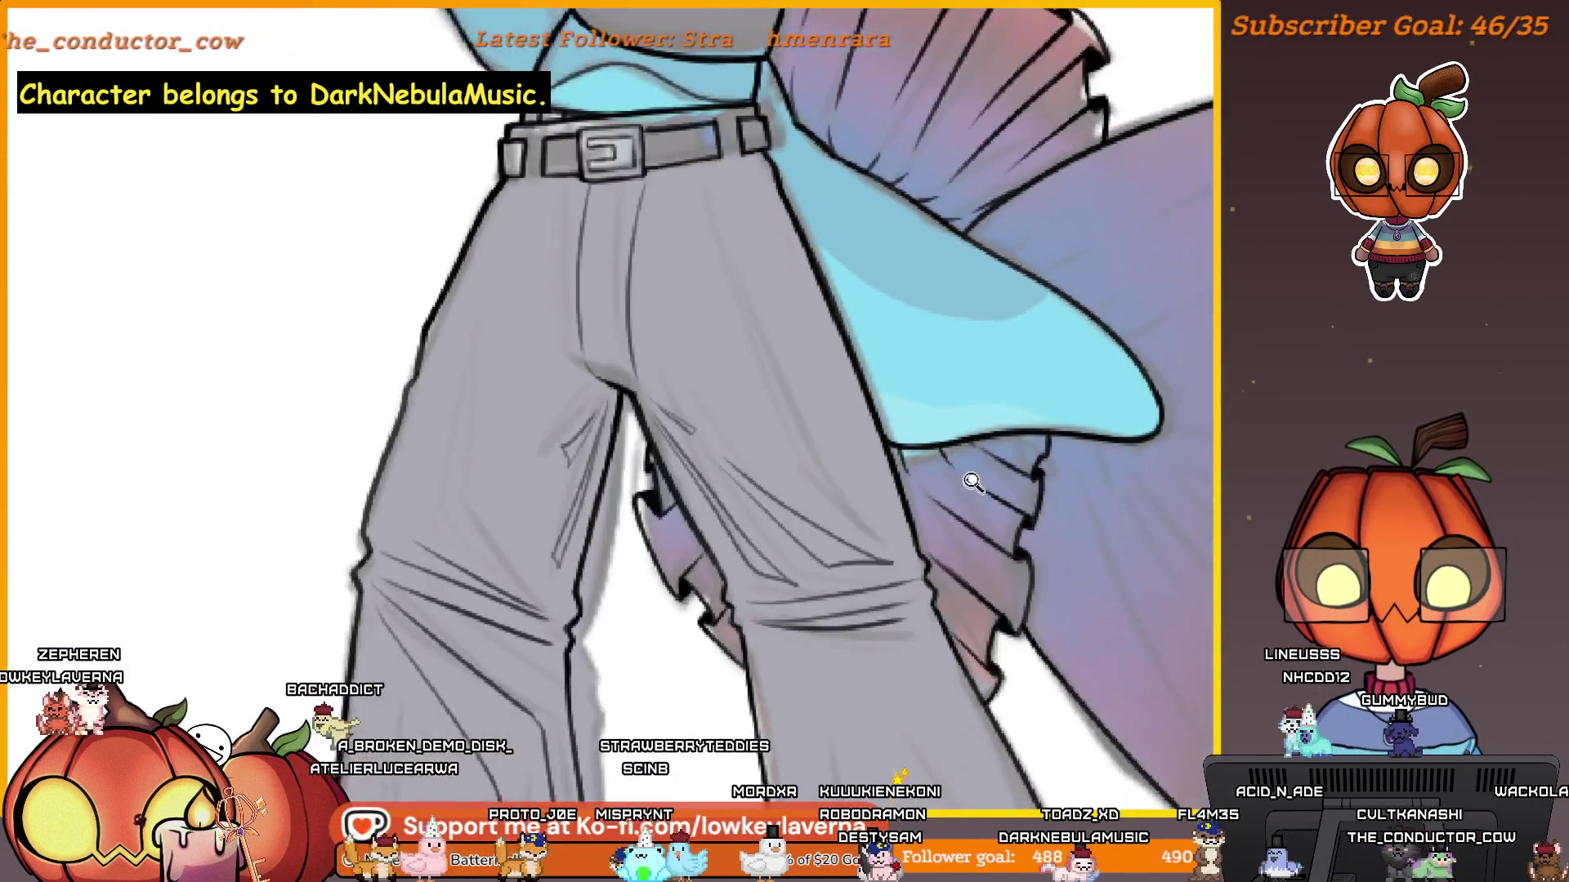
pyautogui.moveTo(969, 478)
pyautogui.mouseDown()
pyautogui.moveTo(877, 499)
pyautogui.moveTo(875, 343)
pyautogui.moveTo(938, 465)
pyautogui.moveTo(802, 455)
pyautogui.moveTo(975, 427)
pyautogui.mouseUp()
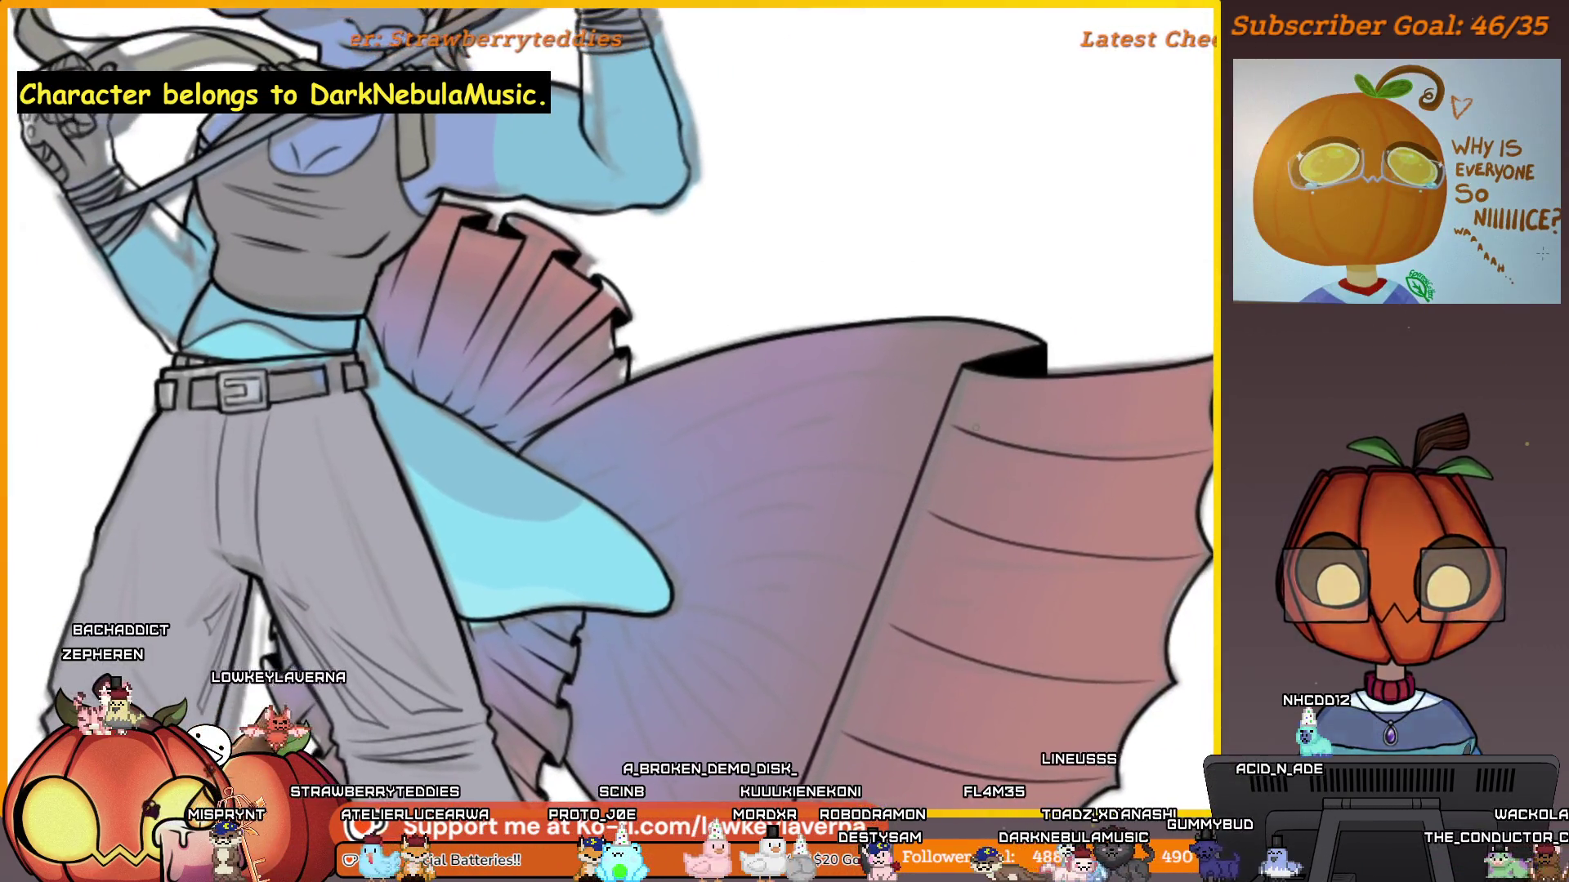
pyautogui.scroll(3, 975, 427)
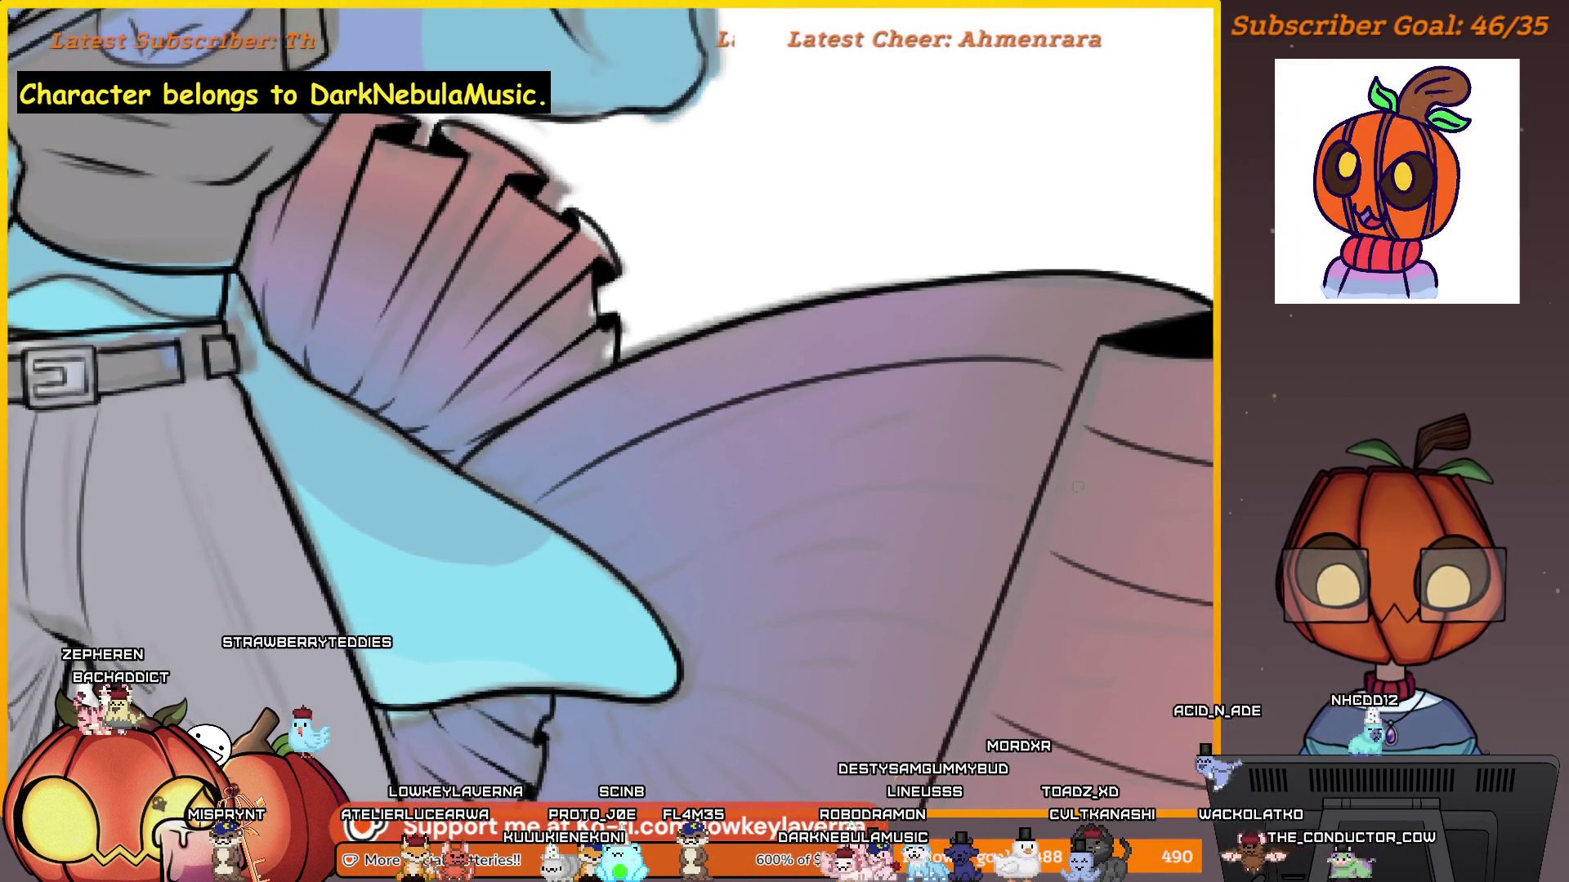
pyautogui.moveTo(1096, 479); pyautogui.dragTo(1145, 434)
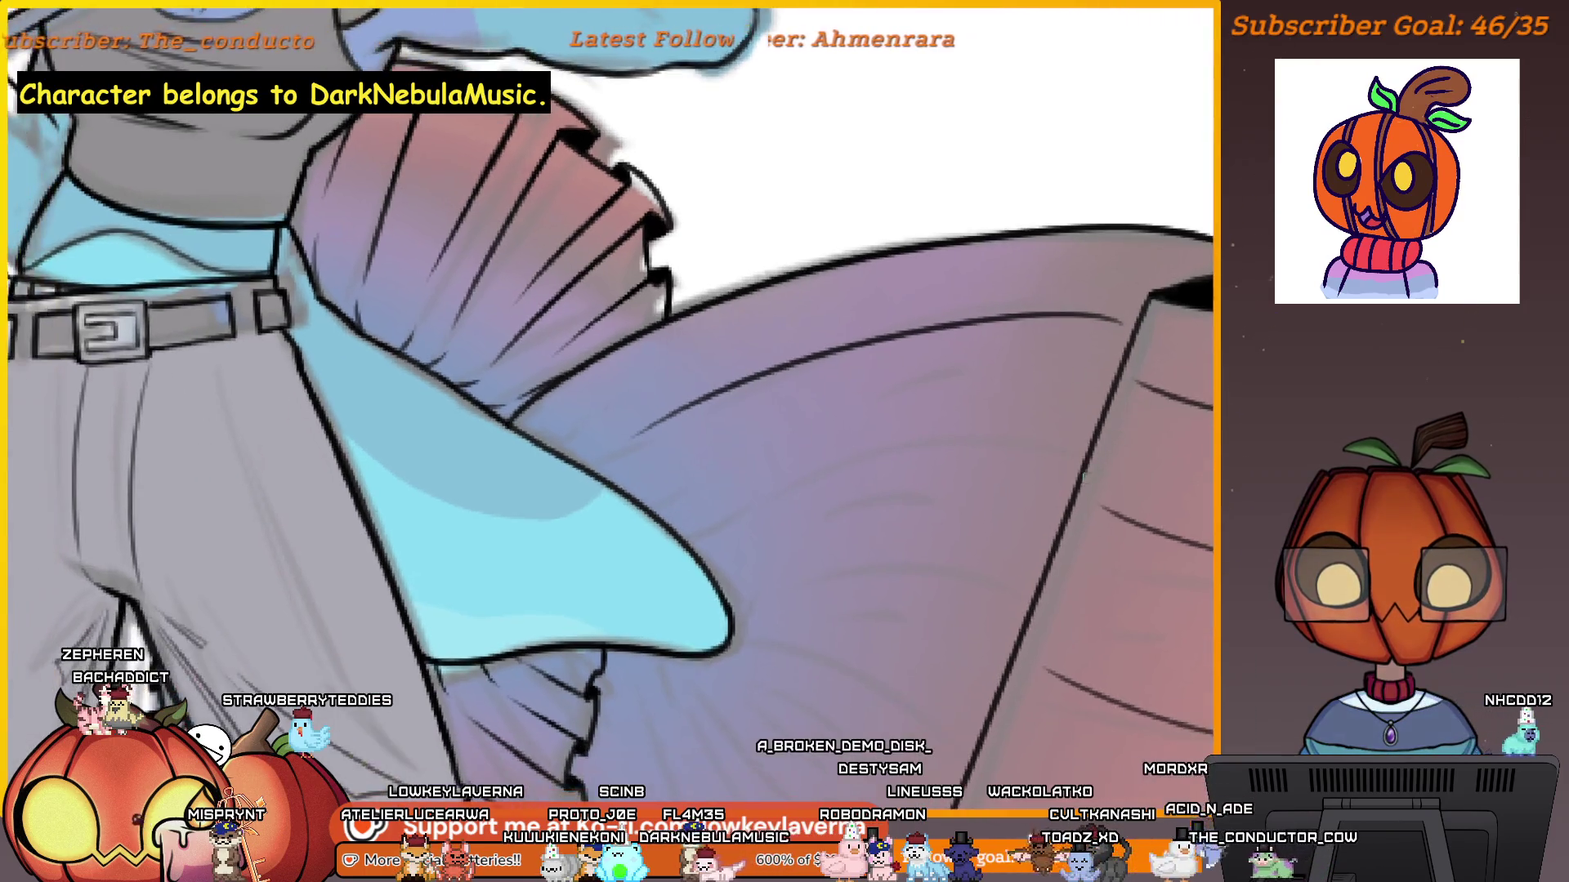
pyautogui.moveTo(1050, 568); pyautogui.dragTo(1111, 445)
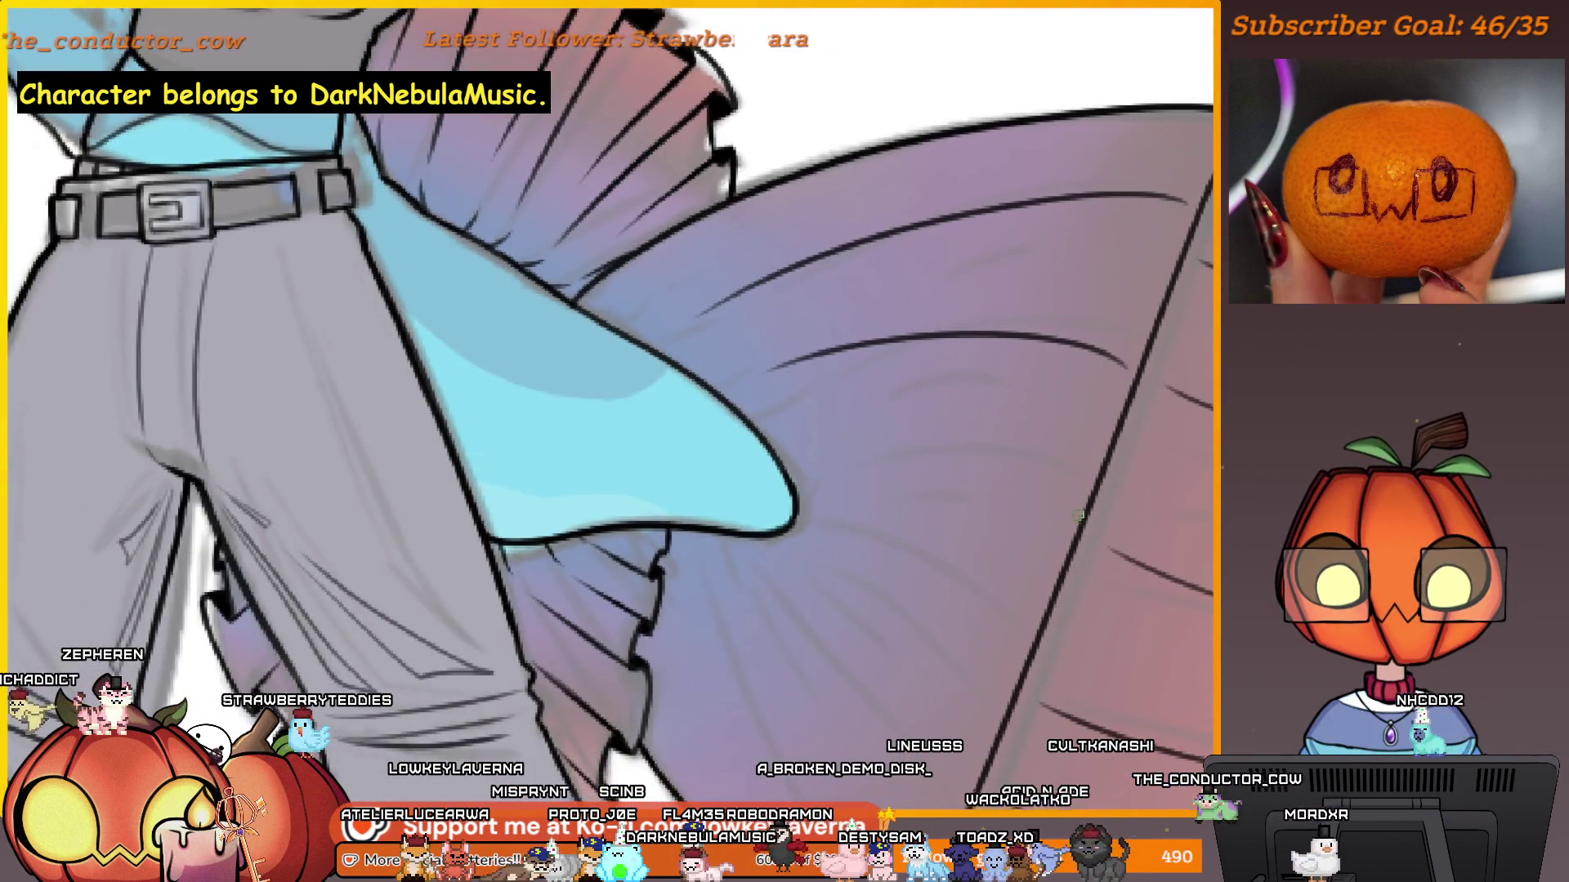
pyautogui.moveTo(1069, 556); pyautogui.dragTo(1126, 450)
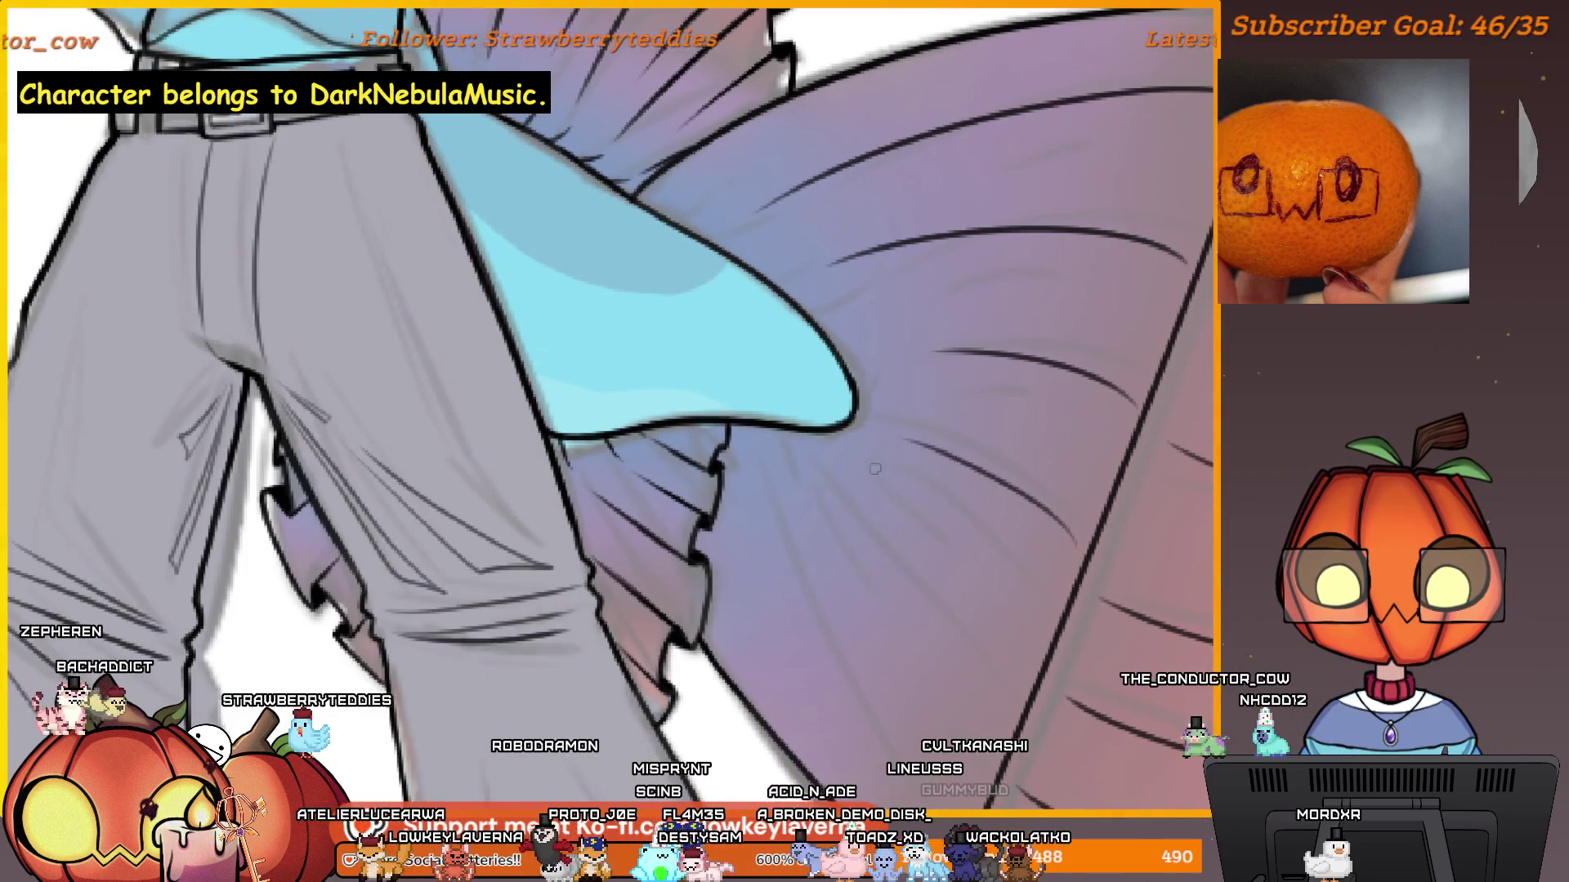
pyautogui.moveTo(1118, 552); pyautogui.dragTo(917, 481)
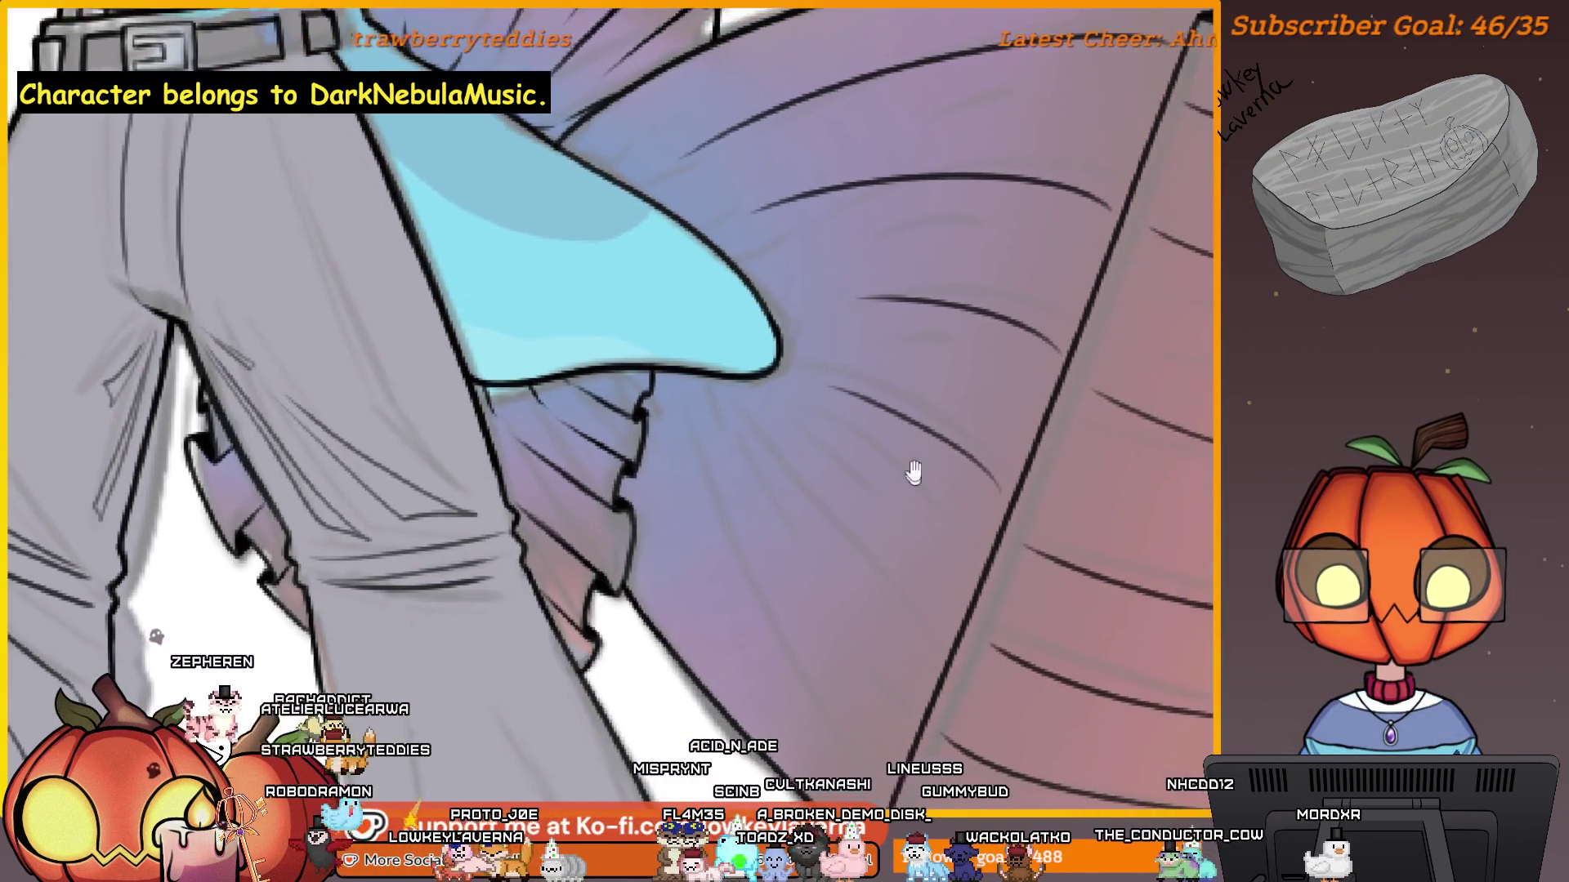
pyautogui.scroll(-3, 840, 549)
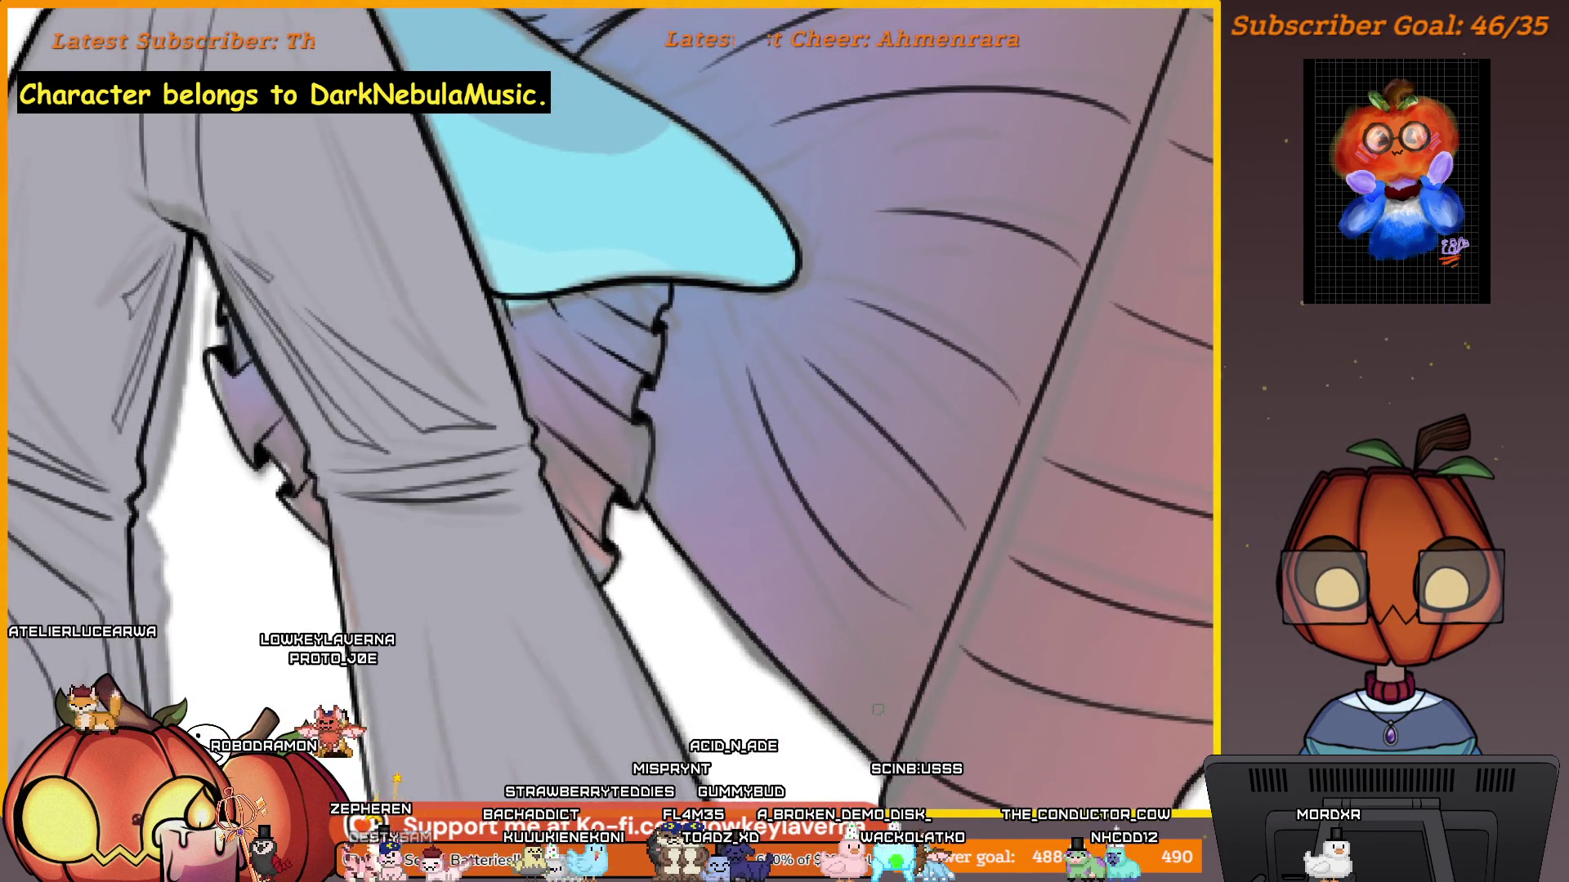
pyautogui.scroll(-5, 877, 707)
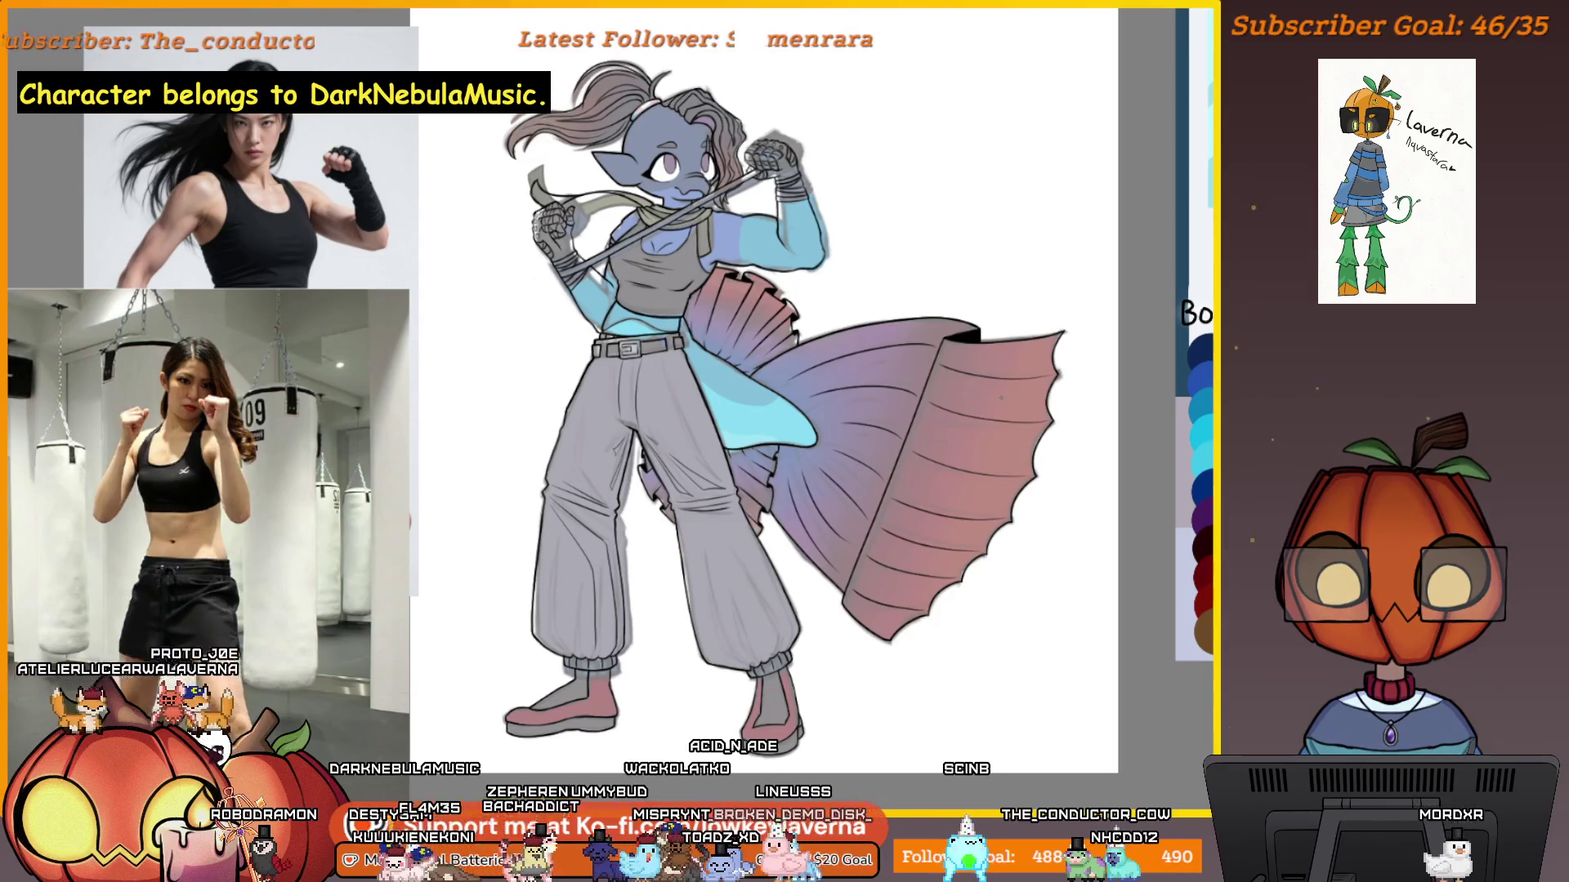
# Mirror the canvas to check it, then draw a first dark rib line on the fin.
pyautogui.press('m')
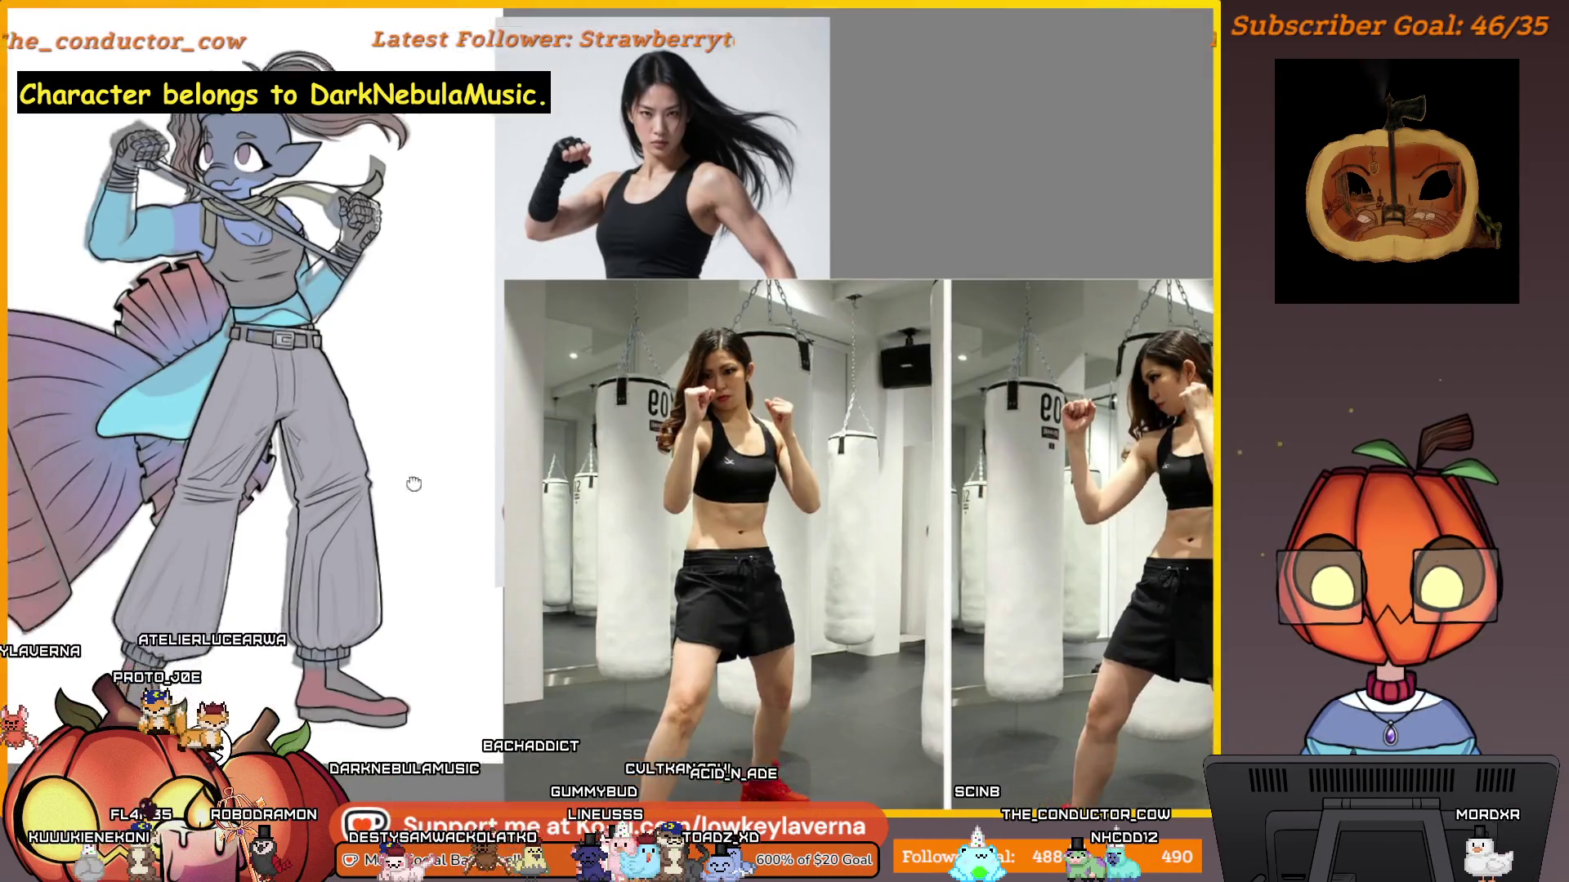
pyautogui.scroll(5, 621, 409)
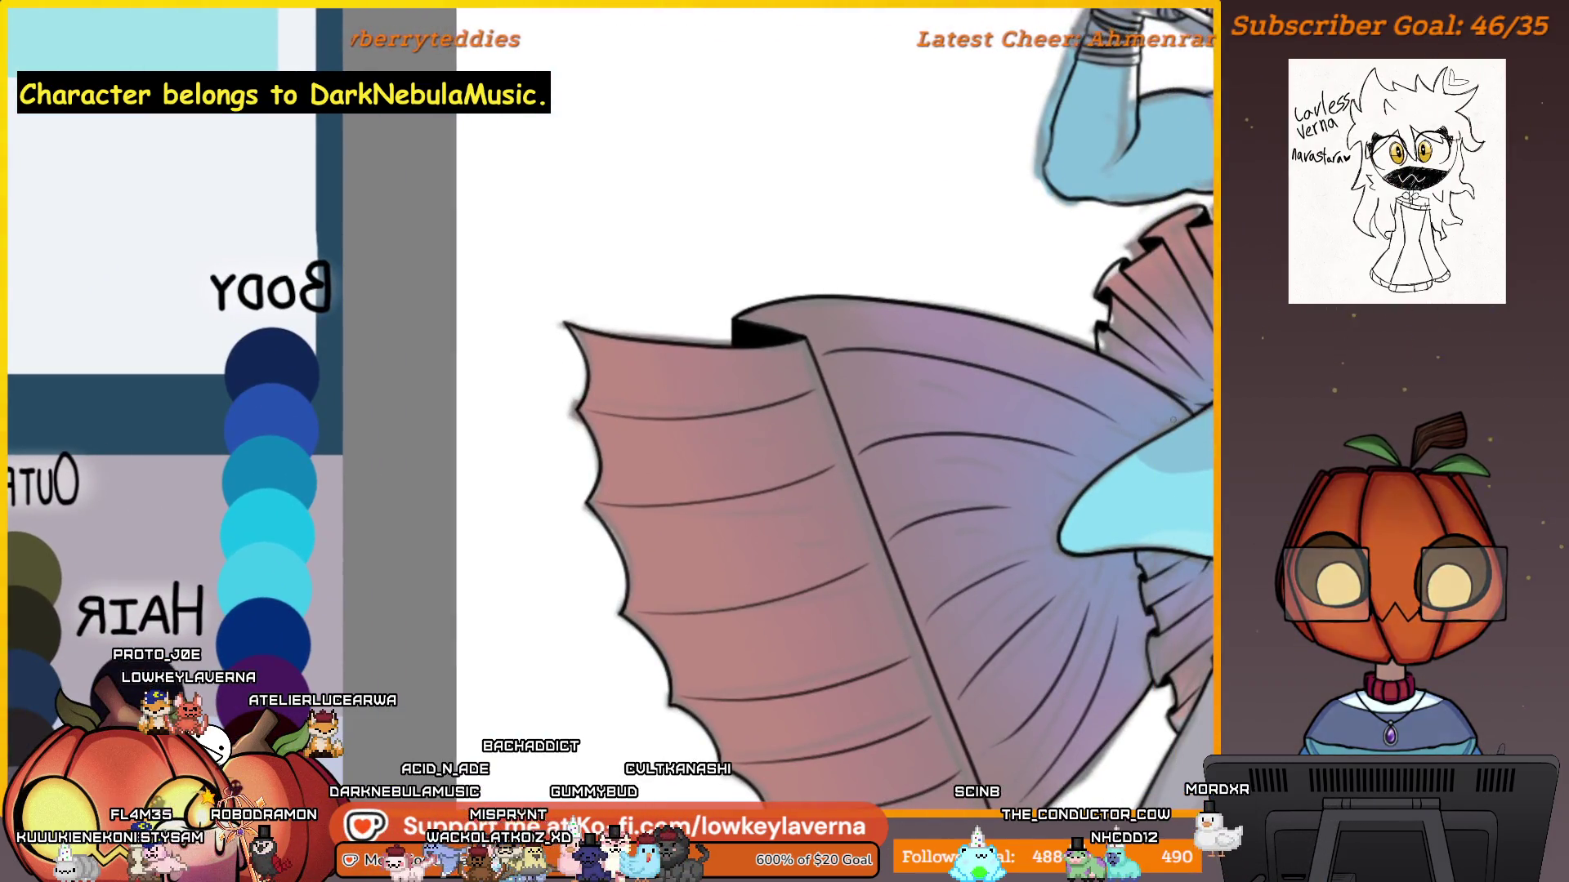
pyautogui.press('m')
pyautogui.scroll(5, 1046, 353)
pyautogui.scroll(-2, 1044, 353)
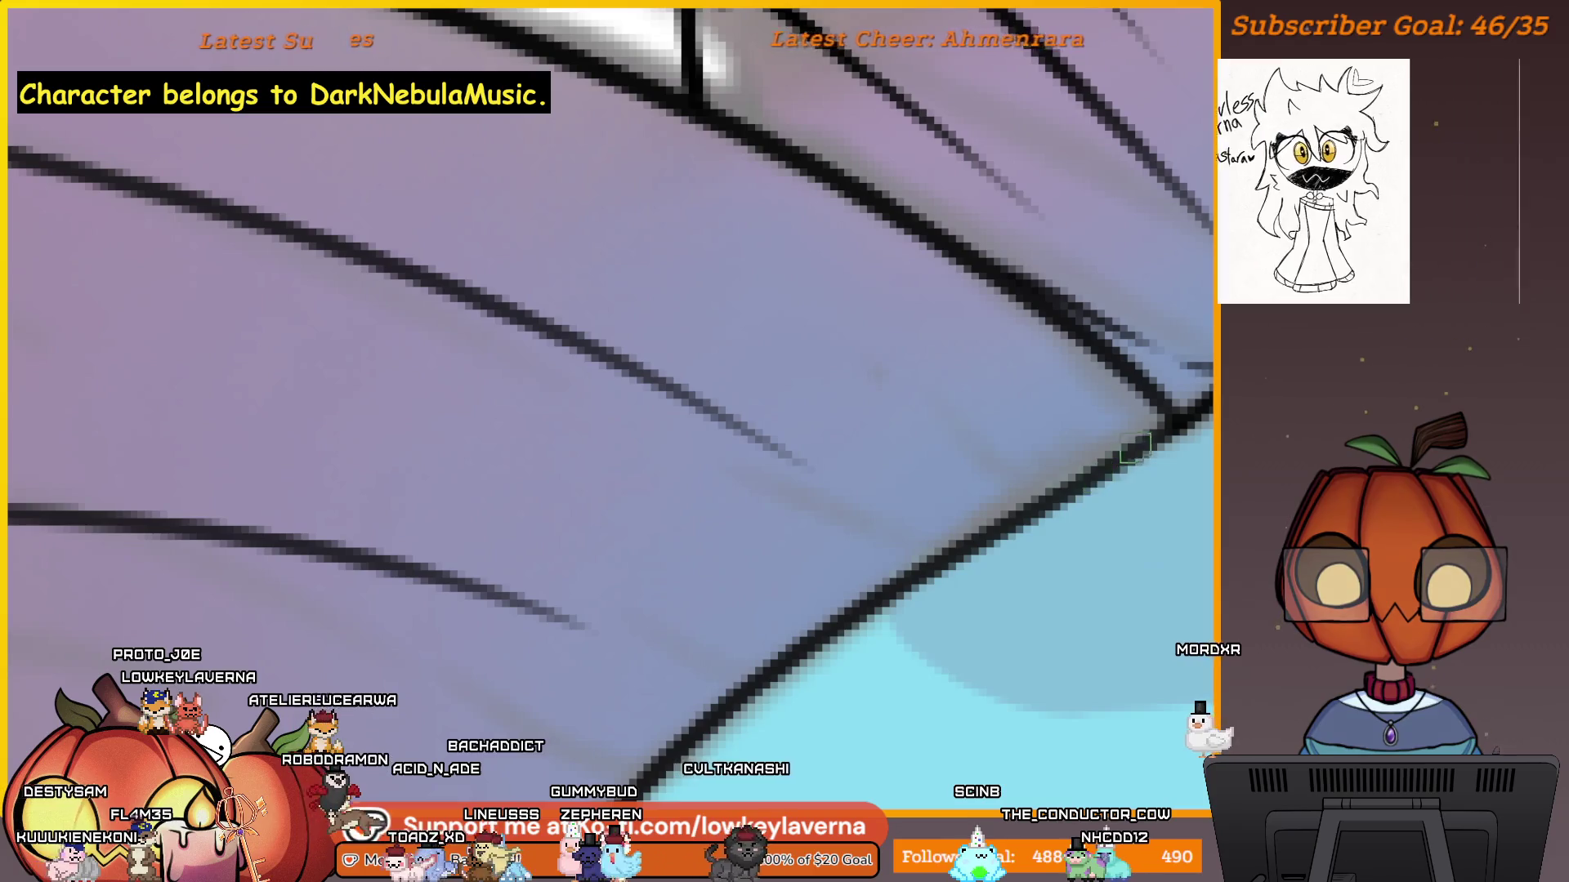
pyautogui.scroll(-3, 942, 444)
pyautogui.moveTo(942, 444); pyautogui.dragTo(1005, 490)
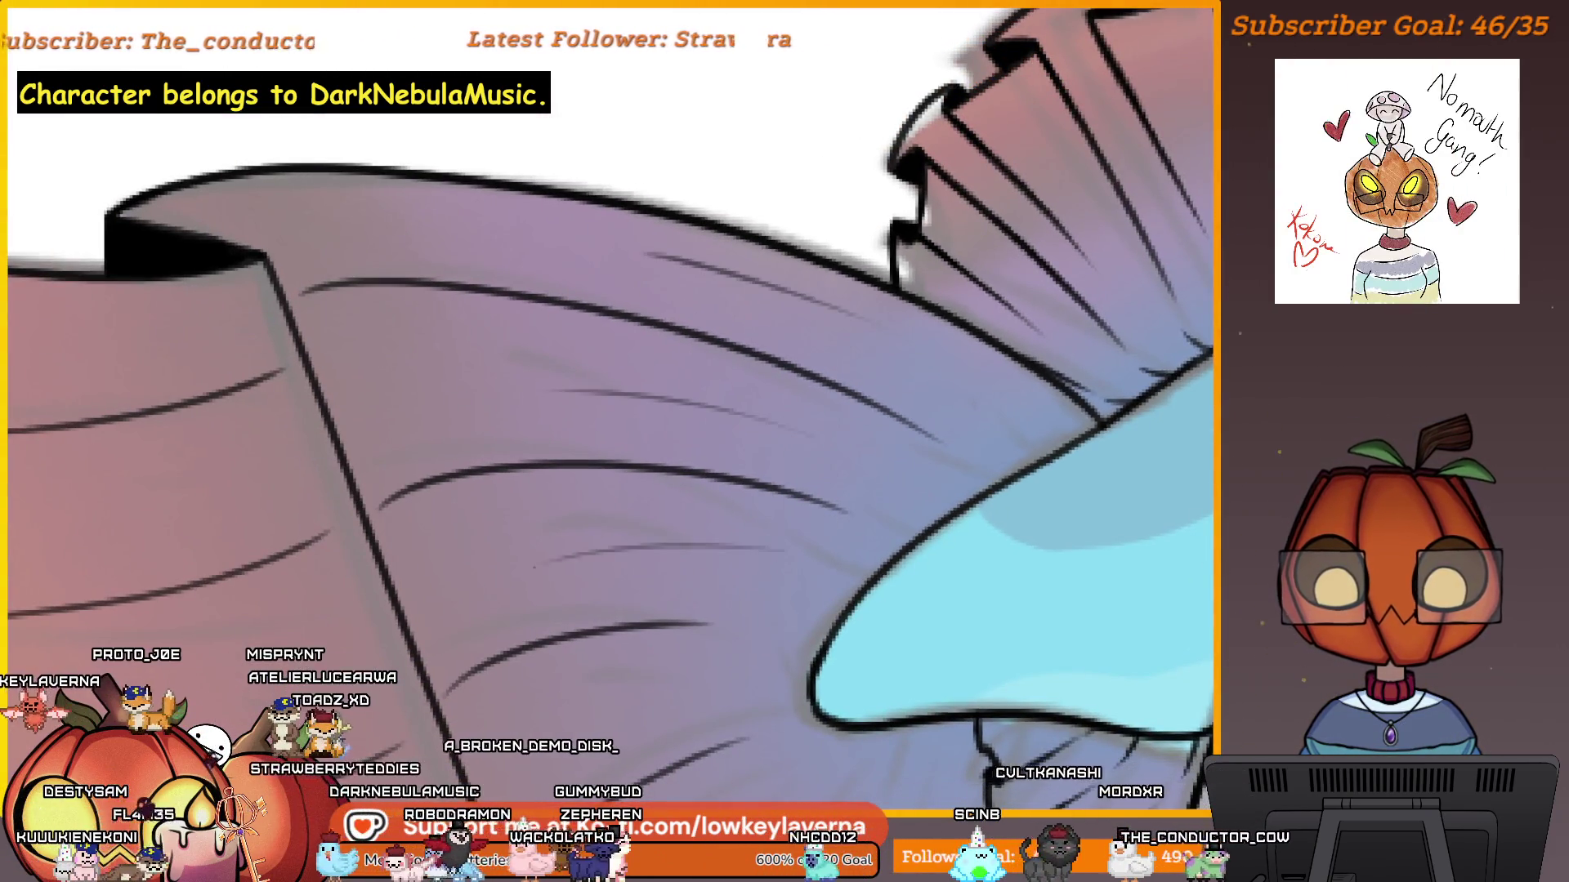
pyautogui.scroll(2, 779, 425)
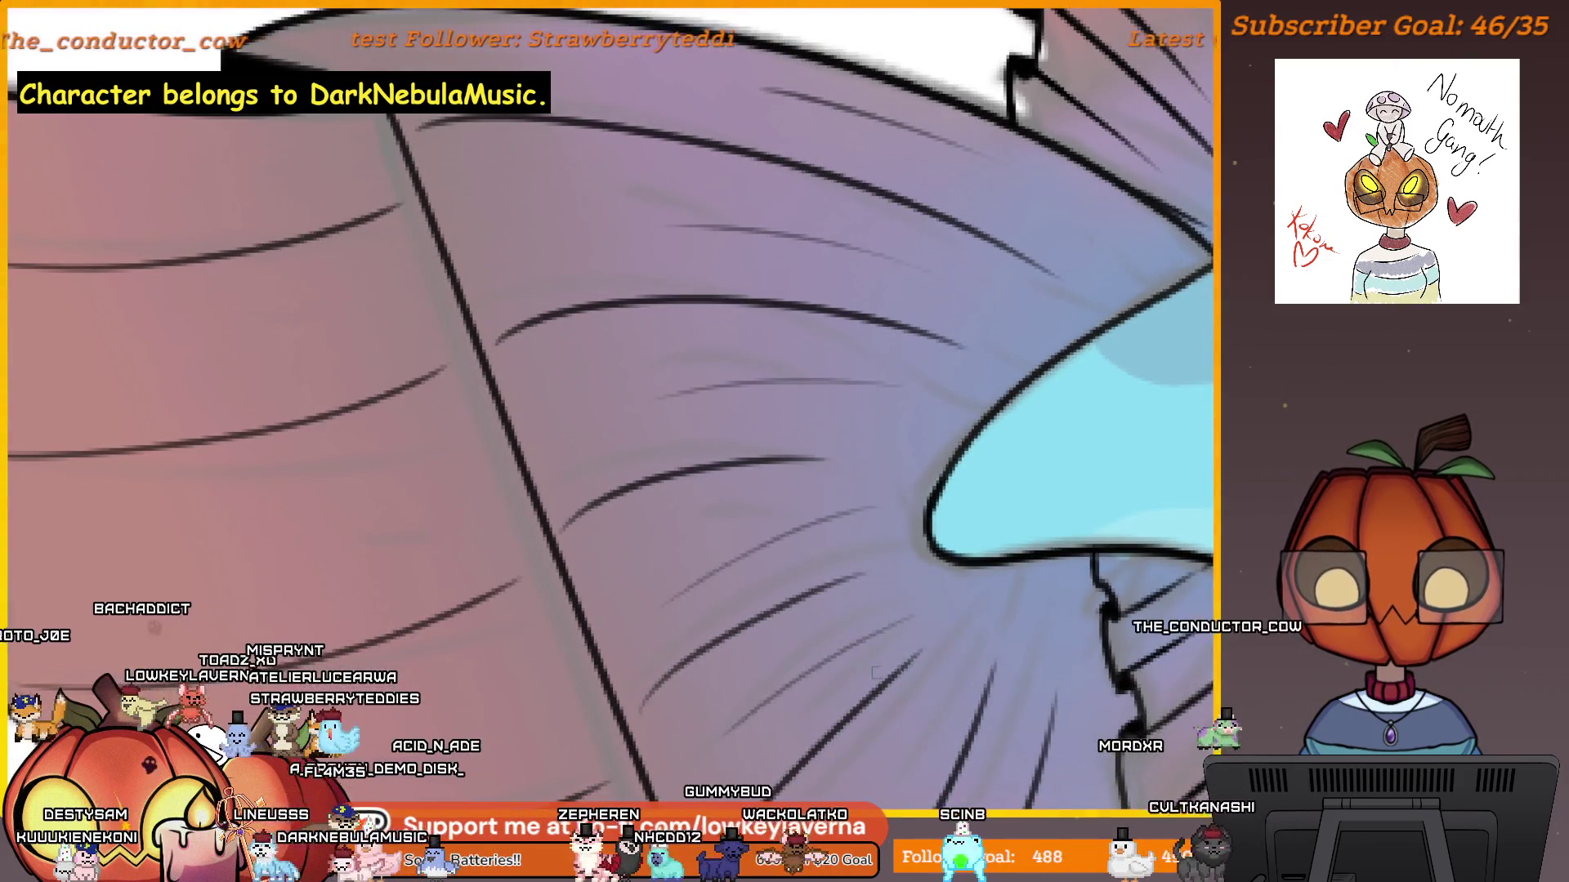
pyautogui.moveTo(848, 851); pyautogui.dragTo(832, 672)
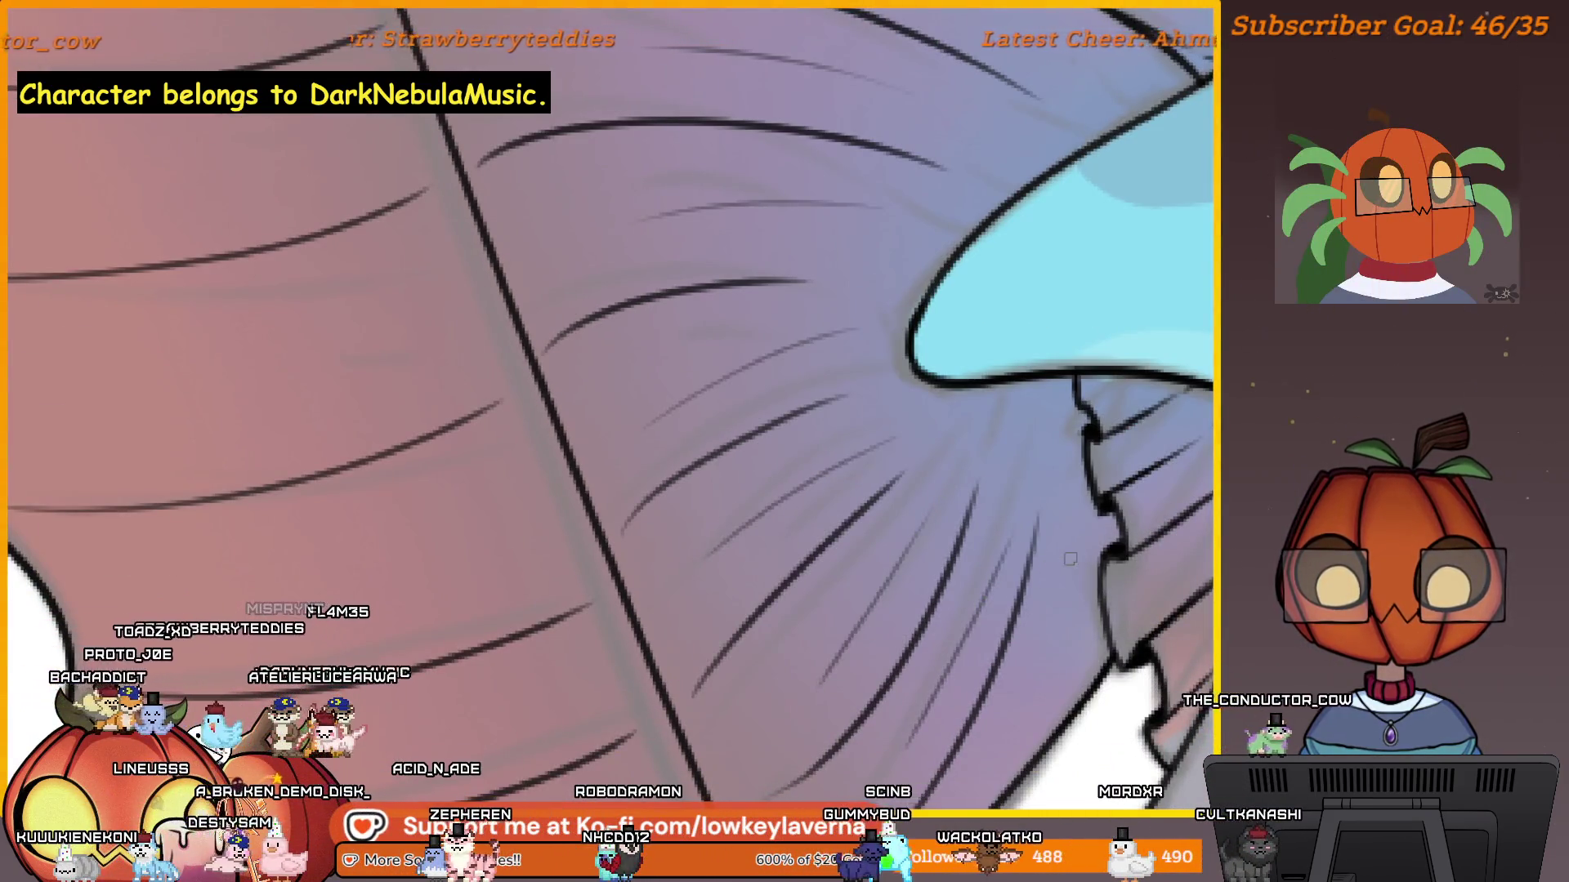
pyautogui.scroll(-3, 1051, 552)
pyautogui.moveTo(1051, 552); pyautogui.dragTo(1093, 547)
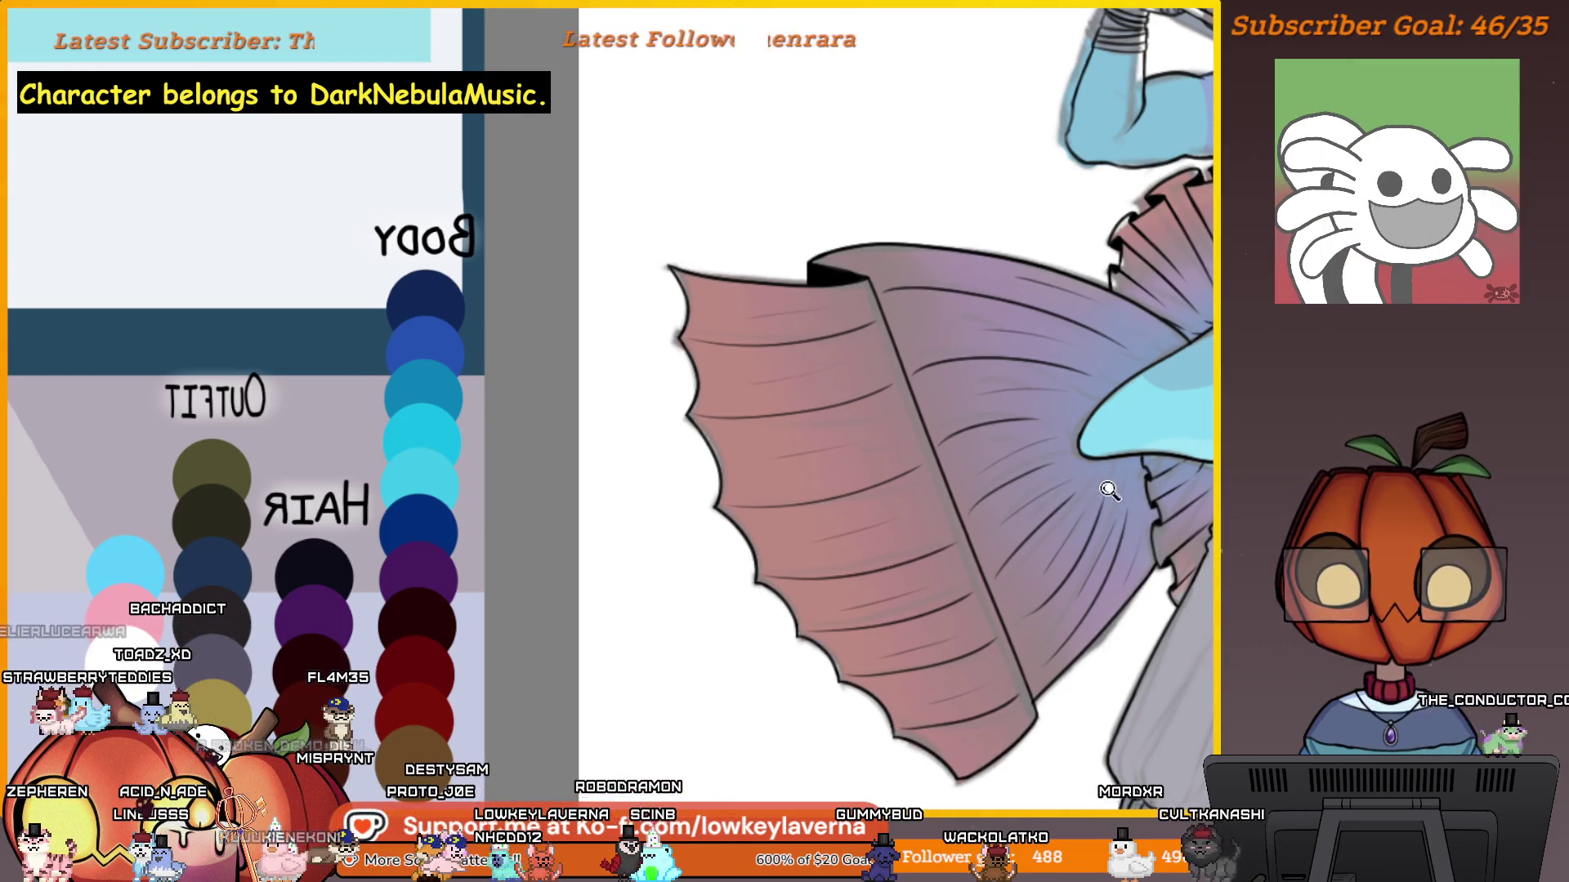
pyautogui.scroll(-3, 1100, 490)
pyautogui.scroll(5, 1010, 521)
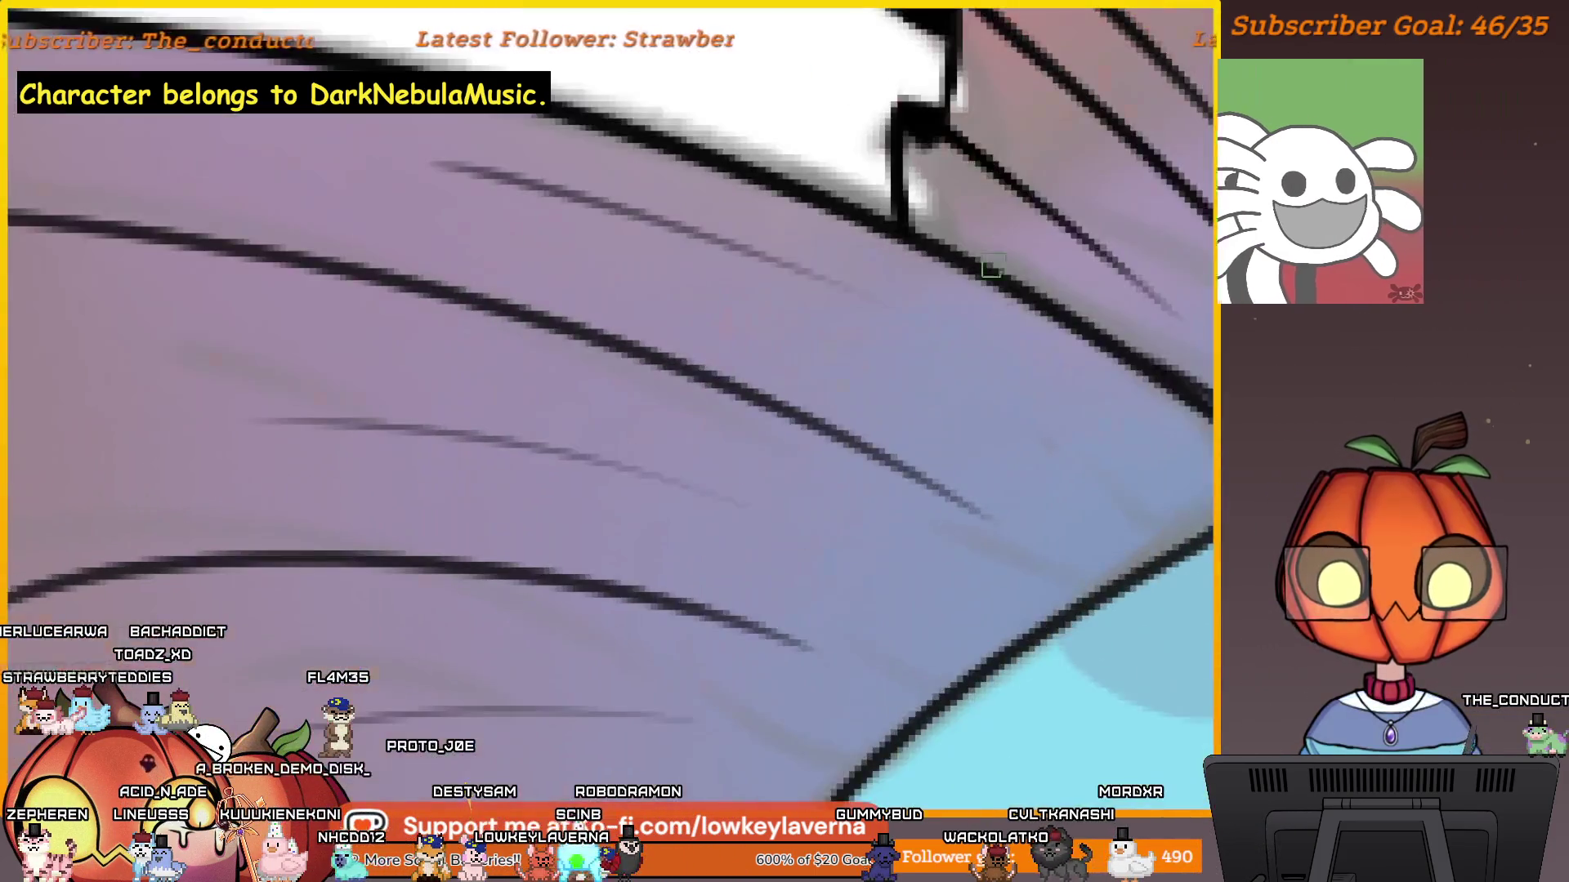
pyautogui.moveTo(987, 515); pyautogui.dragTo(821, 489)
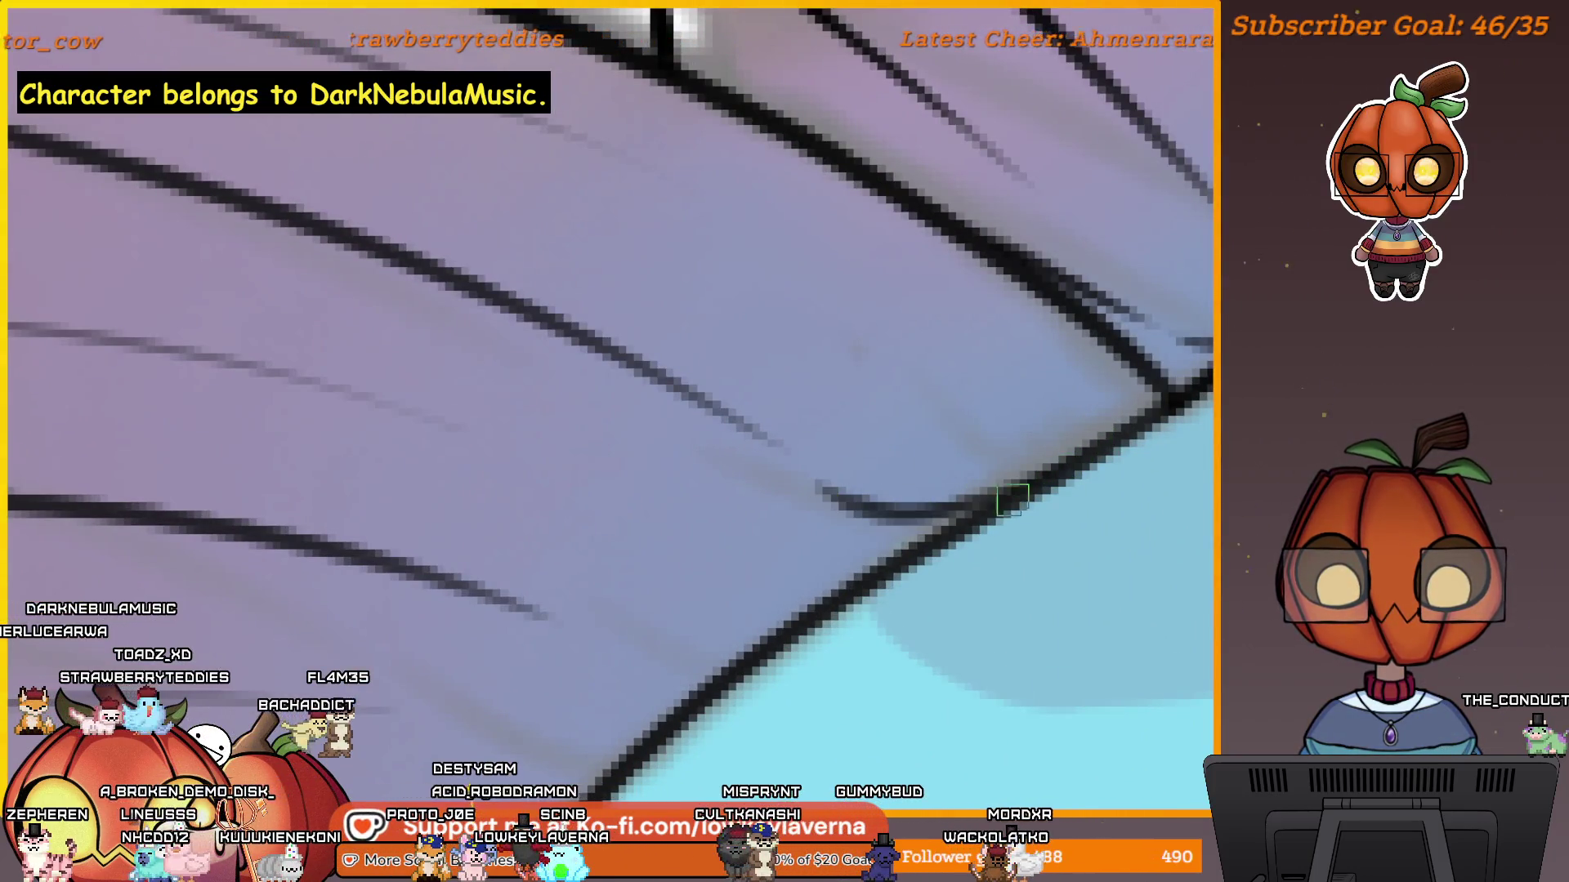
# Rotate the view and draw a second dark rib line under the light-blue fin's edge.
pyautogui.moveTo(917, 448)
pyautogui.mouseDown()
pyautogui.moveTo(948, 442)
pyautogui.moveTo(745, 490)
pyautogui.mouseUp()
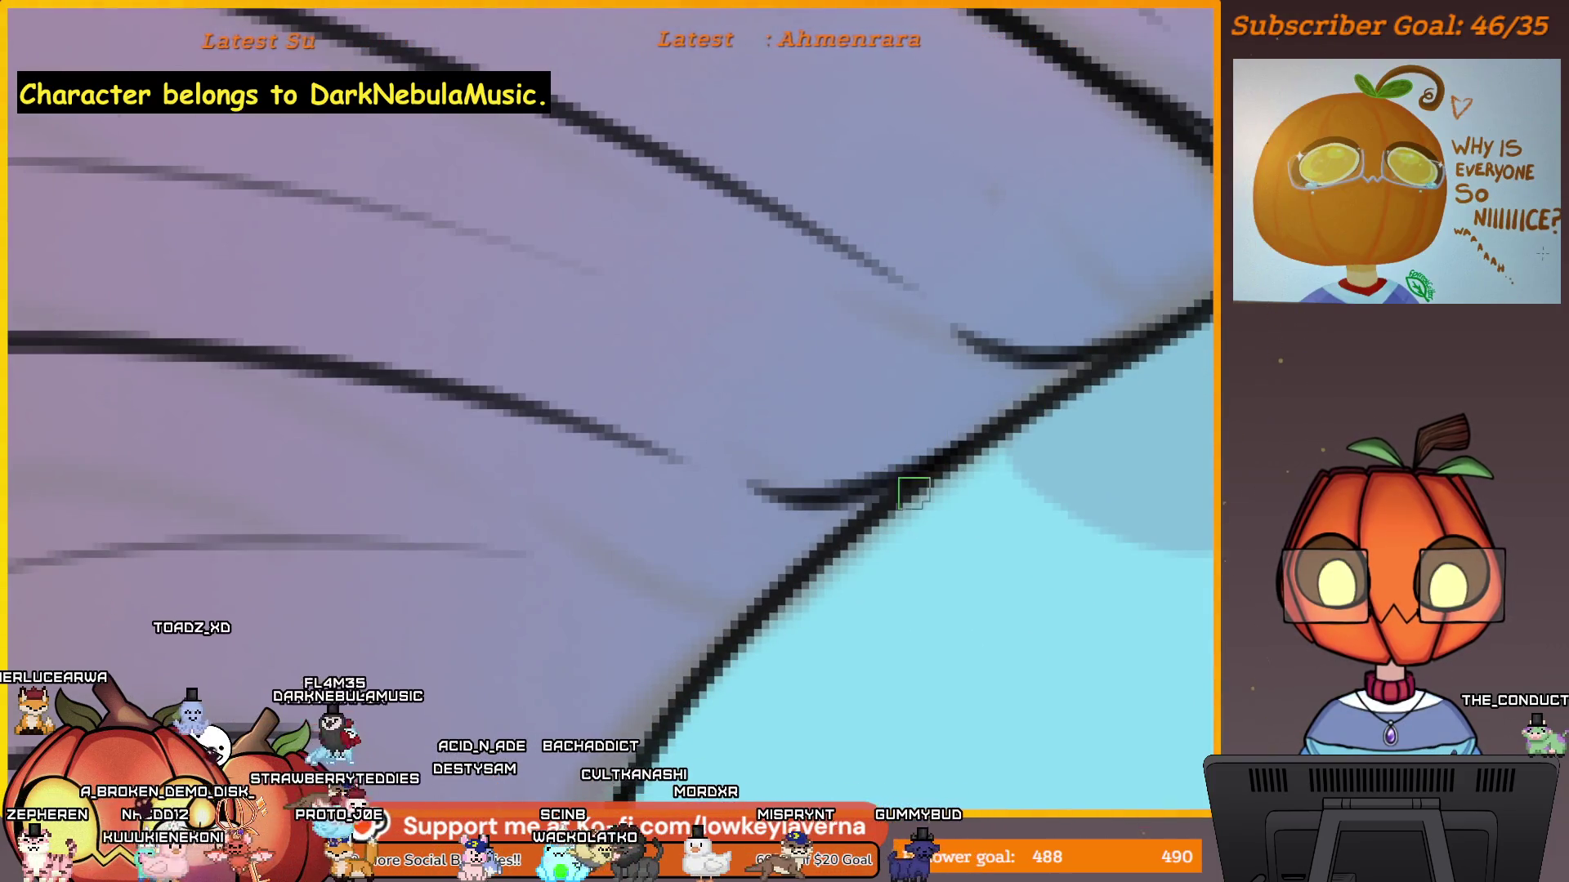
pyautogui.moveTo(864, 660)
pyautogui.mouseDown()
pyautogui.moveTo(1068, 525)
pyautogui.moveTo(977, 483)
pyautogui.moveTo(1004, 458)
pyautogui.moveTo(861, 500)
pyautogui.mouseUp()
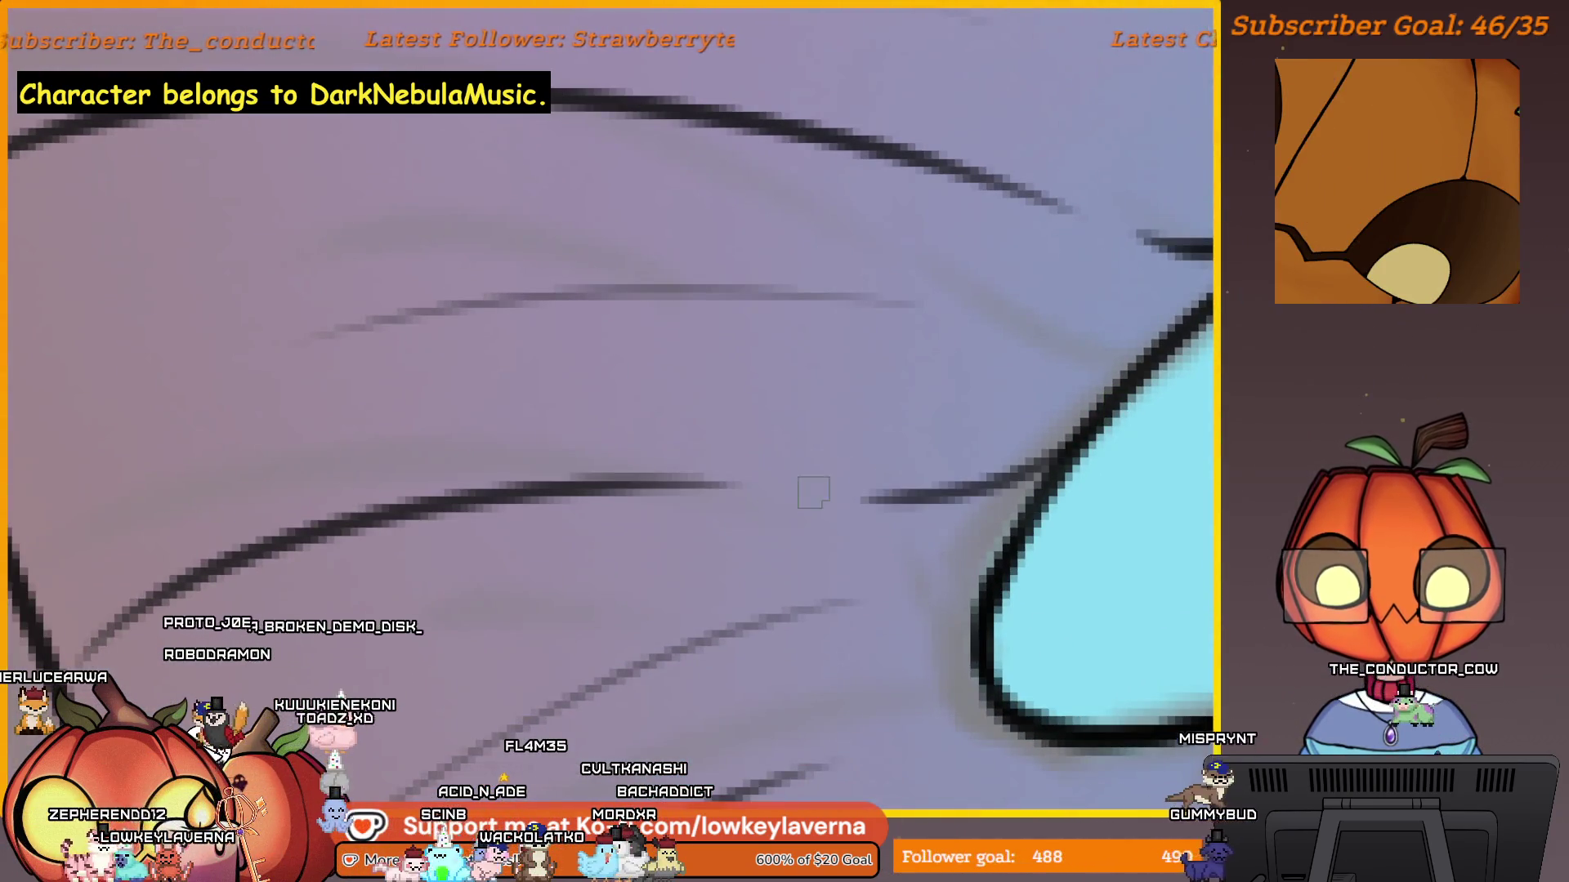
pyautogui.moveTo(1025, 475)
pyautogui.mouseDown()
pyautogui.moveTo(1068, 402)
pyautogui.moveTo(946, 407)
pyautogui.mouseUp()
pyautogui.moveTo(856, 611)
pyautogui.mouseDown()
pyautogui.moveTo(900, 518)
pyautogui.moveTo(893, 420)
pyautogui.mouseUp()
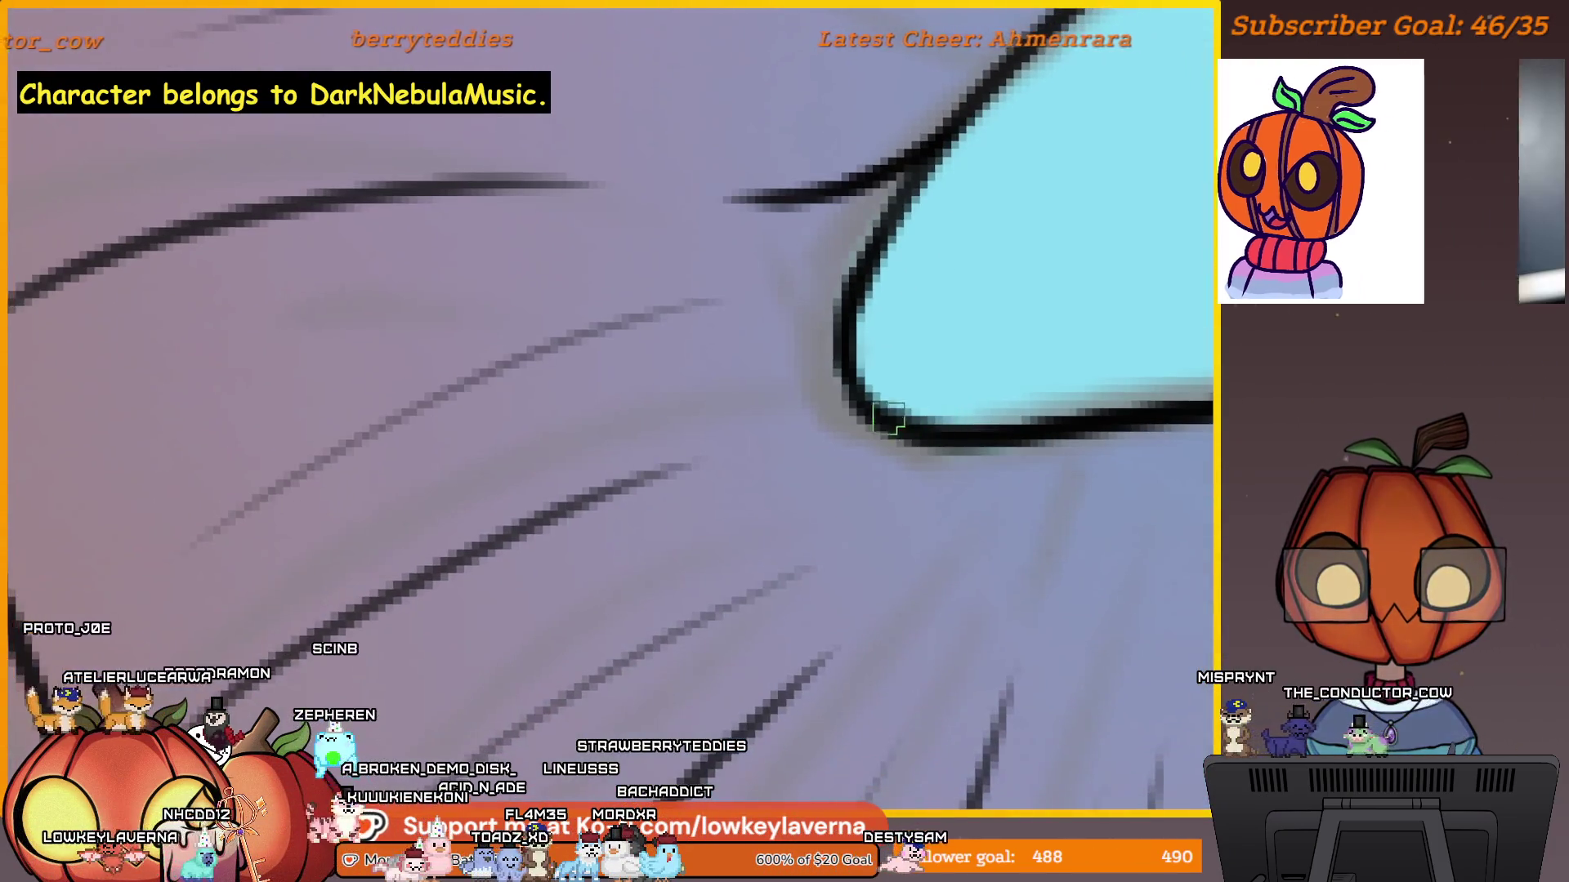
pyautogui.moveTo(999, 471)
pyautogui.mouseDown()
pyautogui.moveTo(987, 408)
pyautogui.moveTo(945, 420)
pyautogui.mouseUp()
pyautogui.moveTo(952, 346); pyautogui.dragTo(802, 467)
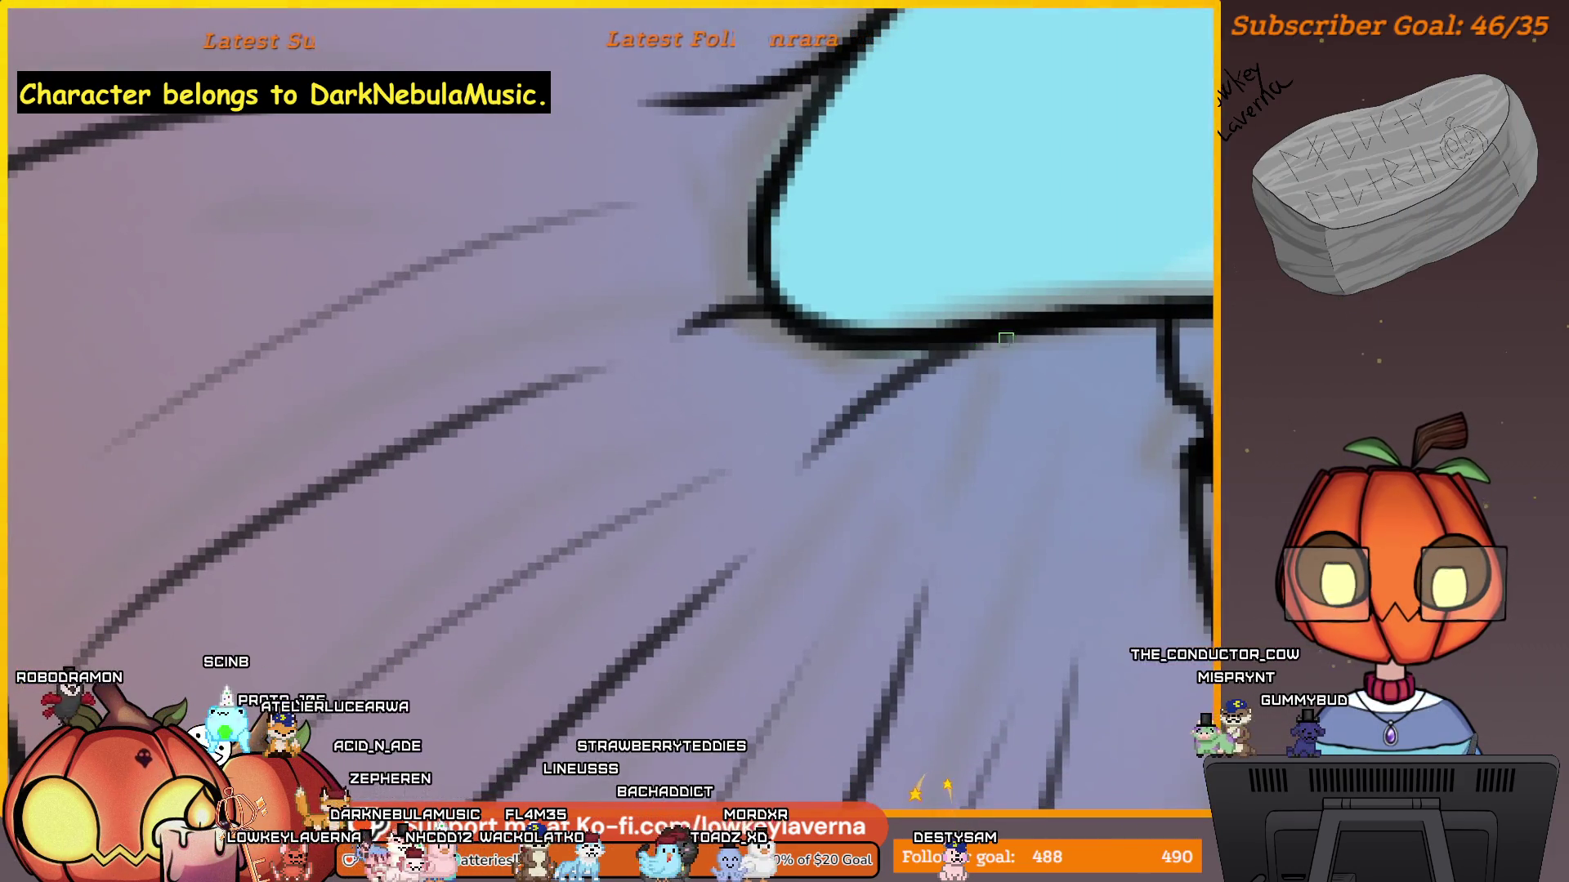
pyautogui.moveTo(1064, 398); pyautogui.dragTo(817, 464)
pyautogui.scroll(-2, 985, 416)
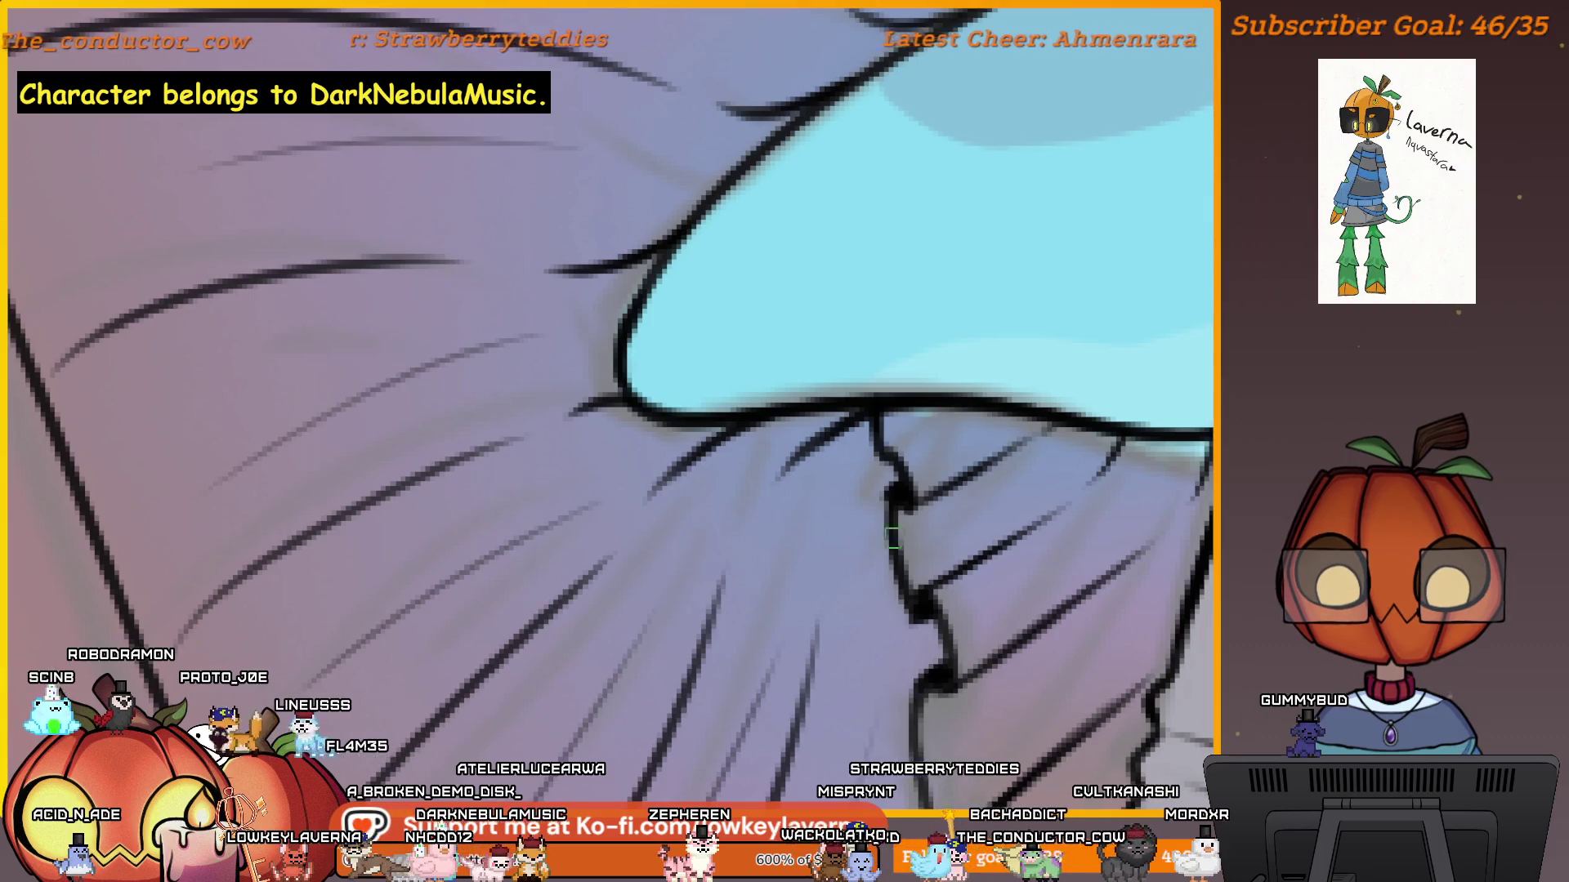
pyautogui.scroll(-3, 908, 506)
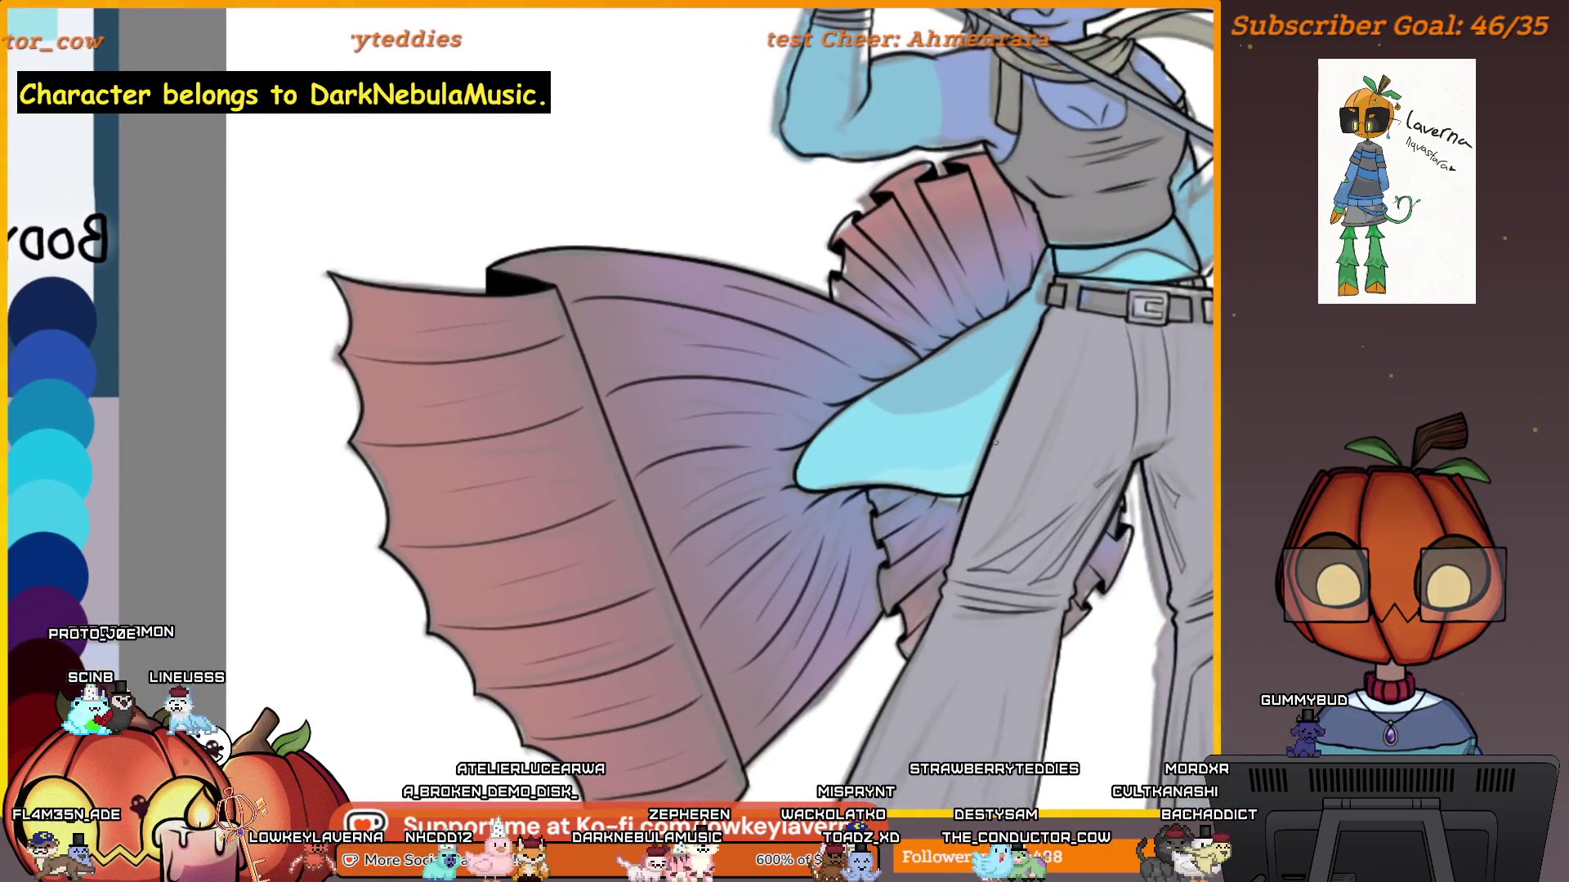